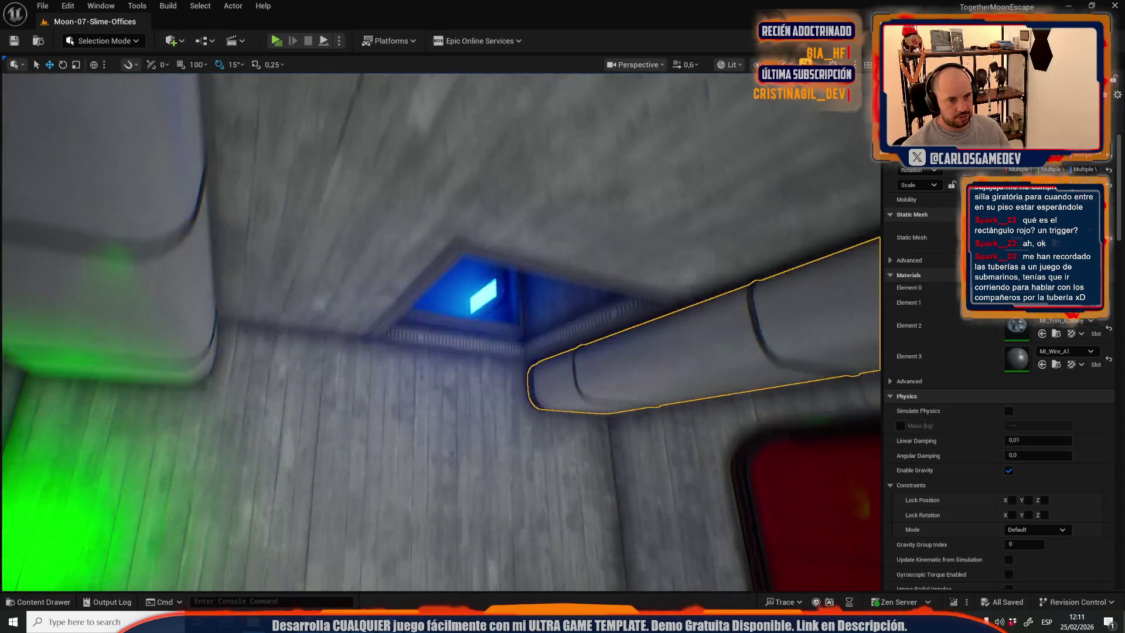
Load the Moon-13-Broken-Elevator level from the File > Recent Levels list.
scroll(439, 328, "up", 2)
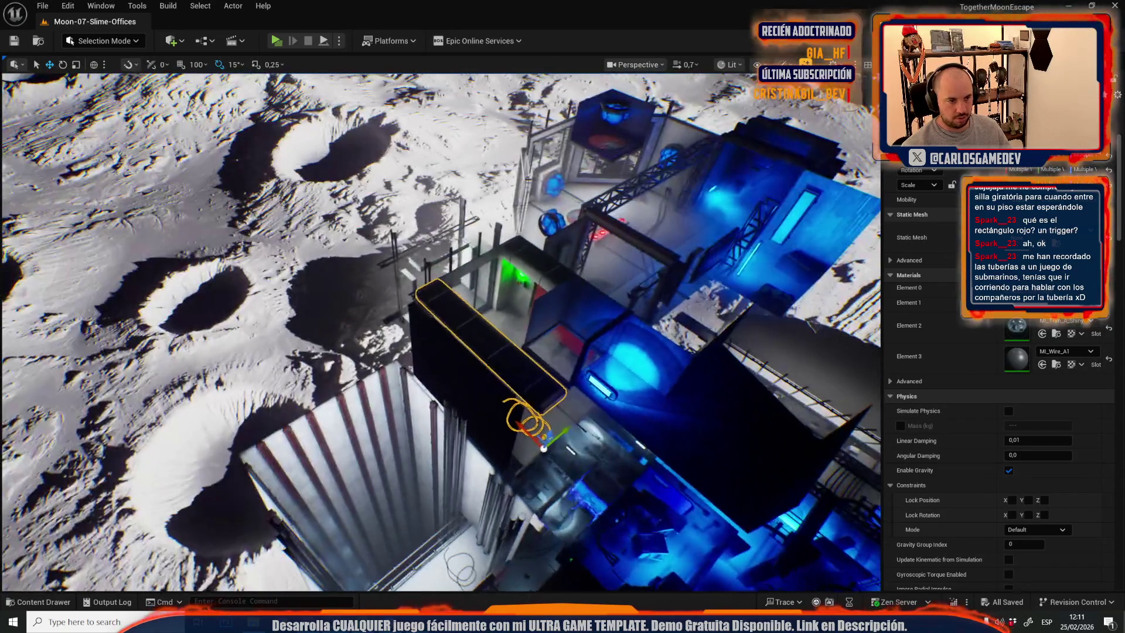
scroll(439, 328, "down", 2)
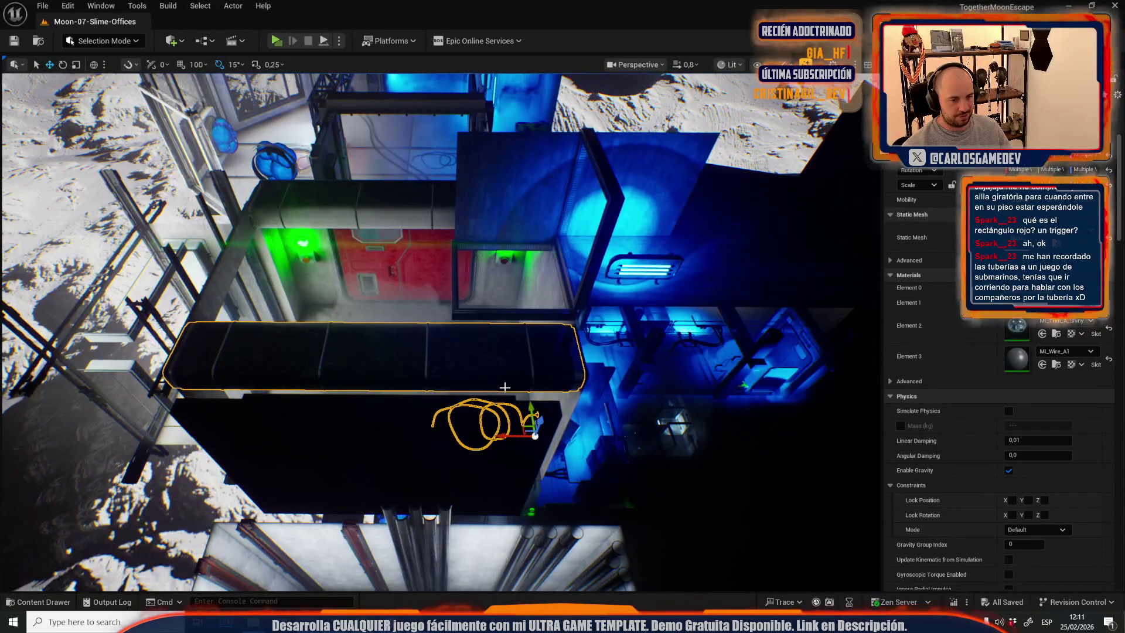
left_click(43, 6)
mouse_move(188, 85)
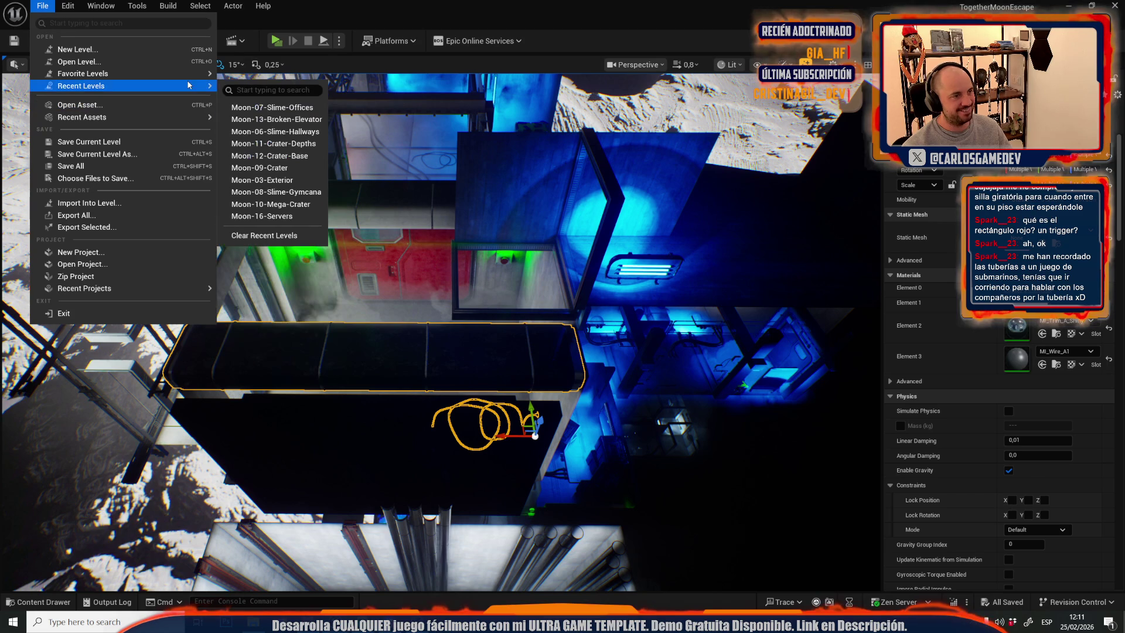
key("Escape")
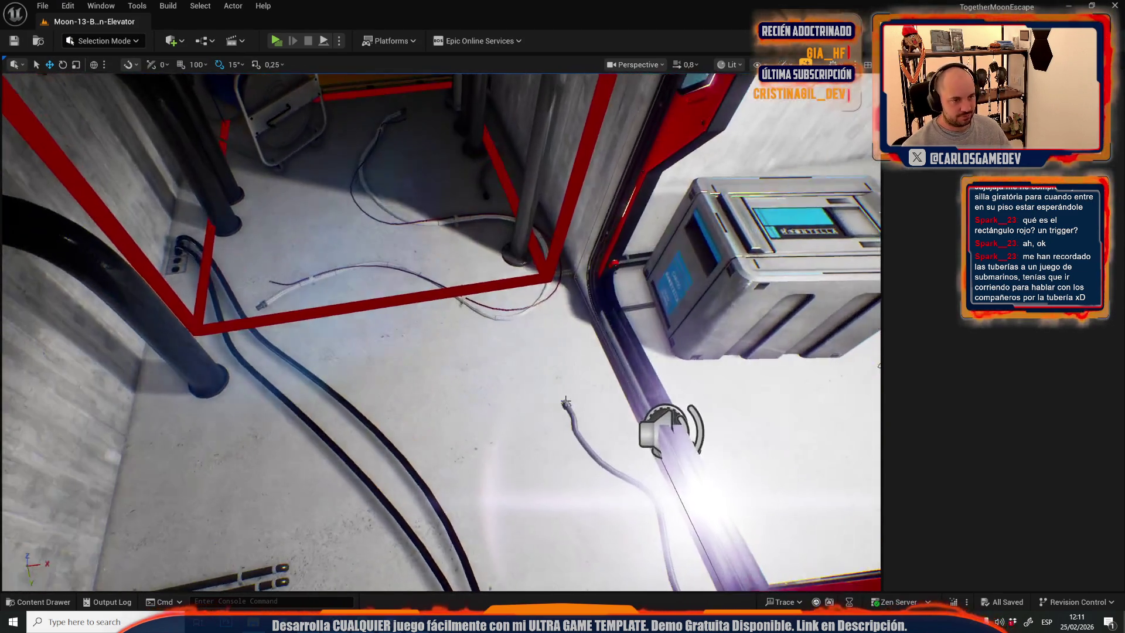
Select the coiled floor cable, drag it toward the wall pipe, then undo and frame it.
left_click(495, 371)
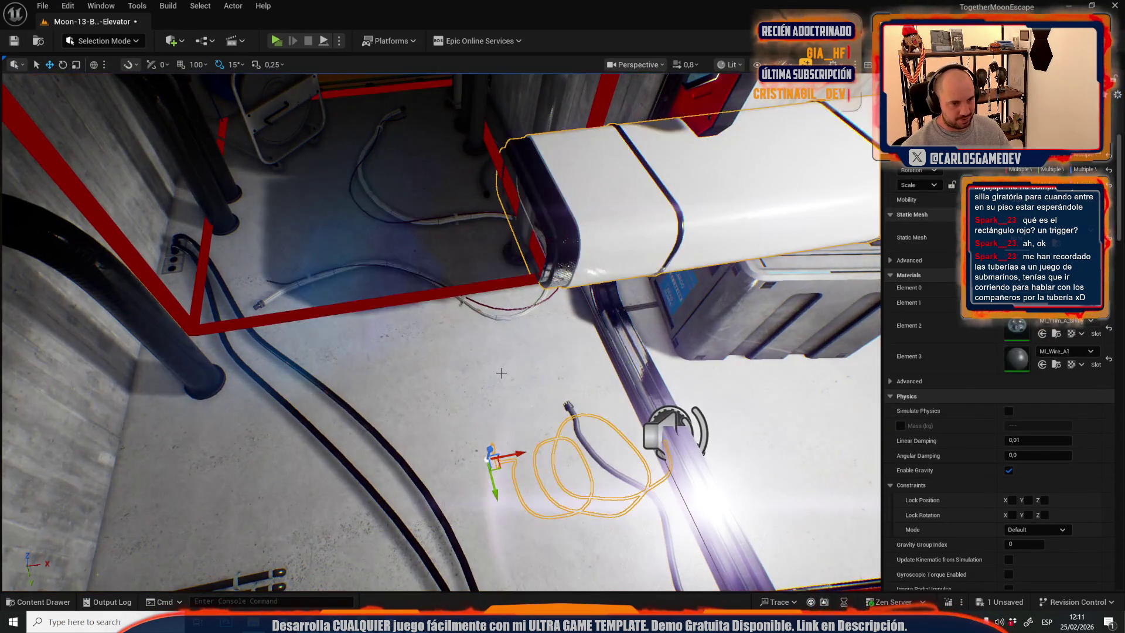
scroll(440, 328, "down", 2)
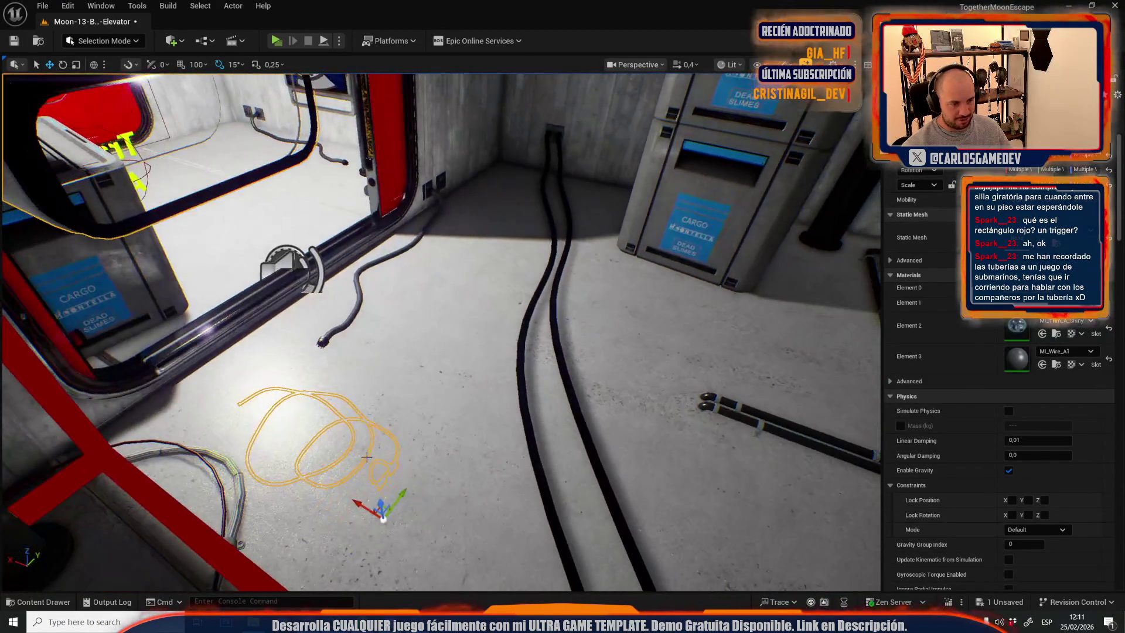
left_click_drag(383, 499, 347, 301)
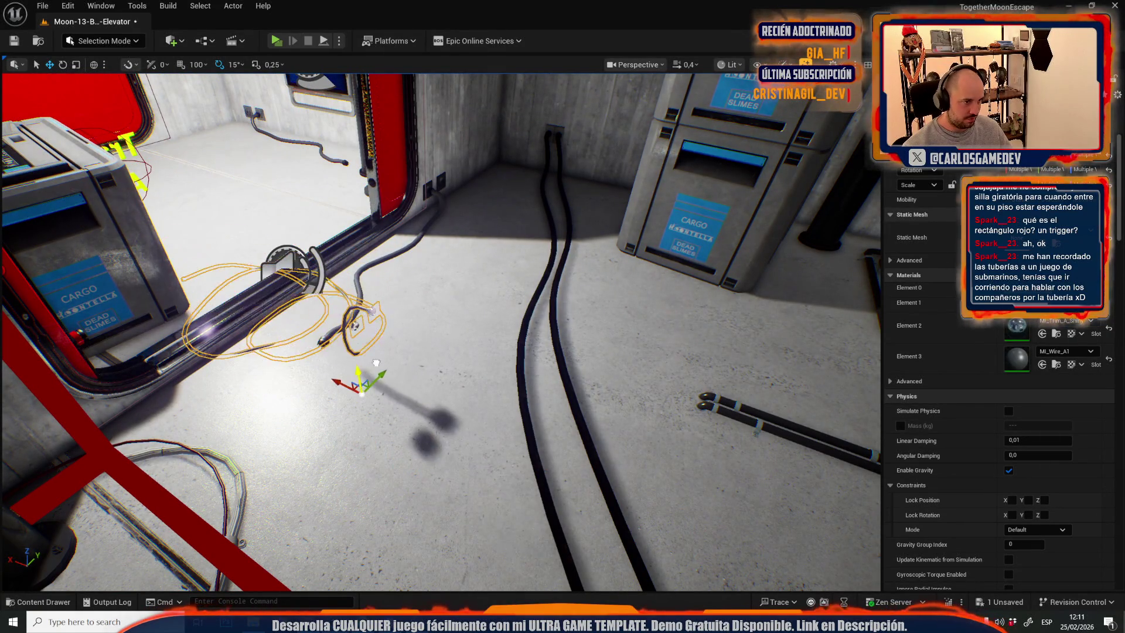
left_click_drag(377, 352, 363, 276)
left_click_drag(609, 305, 623, 295)
key("ctrl+z")
key("f")
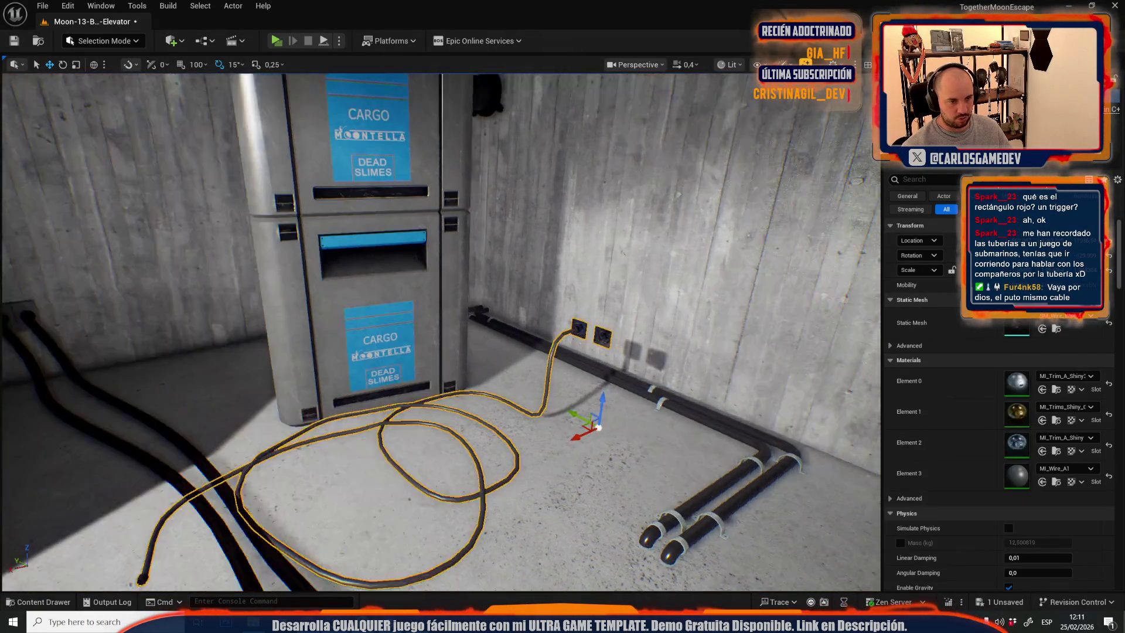
View the cable against the pipes, cargo box and poster wall, with the move gizmo active.
left_click_drag(370, 468, 363, 452)
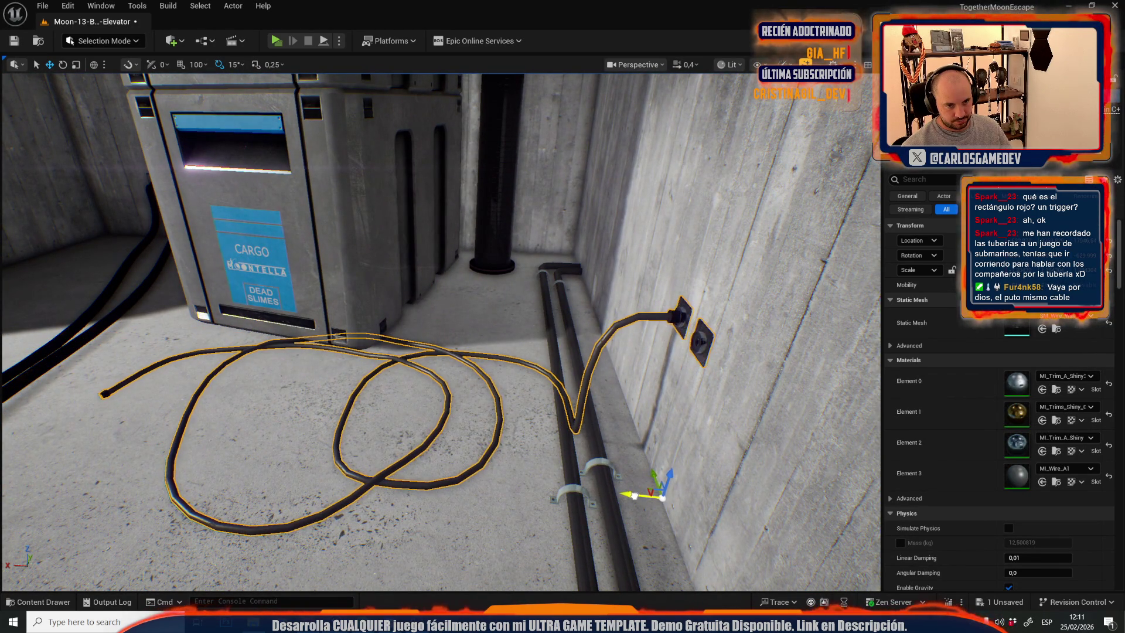
left_click_drag(634, 496, 612, 487)
left_click_drag(610, 226, 610, 226)
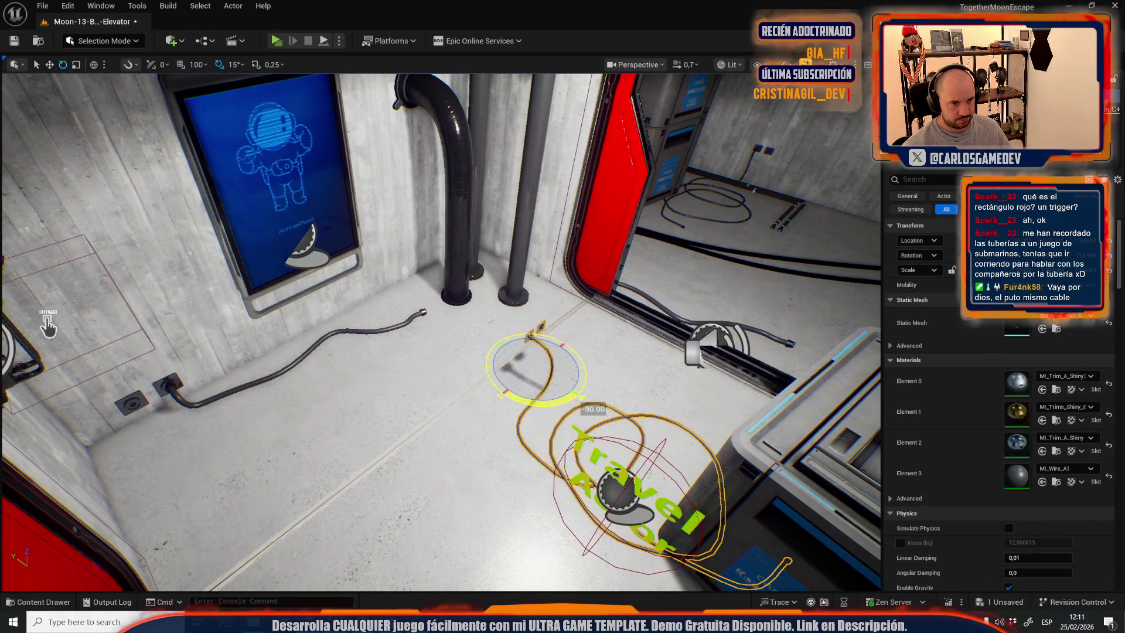
key("w")
scroll(520, 346, "up", 3)
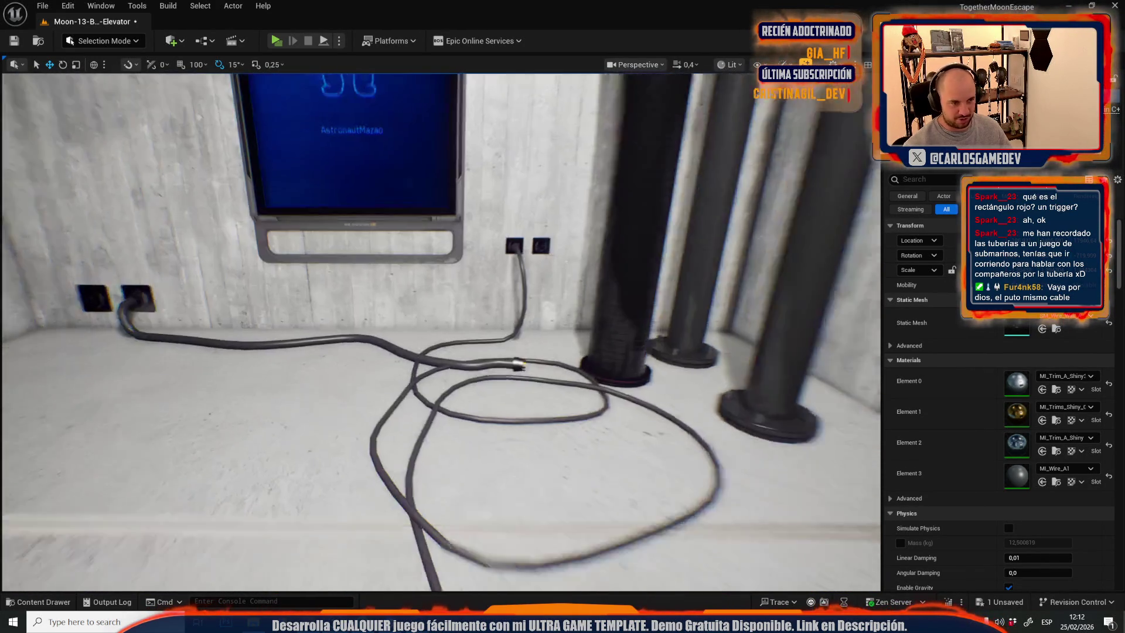
scroll(441, 331, "up", 5)
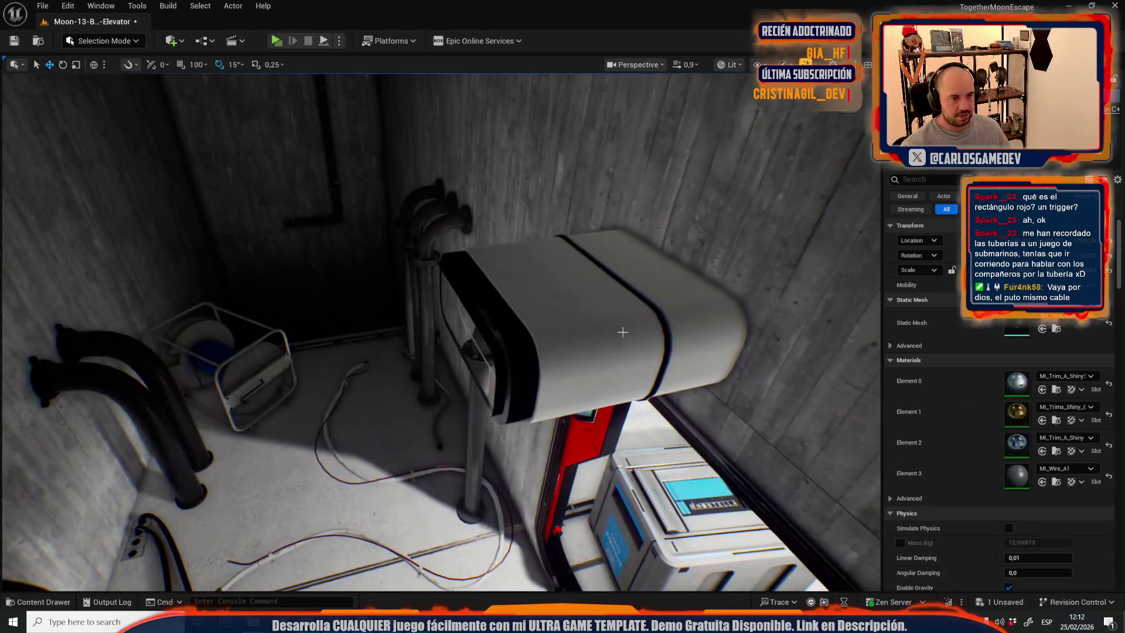
Place a white duct piece upright in the corner beside the red elevator door.
left_click(623, 332)
key("f")
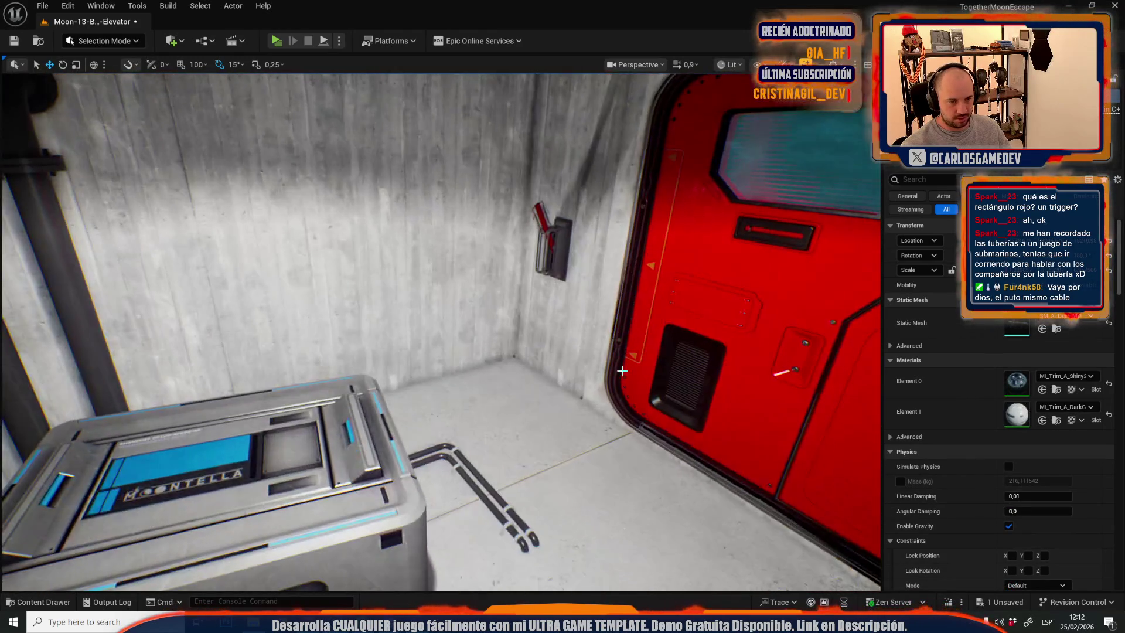
left_click_drag(627, 370, 561, 415)
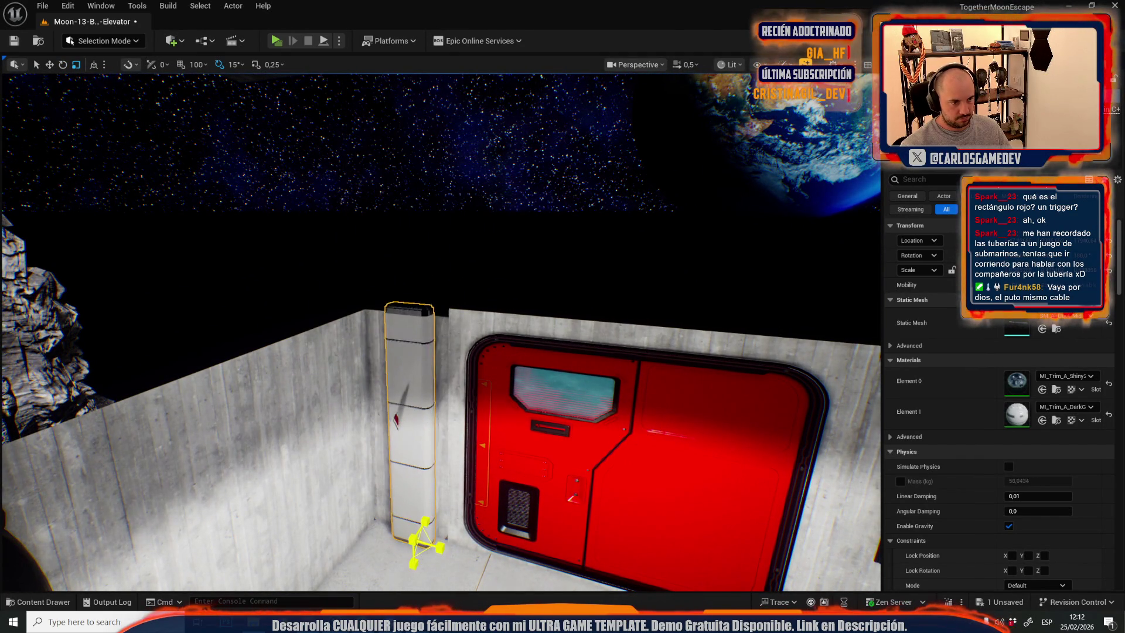
key("w")
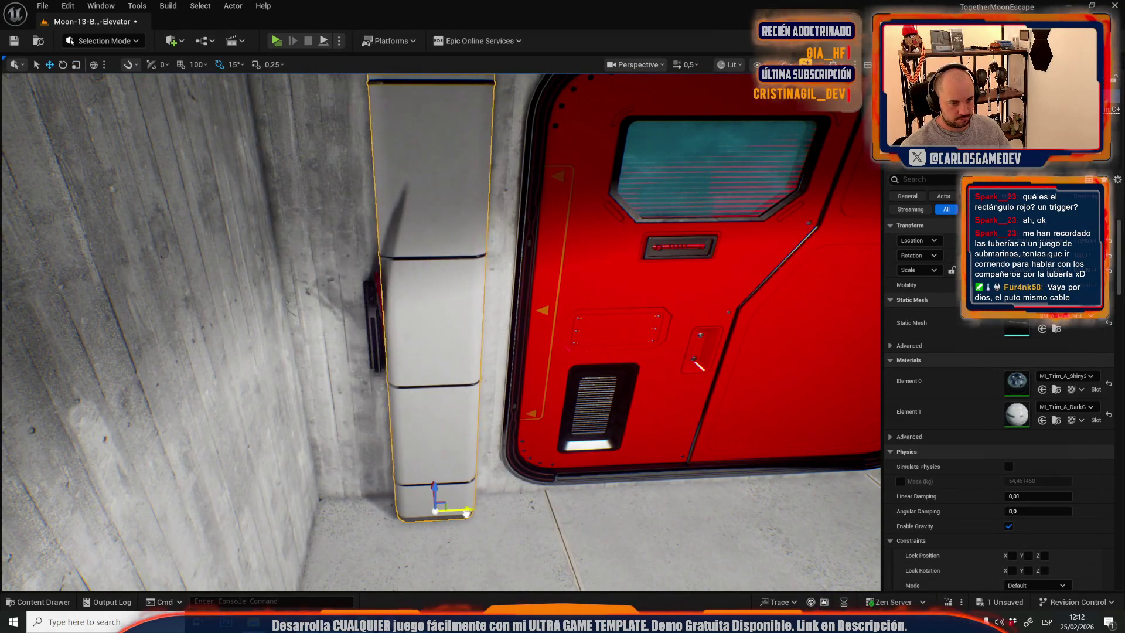
left_click_drag(461, 512, 154, 475)
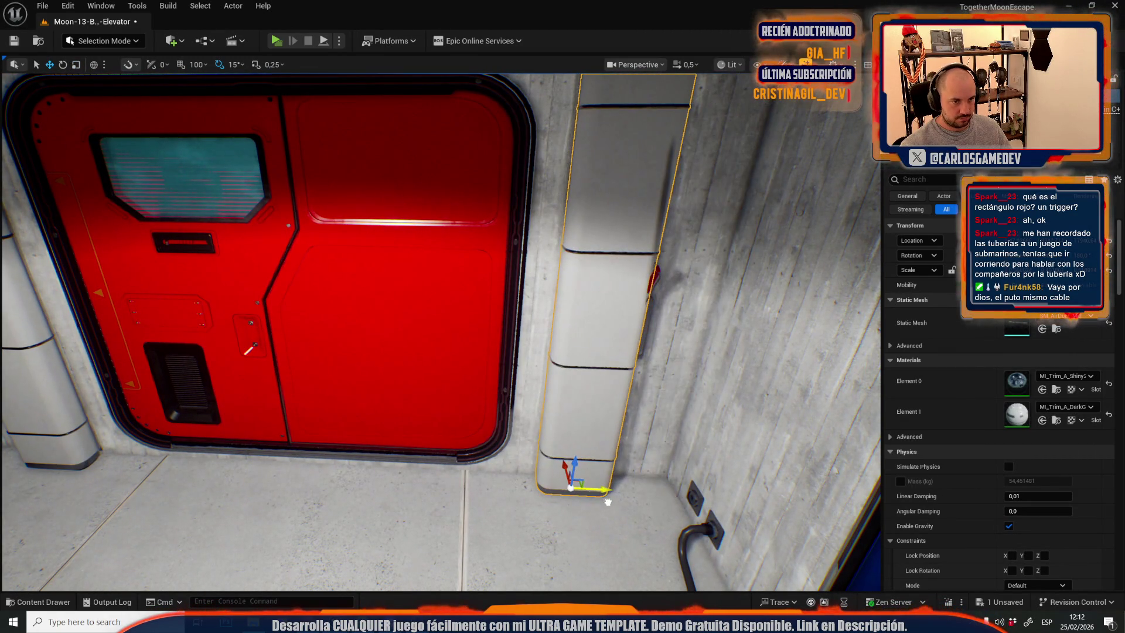
Select the red wall lever and frame it on the white pillar.
left_click(652, 277)
key("f")
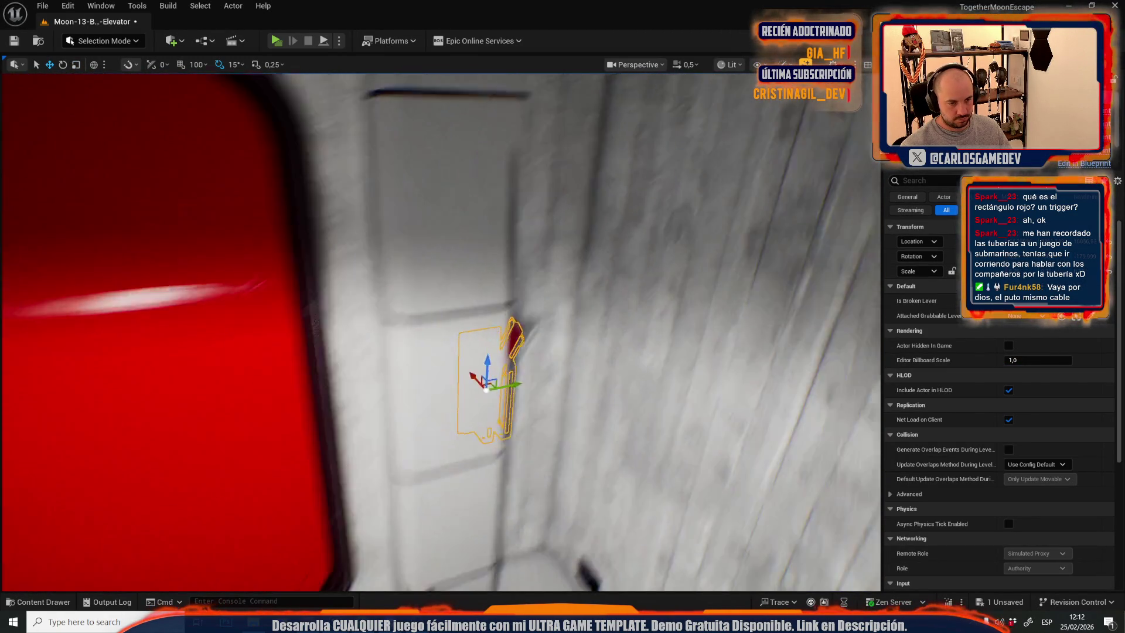
mouse_move(506, 321)
left_mouse_down()
mouse_move(375, 369)
mouse_move(340, 359)
left_mouse_up()
key("f")
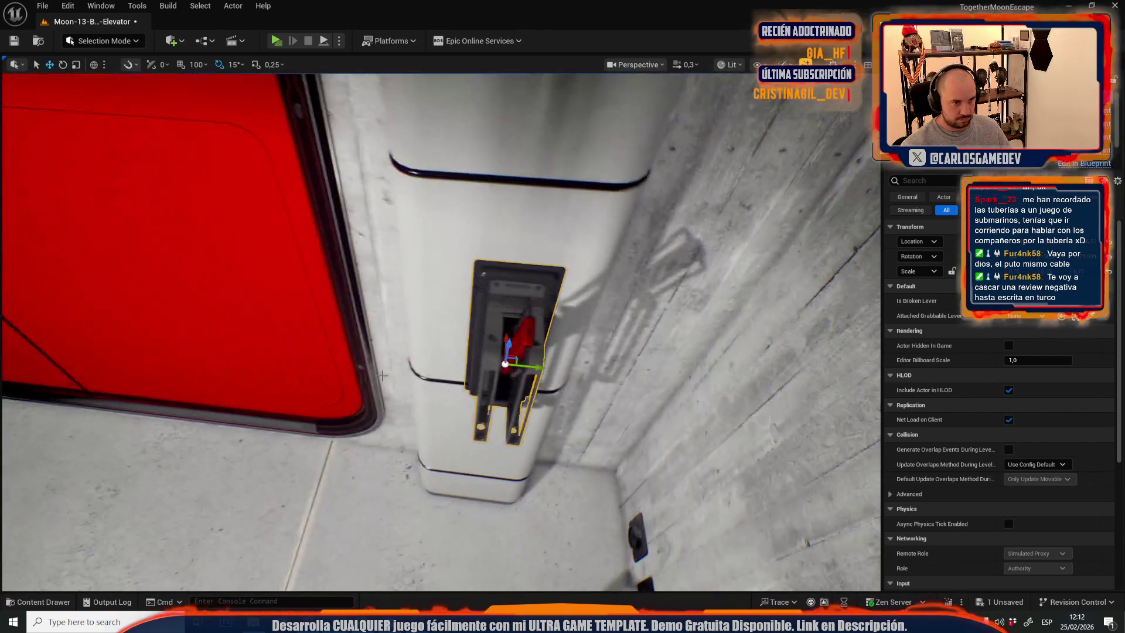
mouse_move(523, 368)
left_mouse_down()
mouse_move(469, 351)
mouse_move(518, 374)
mouse_move(509, 533)
mouse_move(563, 451)
mouse_move(651, 430)
mouse_move(360, 349)
mouse_move(549, 348)
left_mouse_up()
scroll(580, 446, "down", 2)
scroll(422, 347, "up", 2)
Undo a stray selection and raise the red lever slightly up the pillar.
left_click(549, 348, "ctrl")
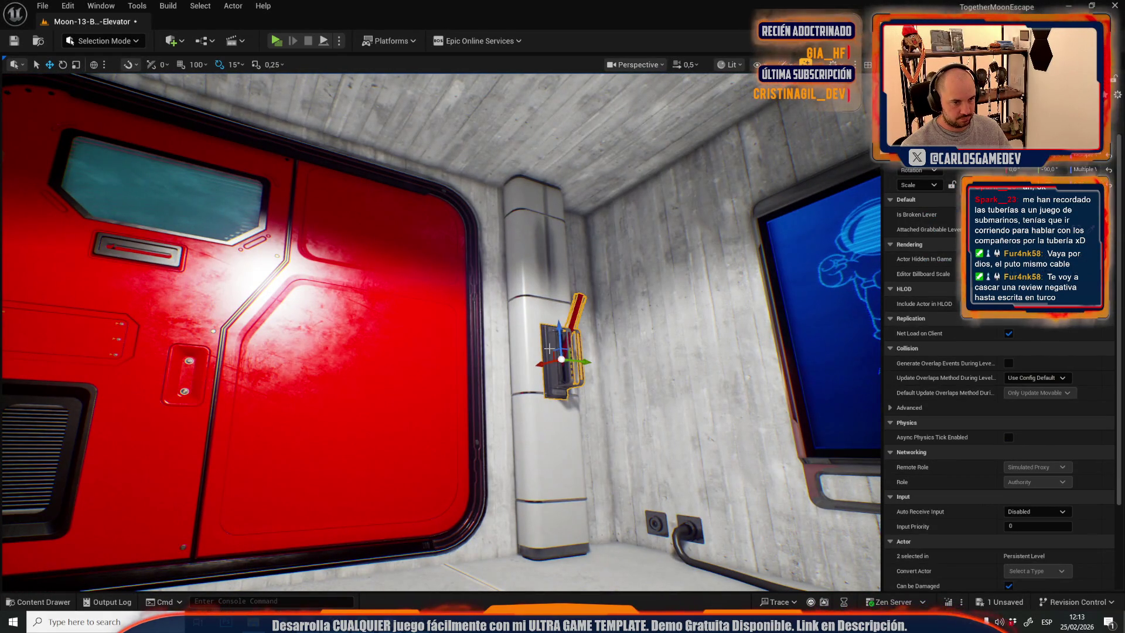
left_click(551, 419)
key("ctrl+z")
key("ctrl+z")
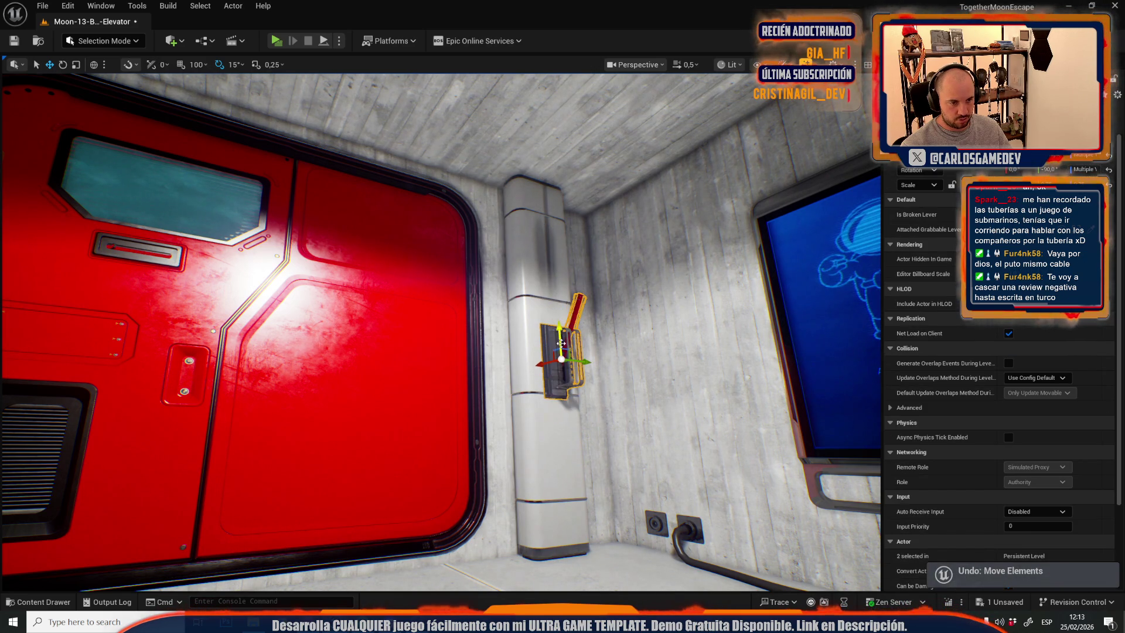
left_click_drag(561, 339, 570, 335)
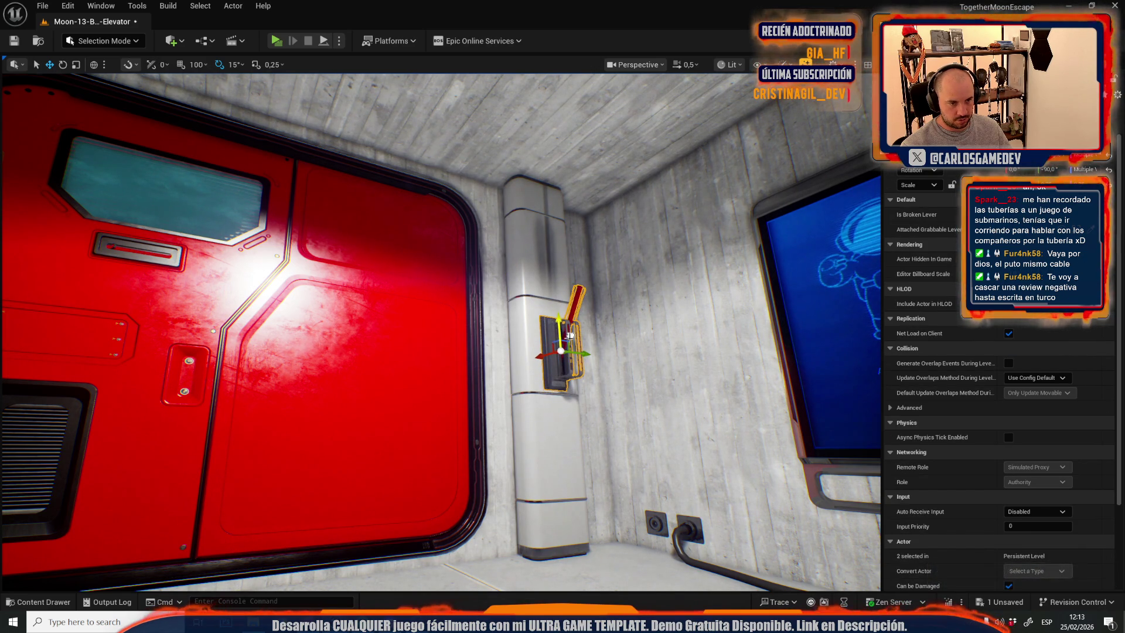
Select the white pillar beside the door and browse trim materials in the Content Drawer.
left_click(564, 455)
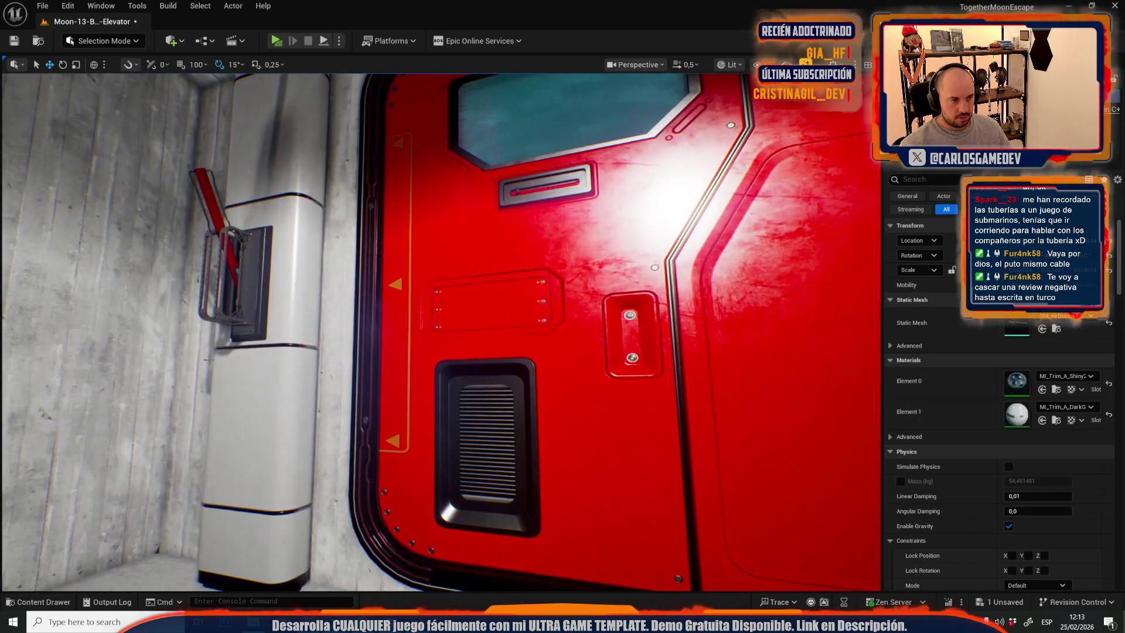
left_click(237, 368)
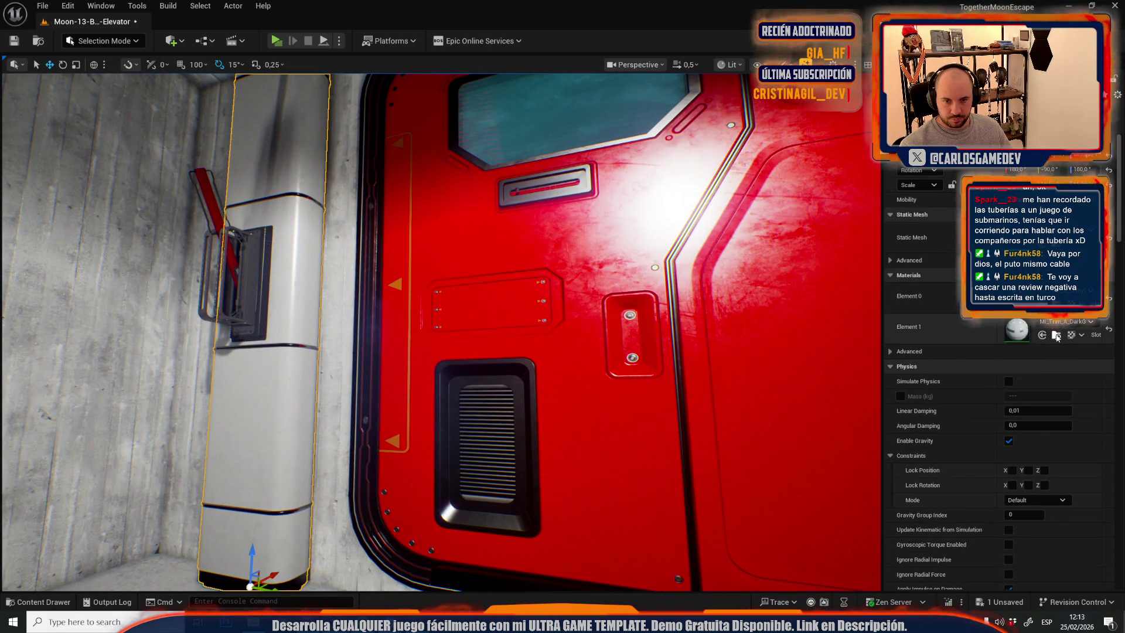
left_click(1052, 339)
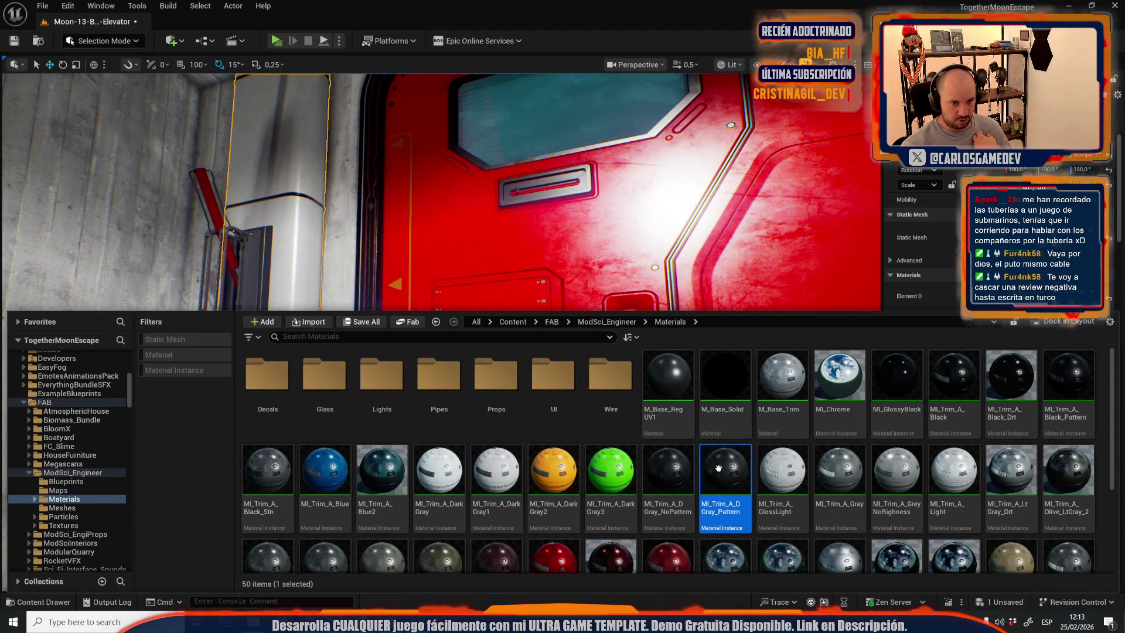
Give the pillar a dark gray trim material, then select the left pillar by the red door.
key("ctrl+space")
left_click(1042, 335)
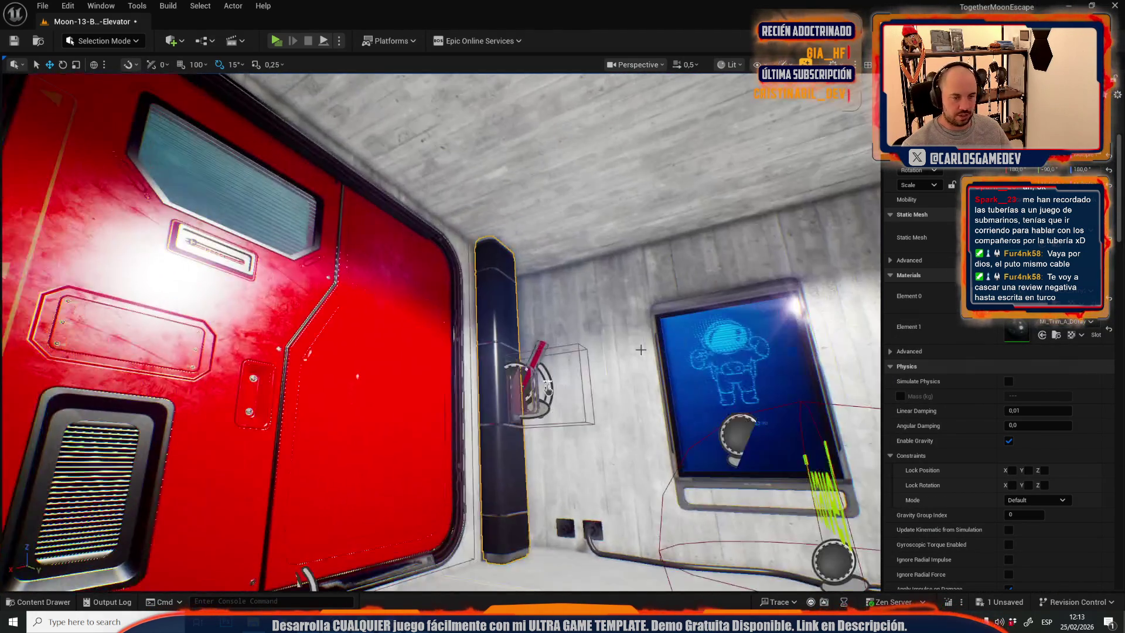
key("ctrl+space")
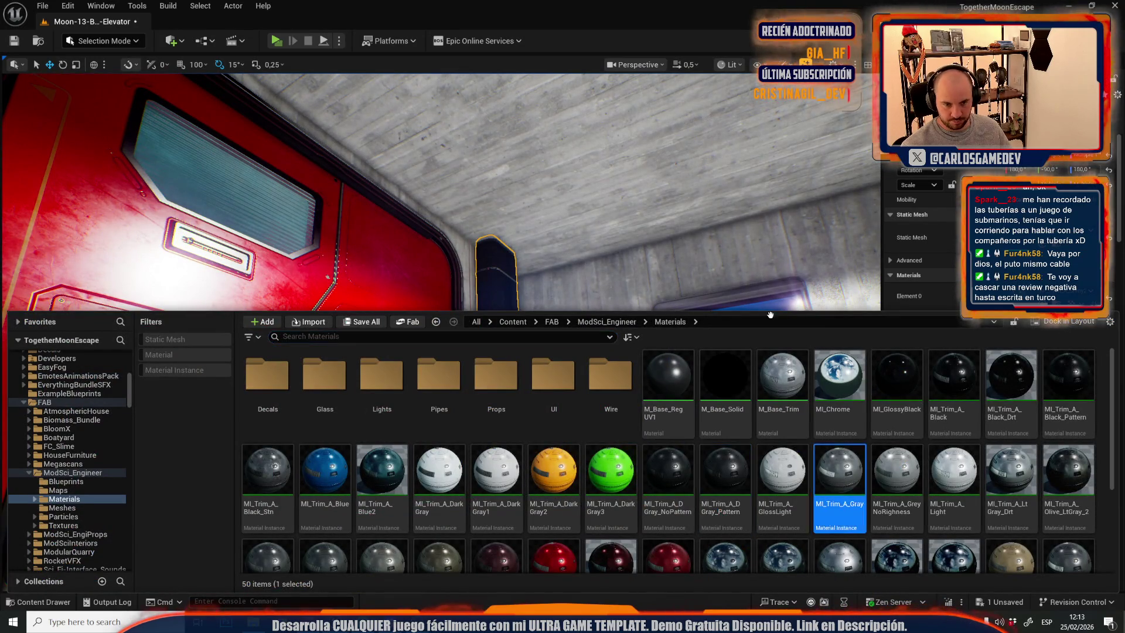
key("ctrl+space")
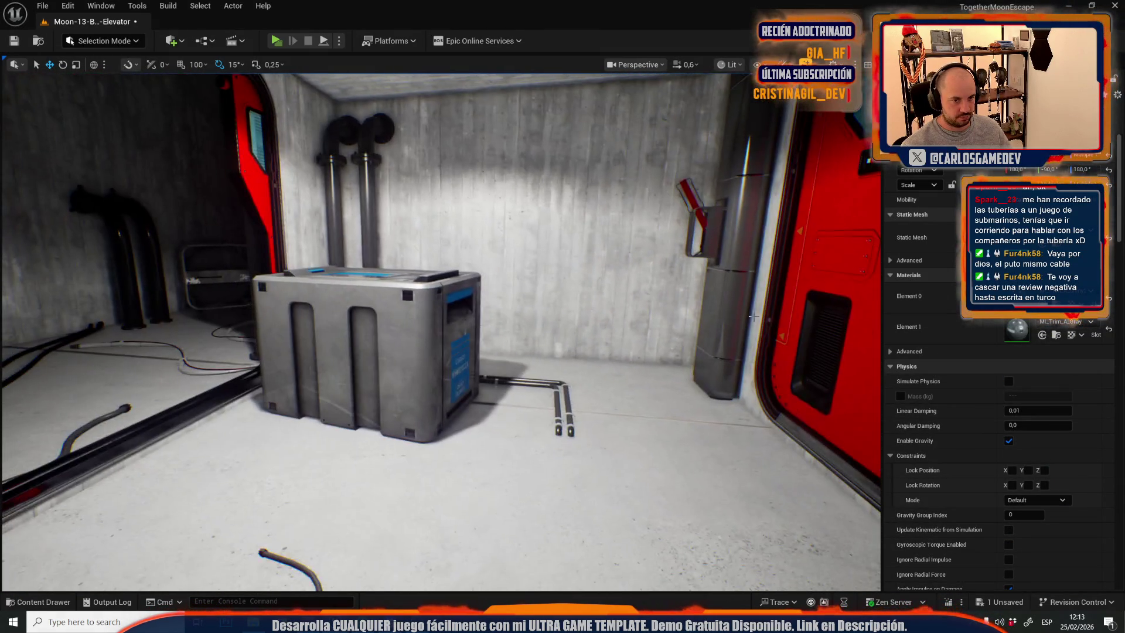
left_click(741, 235)
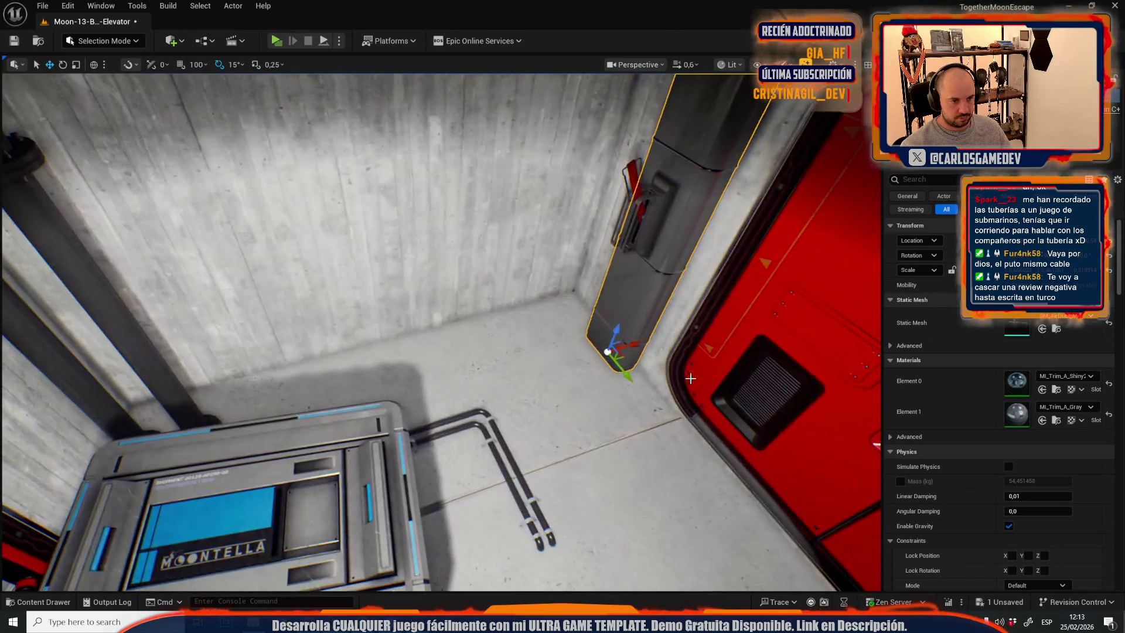
left_click(491, 338)
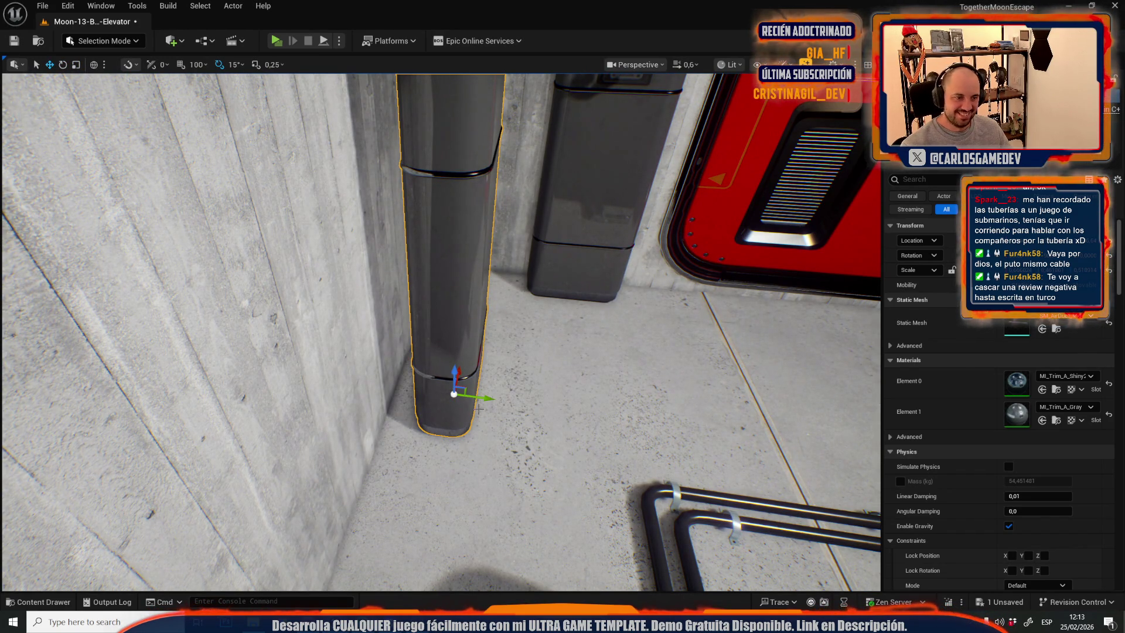
scroll(489, 403, "up", 1)
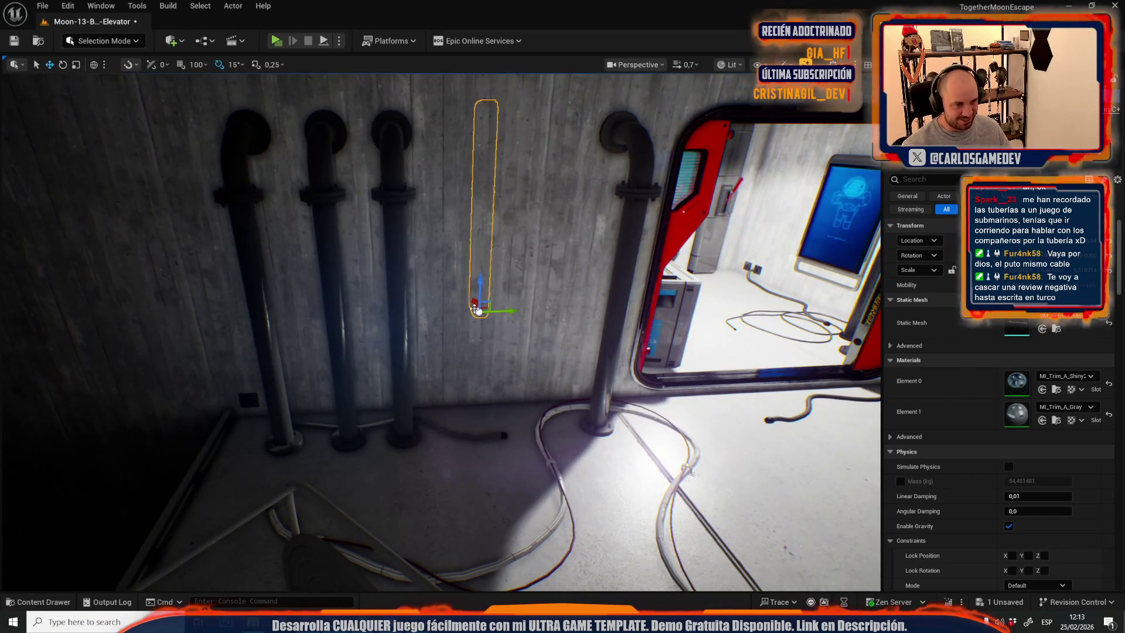
scroll(497, 401, "down", 5)
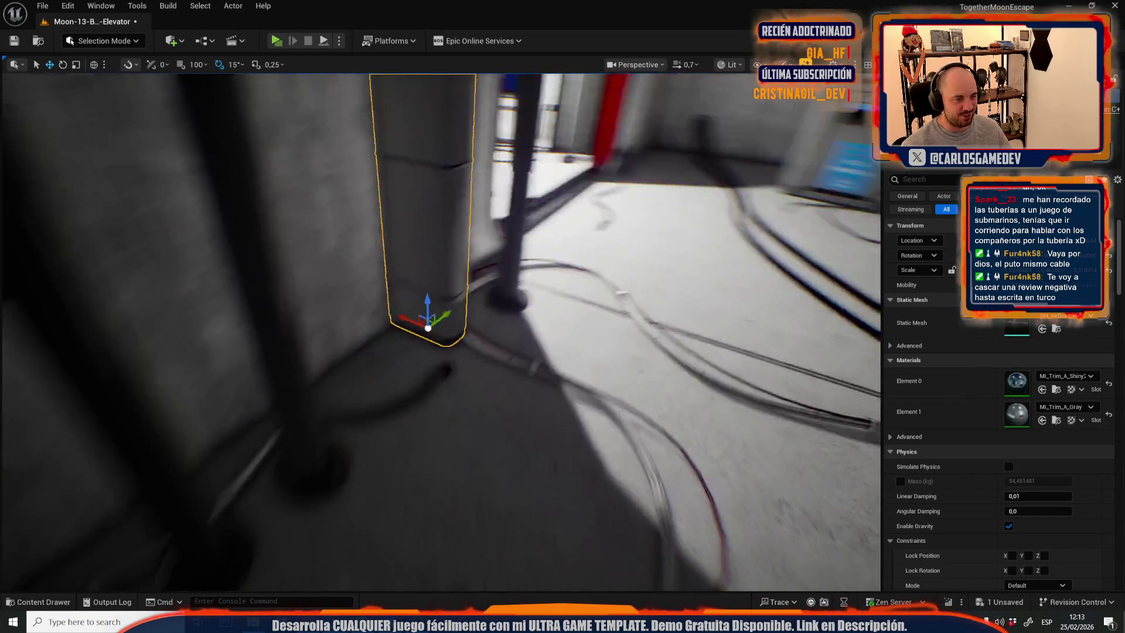
key("e")
scroll(544, 342, "up", 2)
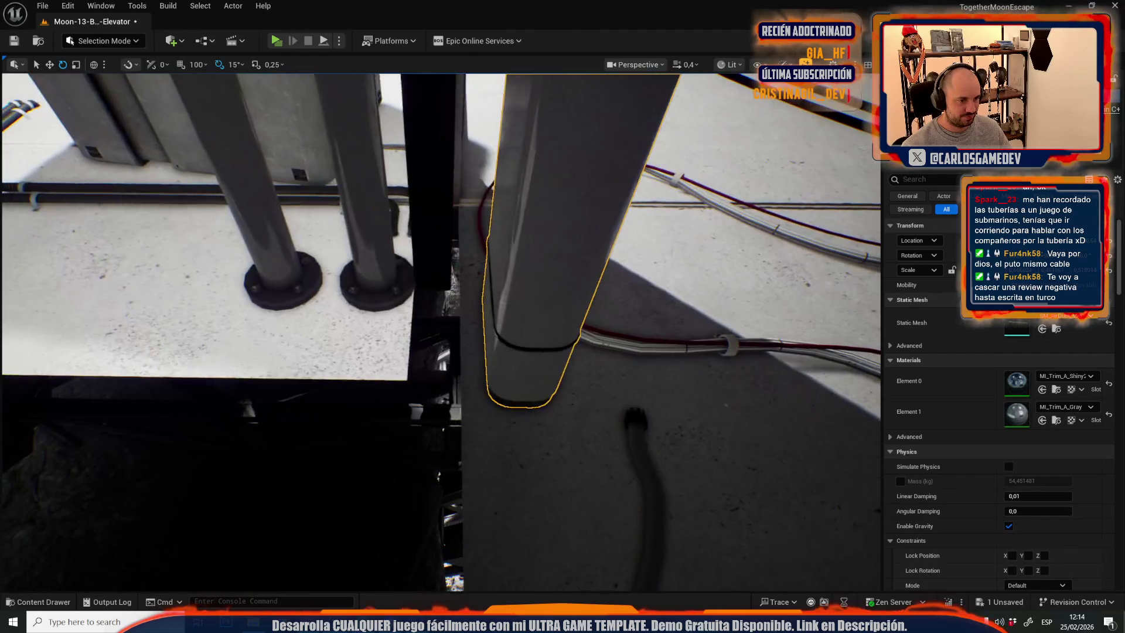
key("w")
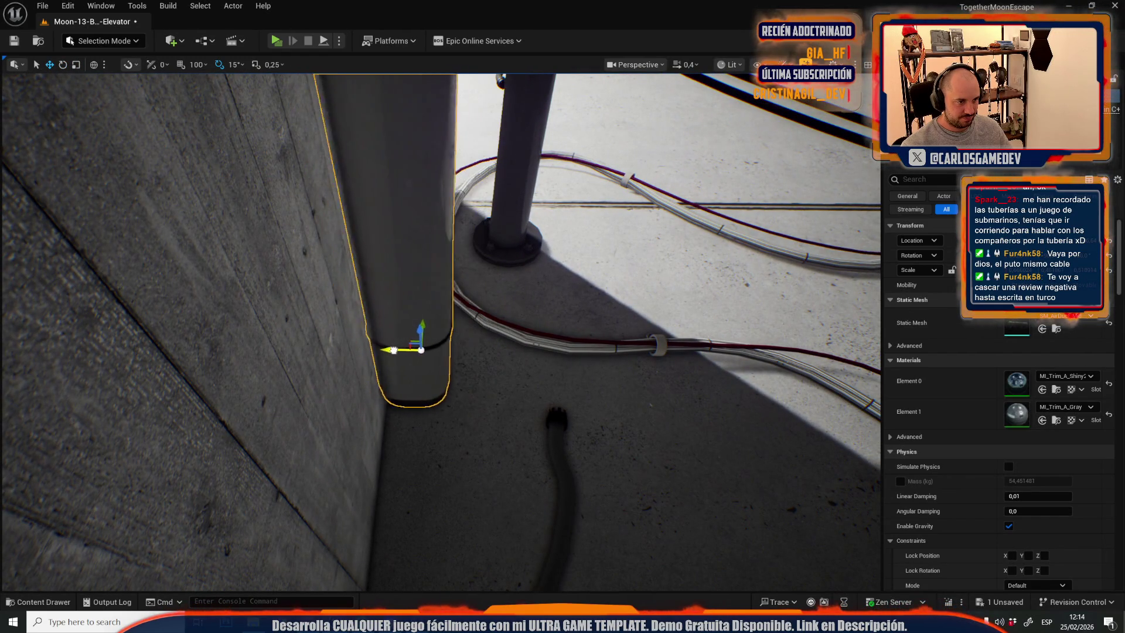
scroll(390, 350, "up", 1)
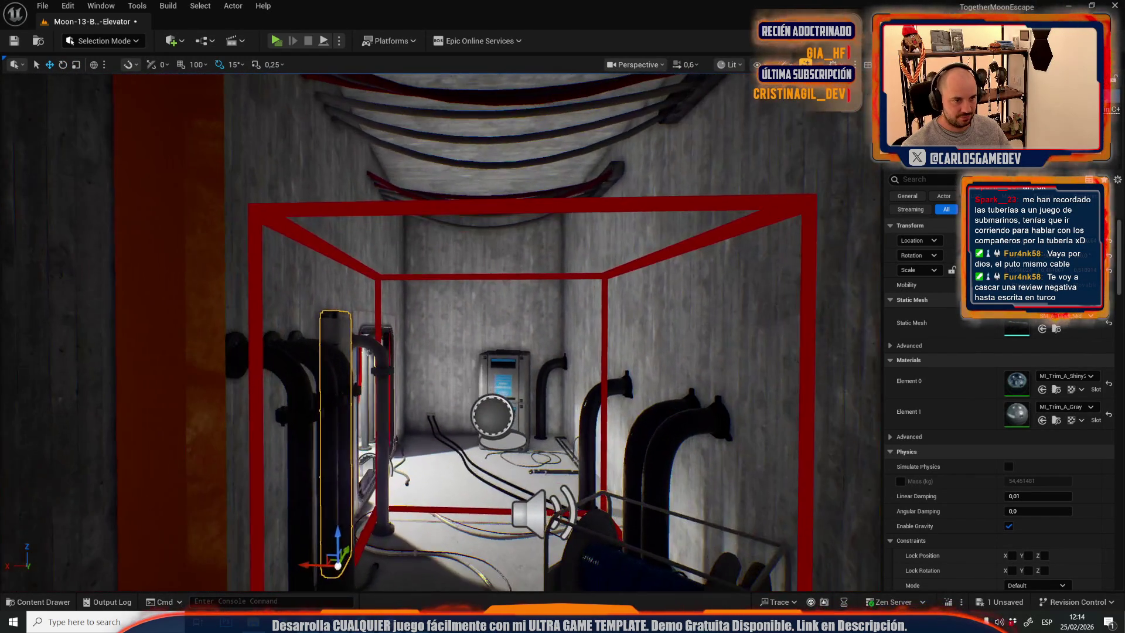
Rotate the pipe 90° to lie horizontally and stretch it across the shaft.
key("e")
mouse_move(287, 552)
left_mouse_down()
mouse_move(337, 516)
mouse_move(373, 291)
left_mouse_up()
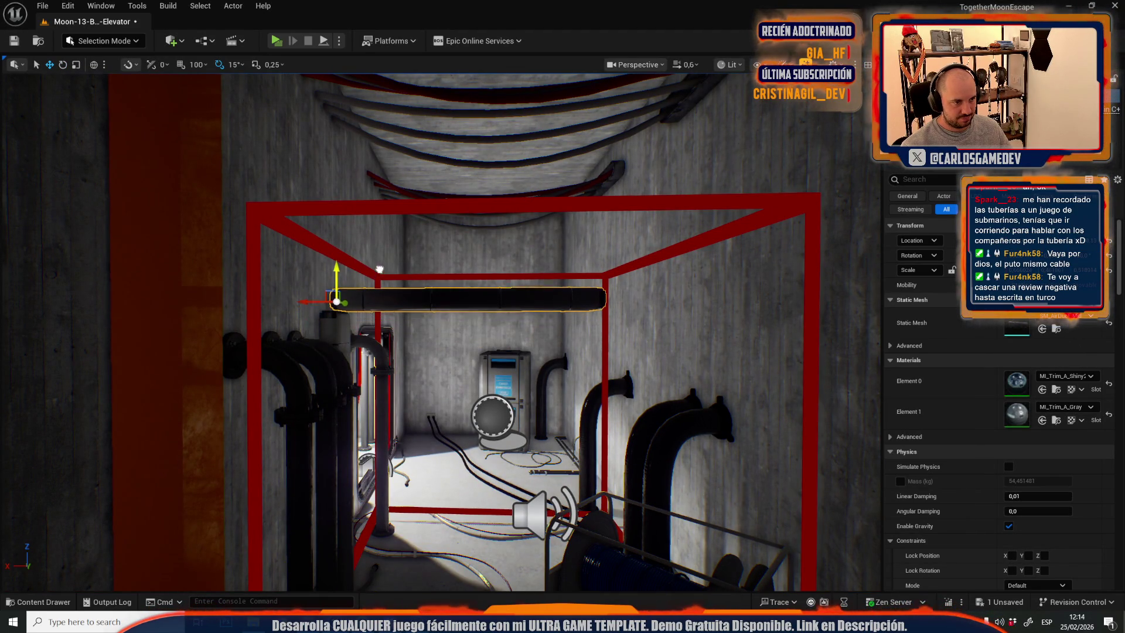
scroll(373, 272, "down", 3)
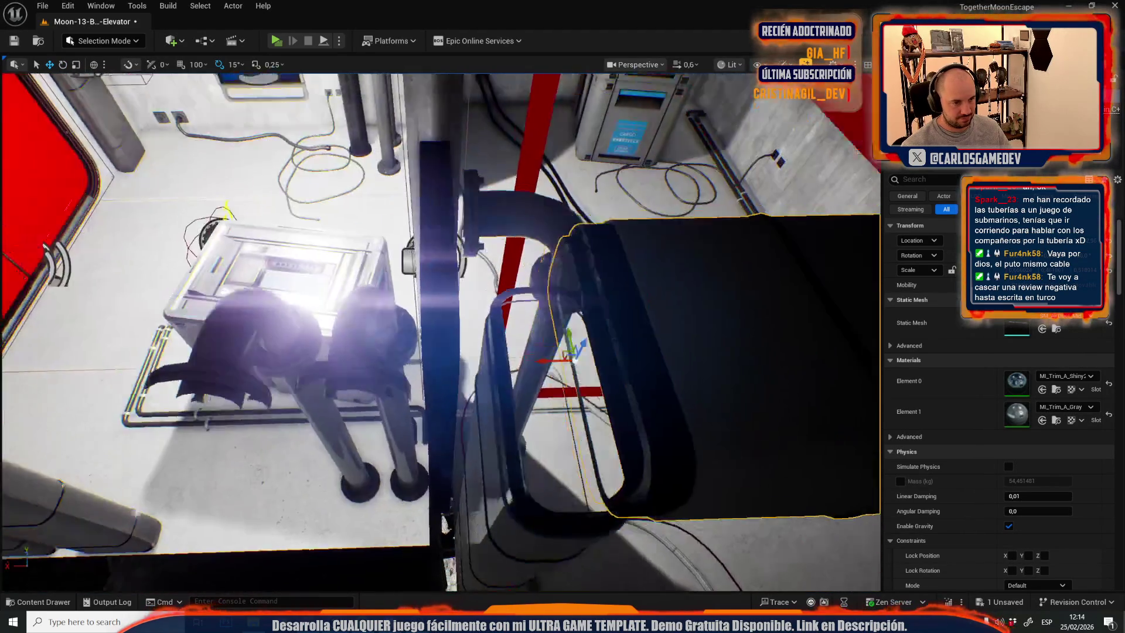
left_click_drag(347, 382, 308, 382)
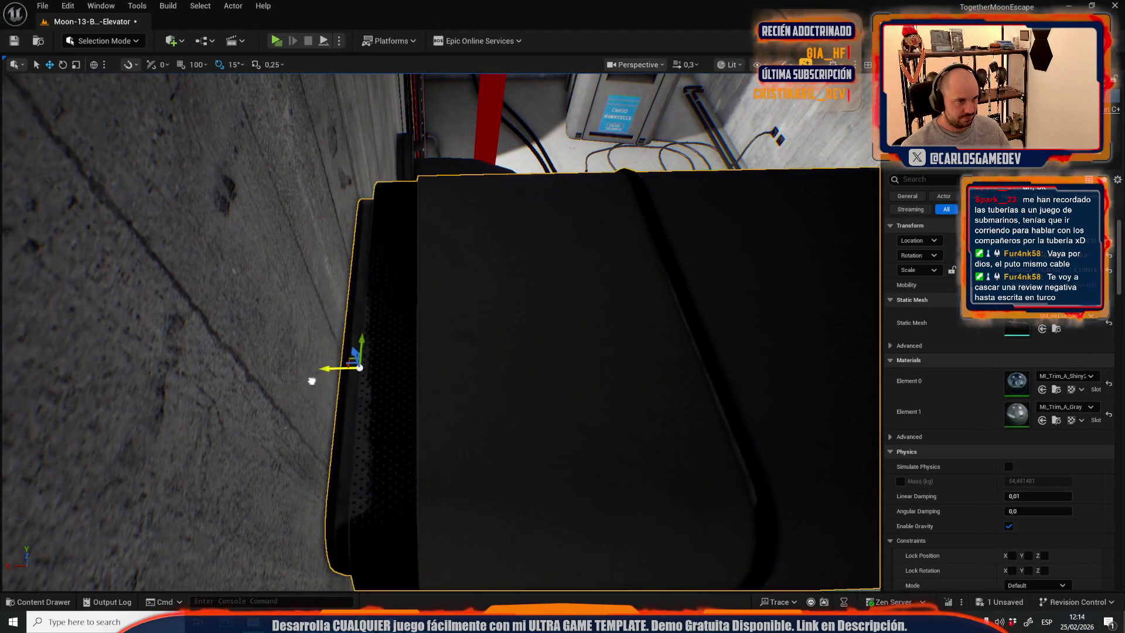
scroll(307, 382, "up", 4)
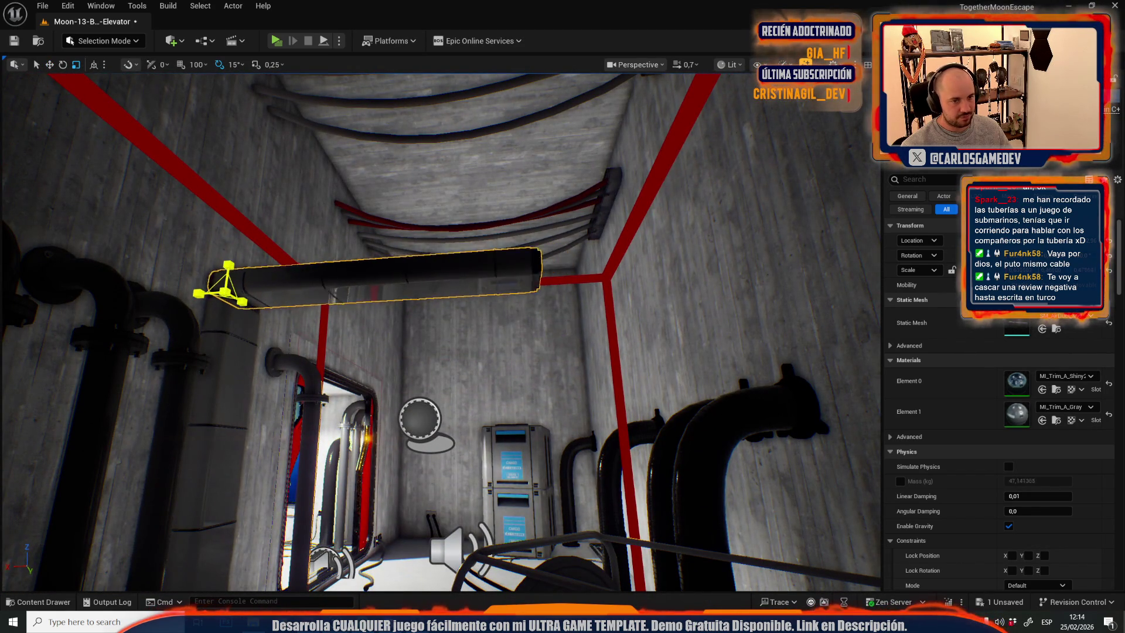
left_click_drag(243, 302, 287, 304)
scroll(439, 328, "up", 1)
scroll(300, 319, "down", 1)
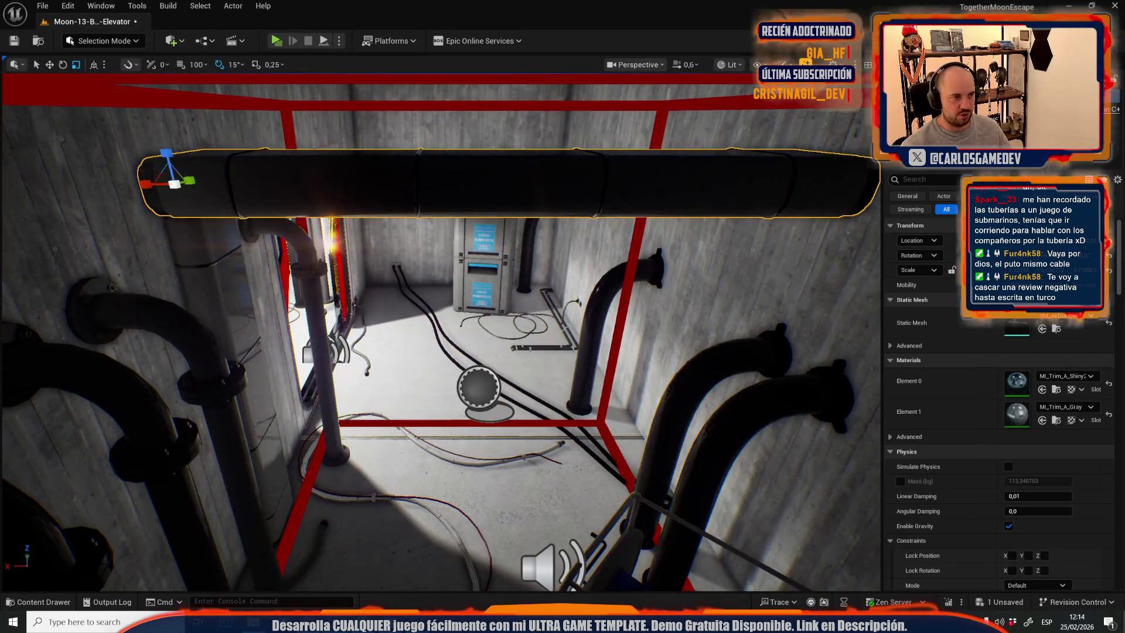
Select the left vertical pipe and slide it to the left.
left_click(219, 321)
key("w")
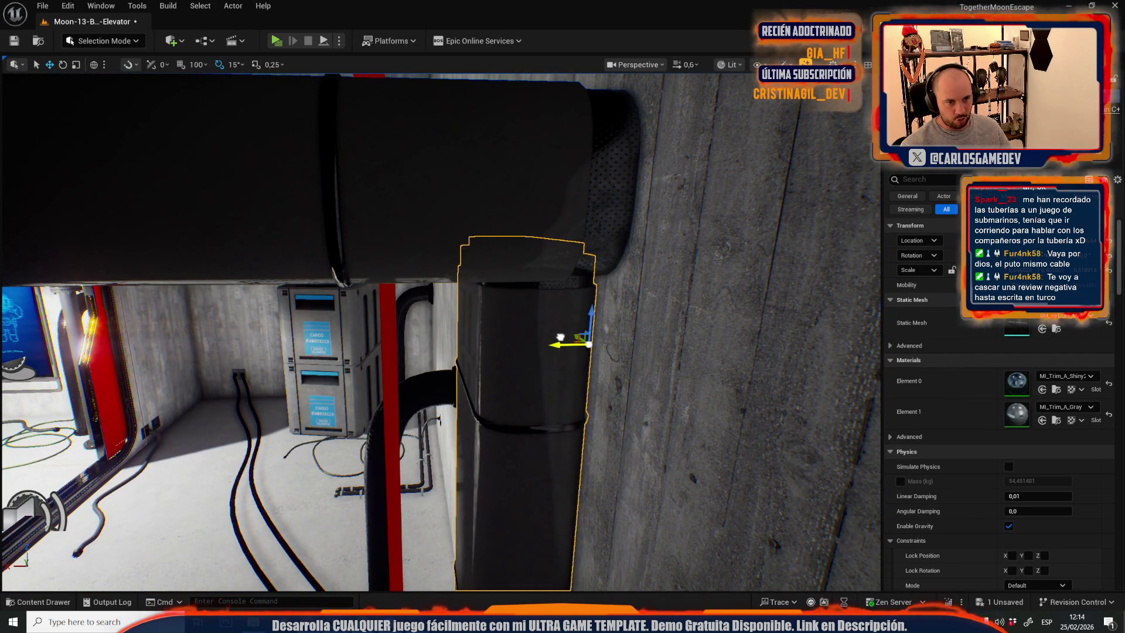
key("Right")
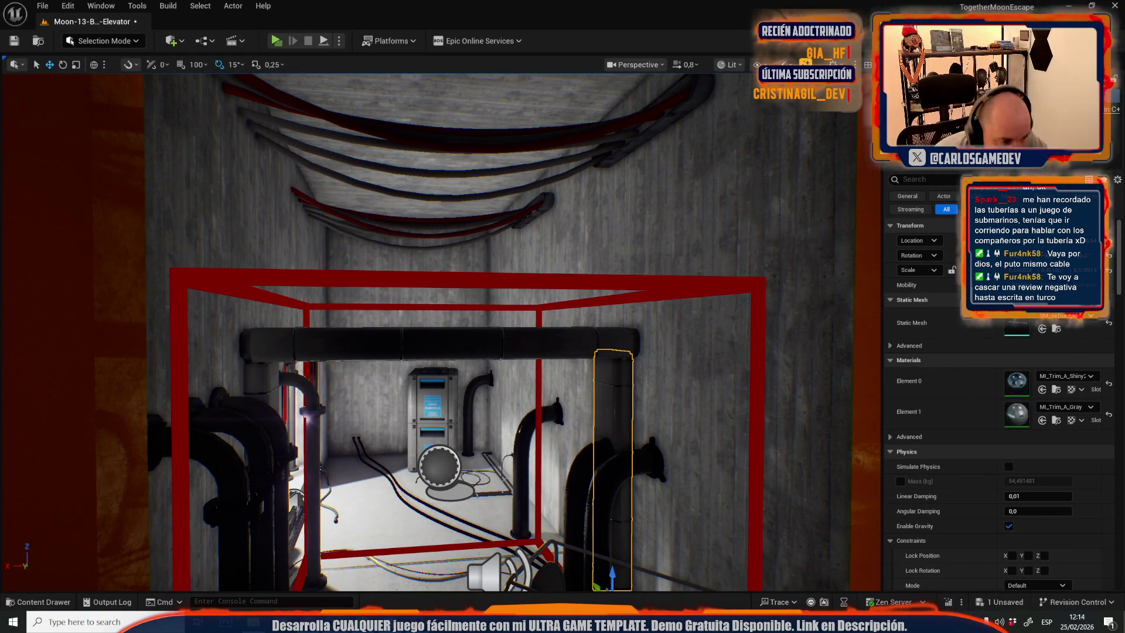
left_click_drag(435, 431, 491, 302)
key("r")
key("w")
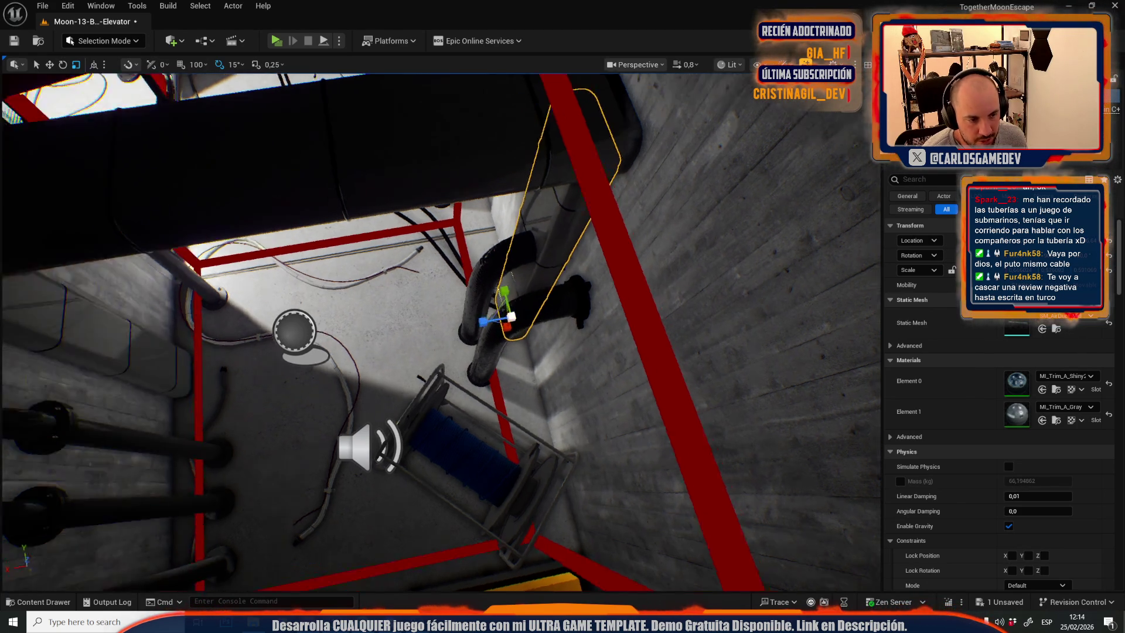
scroll(496, 376, "up", 10)
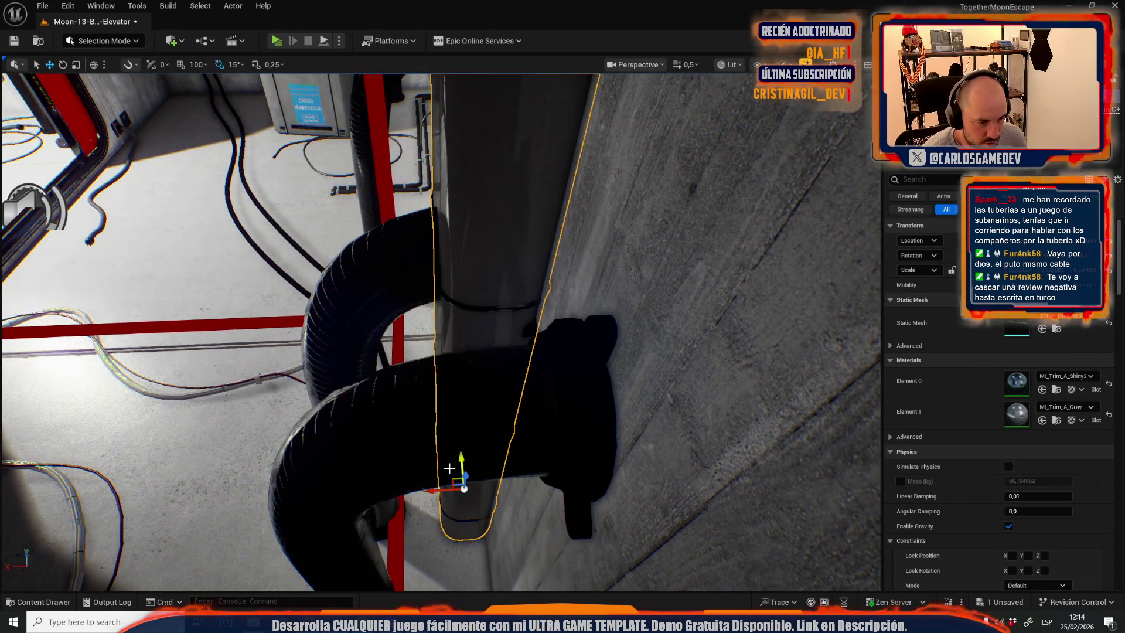
left_click_drag(442, 490, 435, 490)
scroll(360, 354, "down", 10)
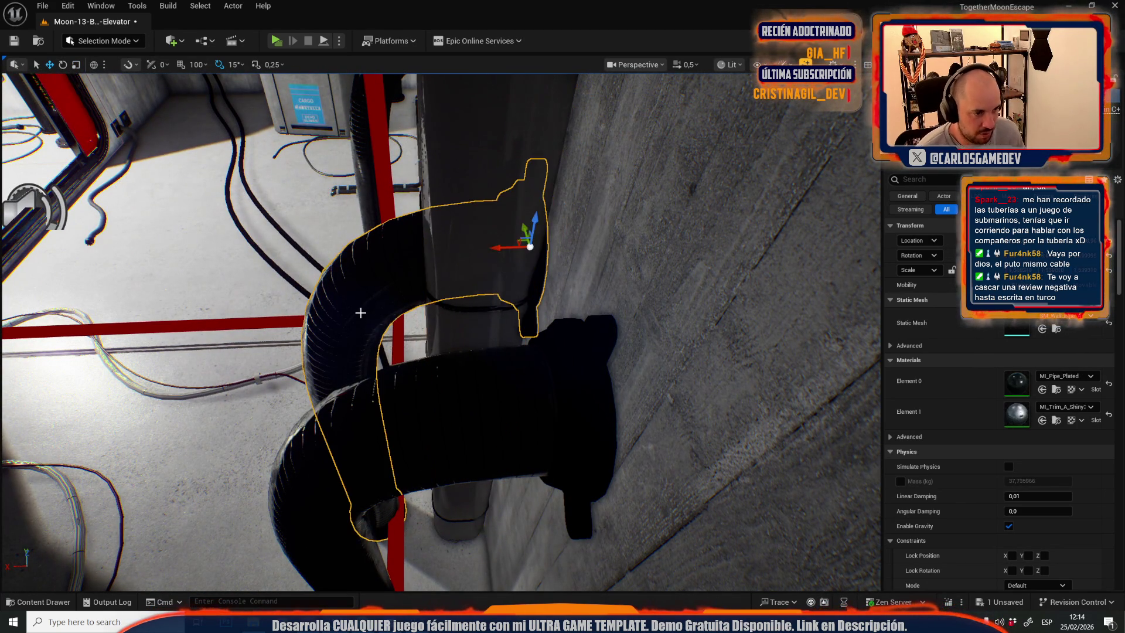
scroll(193, 304, "up", 5)
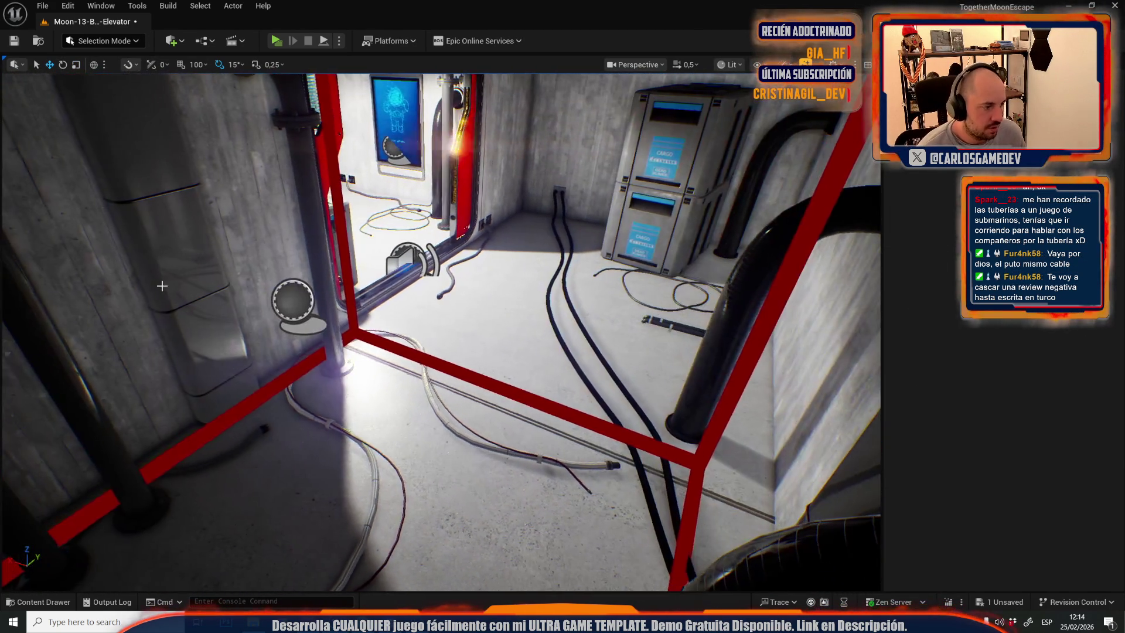
Enlarge the vertical pipe section and nudge it slightly to the right.
left_click(192, 304)
scroll(192, 304, "up", 8)
key("r")
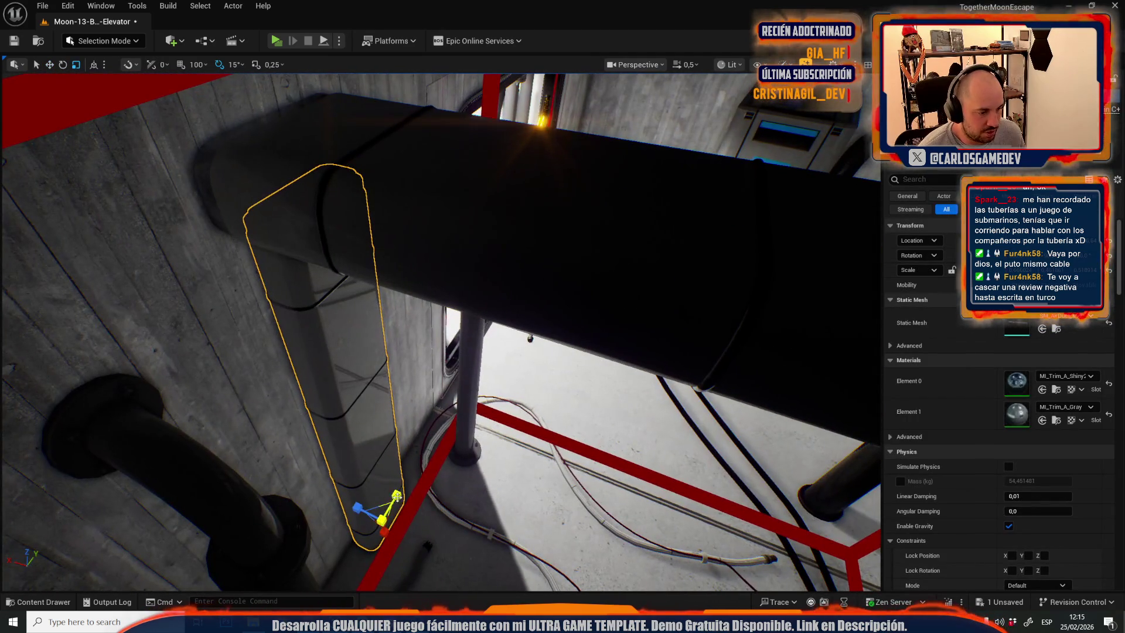
scroll(380, 509, "up", 2)
left_click_drag(382, 526, 367, 511)
key("f")
key("w")
left_click_drag(362, 571, 368, 570)
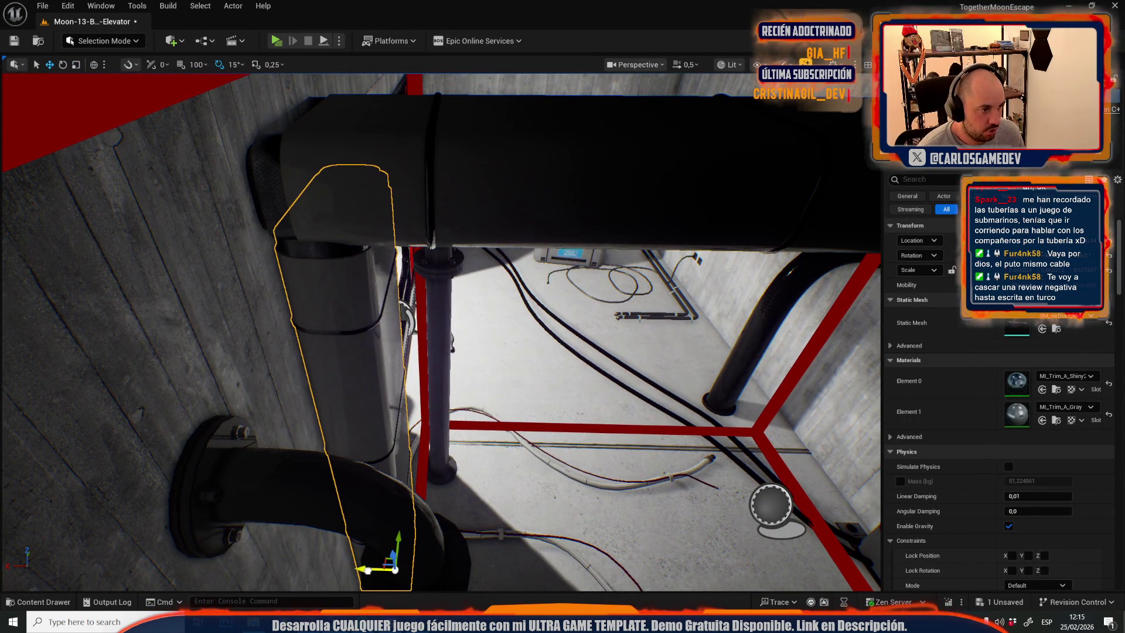
Move the vertical black pipe to the right and preview the scene without editor overlays.
left_click_drag(433, 259, 632, 286)
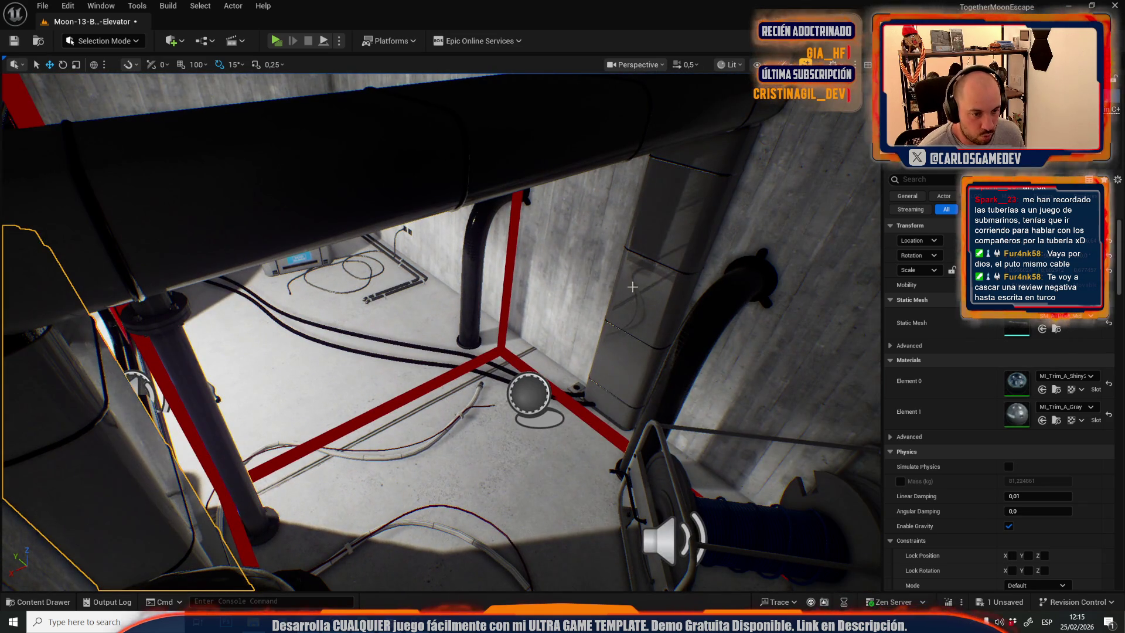
mouse_move(612, 405)
left_mouse_down()
mouse_move(521, 299)
mouse_move(524, 310)
mouse_move(498, 314)
mouse_move(410, 259)
mouse_move(417, 231)
mouse_move(480, 366)
mouse_move(440, 345)
left_mouse_up()
left_click(409, 259)
left_click(409, 260, "ctrl")
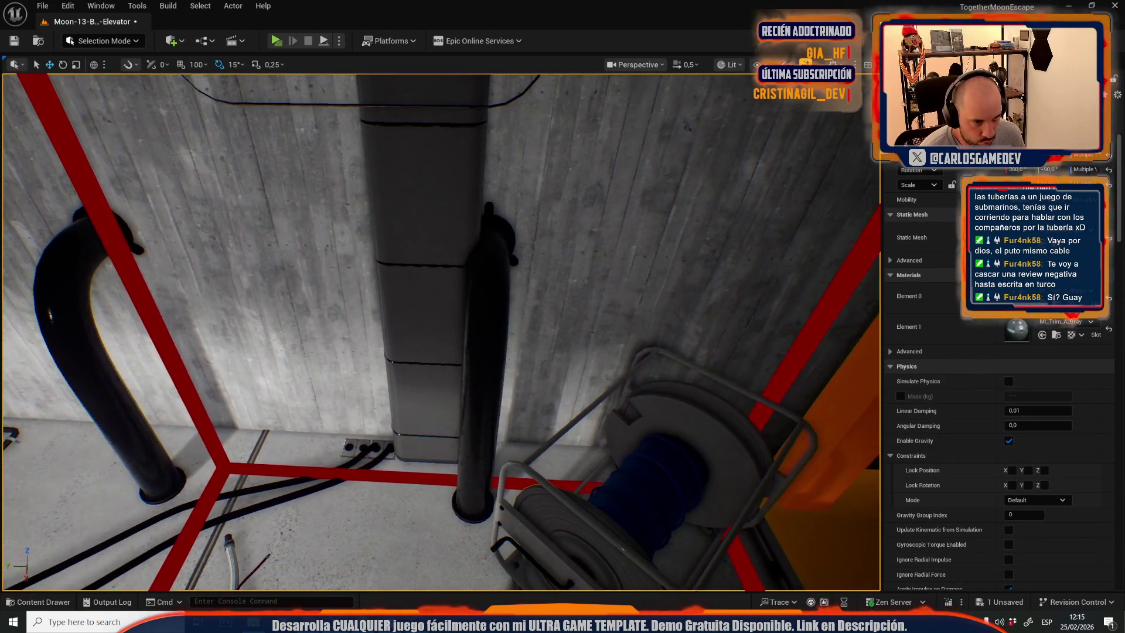
left_click(470, 292)
left_click_drag(456, 240, 490, 240)
key("g")
mouse_move(510, 306)
left_mouse_down()
mouse_move(492, 284)
mouse_move(252, 302)
left_mouse_up()
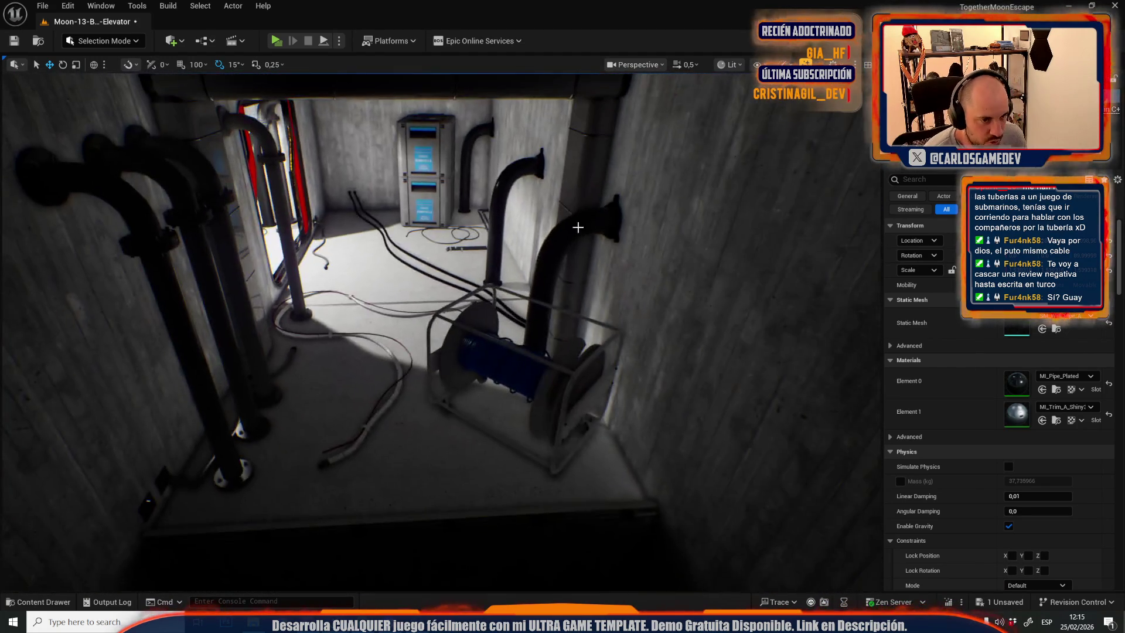
Select a second pipe and raise both pipes toward the ceiling.
left_click(241, 247, "ctrl")
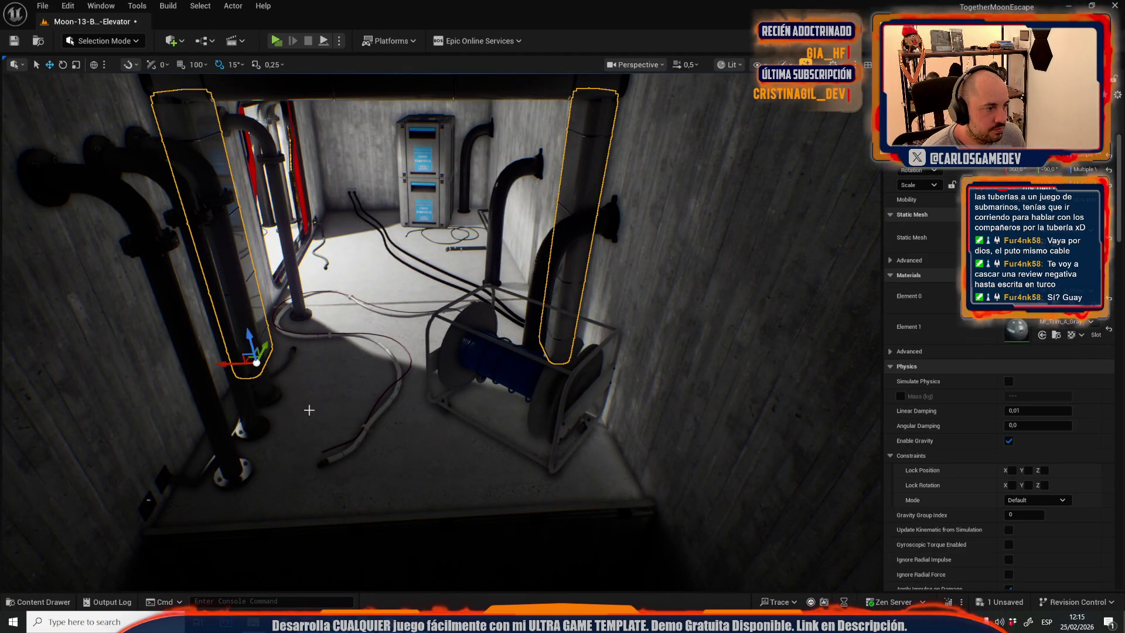
key("f")
left_click_drag(340, 508, 350, 223)
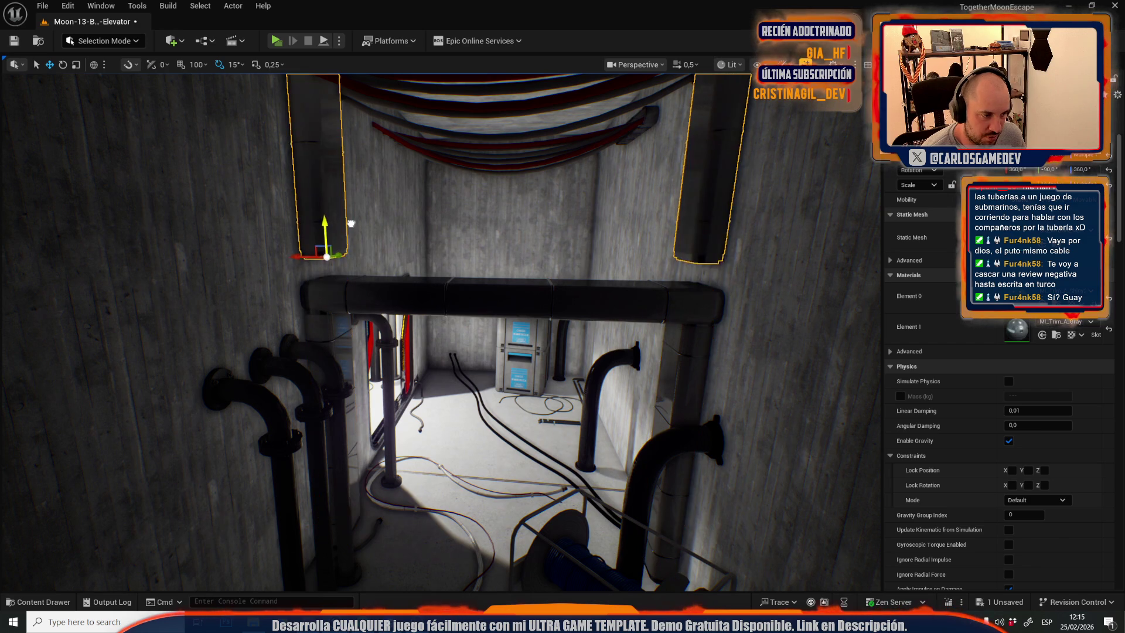
scroll(348, 248, "up", 10)
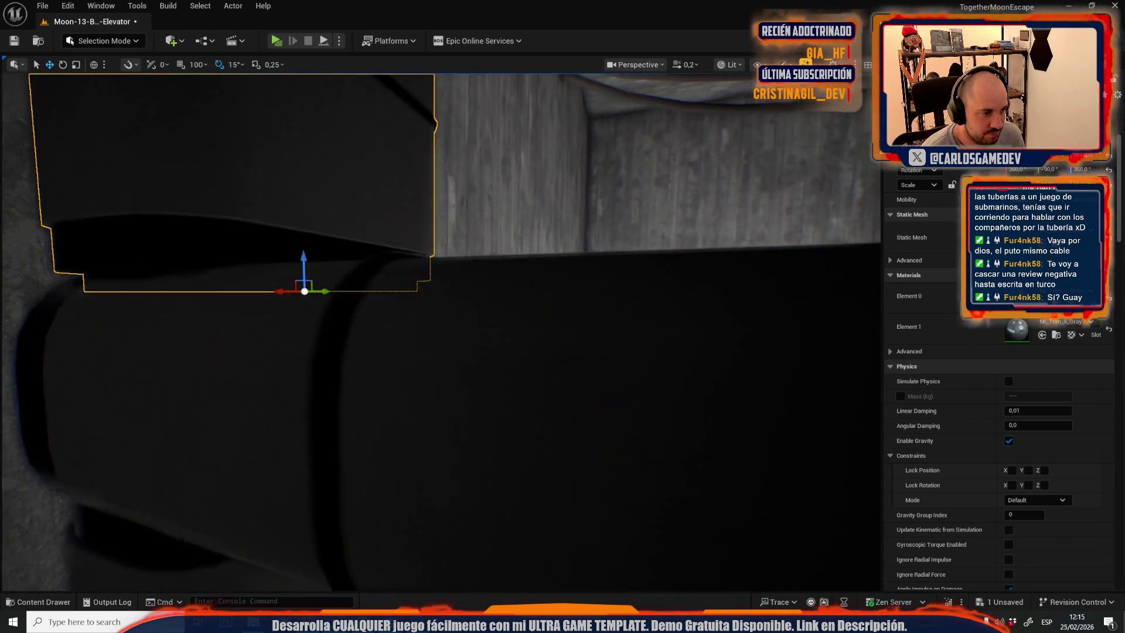
scroll(442, 333, "down", 10)
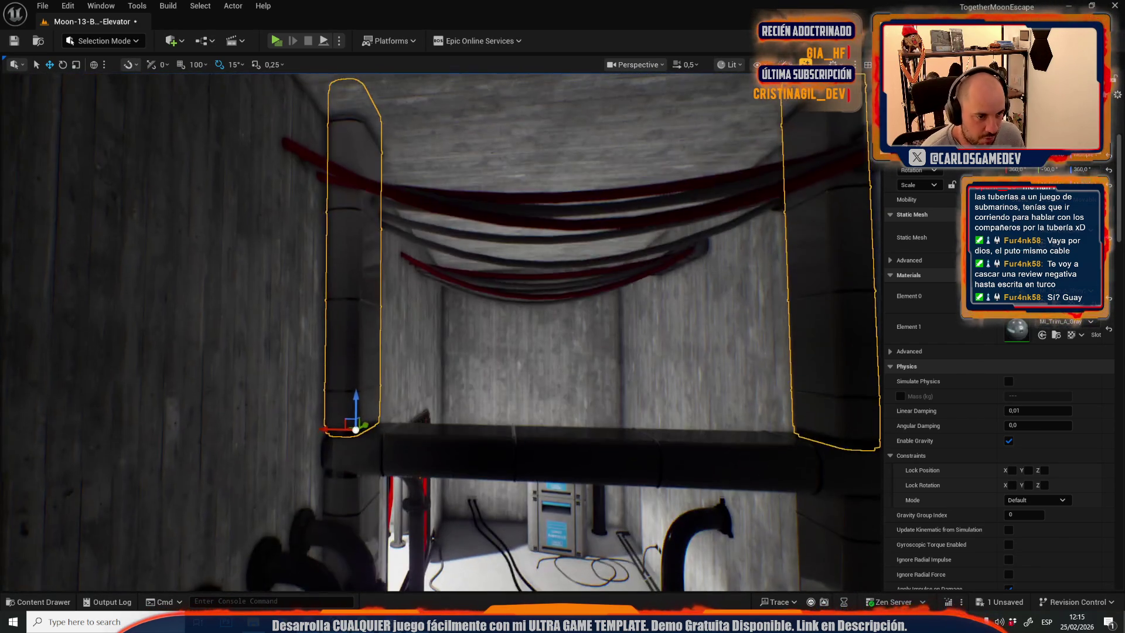
Survey the shaft floor, duct and cable reel, briefly framing the floor cable.
left_click_drag(475, 502, 475, 503)
left_click_drag(395, 436, 260, 101)
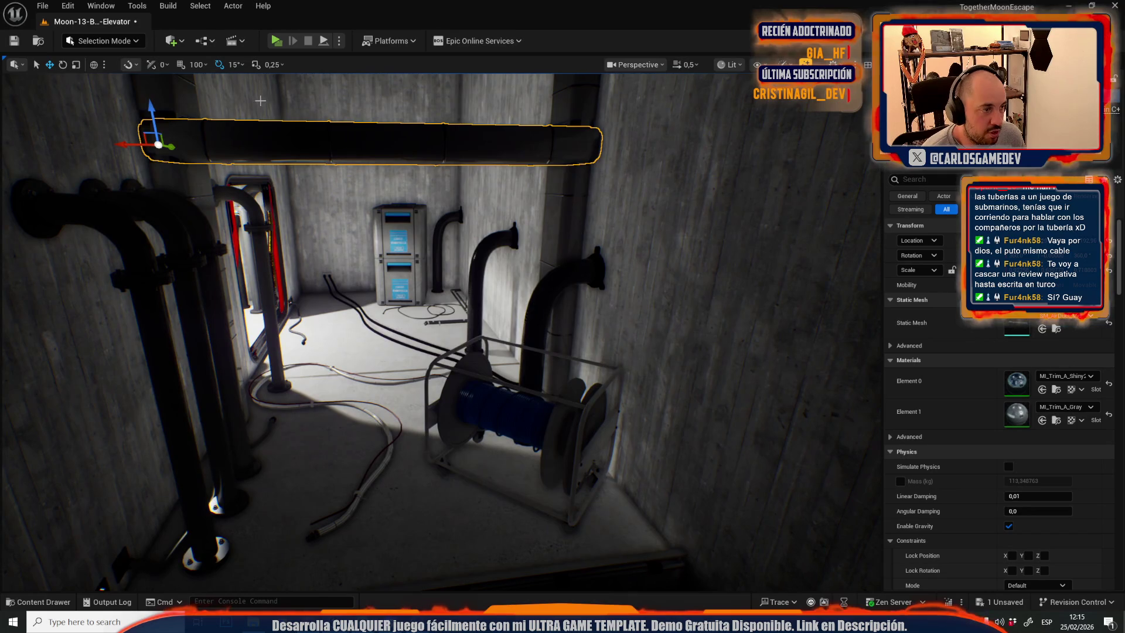
left_click_drag(256, 412, 256, 391)
left_click_drag(379, 434, 379, 444)
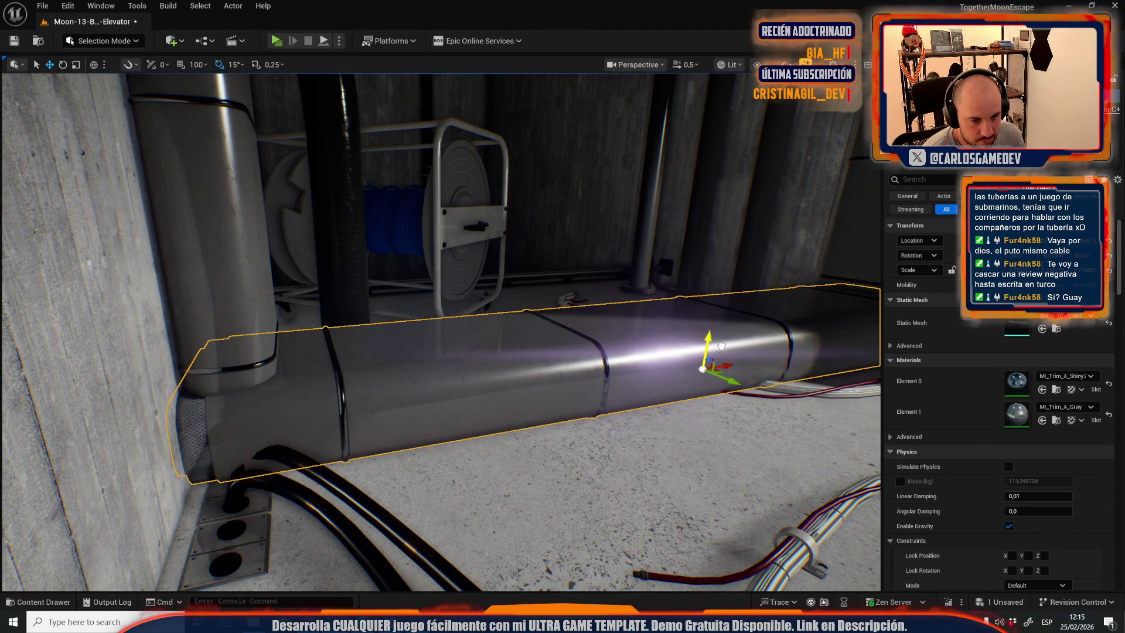
mouse_move(721, 346)
left_mouse_down()
mouse_move(701, 351)
mouse_move(573, 308)
mouse_move(377, 318)
left_mouse_up()
left_click_drag(246, 367, 152, 320)
left_click_drag(440, 428, 440, 429)
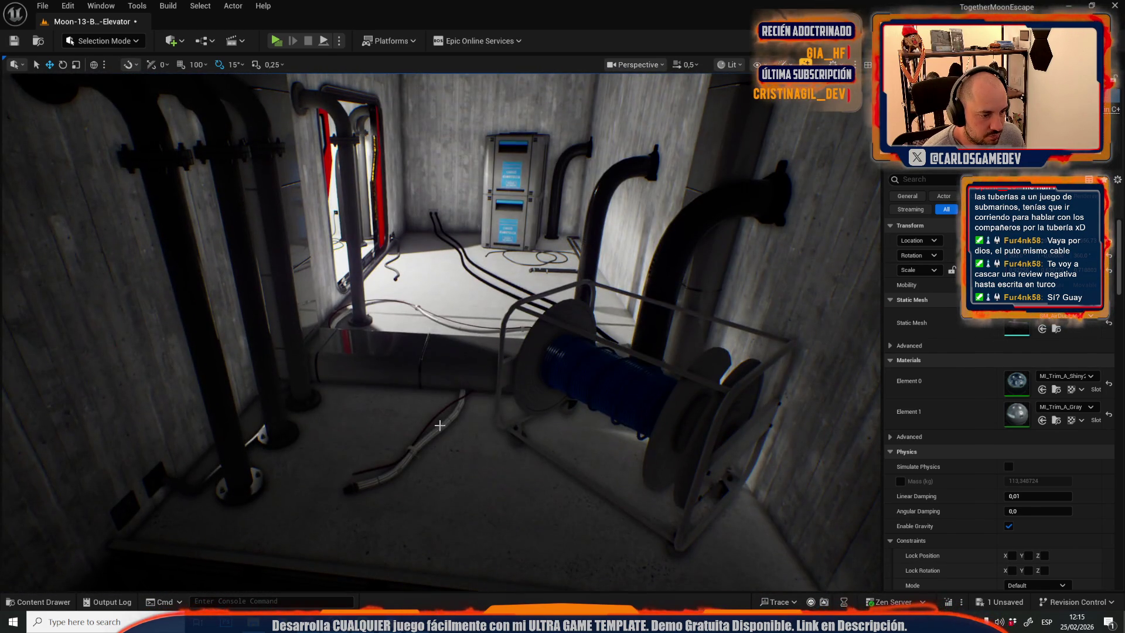
left_click(440, 428)
key("f")
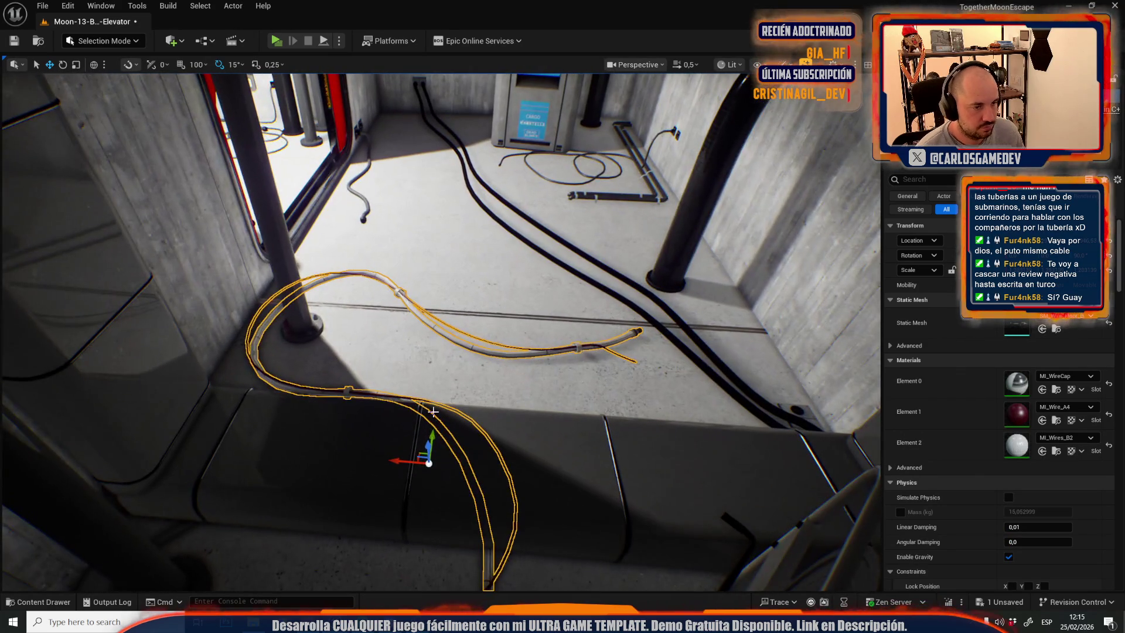
key("Escape")
left_click_drag(433, 411, 412, 444)
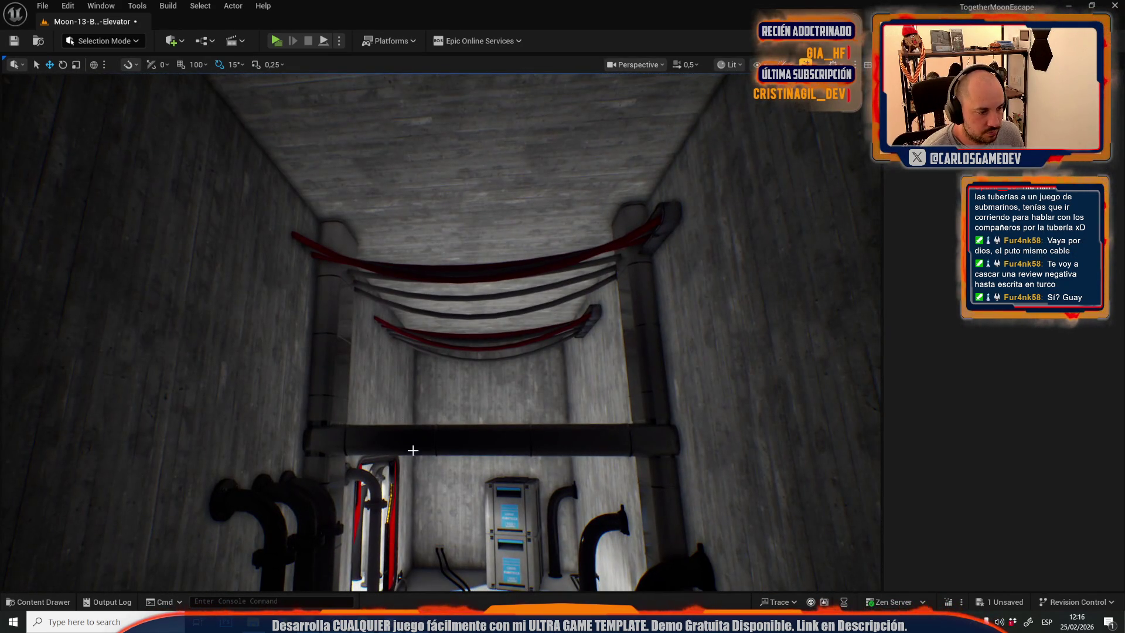
Alt-drag a copy of the horizontal pipe up to cable level and frame the completed pipe frame.
left_click(413, 451)
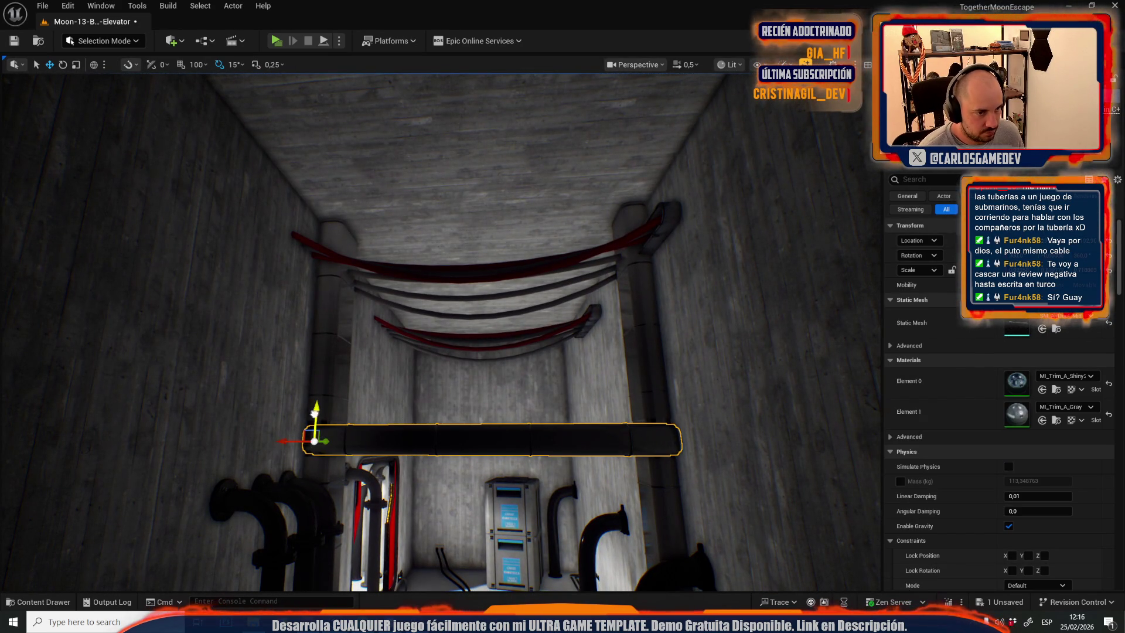
left_click_drag(315, 413, 371, 215)
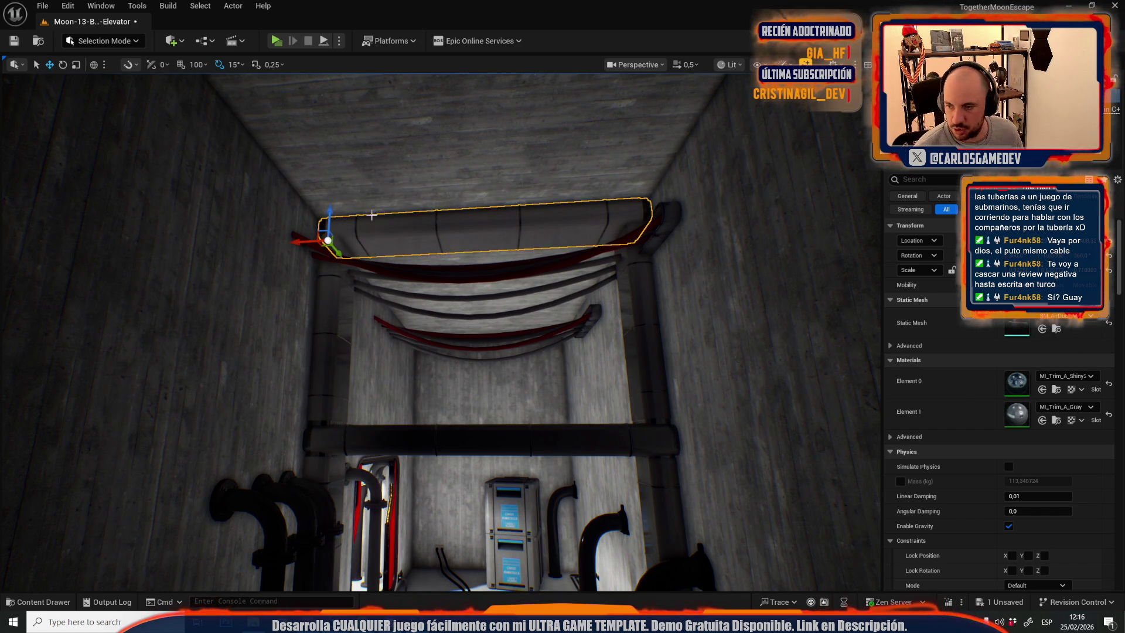
left_click(334, 303, "ctrl")
left_click(636, 350, "ctrl")
left_click(586, 445, "ctrl")
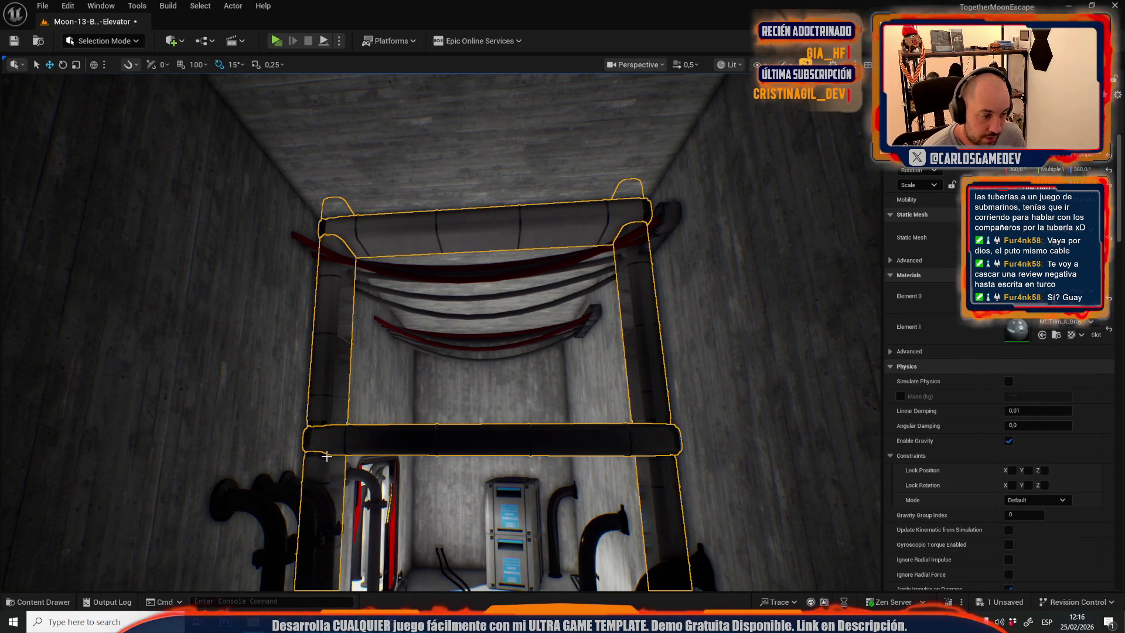
key("f")
scroll(439, 464, "up", 3)
key("w")
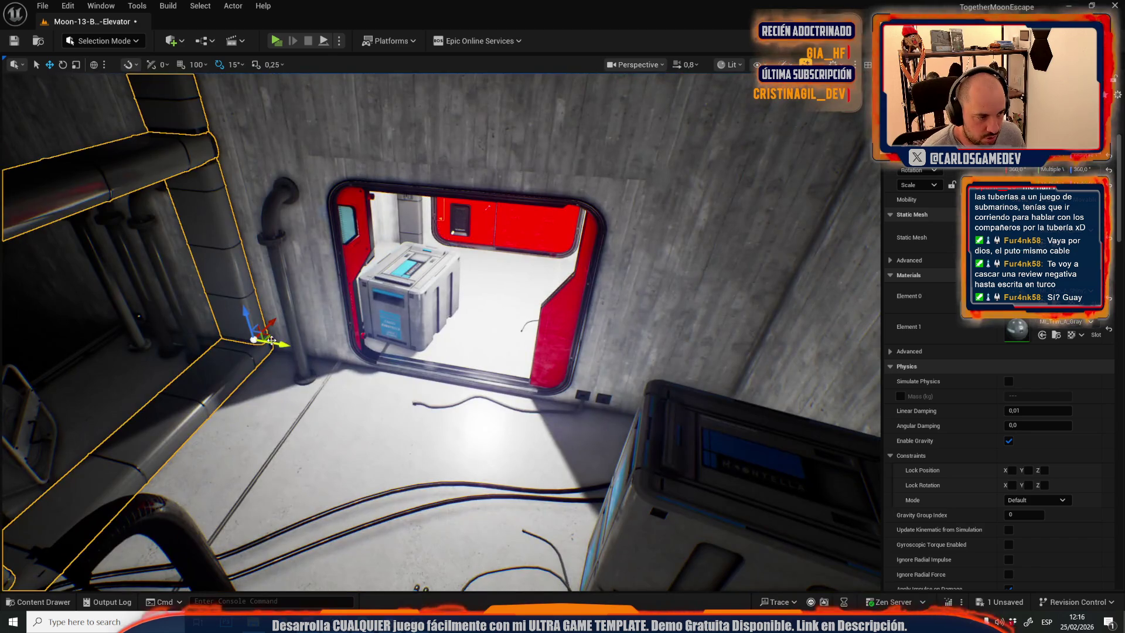
left_click(723, 393)
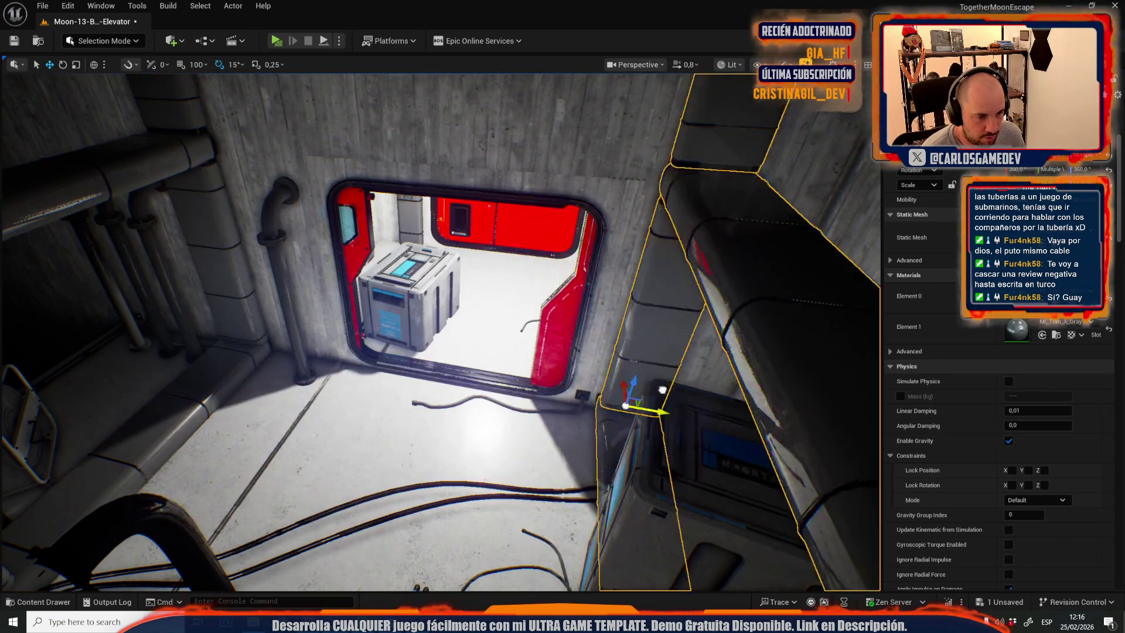
Bring the pipes, ceiling duct and red doorway into view from above.
mouse_move(731, 390)
left_mouse_down()
mouse_move(624, 389)
mouse_move(556, 342)
mouse_move(481, 323)
mouse_move(467, 297)
mouse_move(452, 328)
mouse_move(511, 389)
left_mouse_up()
scroll(590, 365, "down", 4)
scroll(489, 325, "up", 1)
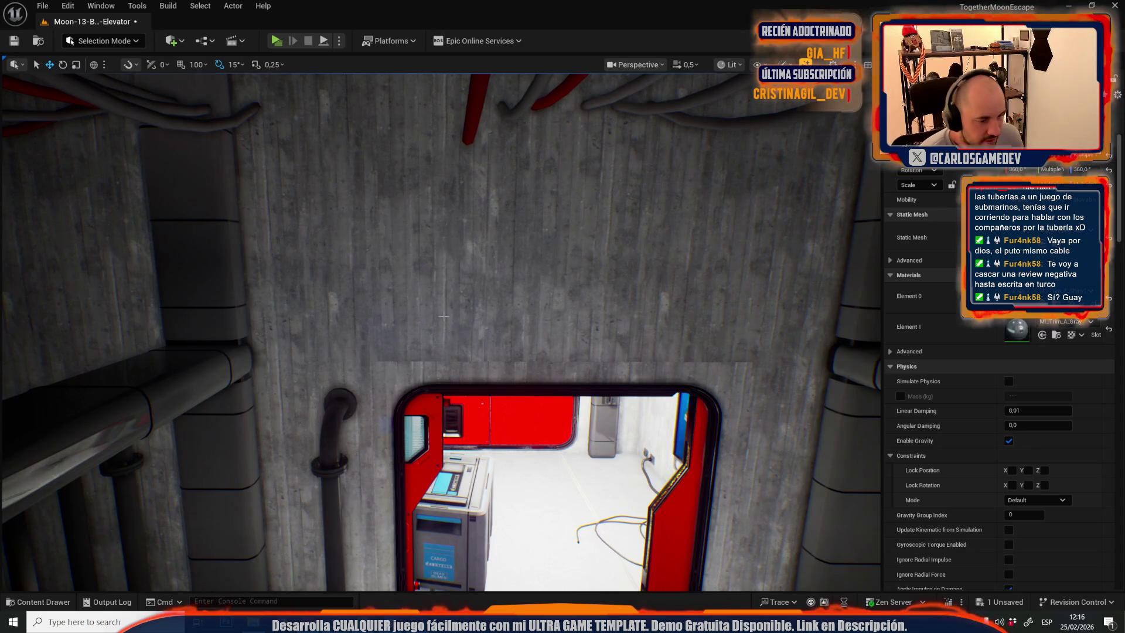
left_click_drag(428, 308, 428, 308)
scroll(428, 308, "up", 1)
left_click_drag(431, 257, 616, 242)
left_click(617, 242)
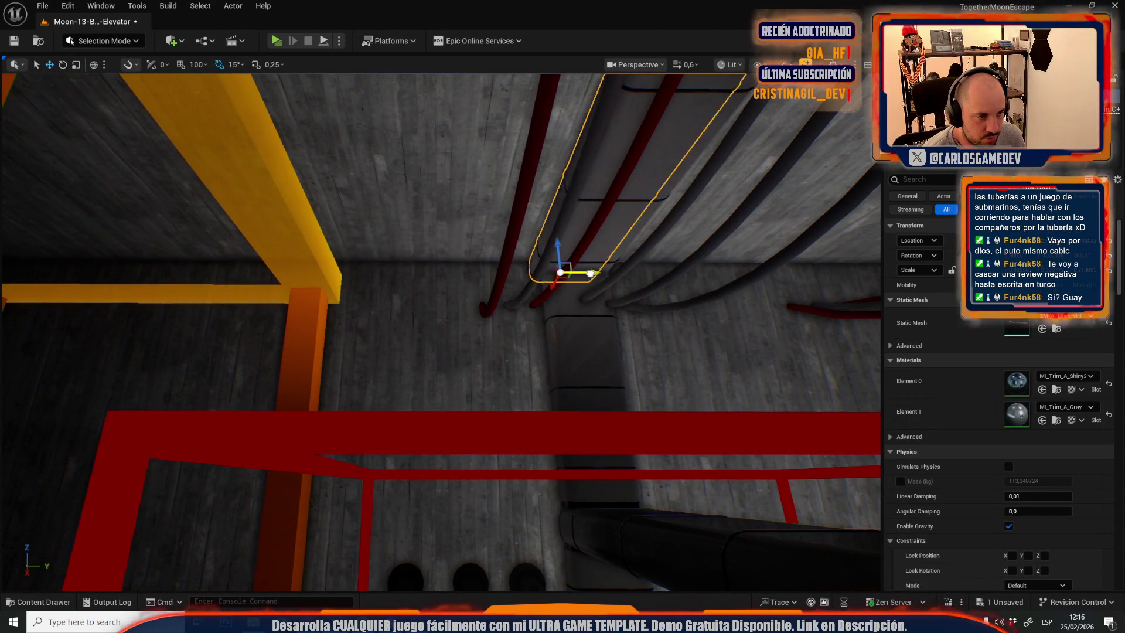
mouse_move(252, 324)
left_mouse_down()
mouse_move(212, 333)
mouse_move(525, 340)
mouse_move(488, 328)
left_mouse_up()
mouse_move(309, 373)
left_mouse_down()
mouse_move(410, 281)
mouse_move(381, 316)
mouse_move(375, 305)
mouse_move(418, 238)
left_mouse_up()
Move the flanged pipe elbow to the centre above the doorway and Alt-drag a copy rightward.
left_click(309, 373)
key("w")
mouse_move(240, 460)
left_mouse_down()
mouse_move(492, 393)
mouse_move(429, 333)
left_mouse_up()
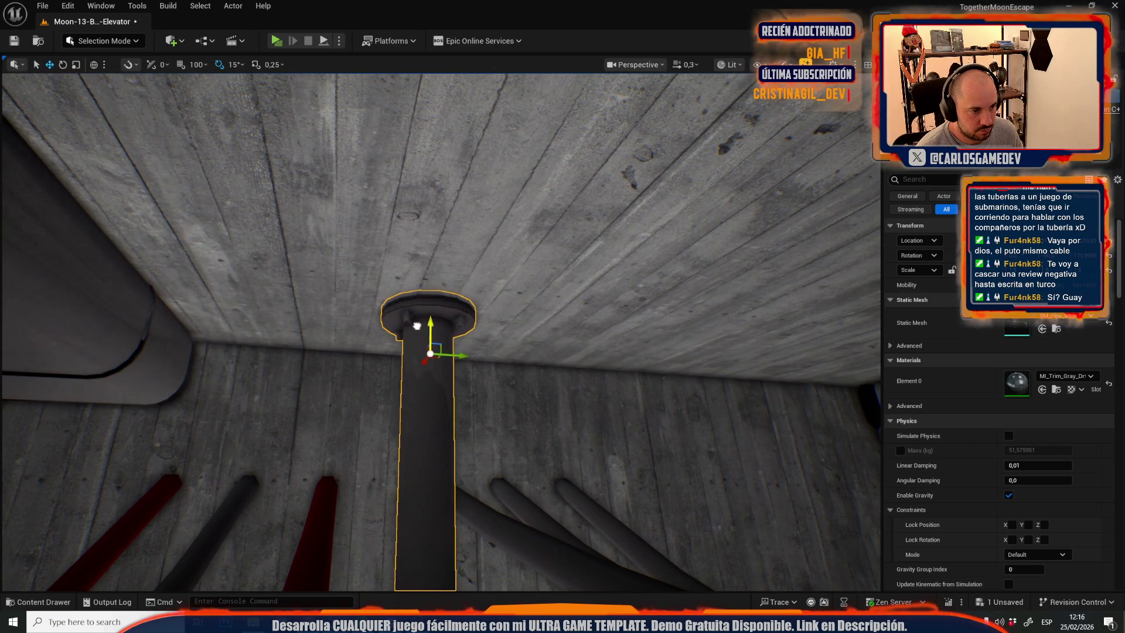
scroll(418, 319, "up", 5)
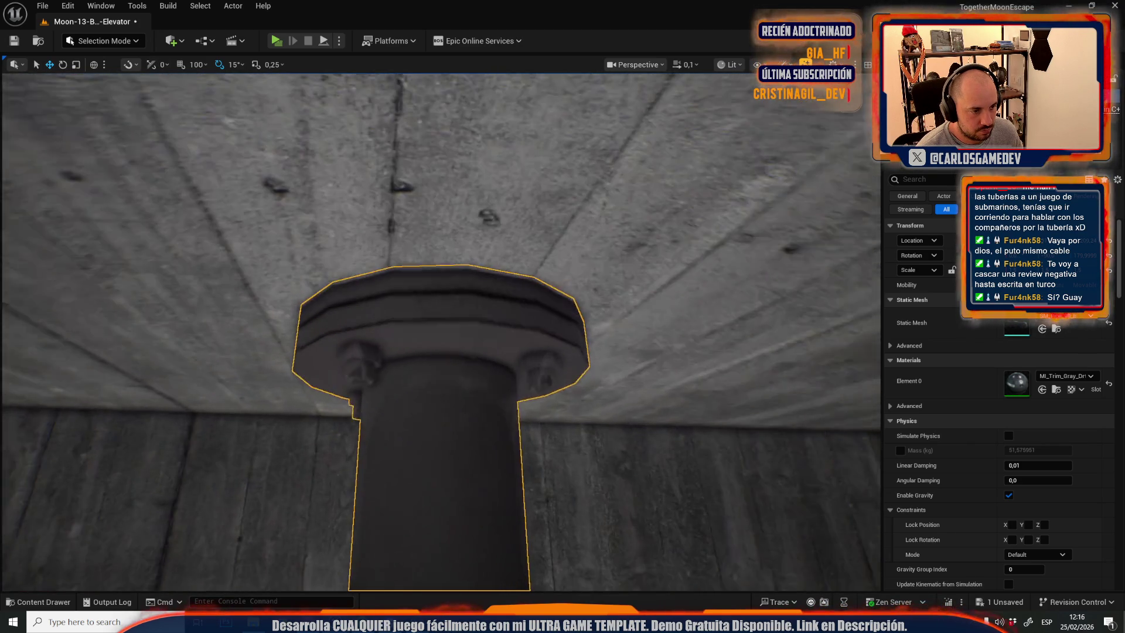
scroll(364, 304, "down", 5)
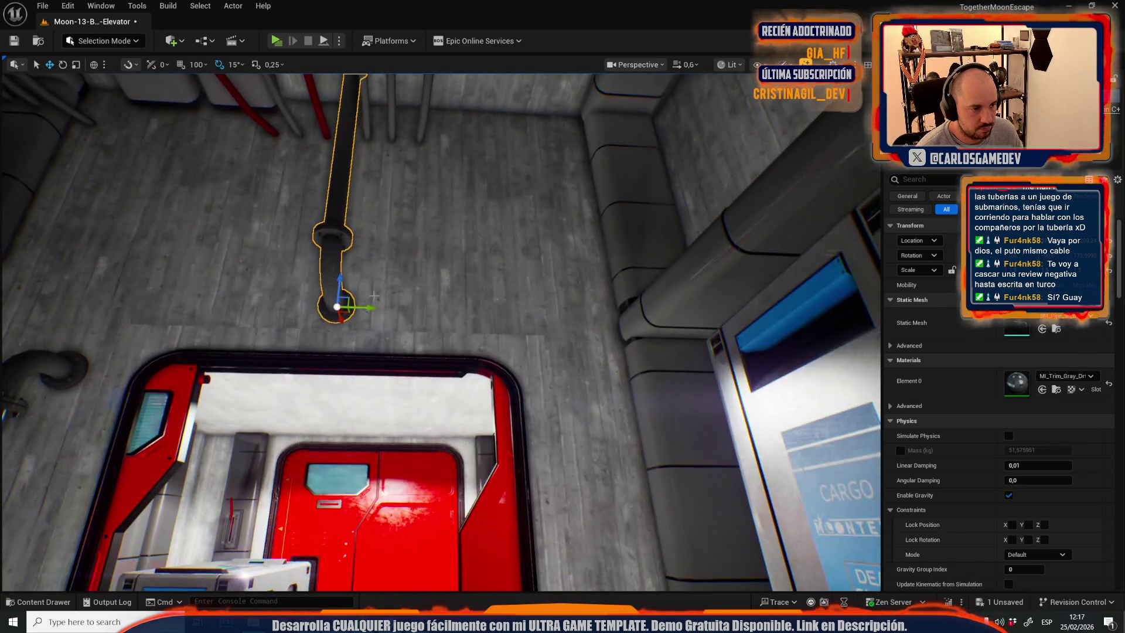
mouse_move(365, 306)
left_mouse_down()
mouse_move(598, 304)
mouse_move(513, 315)
left_mouse_up()
scroll(513, 315, "up", 5)
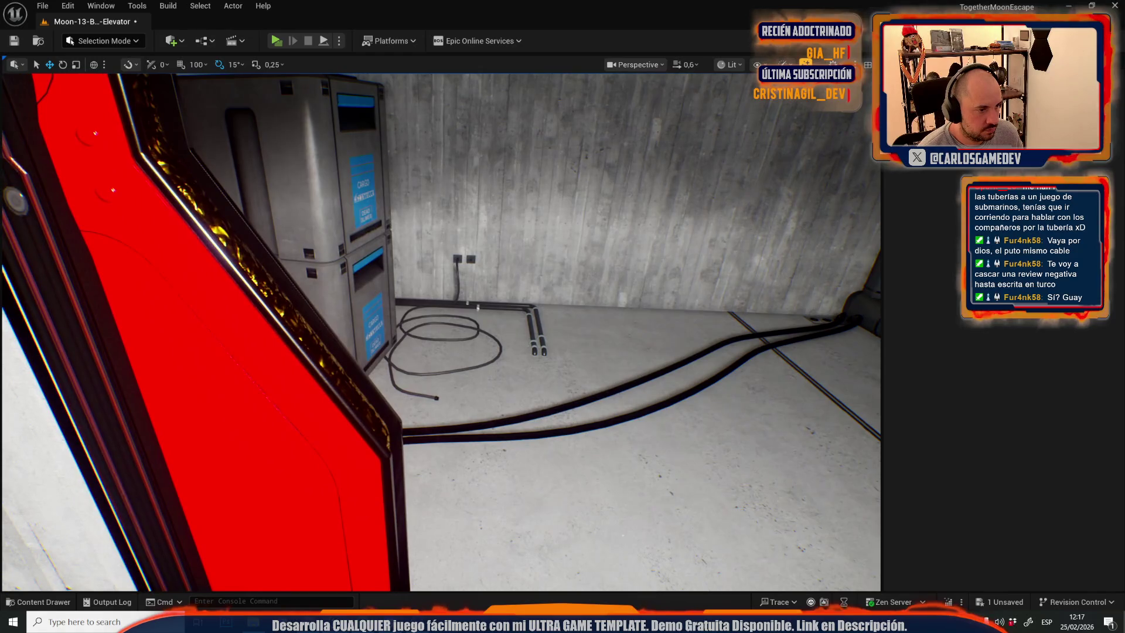
left_click(328, 264)
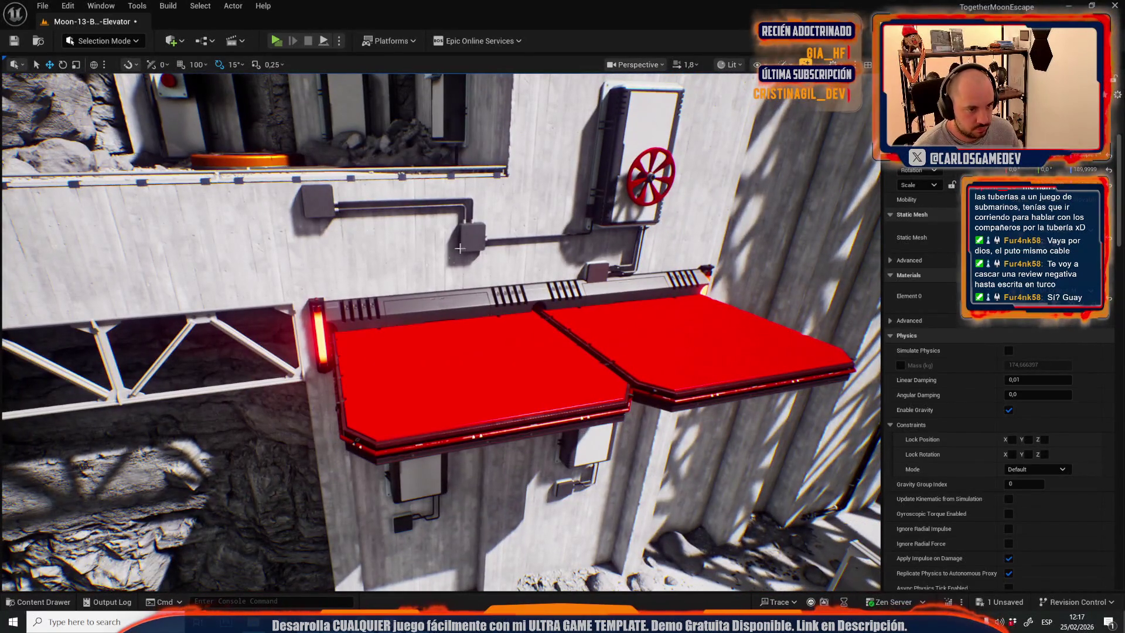
left_click(459, 248)
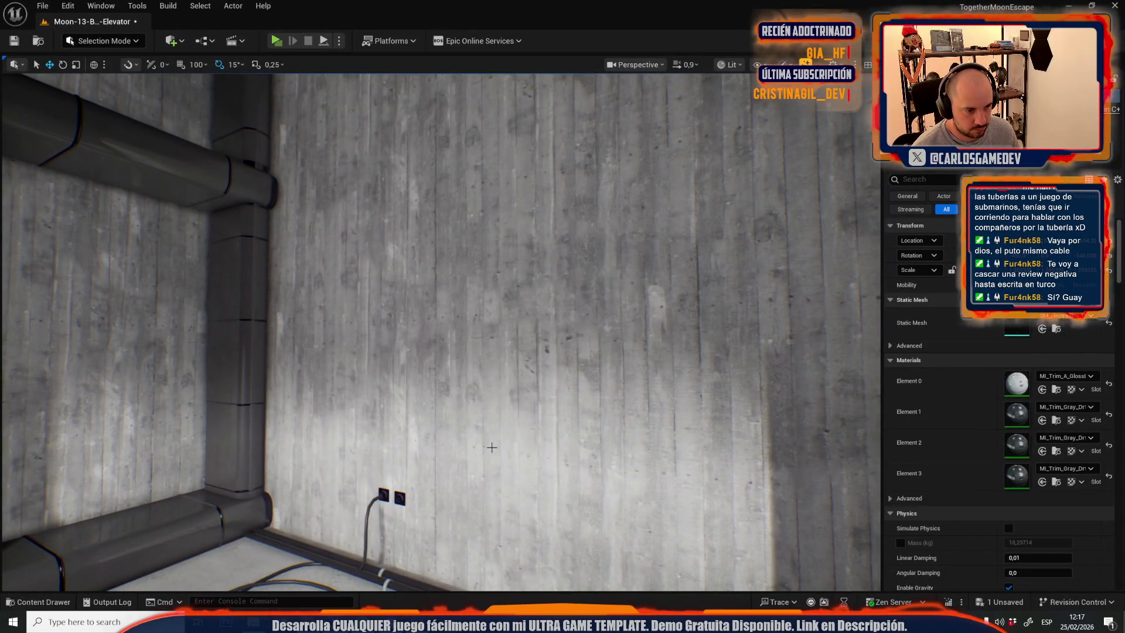
Select the junction-box cable assembly and move it to the left.
left_click(492, 447)
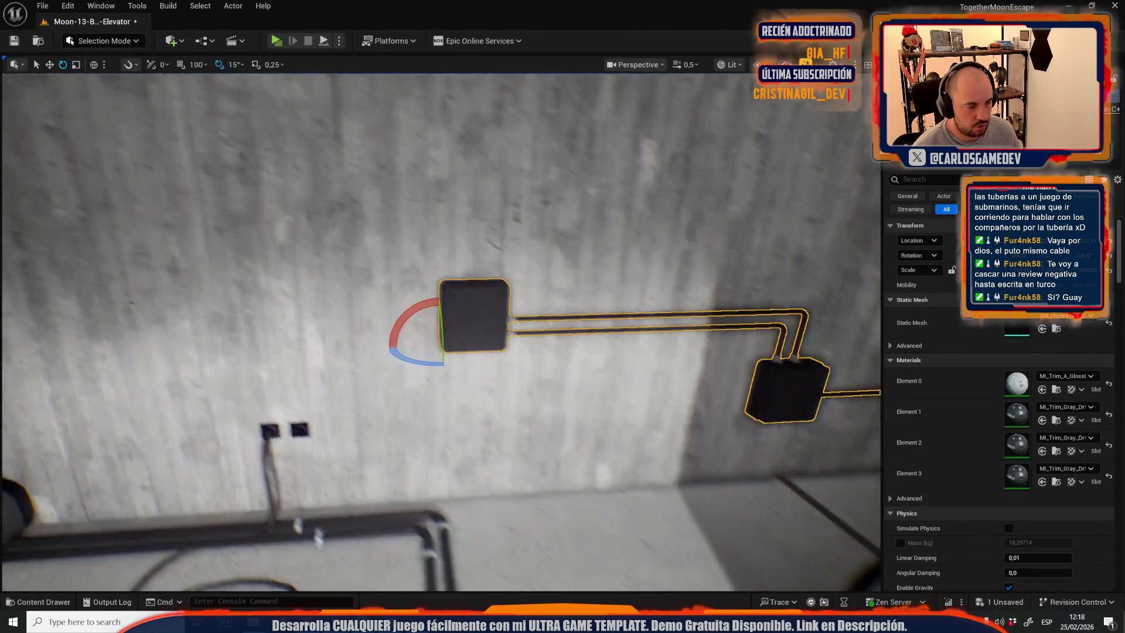
scroll(621, 378, "down", 5)
key("w")
mouse_move(622, 378)
left_mouse_down()
mouse_move(281, 379)
mouse_move(381, 322)
left_mouse_up()
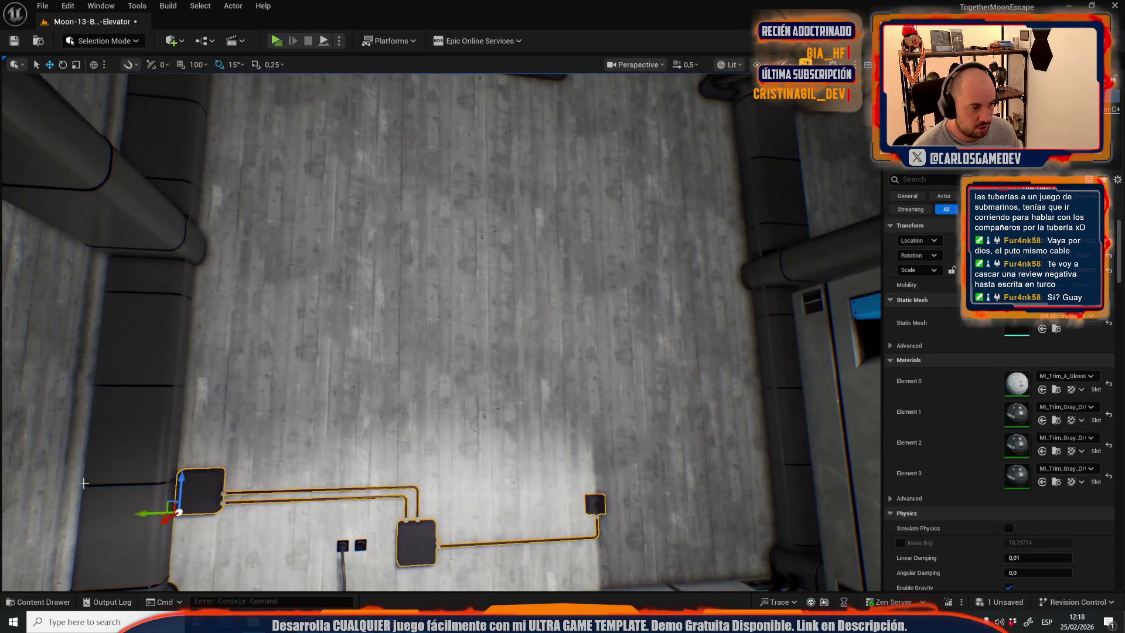
Alt-drag a copy of the assembly, turn it 90° to lie flat and drop it to the floor.
mouse_move(179, 504)
left_mouse_down()
mouse_move(659, 275)
mouse_move(680, 304)
mouse_move(666, 173)
mouse_move(675, 187)
left_mouse_up()
key("e")
key("w")
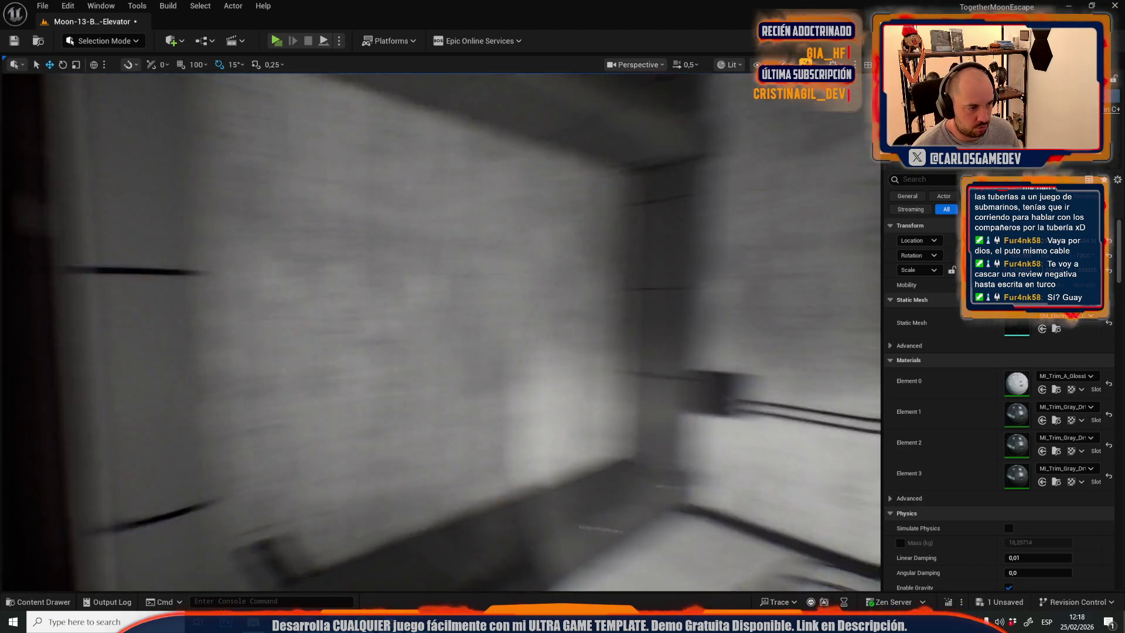
key("ctrl+z")
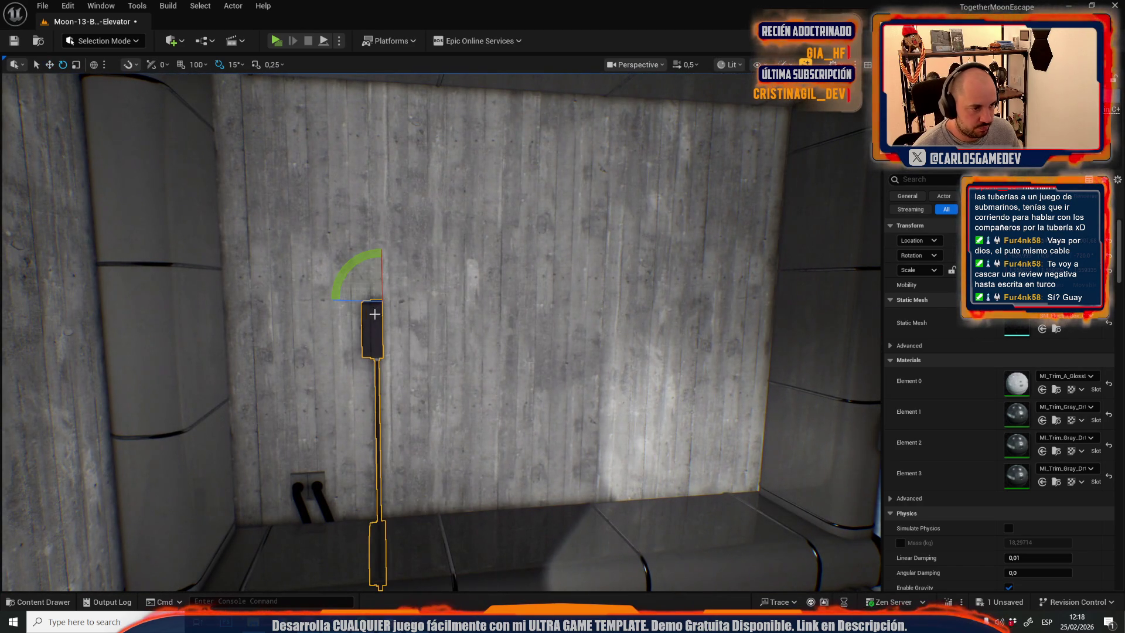
mouse_move(361, 302)
left_mouse_down()
mouse_move(341, 277)
mouse_move(226, 422)
mouse_move(230, 431)
mouse_move(293, 393)
mouse_move(367, 444)
mouse_move(276, 441)
left_mouse_up()
key("w")
key("End")
Slide the copy left and rotate it so its cable runs up the wall.
key("e")
key("w")
scroll(758, 568, "down", 3)
left_click_drag(412, 361, 261, 337)
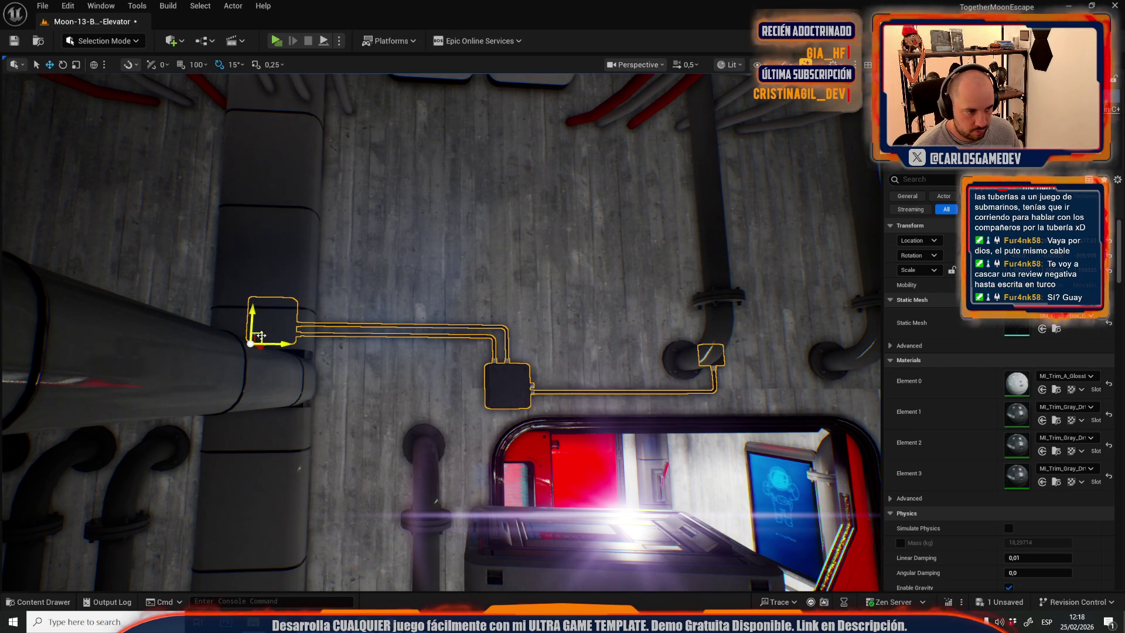
scroll(289, 327, "up", 1)
scroll(389, 349, "up", 3)
key("e")
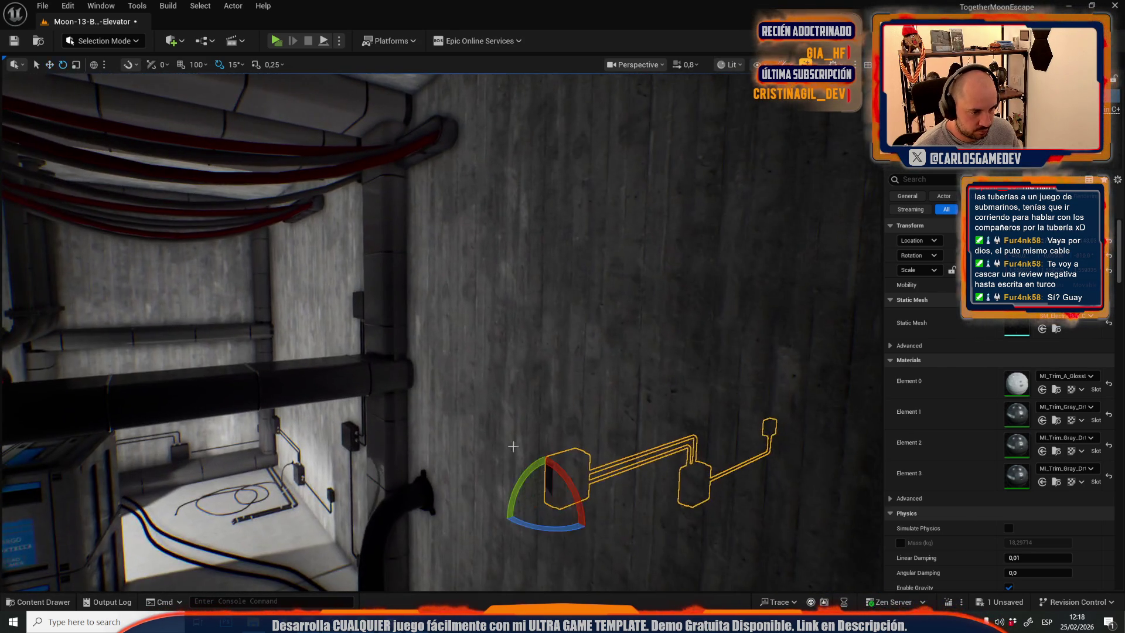
left_click_drag(536, 529, 527, 466)
scroll(527, 352, "down", 3)
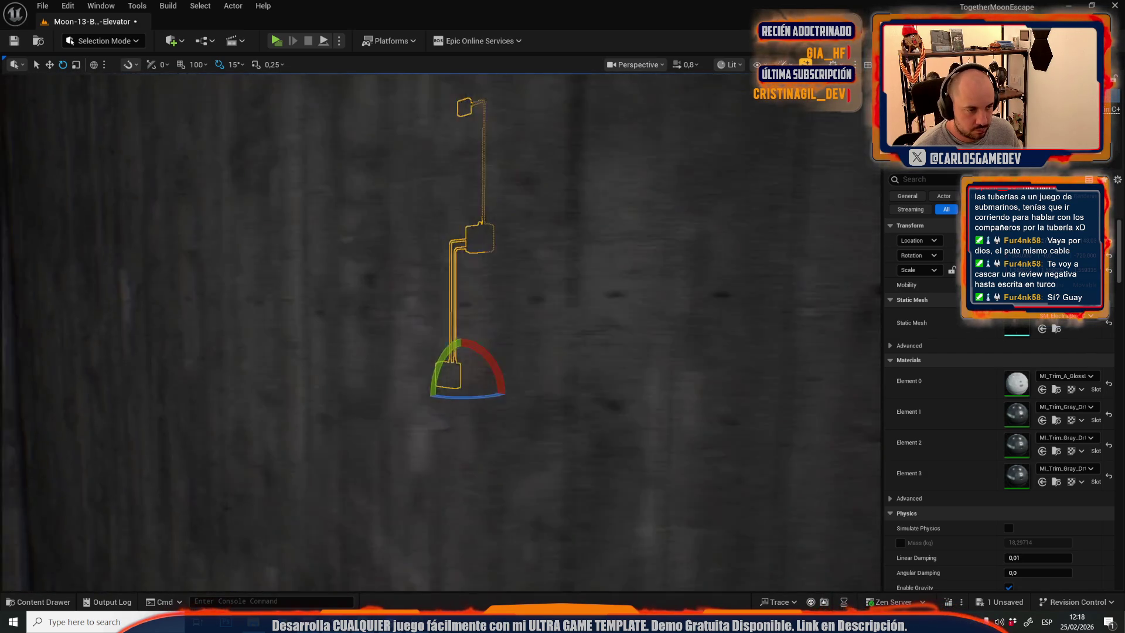
scroll(442, 332, "up", 5)
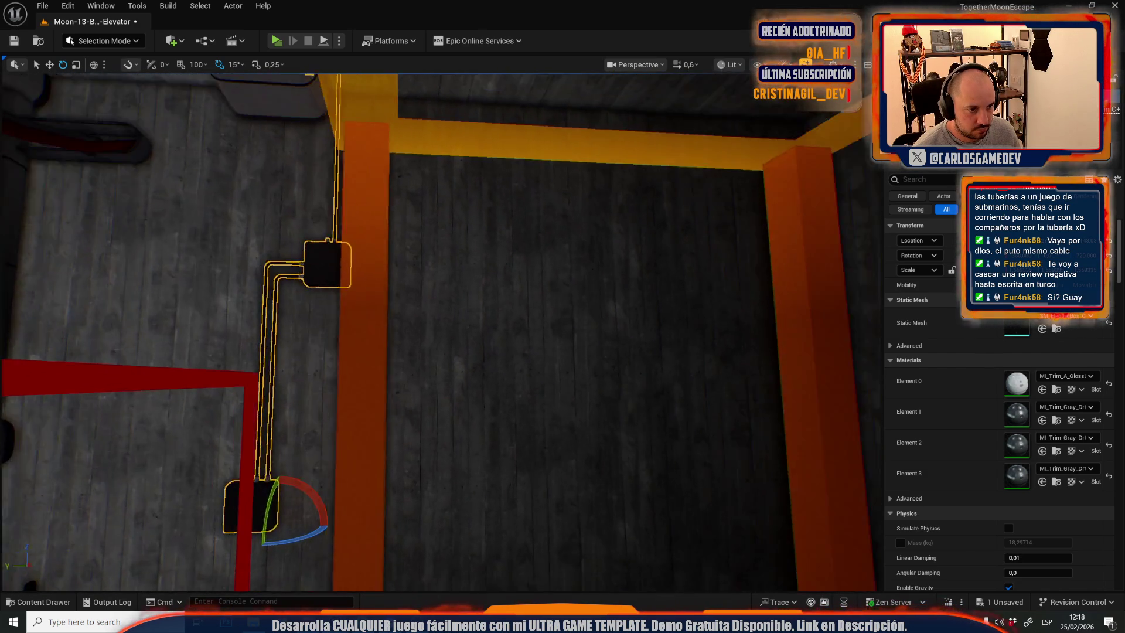
scroll(540, 476, "up", 10)
scroll(442, 332, "down", 5)
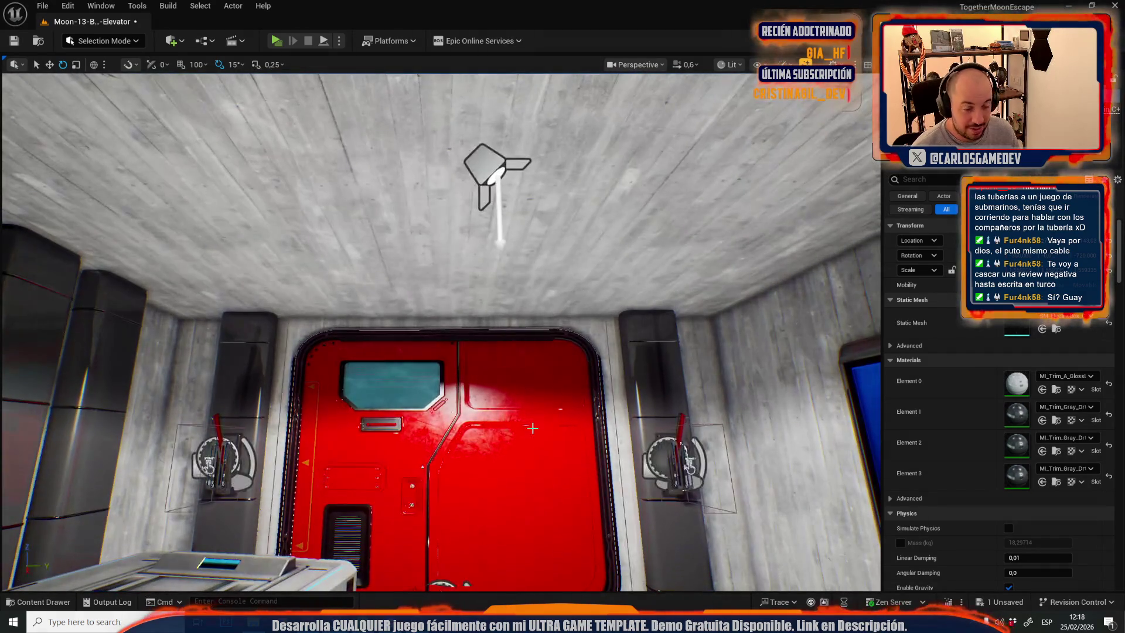
Switch to Game View to hide the editor icons and save the current level.
key("g")
left_click(42, 5)
mouse_move(208, 88)
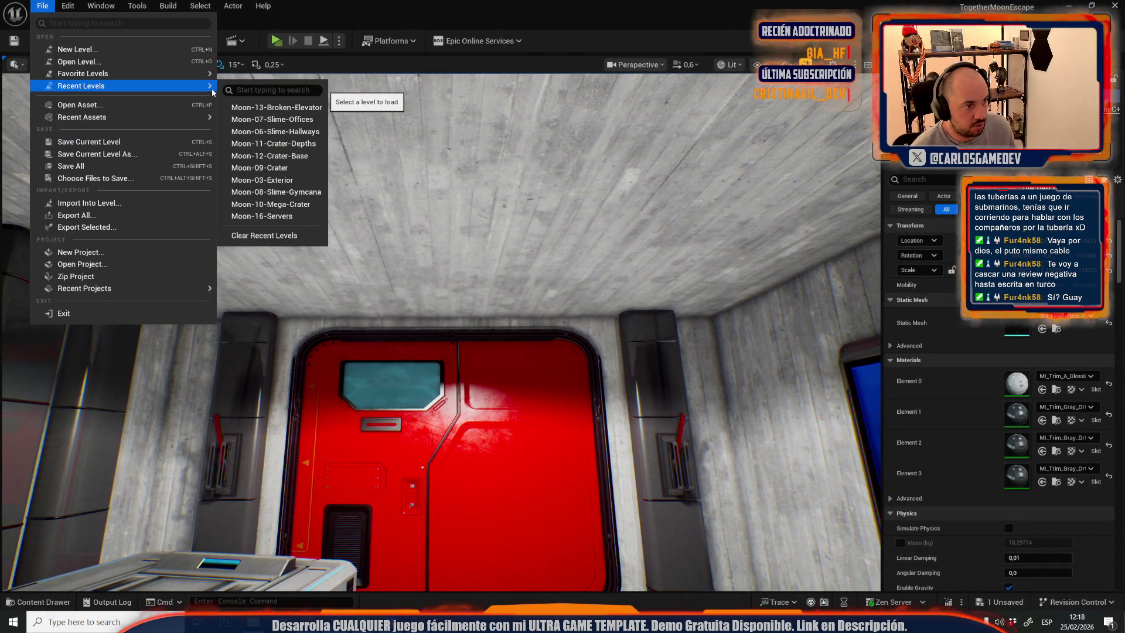
left_click(277, 107)
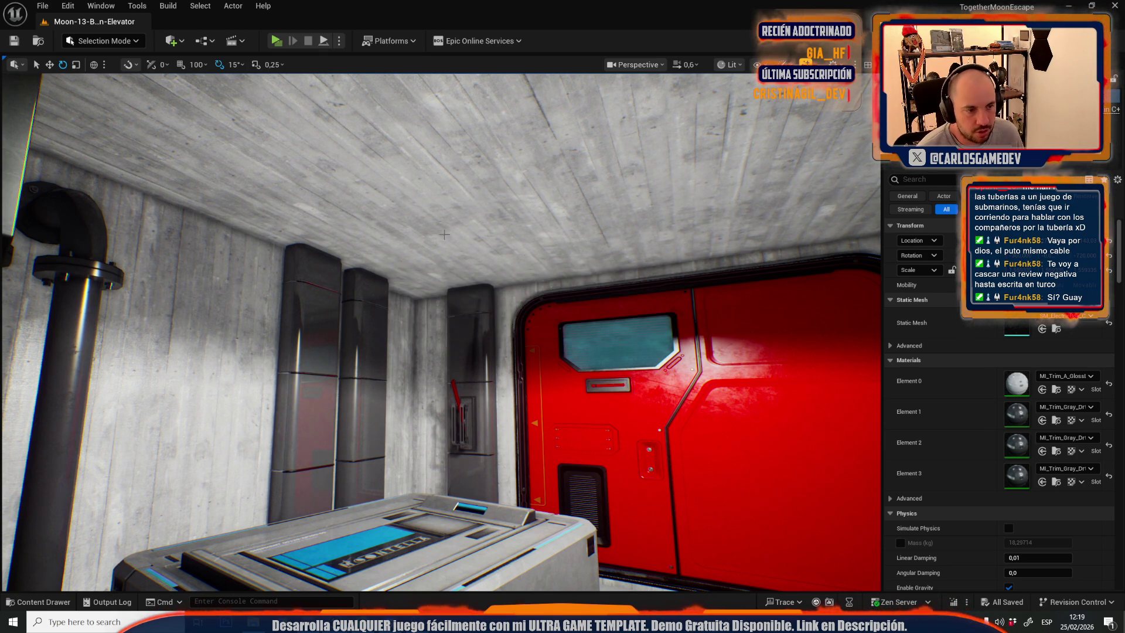
Select and delete the rubble pile, scattered gravel and small rocks at the cliff base.
scroll(388, 251, "up", 3)
scroll(388, 251, "up", 1)
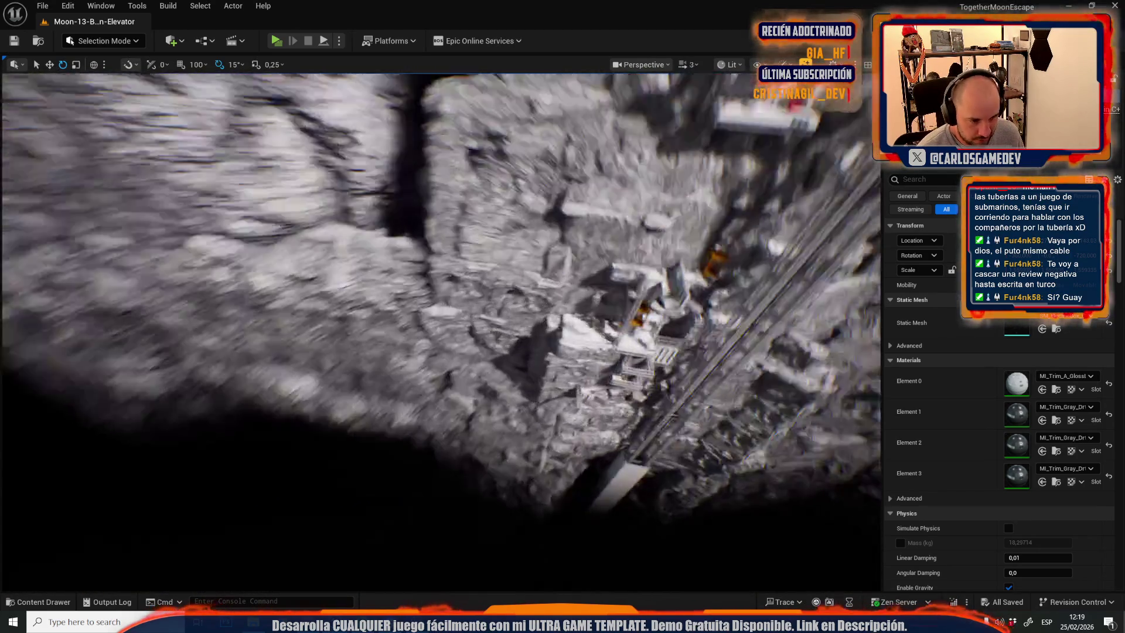
scroll(388, 251, "down", 2)
key("w")
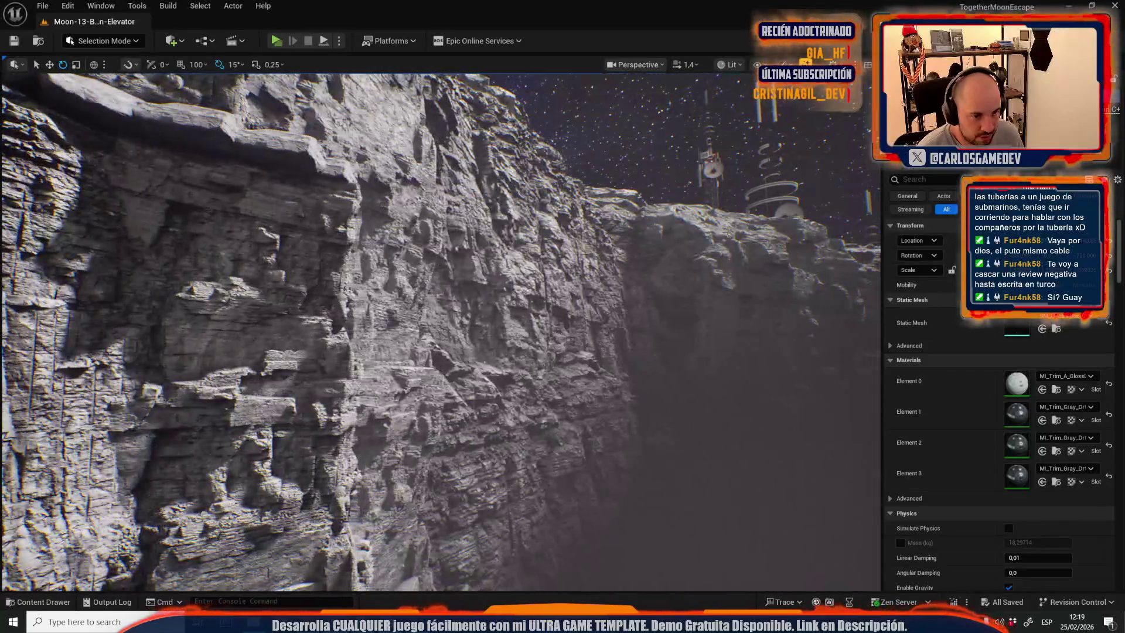
left_click(702, 272)
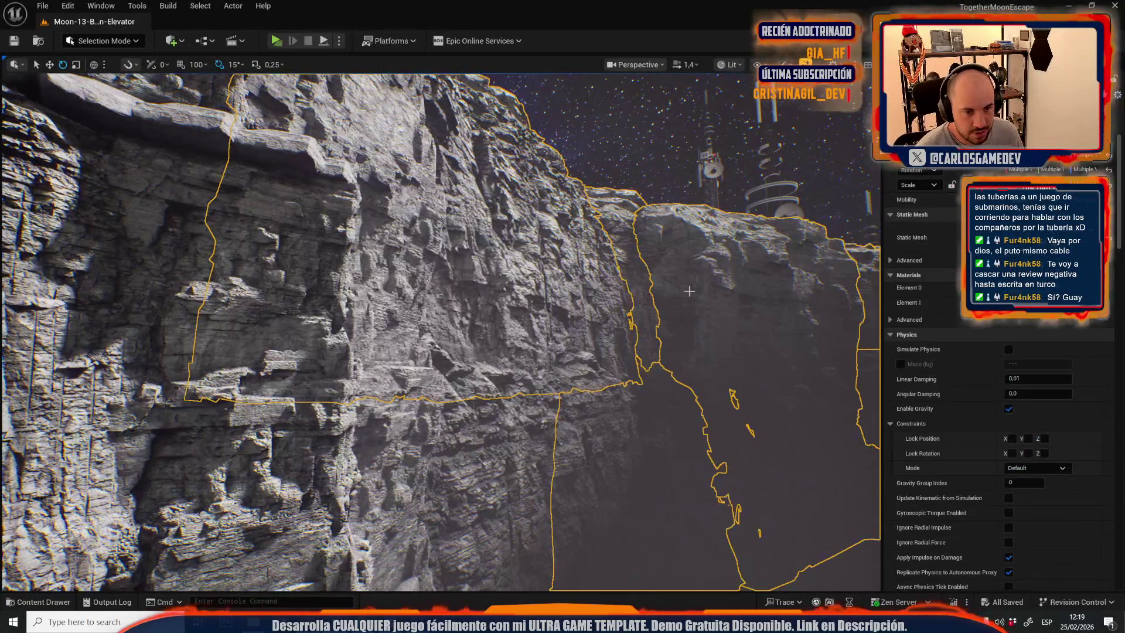
scroll(600, 296, "up", 1)
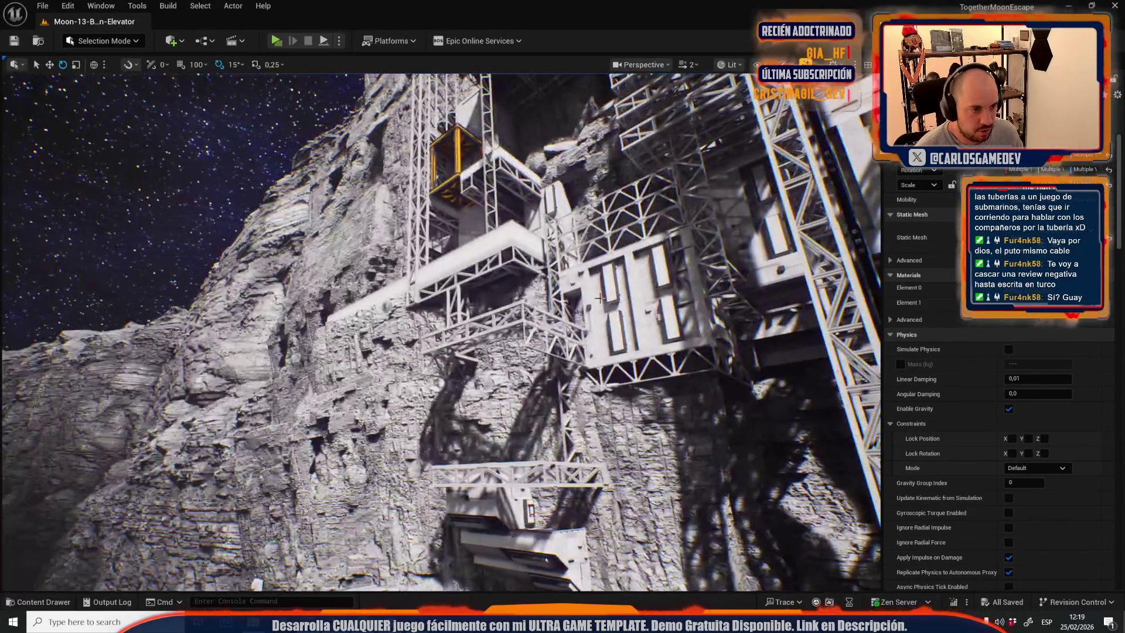
left_click(388, 244)
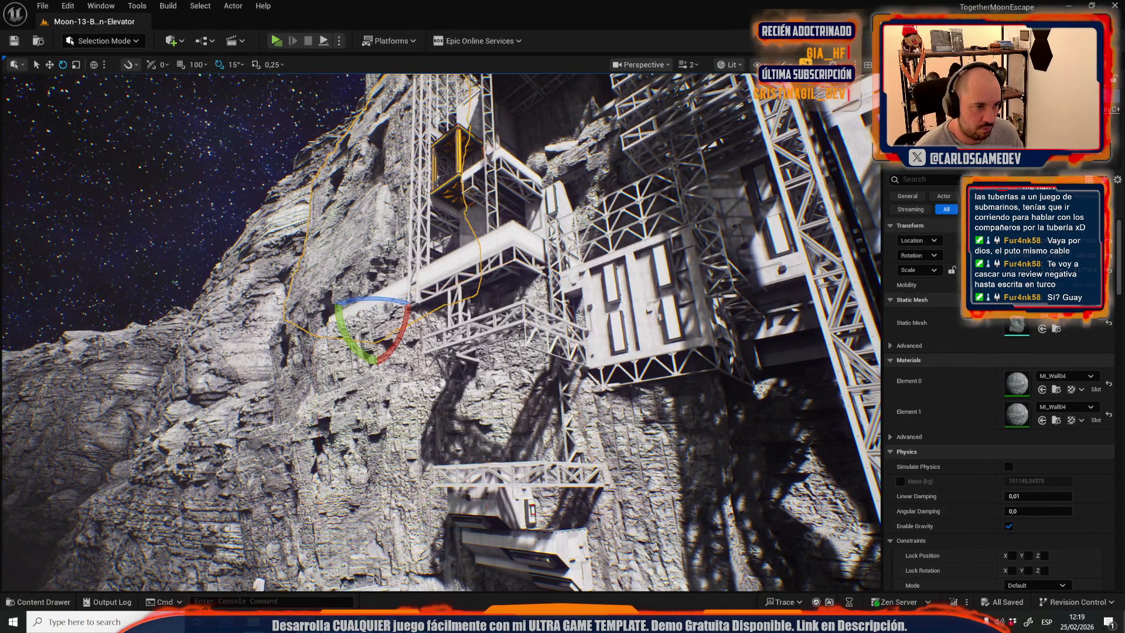
scroll(415, 307, "down", 2)
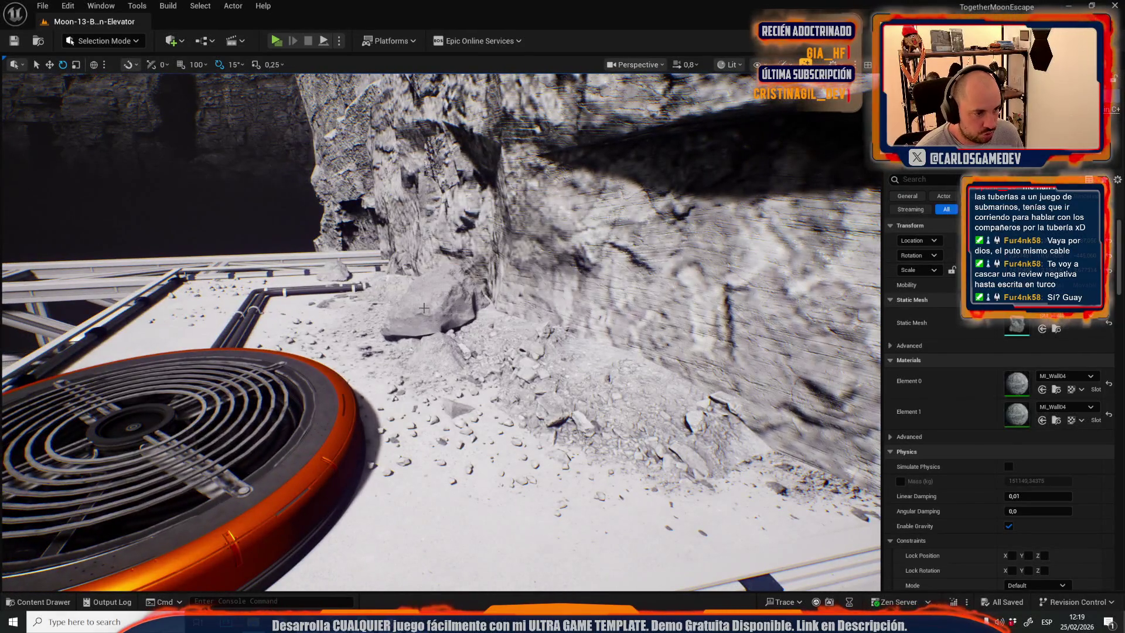
left_click_drag(423, 308, 581, 388)
key("Delete")
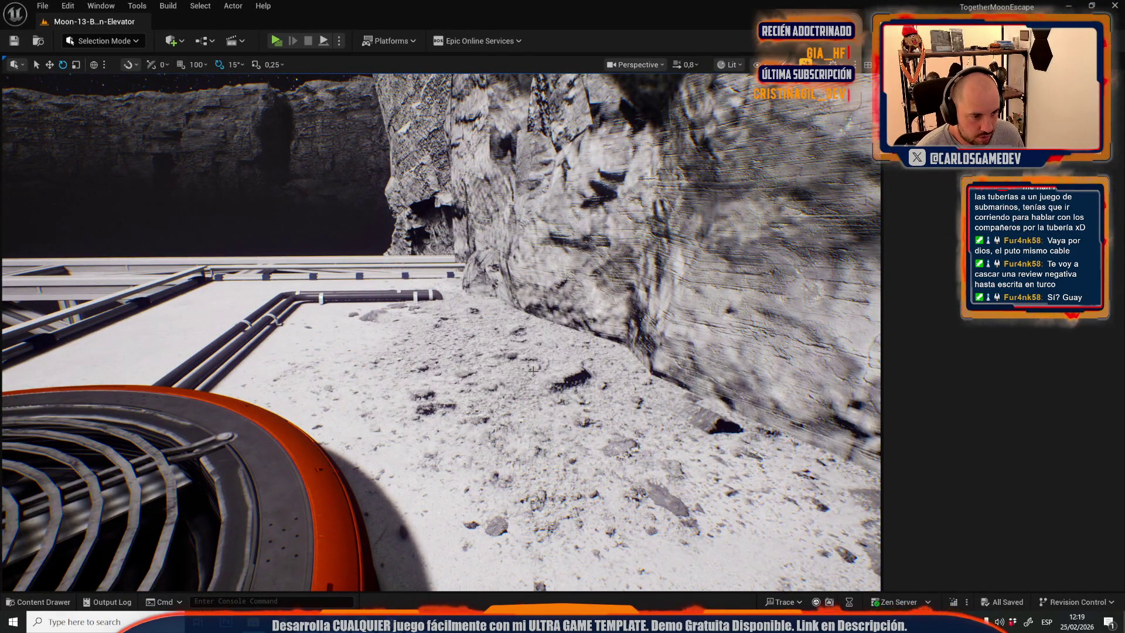
key("Delete")
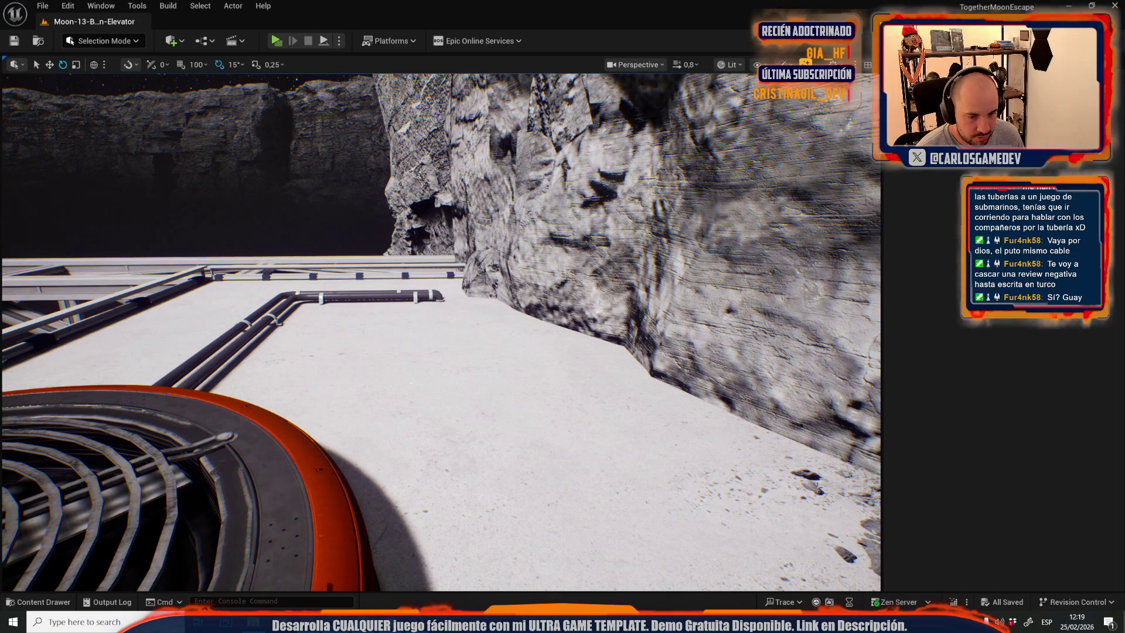
key("Delete")
Fly over to the chair ledge and play-test the level in a preview window.
mouse_move(763, 484)
left_mouse_down()
mouse_move(691, 480)
mouse_move(738, 484)
left_mouse_up()
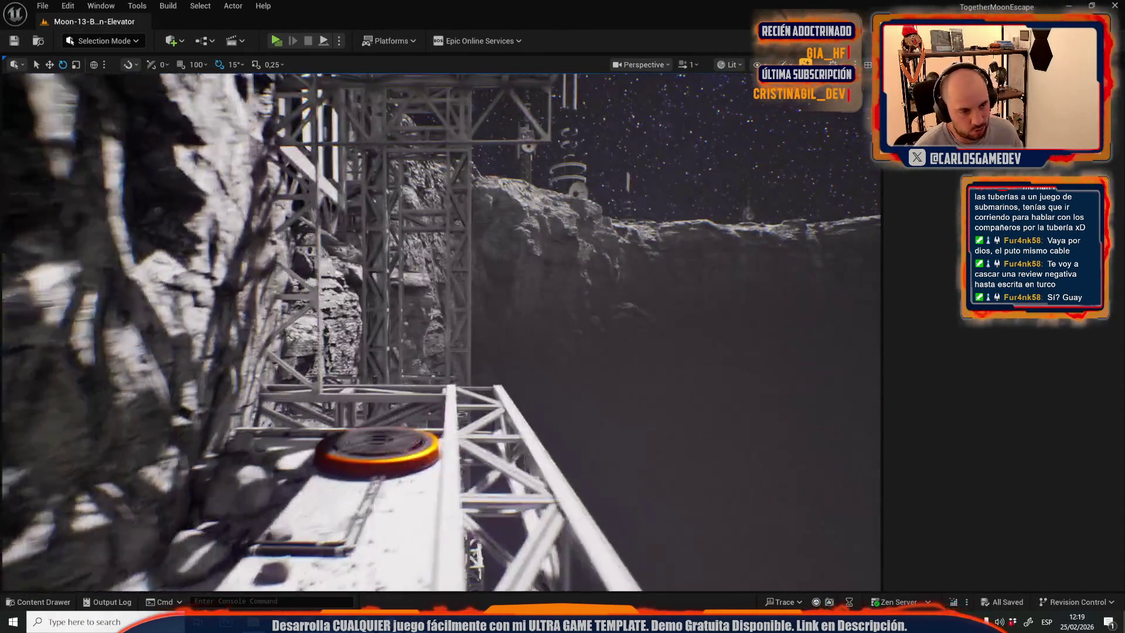
mouse_move(738, 484)
left_mouse_down()
mouse_move(727, 498)
mouse_move(732, 463)
mouse_move(715, 492)
mouse_move(691, 486)
mouse_move(732, 486)
mouse_move(697, 484)
mouse_move(721, 484)
left_mouse_up()
scroll(721, 480, "down", 1)
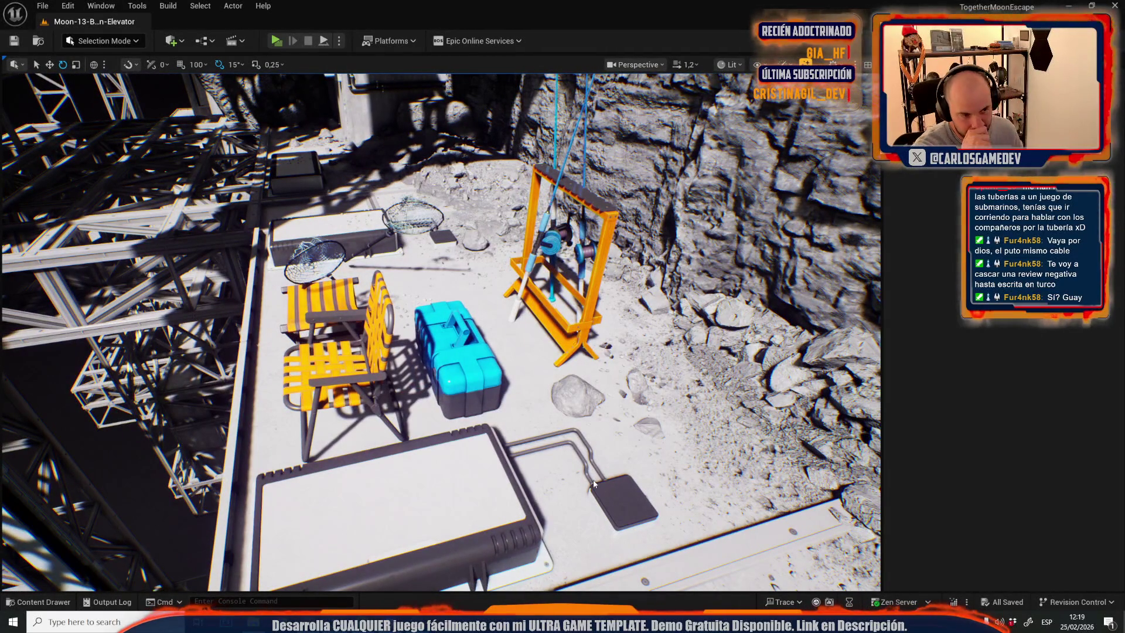
key("alt+p")
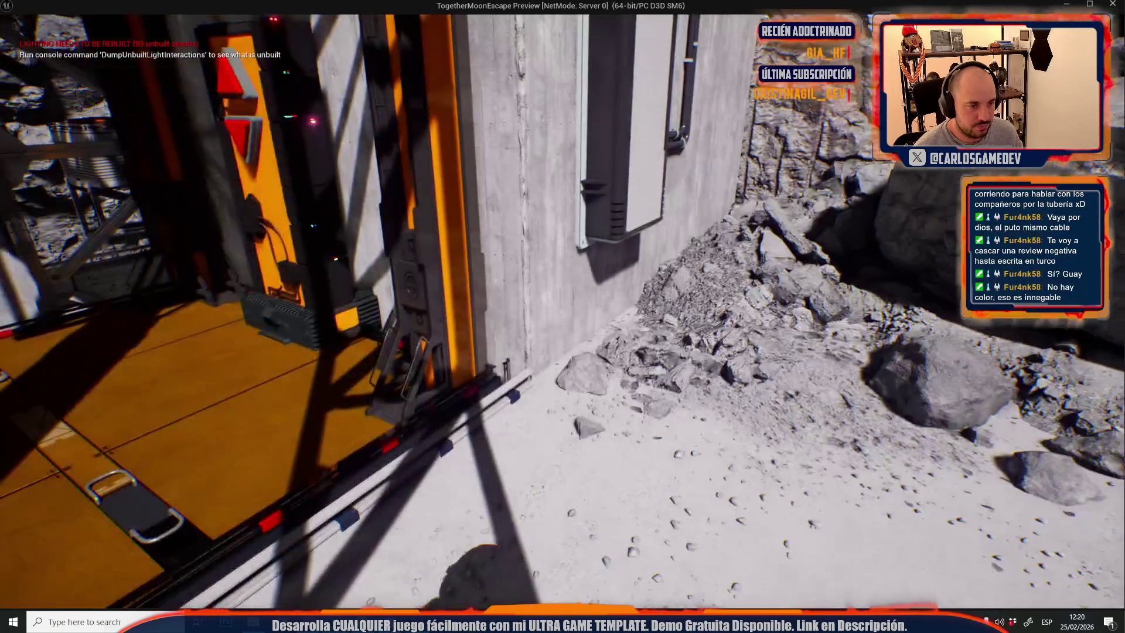
key("Escape")
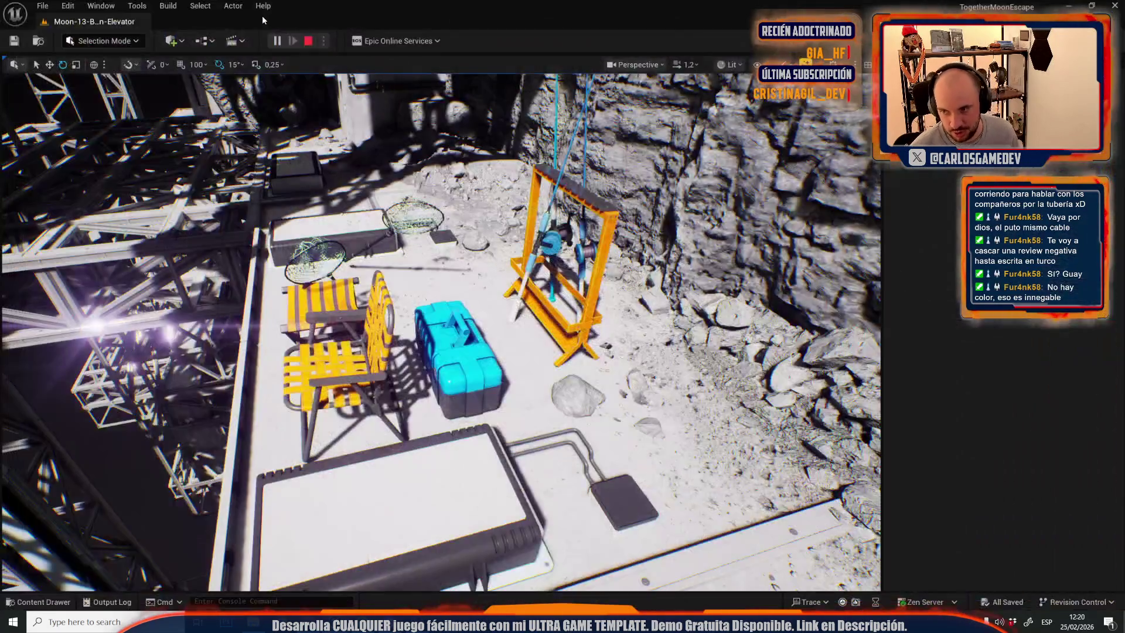
Close the Message Log and show the File menu's recently opened levels.
left_click(123, 9)
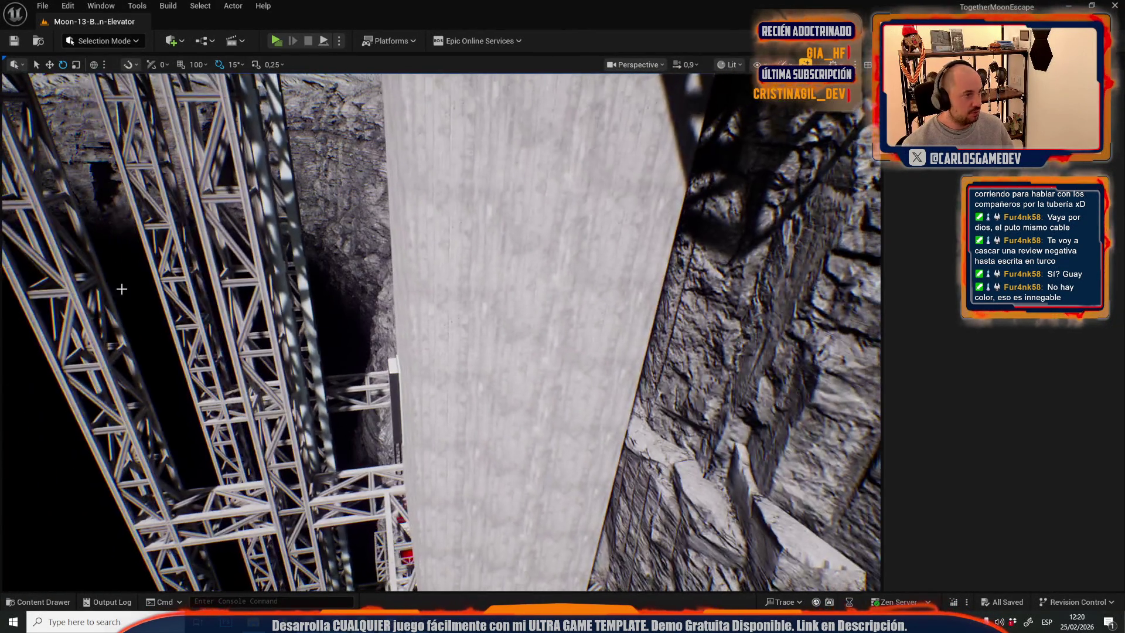
left_click(42, 6)
Load Moon-07-Slime-Offices from the recent levels list and look around it.
mouse_move(150, 86)
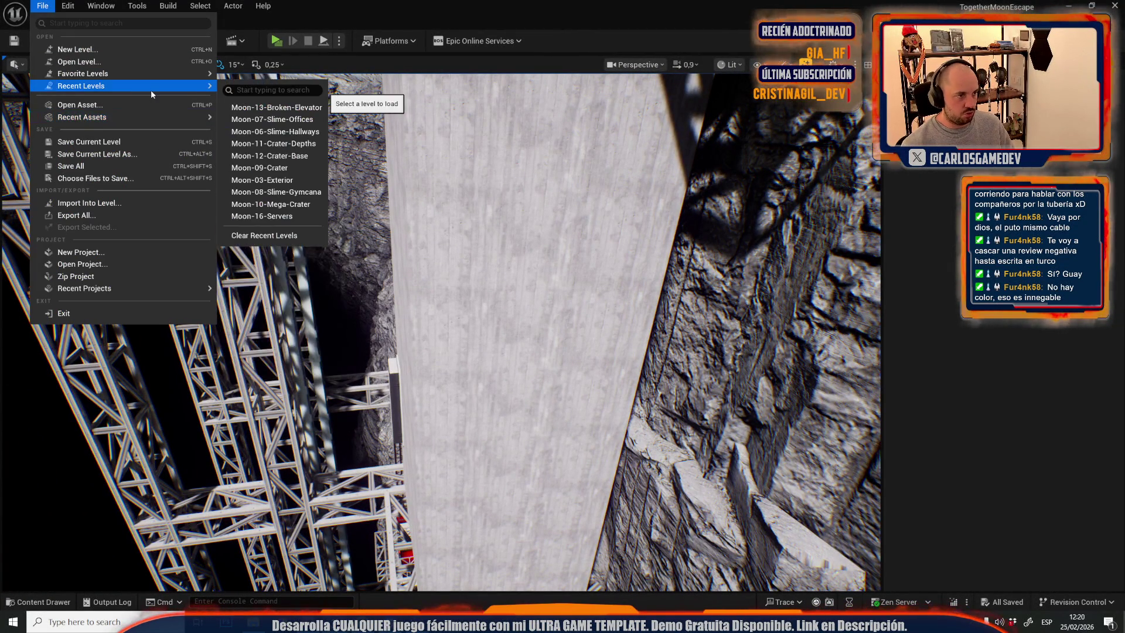
left_click(310, 122)
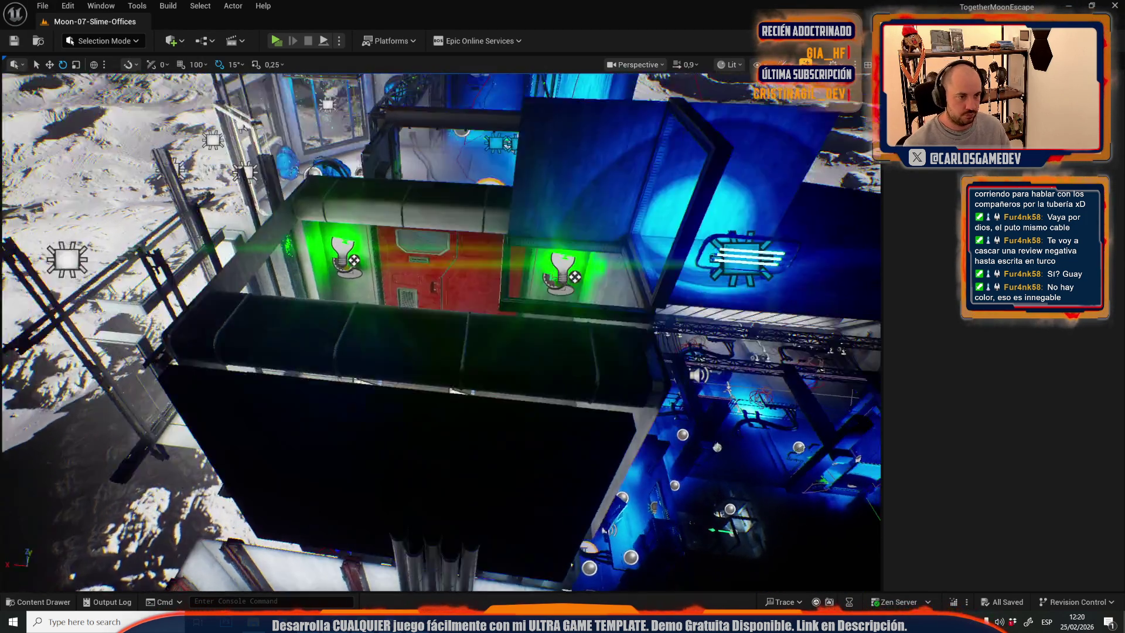
scroll(439, 331, "up", 2)
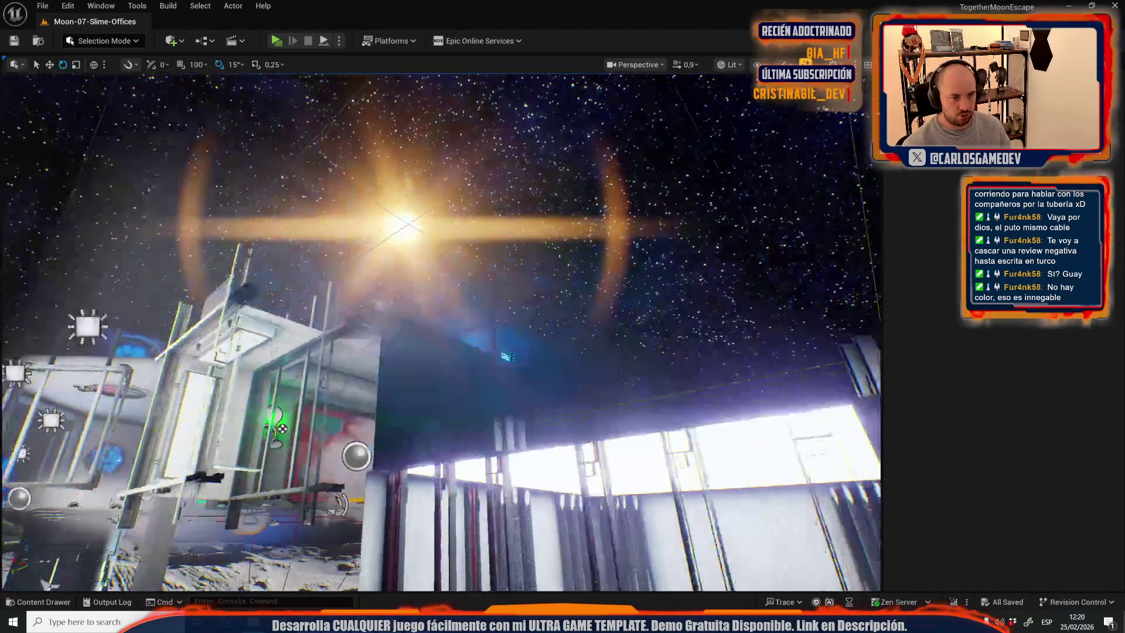
scroll(439, 331, "up", 2)
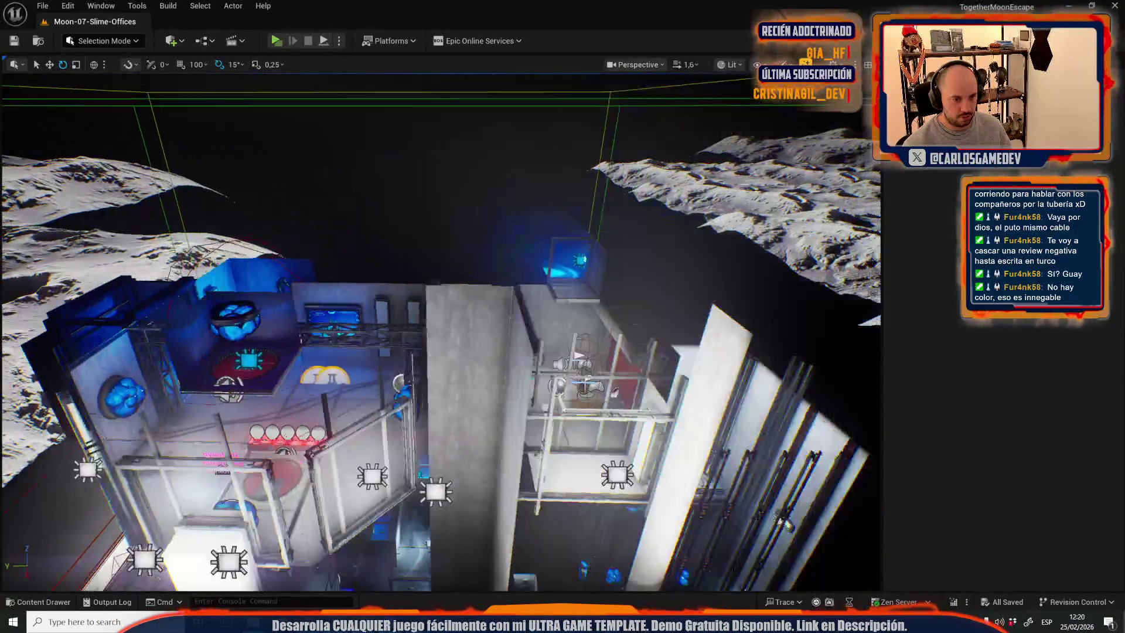
scroll(440, 331, "down", 2)
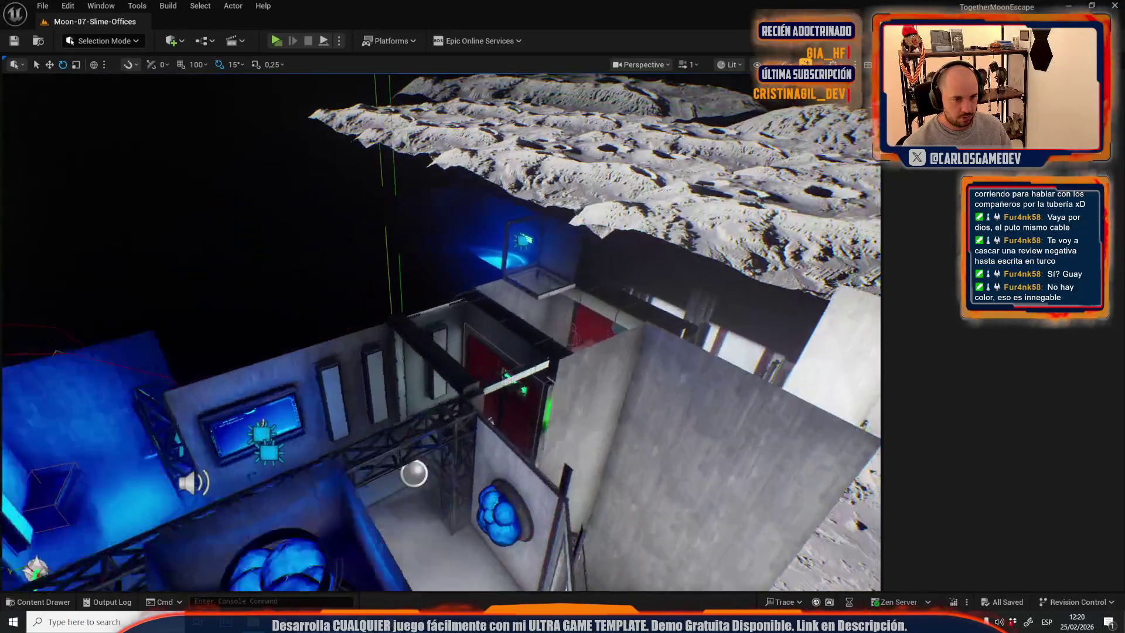
scroll(440, 331, "up", 2)
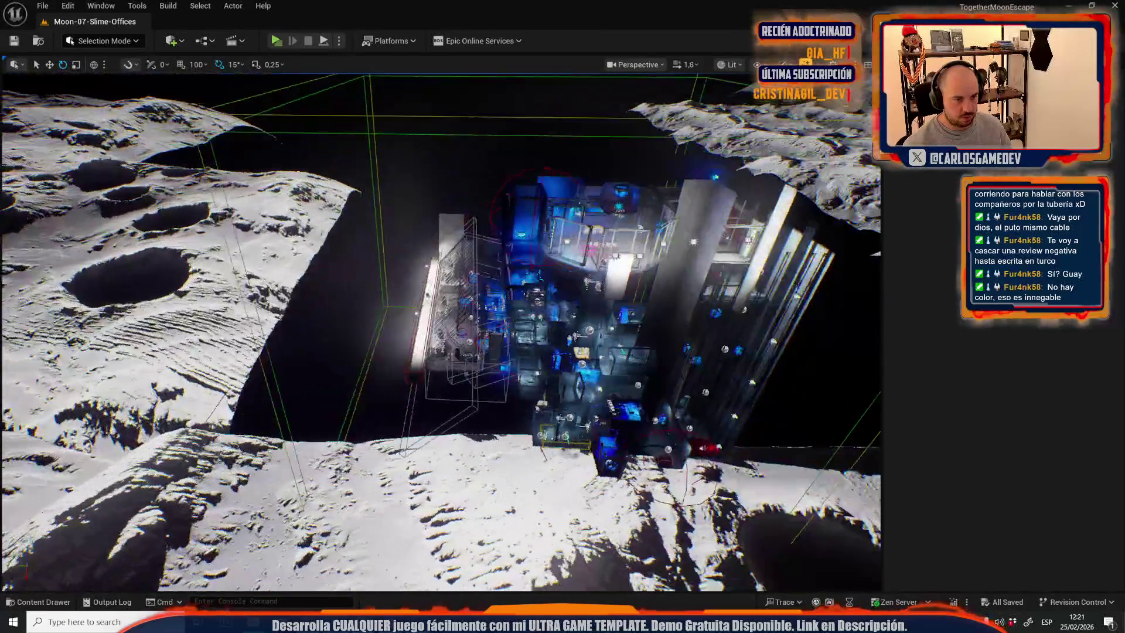
scroll(439, 331, "down", 3)
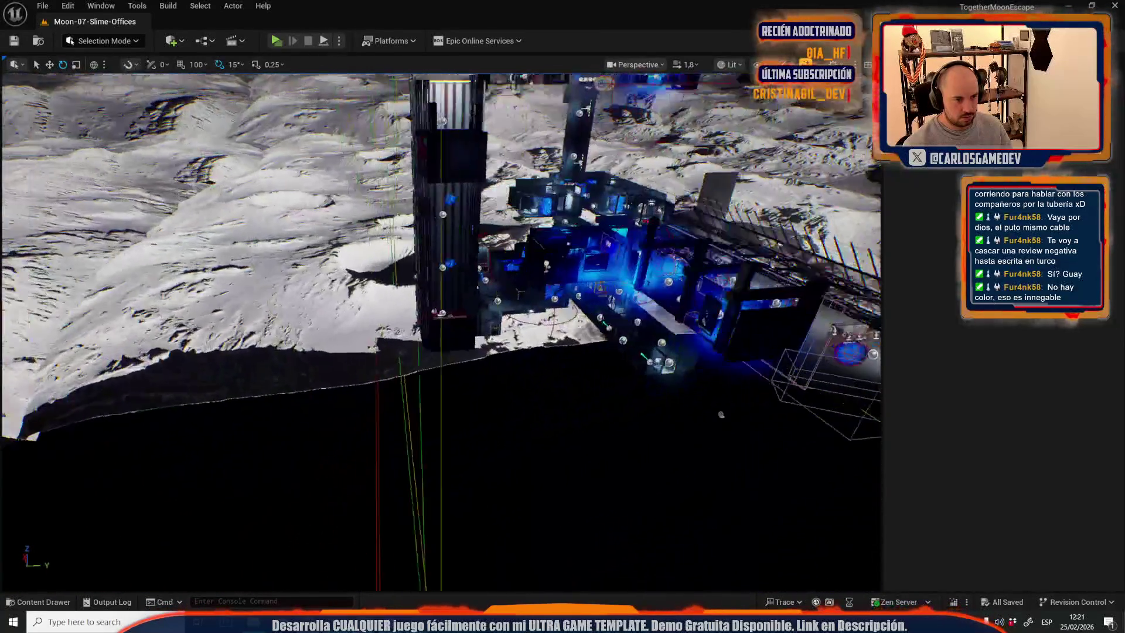
scroll(539, 193, "down", 3)
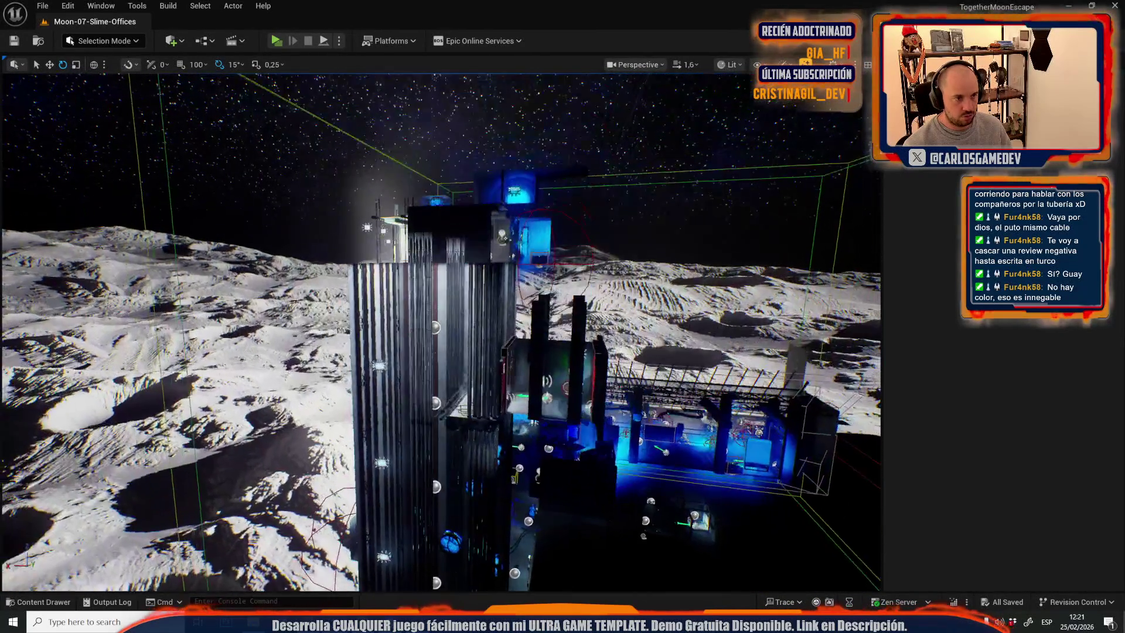
scroll(473, 354, "up", 5)
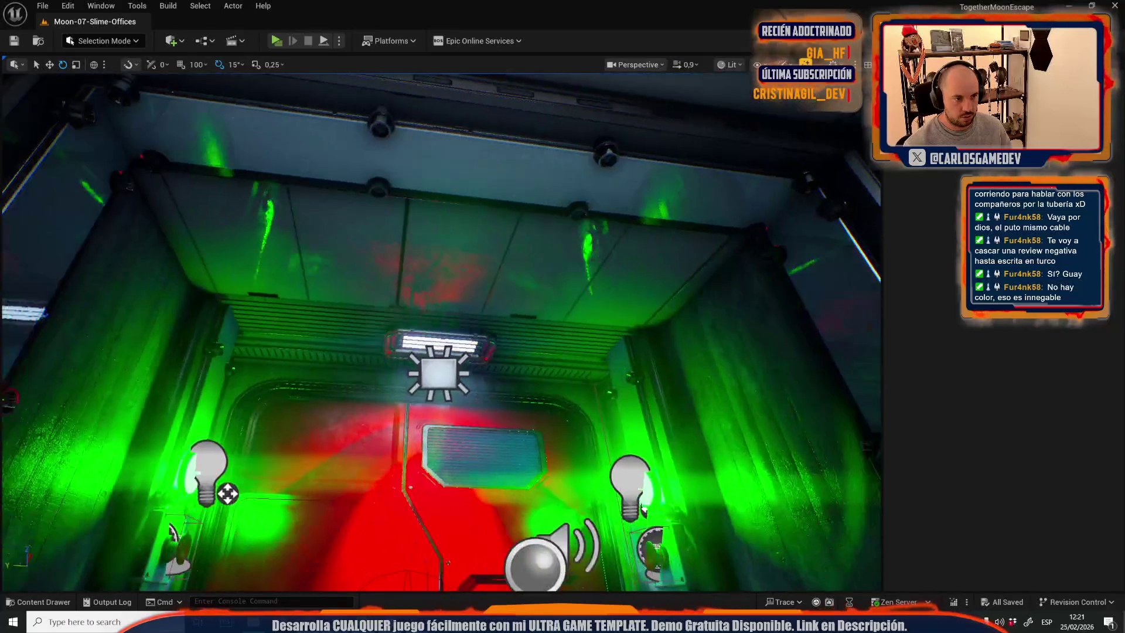
Select the ceiling lamp mesh above the red door together with its rect light.
left_click(450, 375)
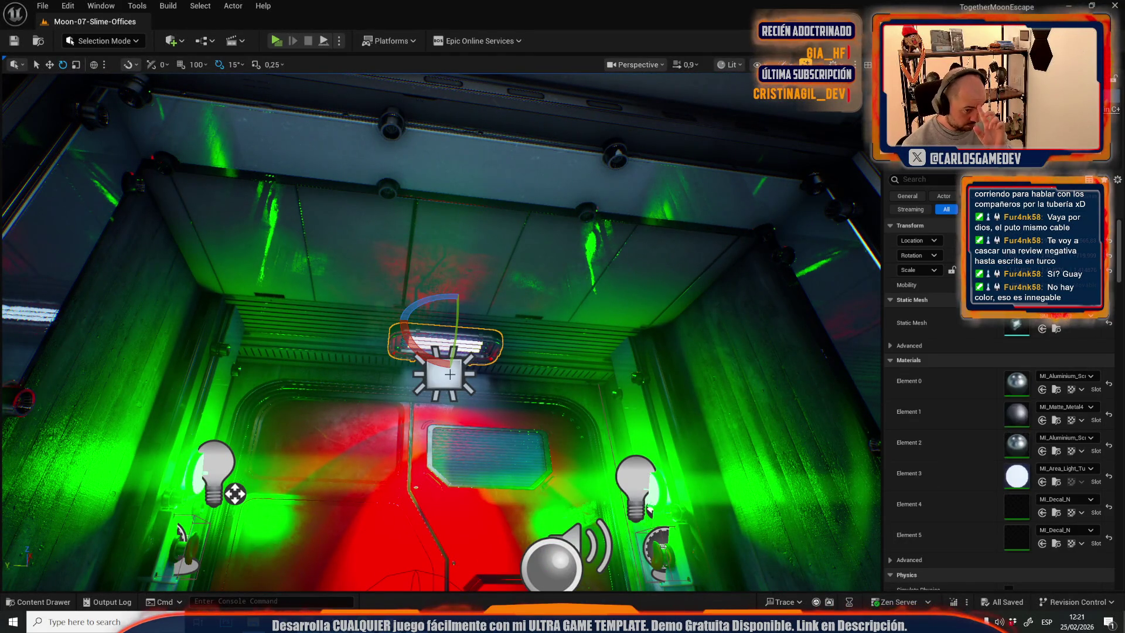
scroll(450, 375, "down", 2)
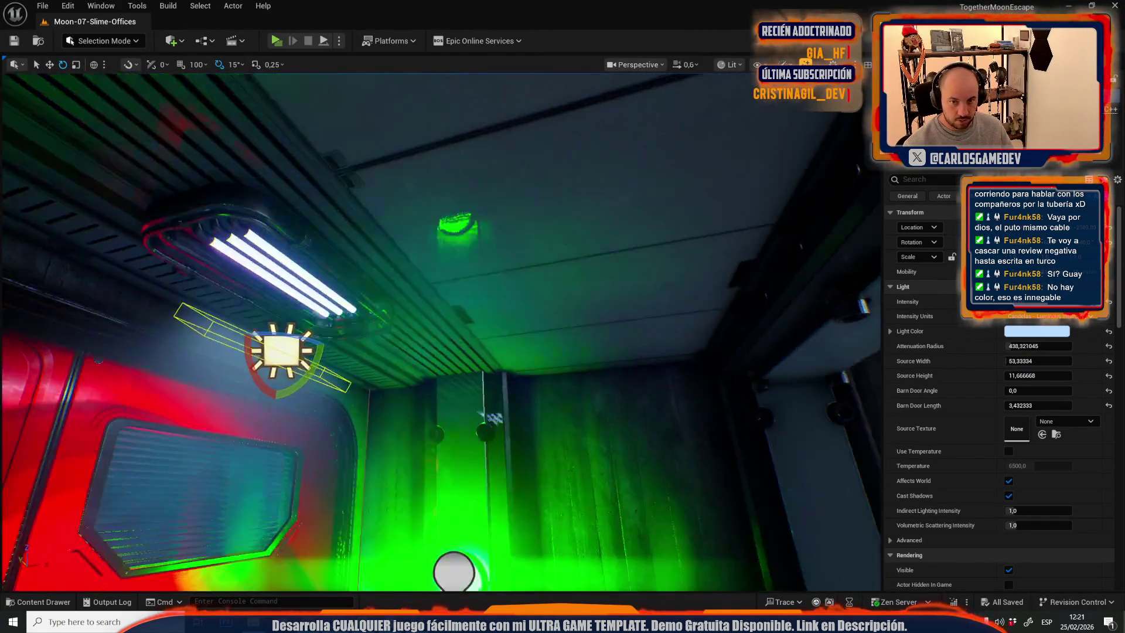
scroll(450, 374, "down", 2)
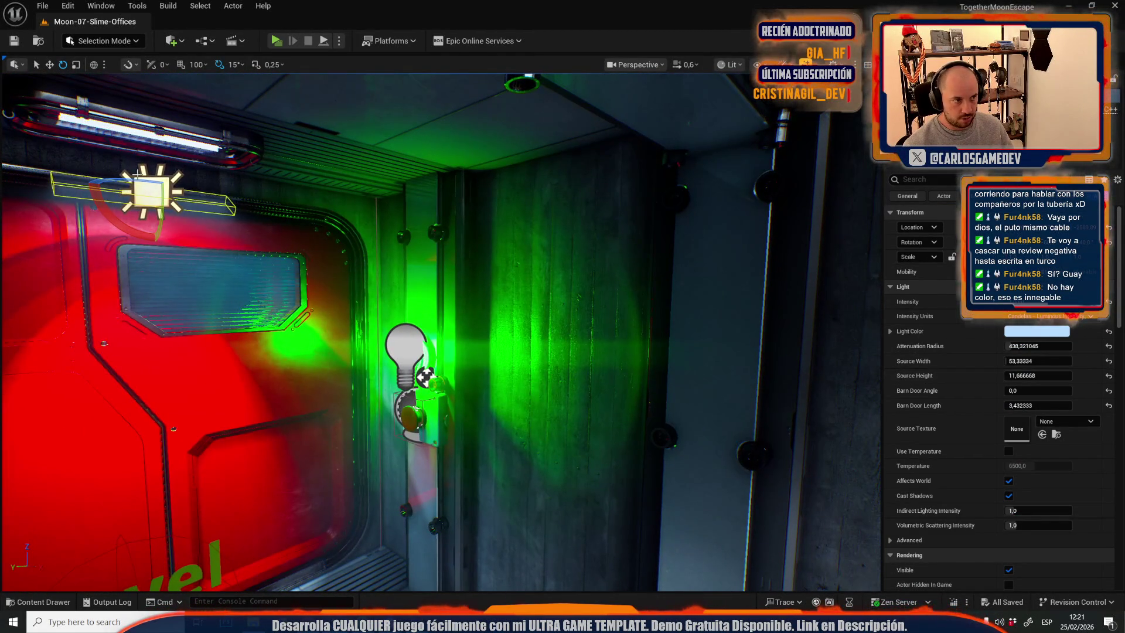
mouse_move(450, 375)
left_mouse_down()
mouse_move(264, 375)
mouse_move(293, 375)
mouse_move(394, 264)
left_mouse_up()
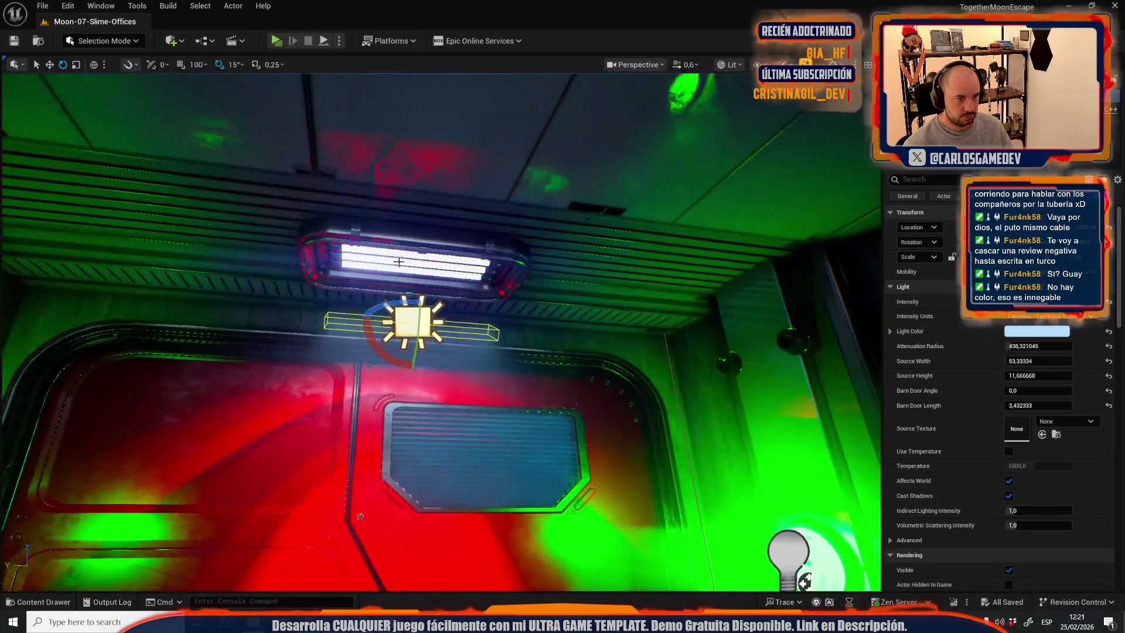
left_click(419, 244)
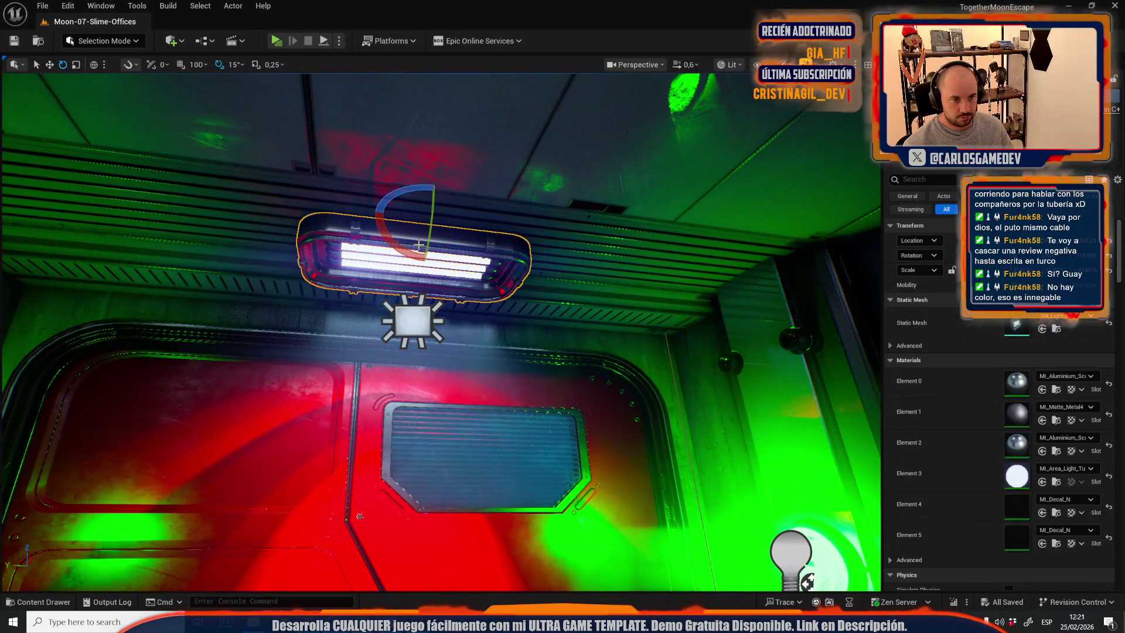
left_click(404, 318, "ctrl")
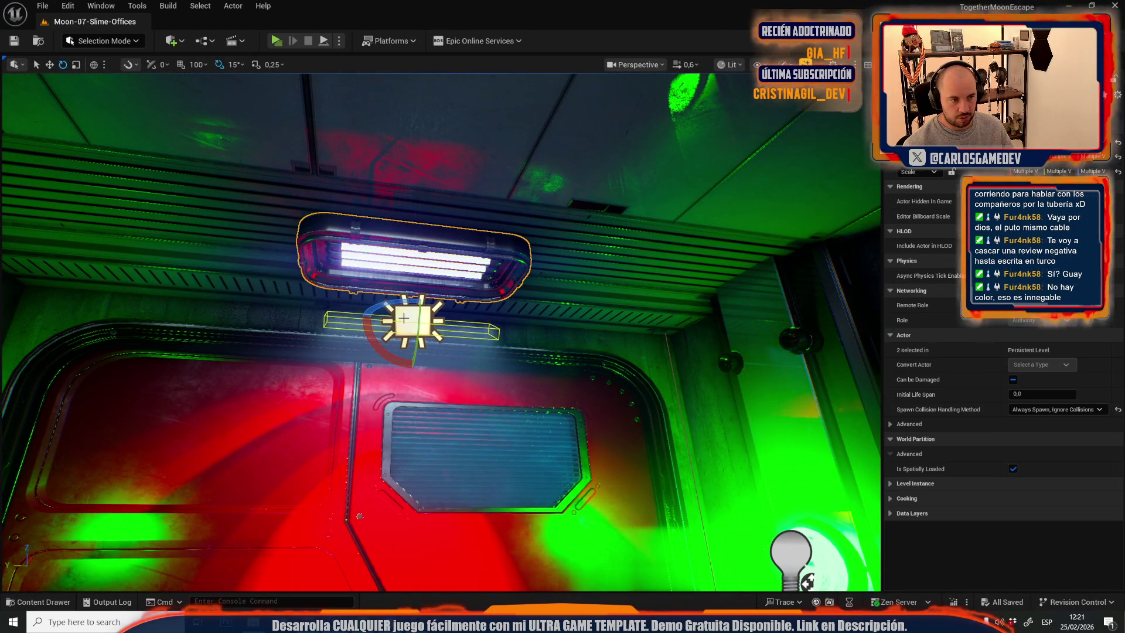
left_click(35, 8)
mouse_move(173, 86)
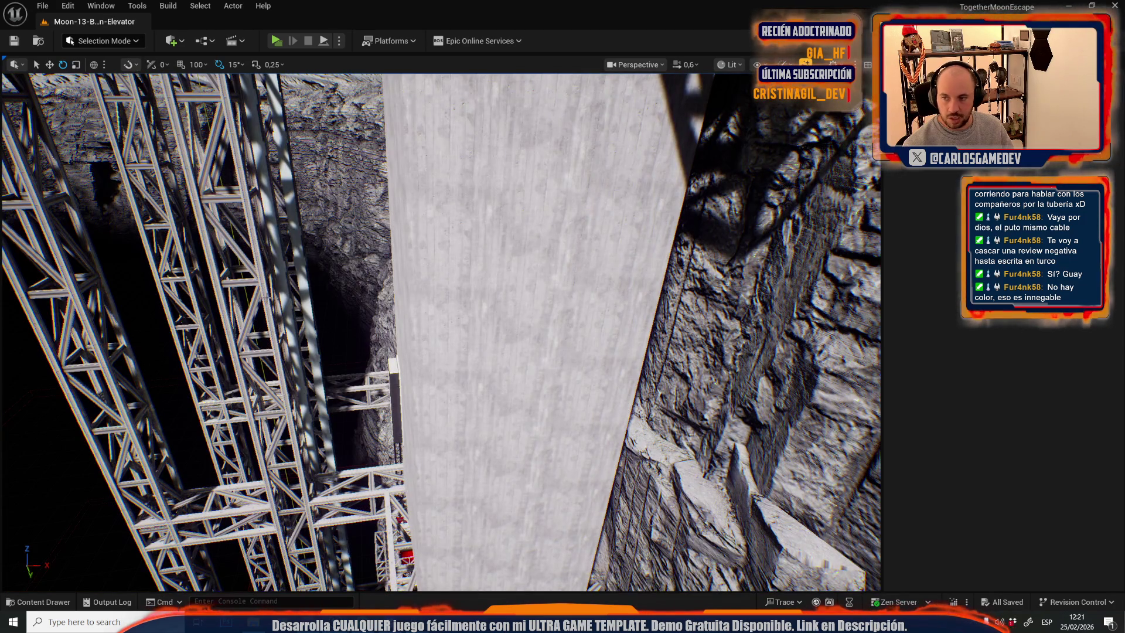
Replace the old door light with the ceiling lamp and its light, raised to the ceiling.
scroll(441, 331, "up", 1)
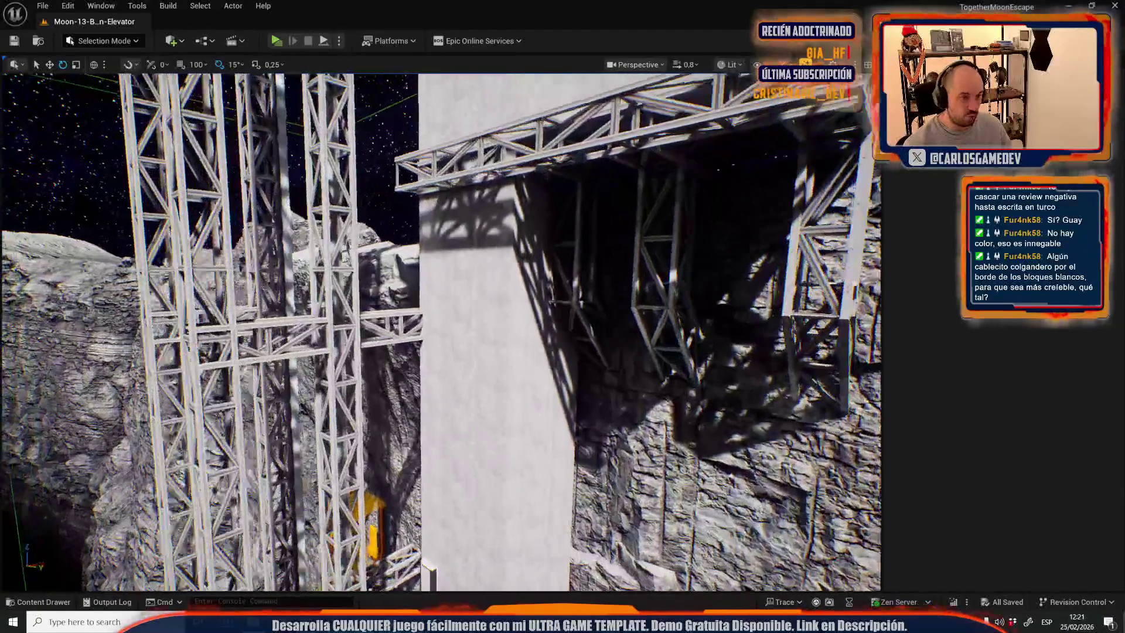
key("w")
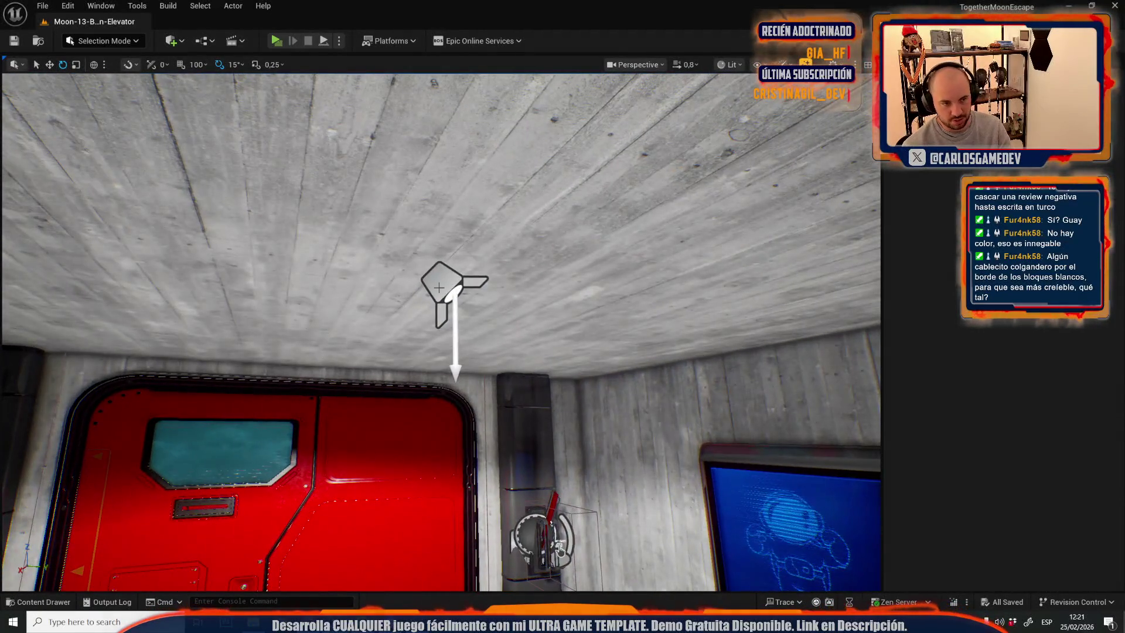
key("Delete")
key("ctrl+z")
scroll(374, 310, "down", 3)
key("w")
left_click_drag(447, 296, 454, 291)
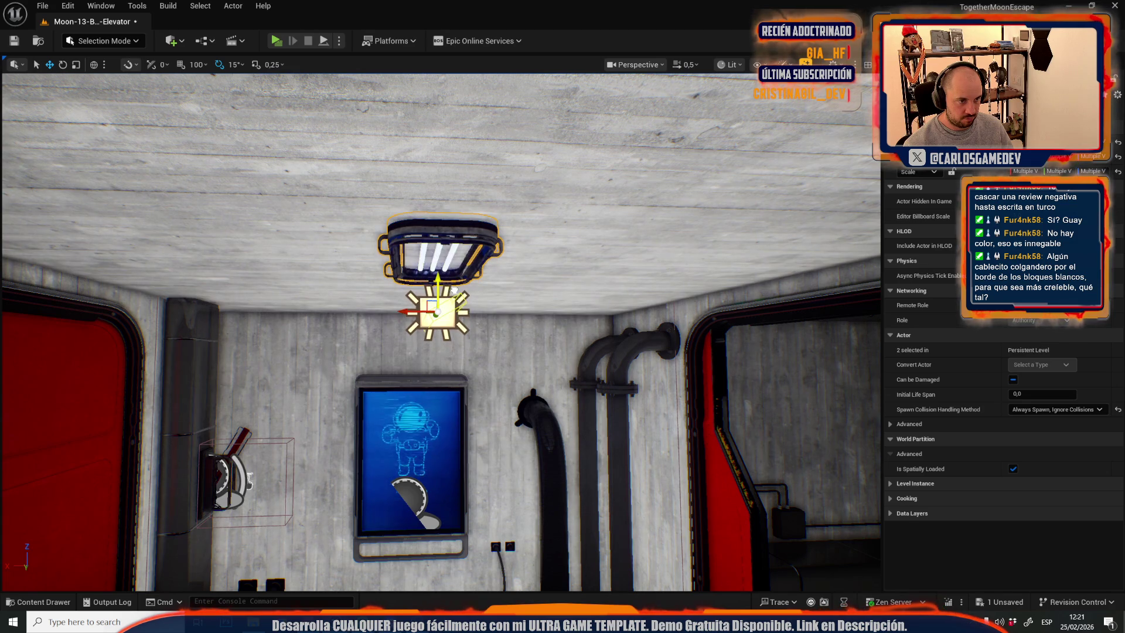
left_click(439, 326)
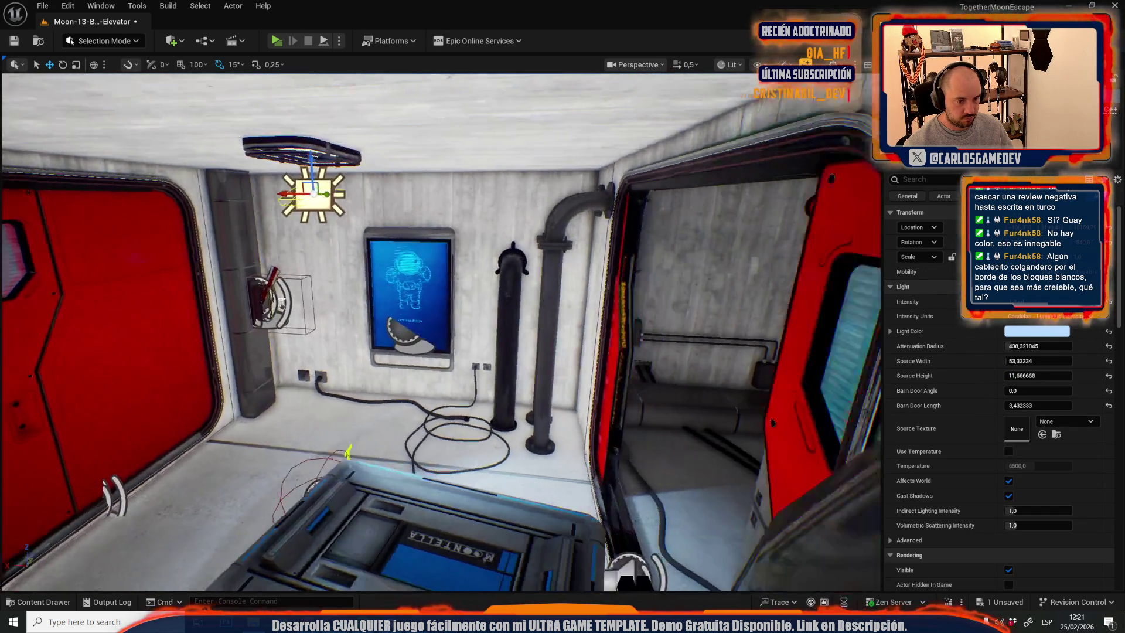
mouse_move(449, 266)
left_mouse_down()
mouse_move(451, 281)
mouse_move(485, 247)
mouse_move(486, 219)
left_mouse_up()
Undo the Source Width, Barn Door Angle and paste edits to restore the original spotlight.
key("e")
key("w")
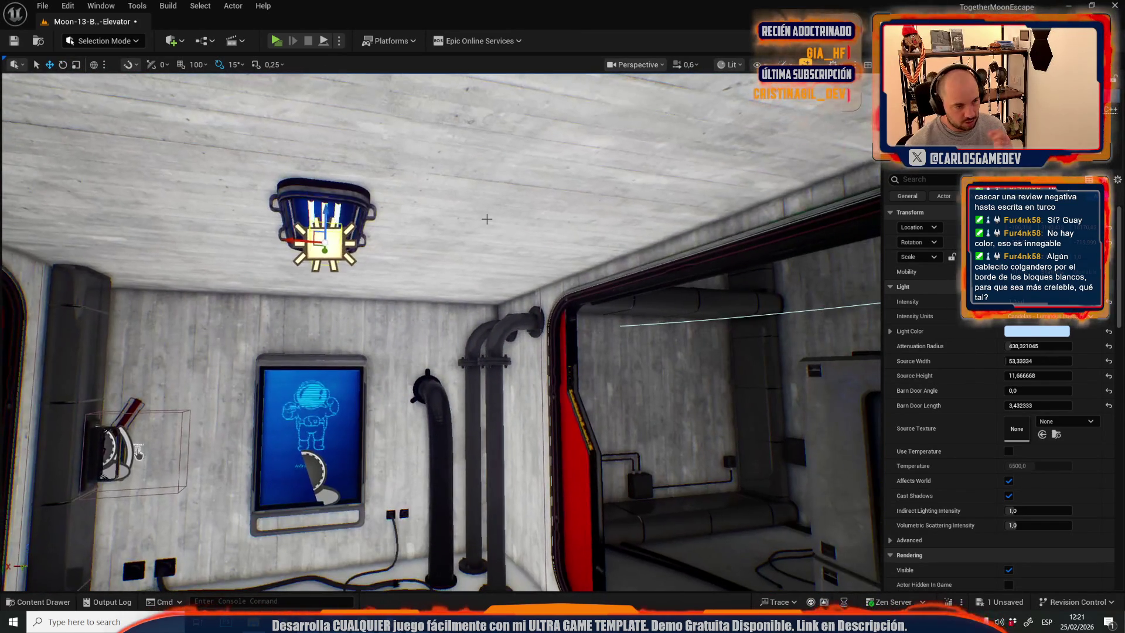
left_click_drag(482, 337, 481, 337)
left_click_drag(1043, 367, 1042, 365)
key("ctrl+z")
left_click_drag(642, 380, 641, 380)
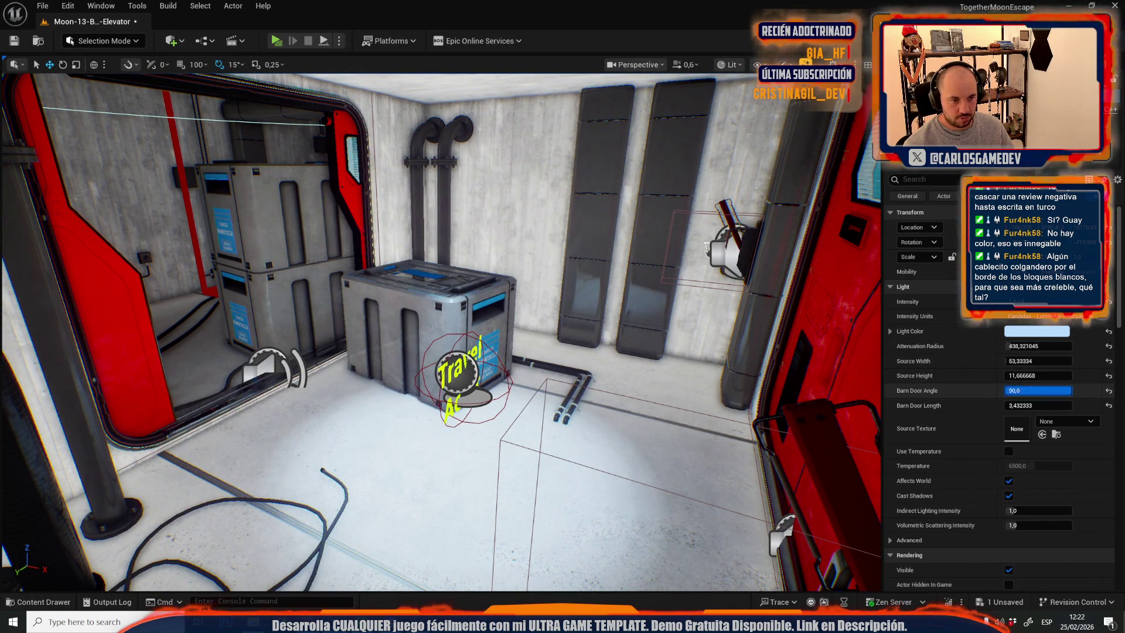
key("ctrl+z")
left_click_drag(538, 366, 539, 366)
key("ctrl+z")
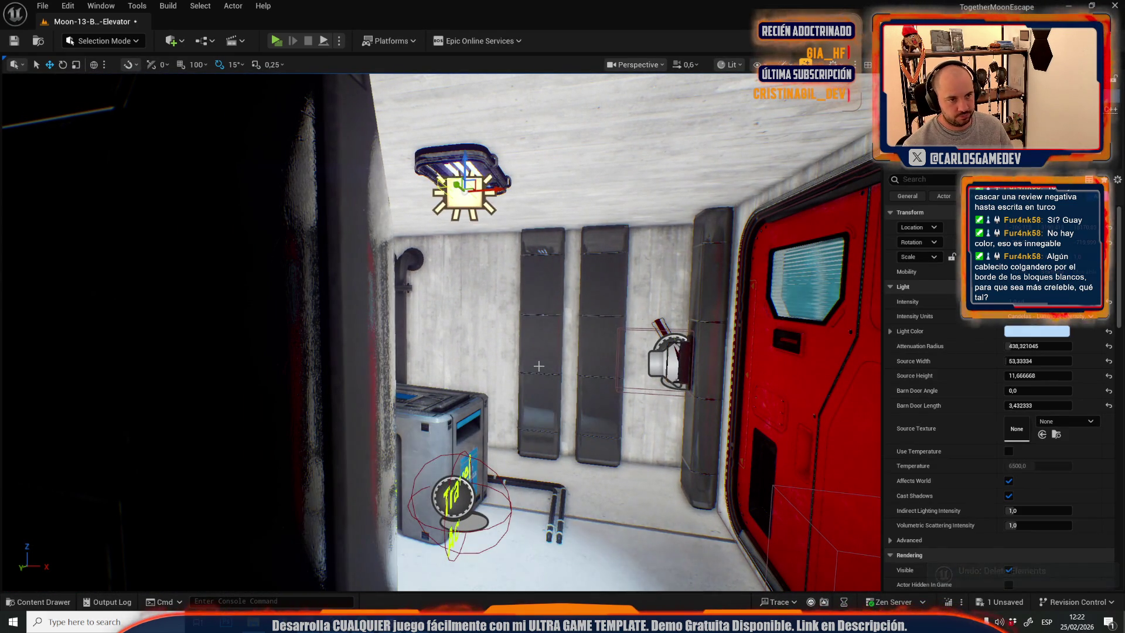
key("ctrl+z")
key("ctrl+z")
key("ctrl+z")
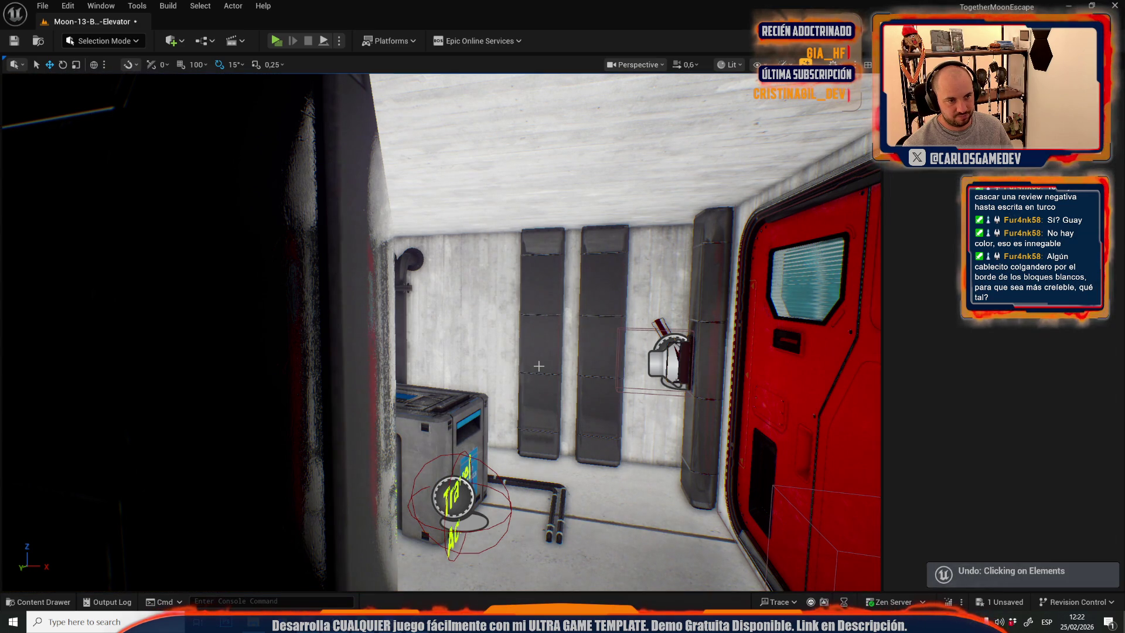
Bring back the lamp's rect light and copy its pale blue Light Color.
key("f")
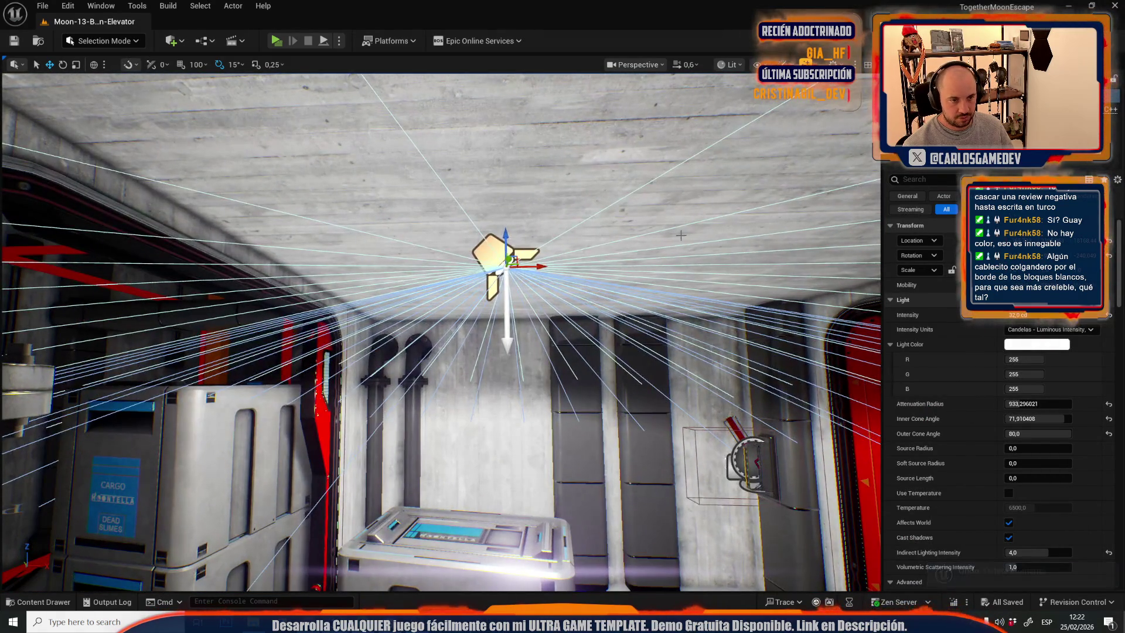
key("ctrl+z")
key("ctrl+z")
key("ctrl+z")
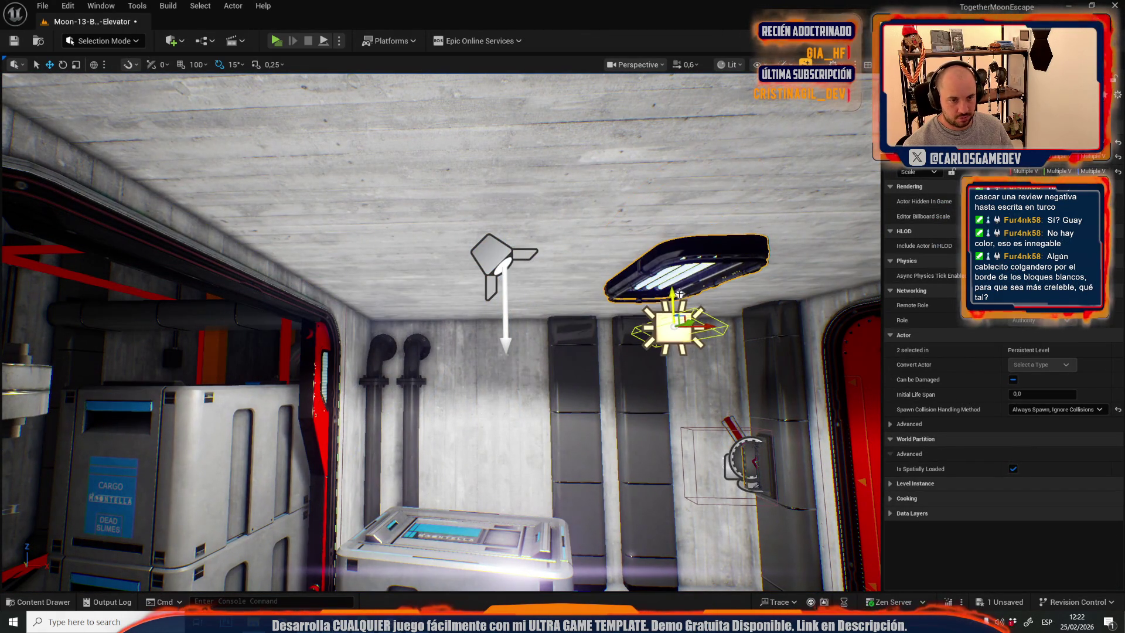
right_click(1030, 334)
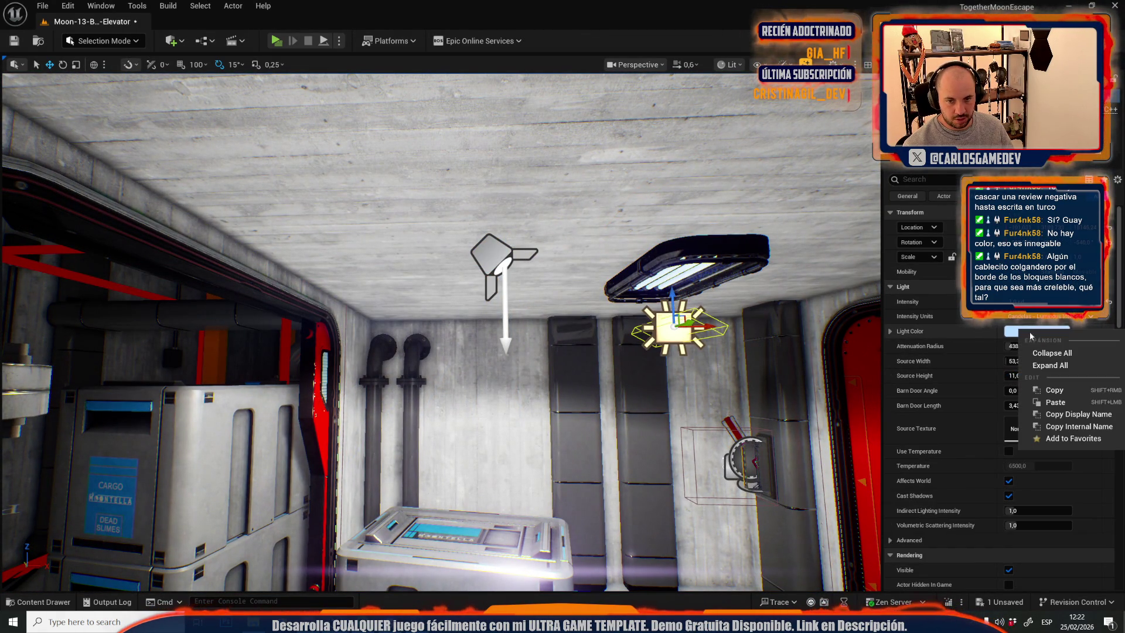
left_click(1057, 390)
Paste the pale blue colour onto the ceiling spotlight and move the lamp fixture beside it.
key("ctrl+z")
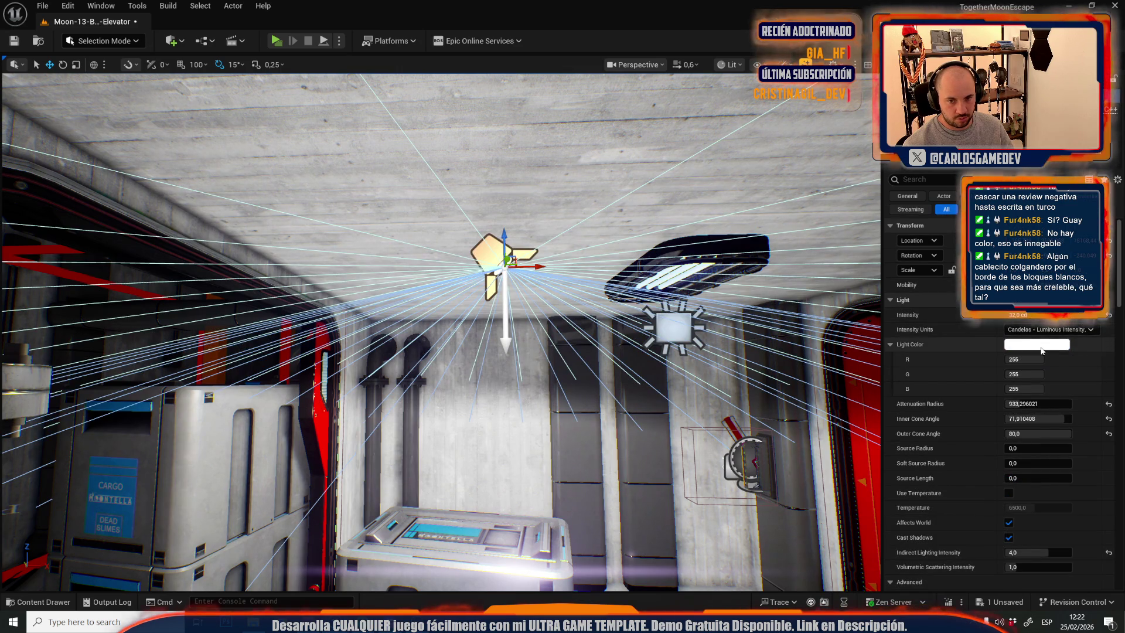
right_click(1020, 346)
left_click(1049, 416)
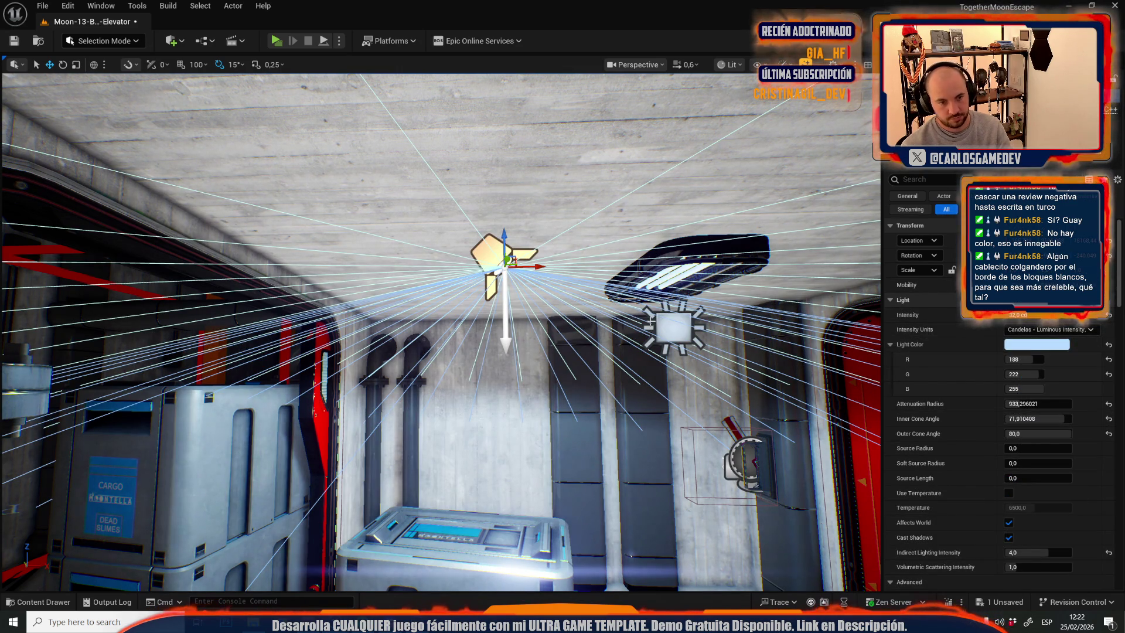
key("Escape")
left_click(686, 266)
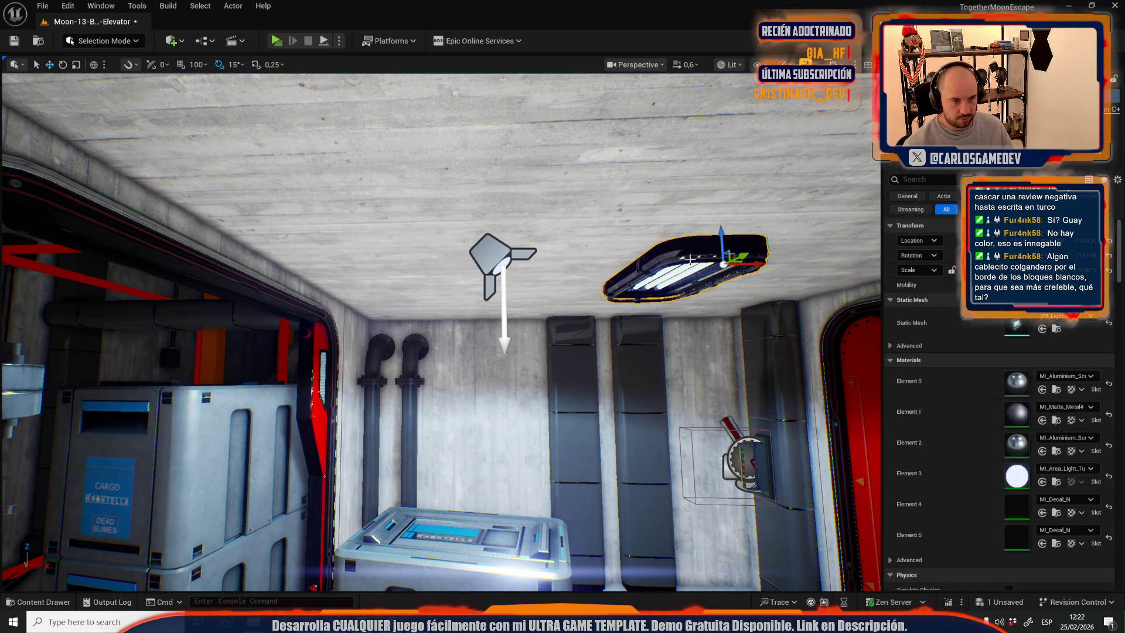
mouse_move(730, 250)
left_mouse_down()
mouse_move(490, 249)
mouse_move(541, 225)
mouse_move(552, 227)
mouse_move(535, 258)
mouse_move(445, 261)
mouse_move(481, 262)
mouse_move(457, 263)
mouse_move(476, 302)
left_mouse_up()
Select a wall trim piece and move it onto the right wall.
key("g")
left_click(535, 258)
key("g")
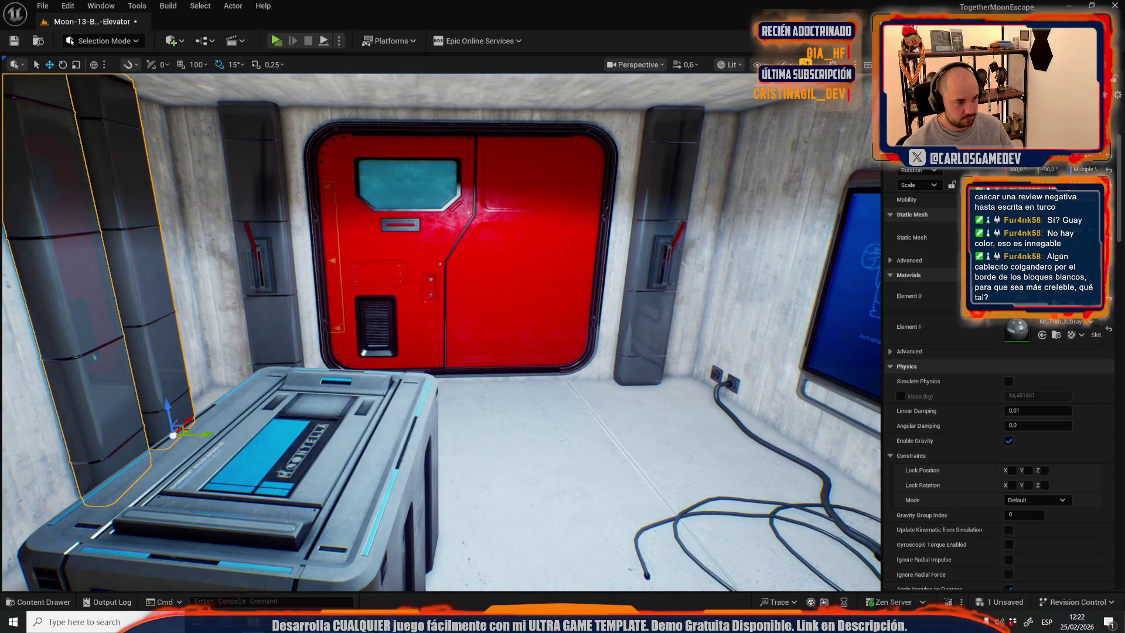
mouse_move(174, 435)
left_mouse_down()
mouse_move(809, 446)
mouse_move(473, 405)
mouse_move(446, 393)
mouse_move(463, 381)
mouse_move(440, 375)
mouse_move(642, 341)
mouse_move(703, 346)
mouse_move(818, 395)
left_mouse_up()
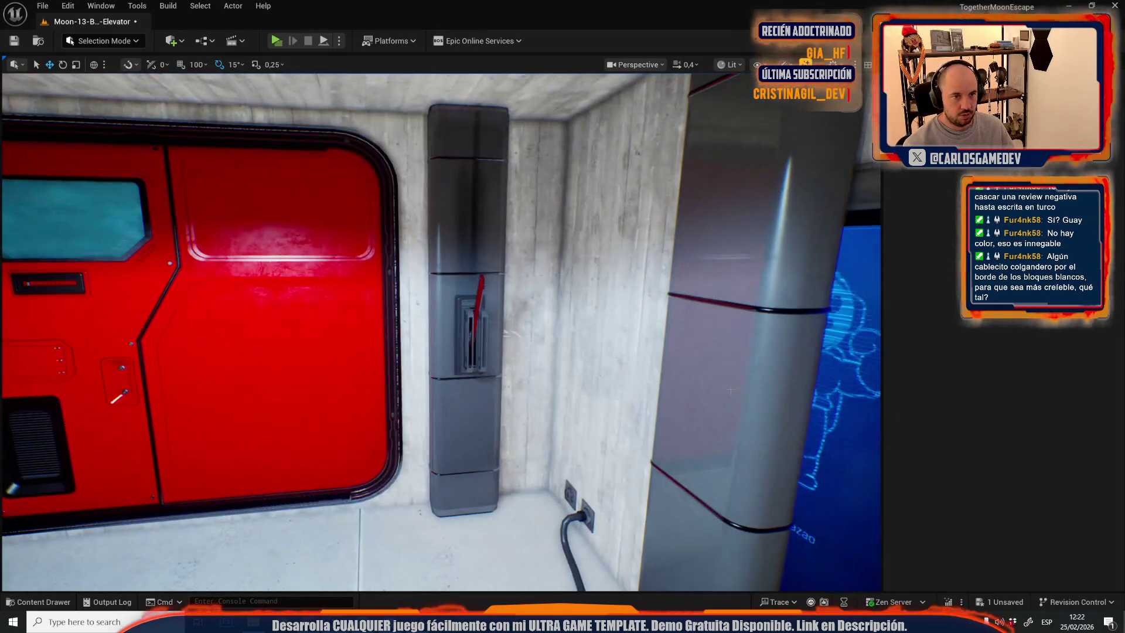
Rotate the metal column piece, lift the duct against the ceiling and stretch it across the wall.
left_click(730, 390)
mouse_move(730, 390)
left_mouse_down()
mouse_move(703, 363)
mouse_move(504, 408)
left_mouse_up()
key("e")
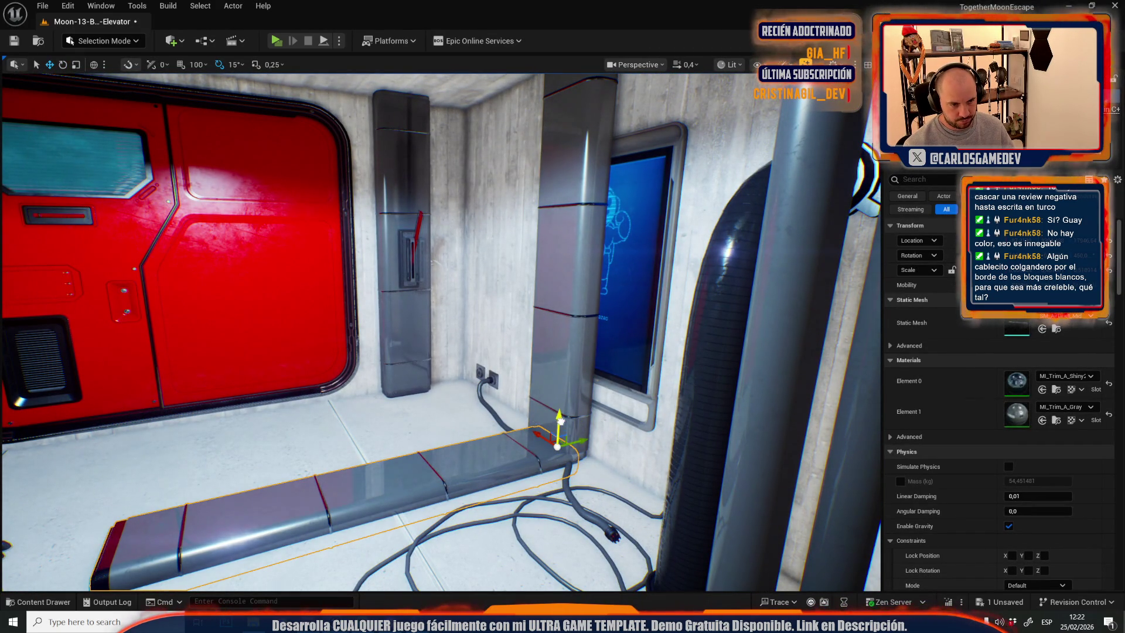
left_click_drag(560, 412, 561, 409)
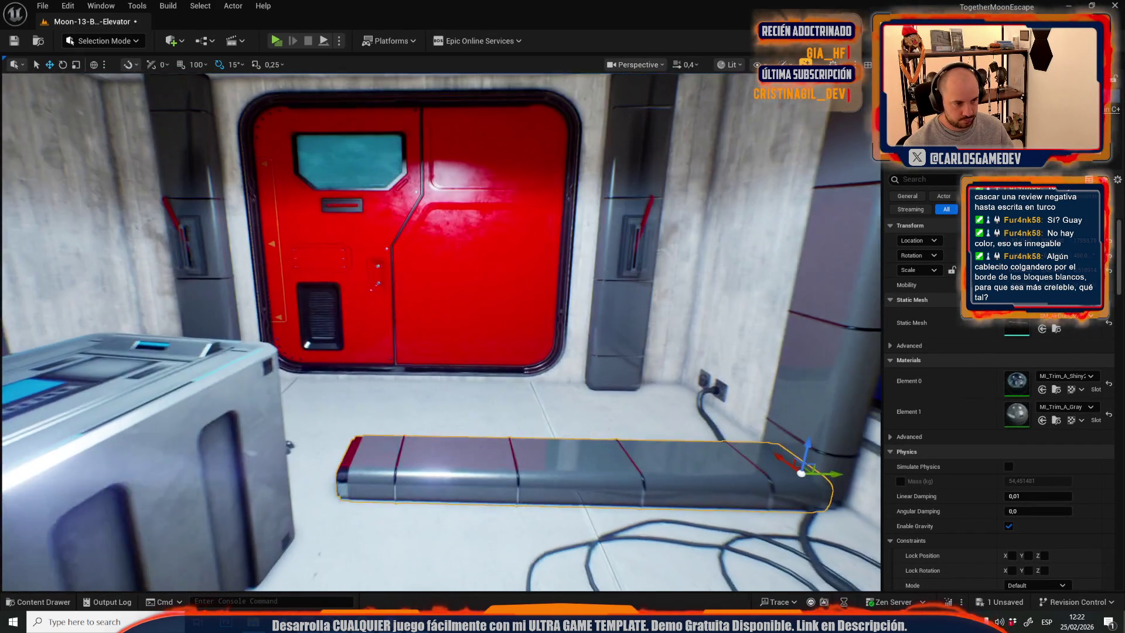
scroll(441, 332, "up", 1)
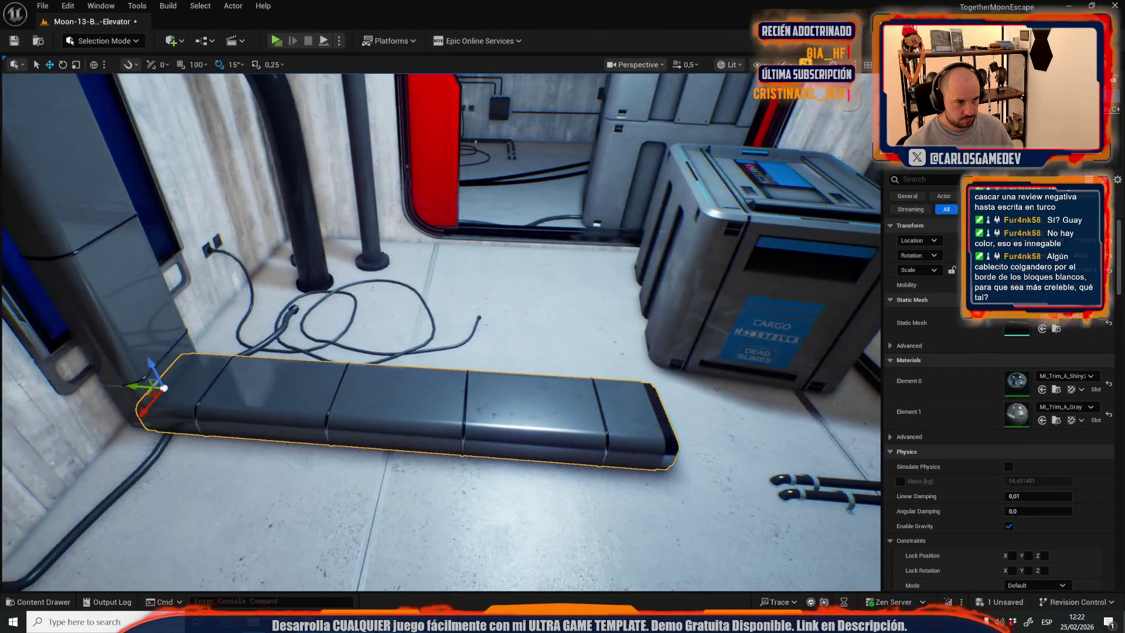
scroll(441, 331, "up", 1)
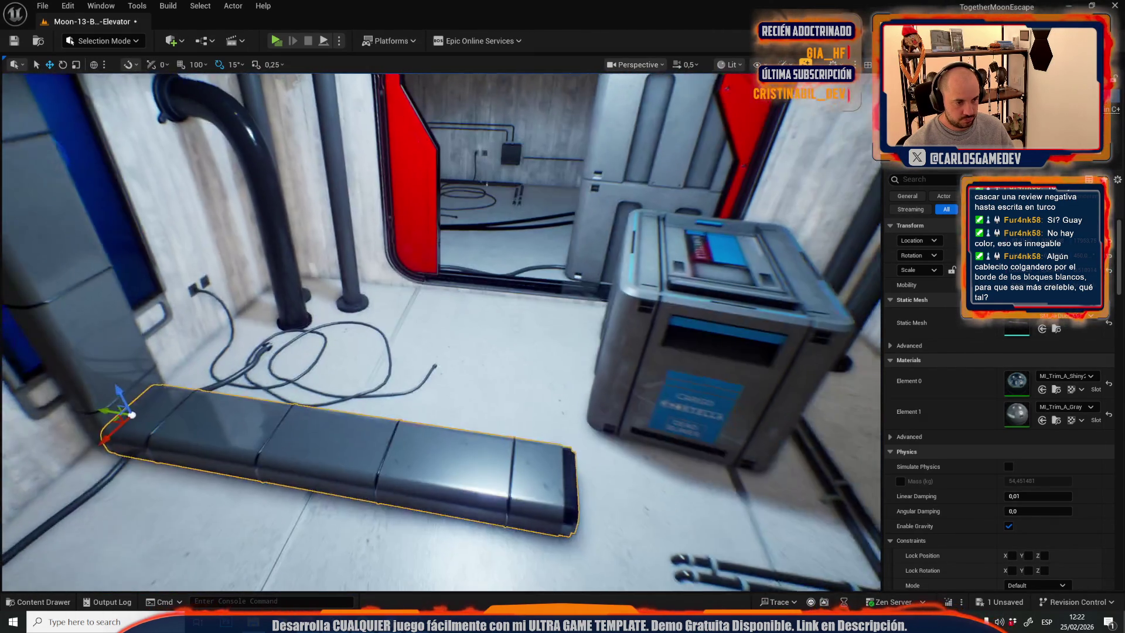
left_click_drag(563, 410, 501, 409)
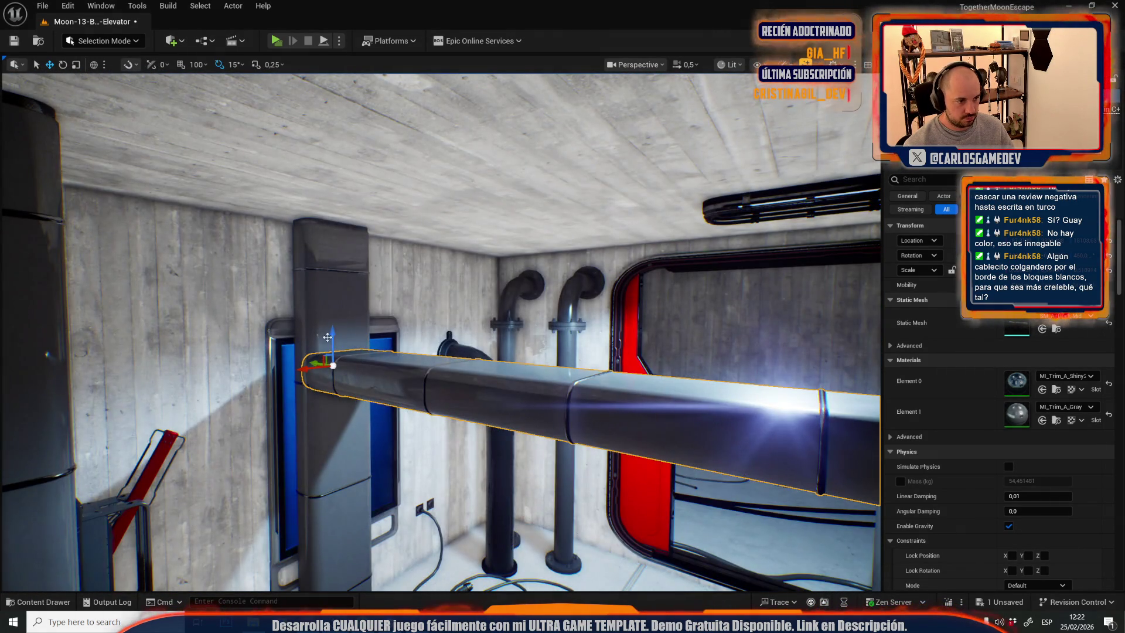
left_click_drag(394, 196, 420, 180)
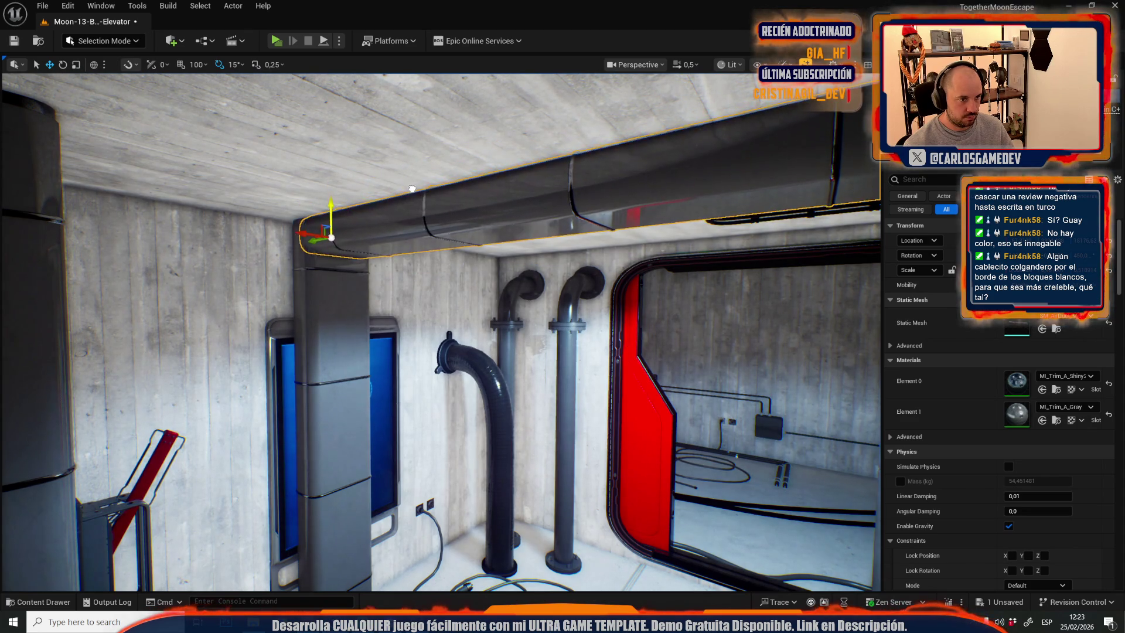
scroll(441, 332, "up", 1)
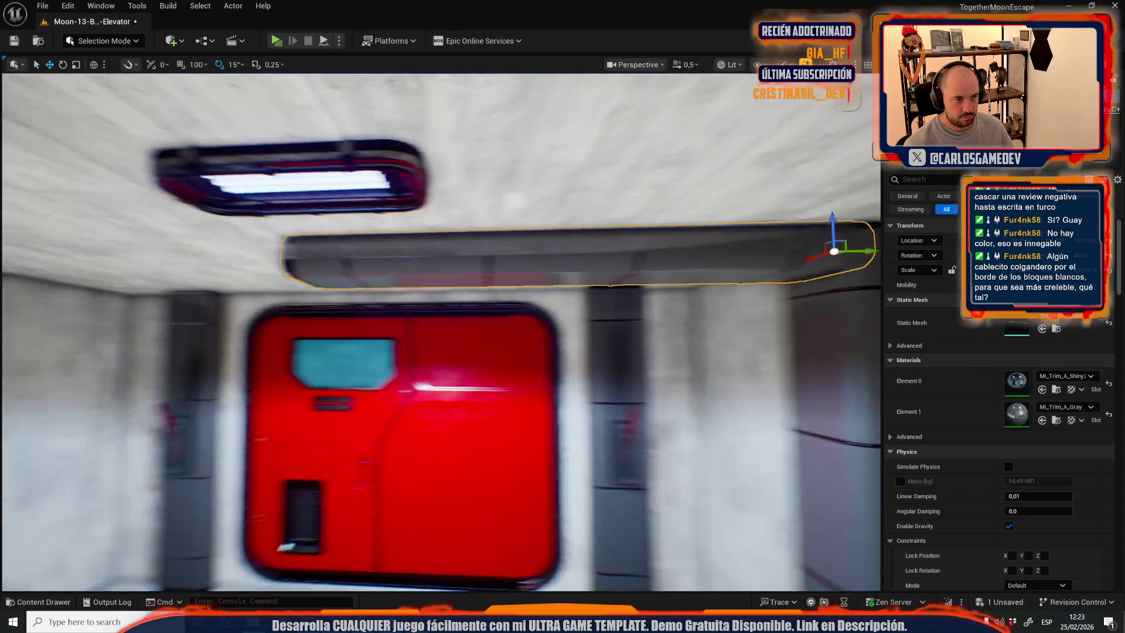
left_click_drag(501, 409, 457, 446)
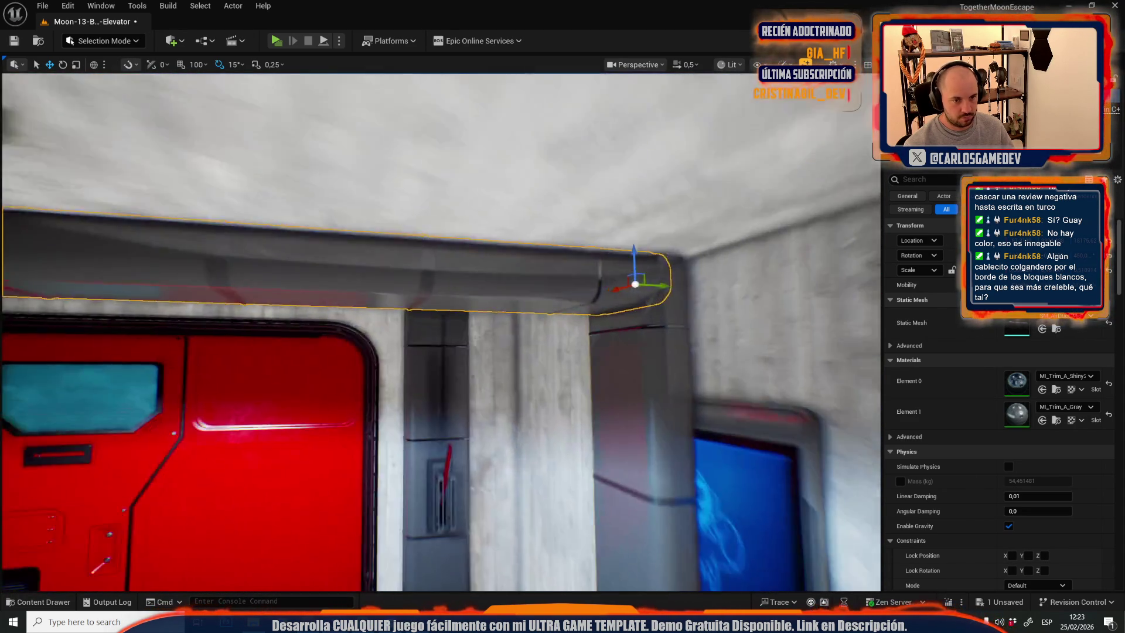
left_click_drag(445, 235, 484, 235)
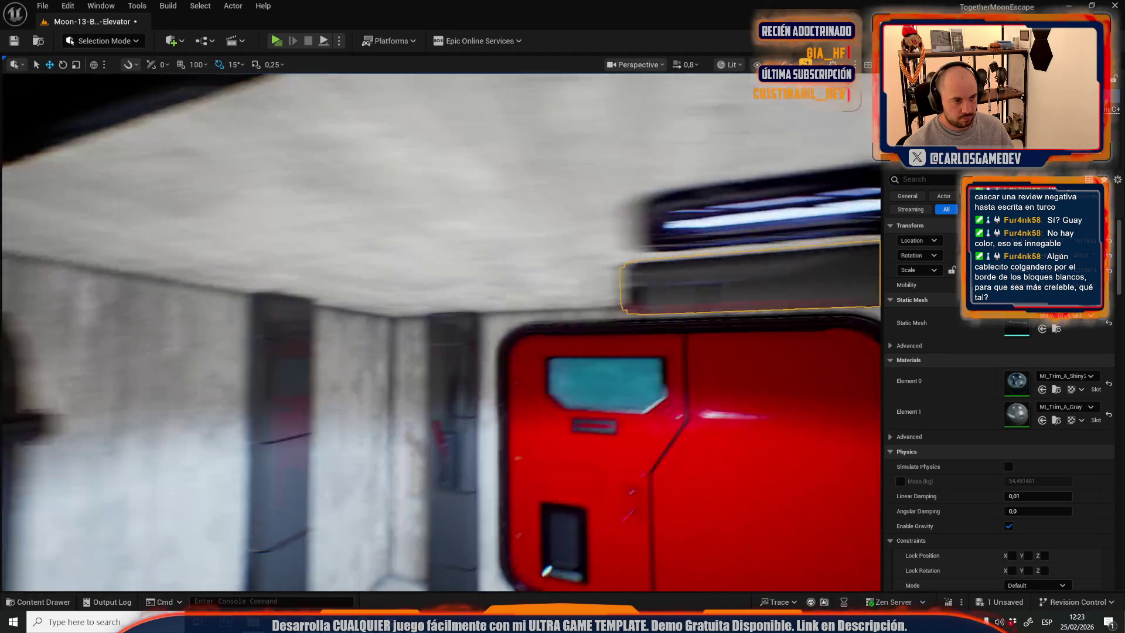
scroll(440, 331, "down", 2)
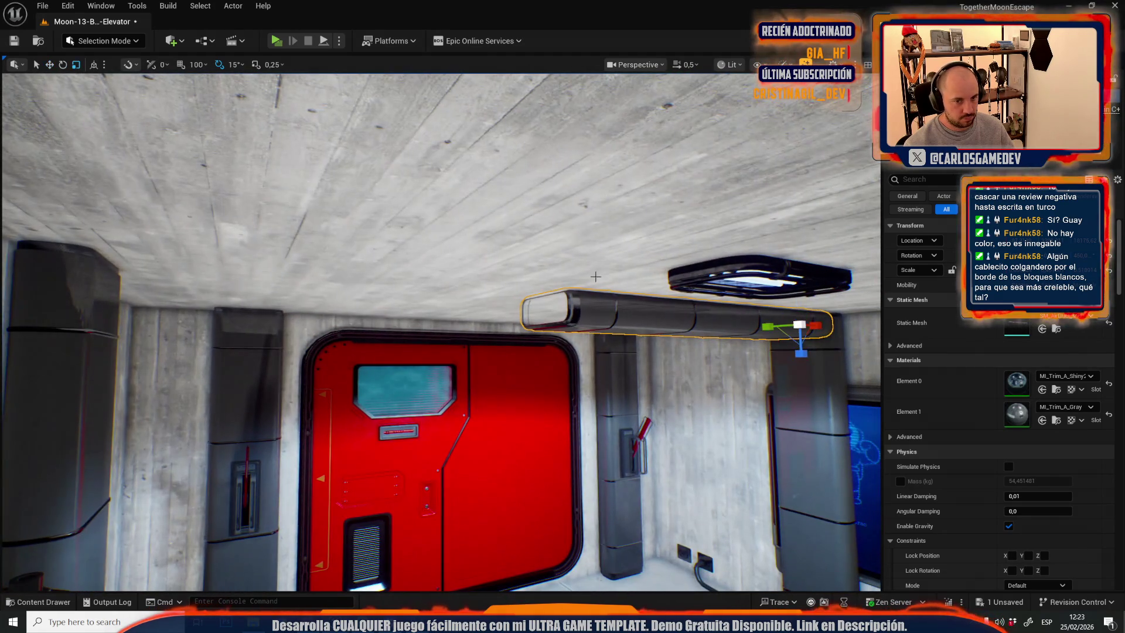
left_click_drag(815, 325, 807, 326)
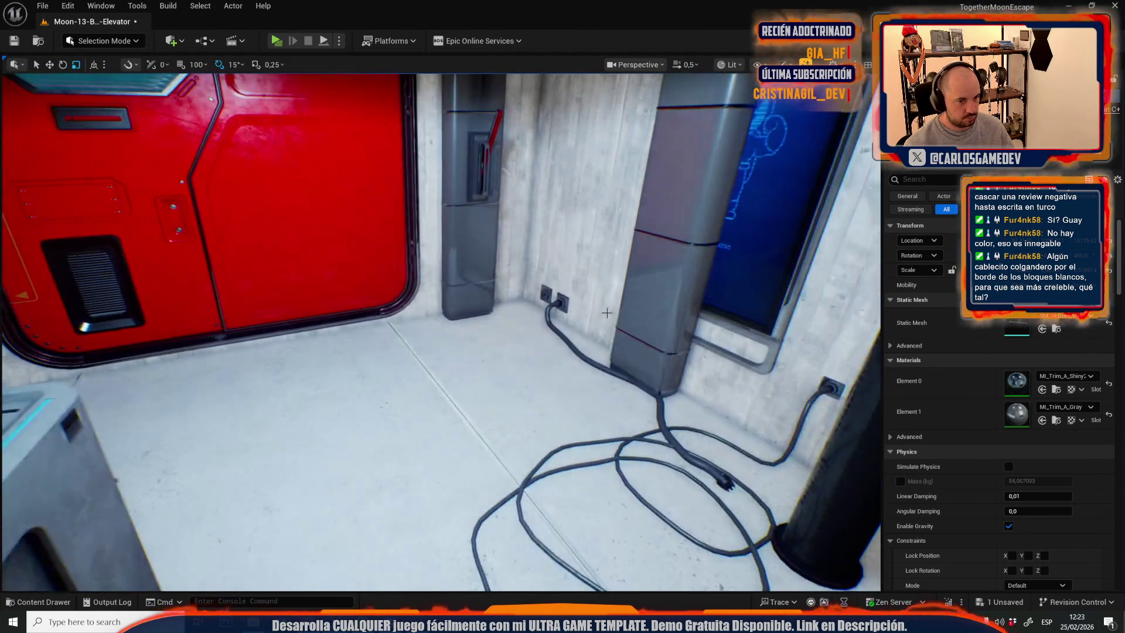
Select the grey wall panel and left duct, sliding the vertical duct aside to uncover the poster.
left_click(651, 305)
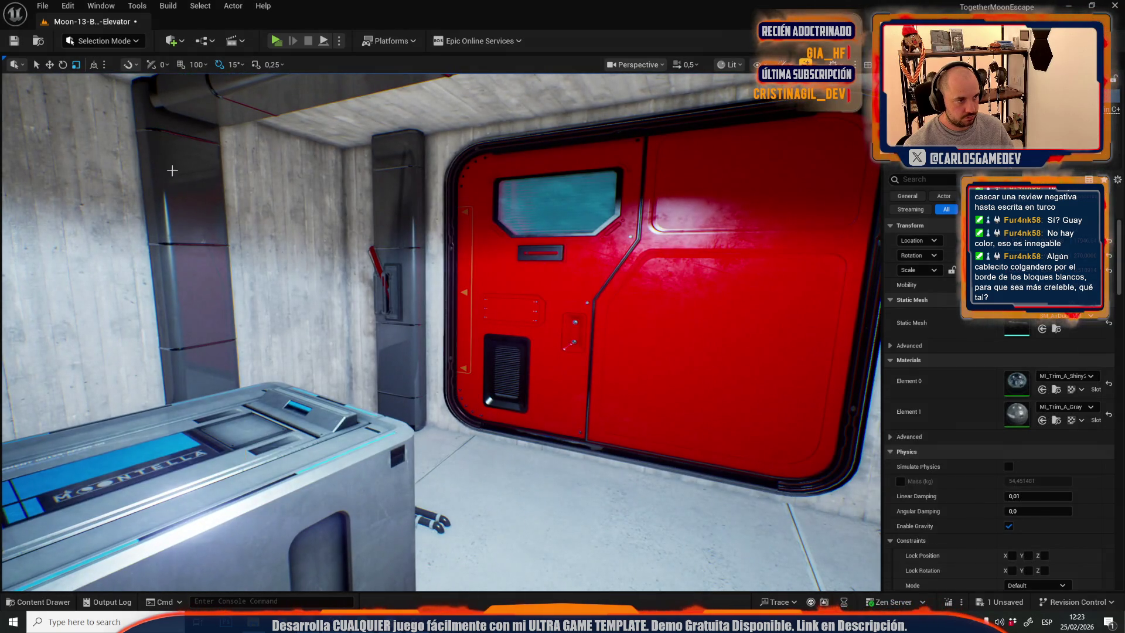
left_click(204, 103, "ctrl")
left_click_drag(203, 103, 88, 111)
key("f")
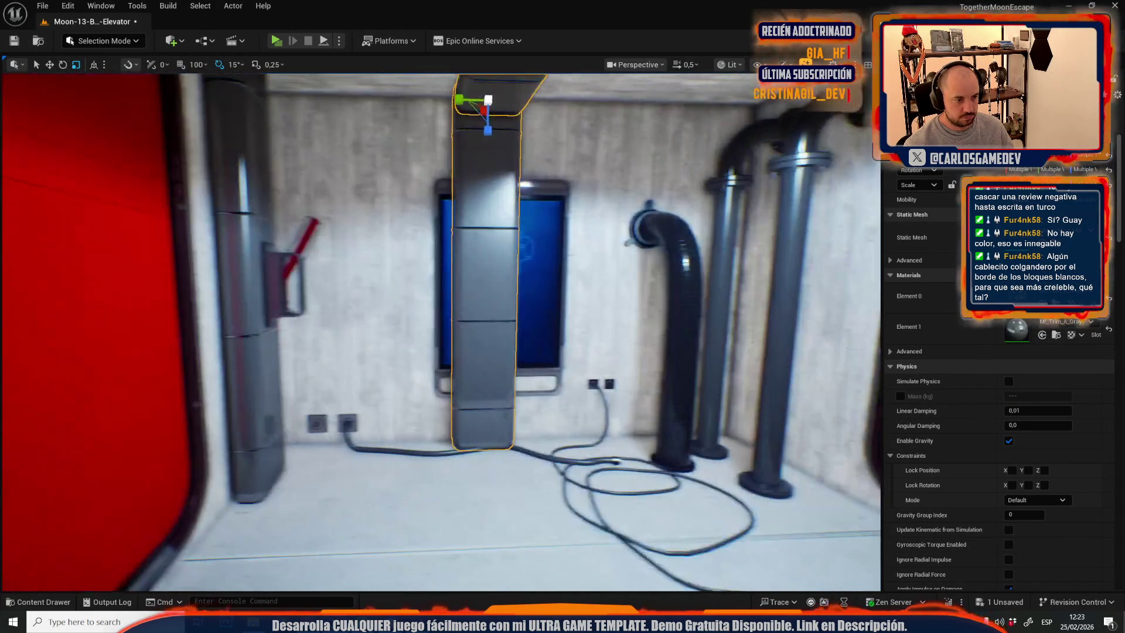
key("w")
mouse_move(482, 135)
left_mouse_down()
mouse_move(384, 130)
mouse_move(399, 131)
left_mouse_up()
mouse_move(328, 170)
left_mouse_down()
mouse_move(281, 164)
mouse_move(486, 164)
mouse_move(533, 174)
mouse_move(575, 222)
left_mouse_up()
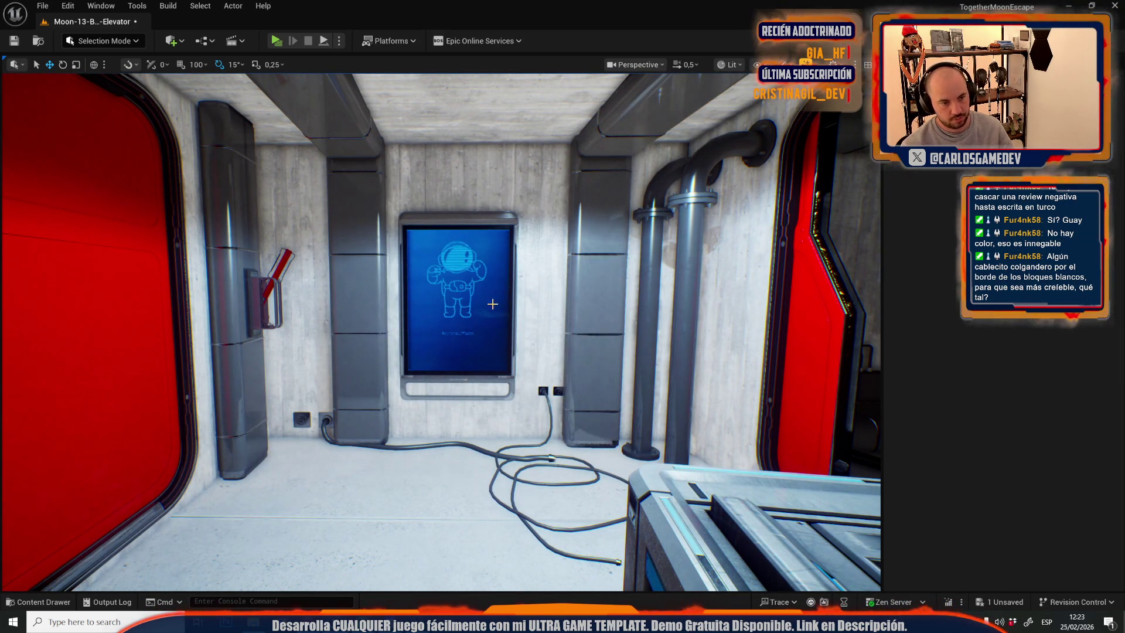
Nudge the poster screen right and shift the floor cables and socket to the left.
left_click(437, 319)
left_click_drag(437, 319, 450, 319)
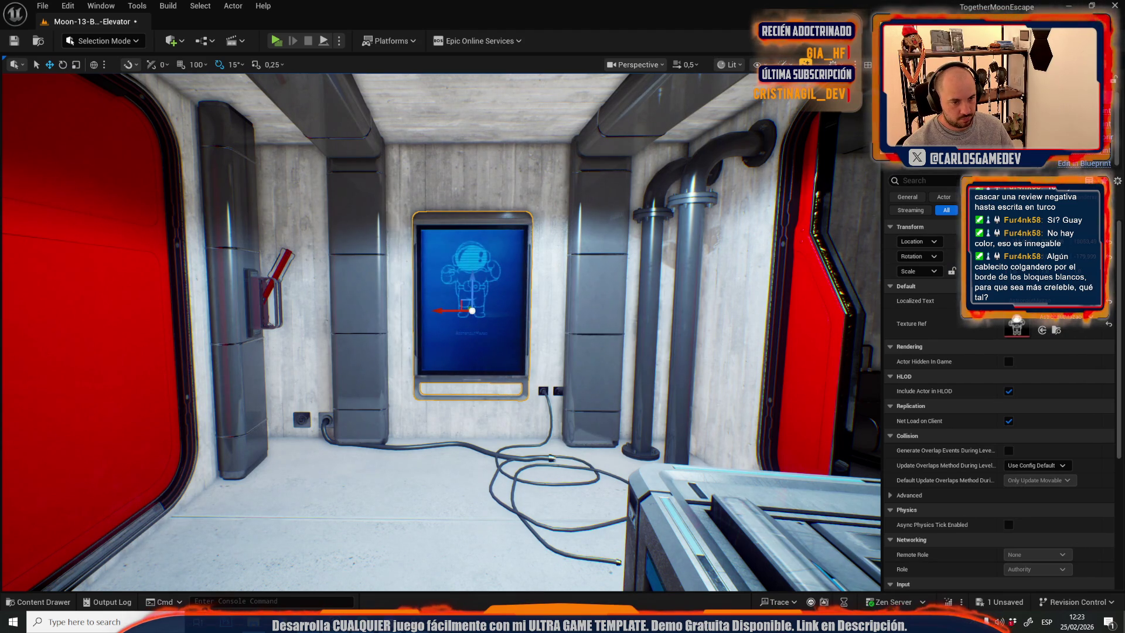
left_click(543, 391)
left_click_drag(547, 440, 533, 441)
left_click(530, 444)
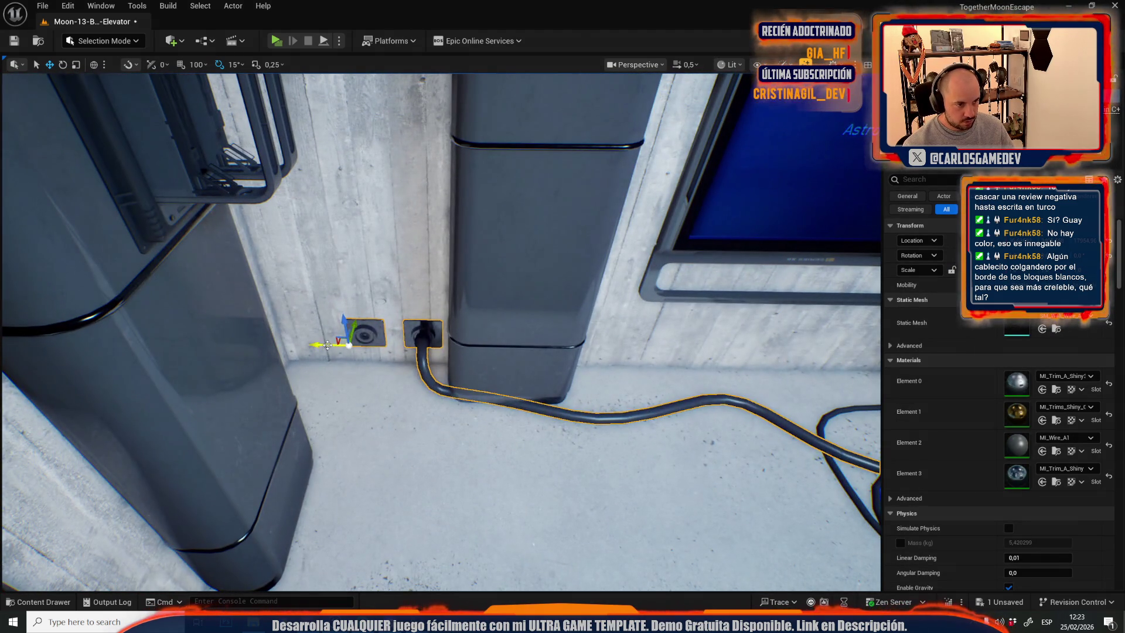
mouse_move(324, 350)
left_mouse_down()
mouse_move(239, 350)
mouse_move(227, 339)
mouse_move(246, 292)
mouse_move(470, 377)
left_mouse_up()
Fly the view around the elevator, then select the blue astronaut poster screen.
left_click(490, 246)
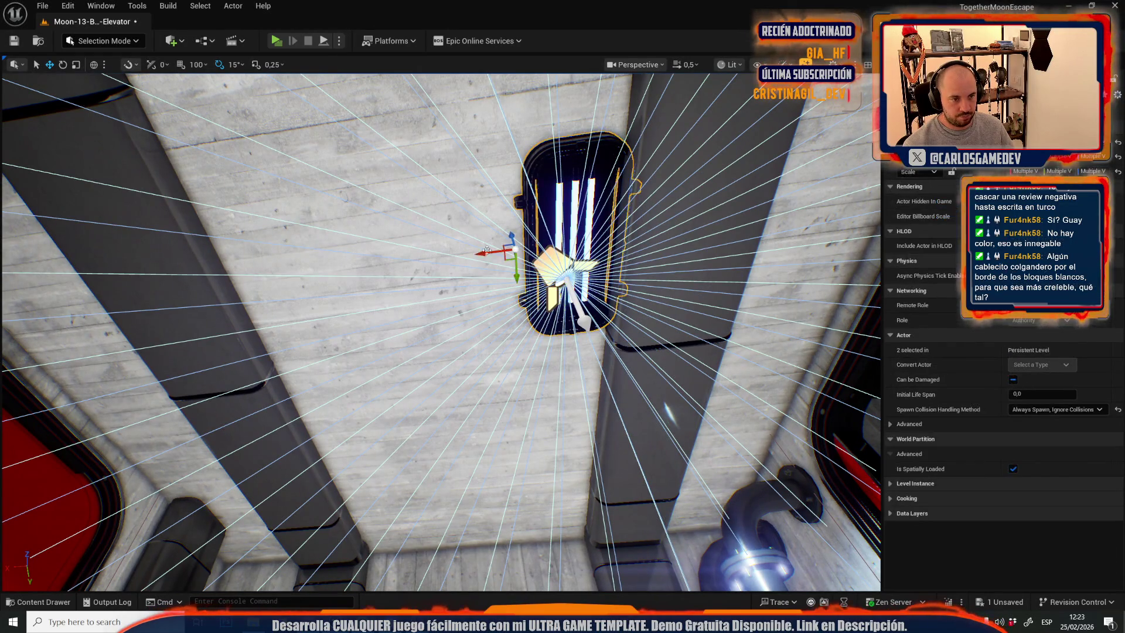
left_click_drag(479, 253, 347, 262)
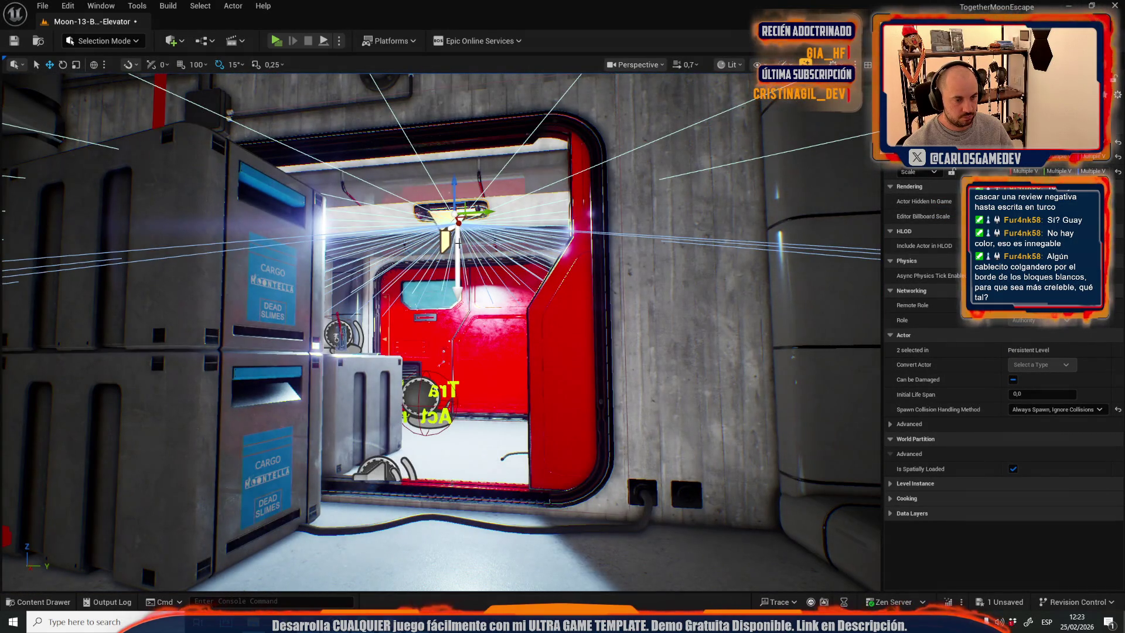
mouse_move(459, 240)
left_mouse_down()
mouse_move(463, 281)
mouse_move(463, 234)
left_mouse_up()
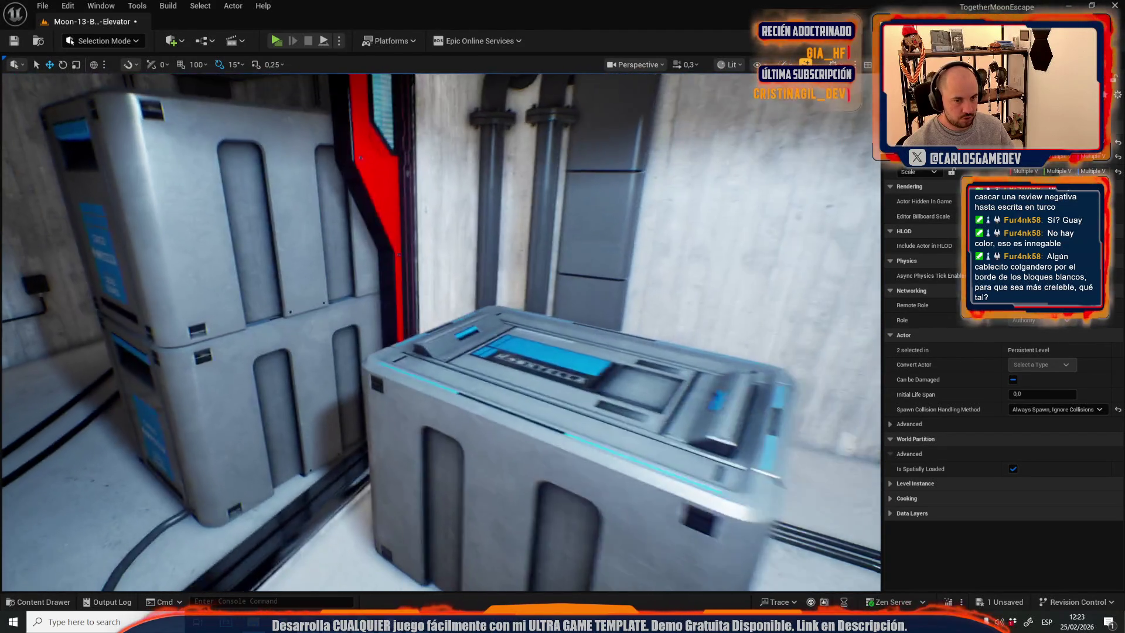
mouse_move(462, 234)
left_mouse_down()
mouse_move(463, 193)
mouse_move(463, 246)
left_mouse_up()
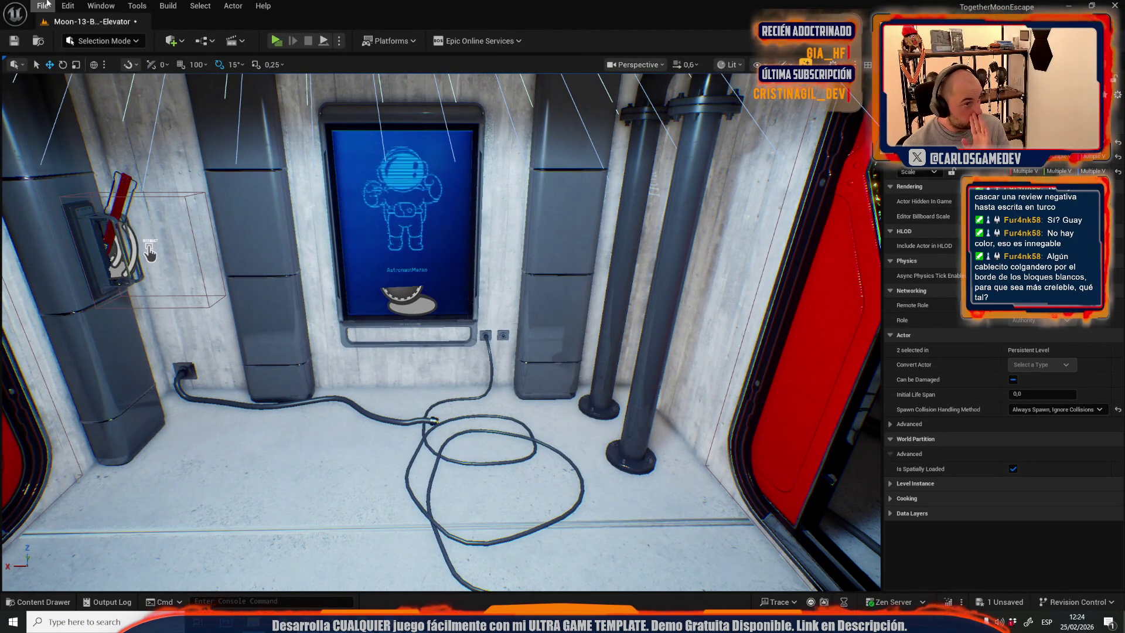
mouse_move(445, 293)
left_mouse_down()
mouse_move(446, 246)
mouse_move(410, 246)
left_mouse_up()
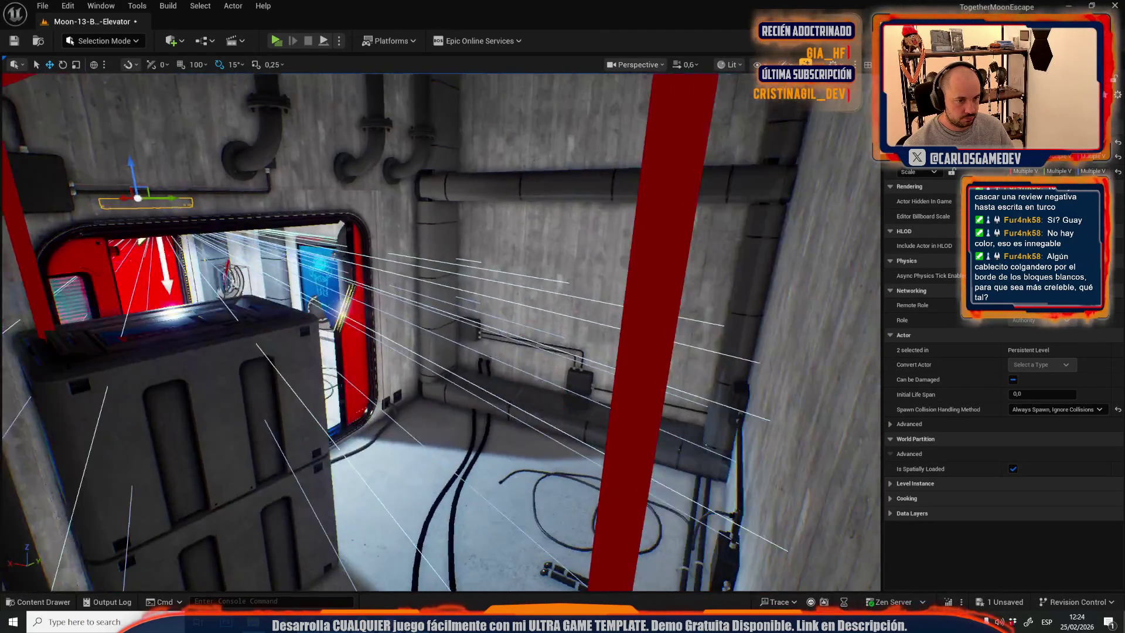
mouse_move(410, 246)
left_mouse_down()
mouse_move(446, 281)
mouse_move(445, 258)
left_mouse_up()
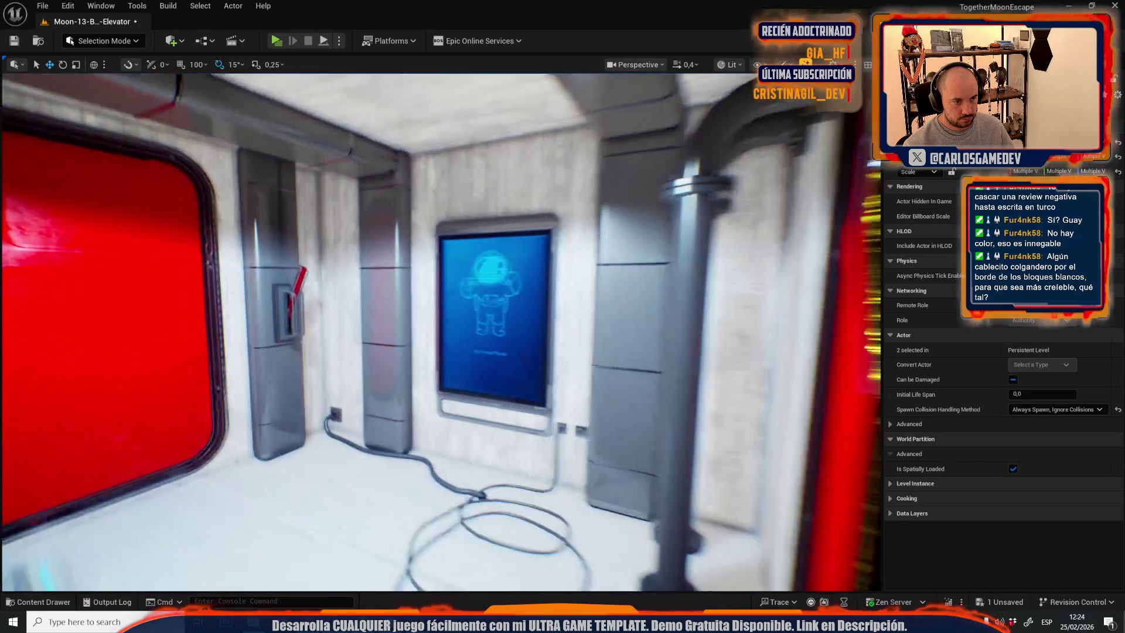
left_click_drag(410, 284, 387, 284)
left_click(411, 277)
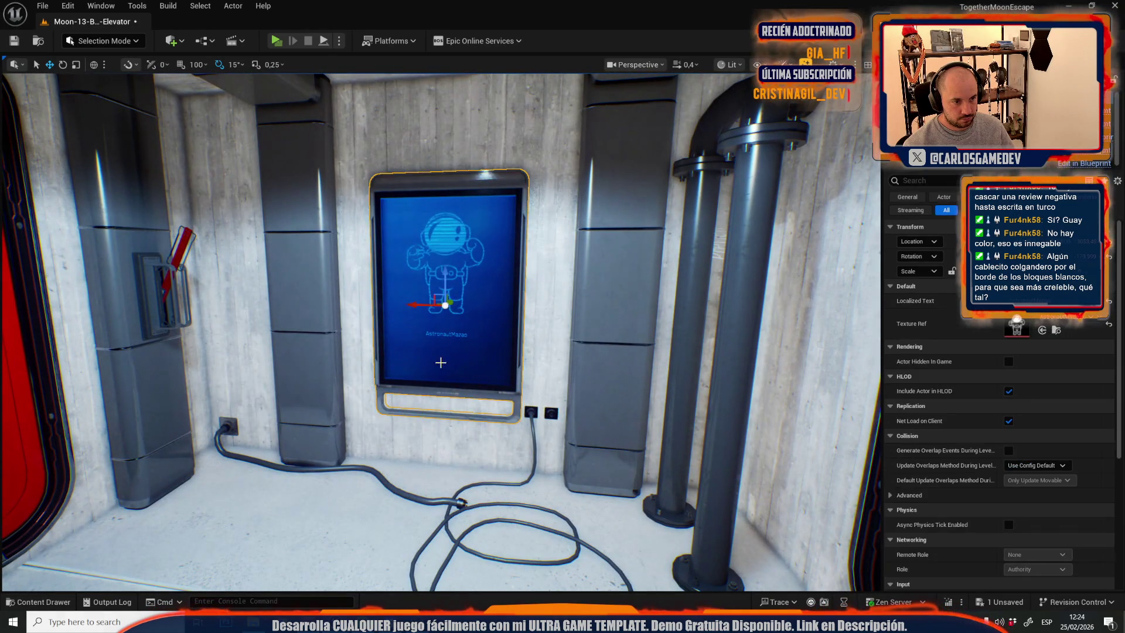
Move the astronaut poster screen onto the middle of the concrete wall.
left_click_drag(435, 351, 328, 352)
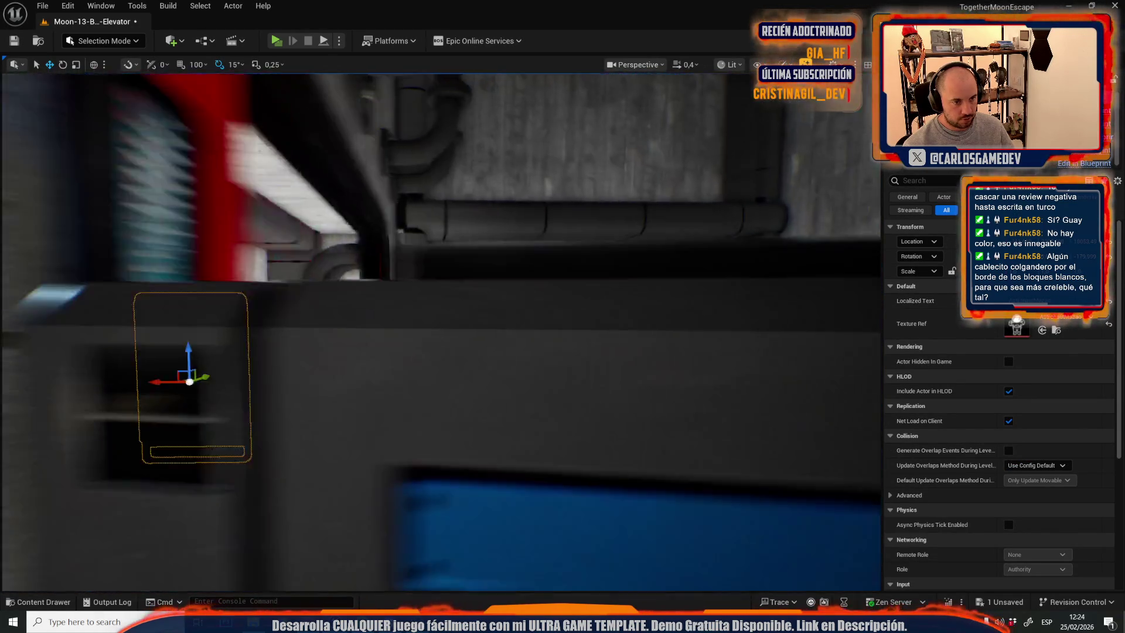
left_click_drag(445, 352, 527, 351)
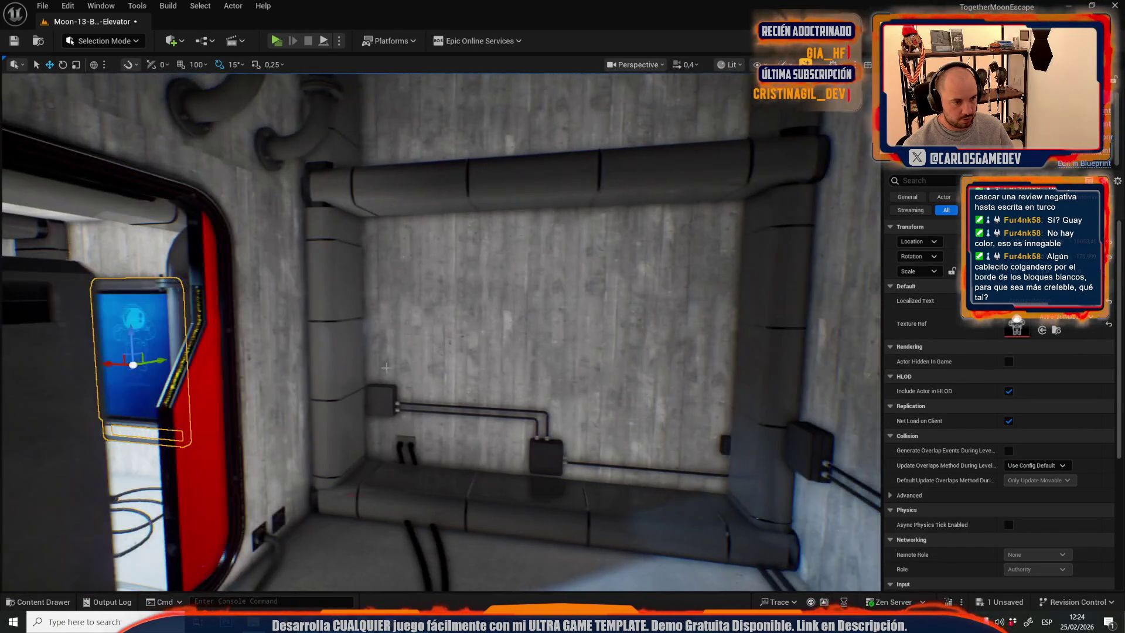
key("w")
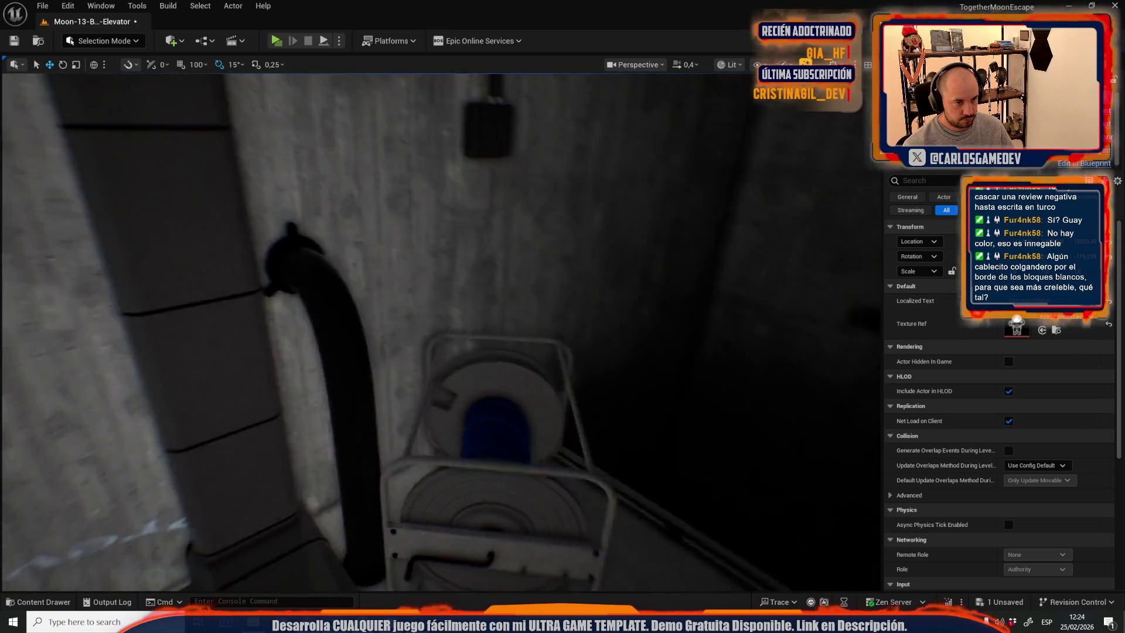
left_click_drag(445, 351, 363, 352)
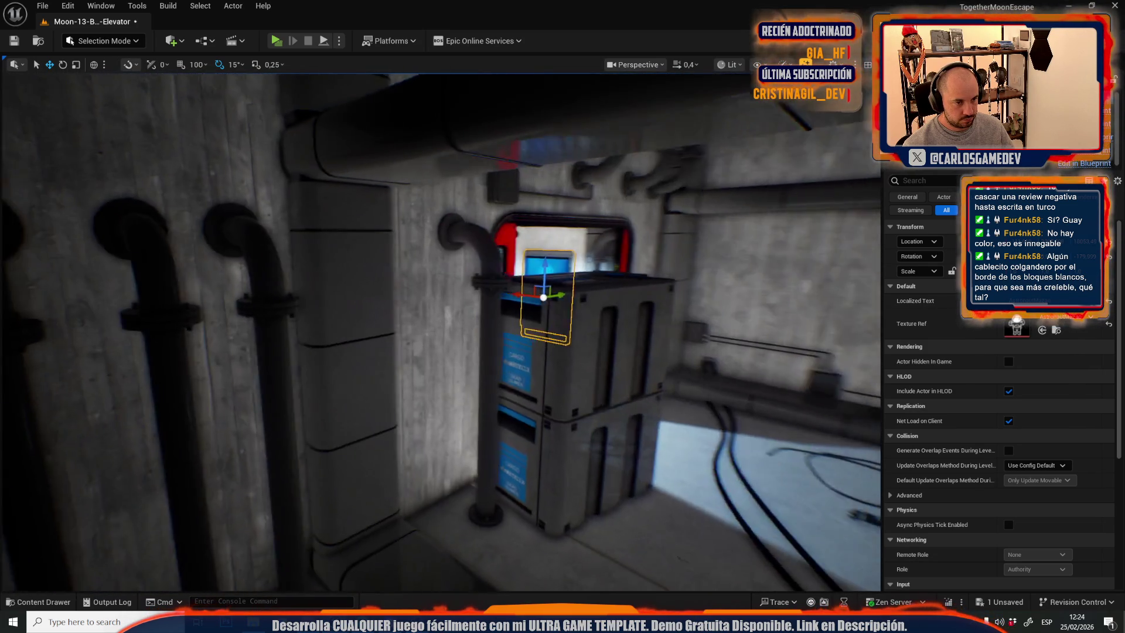
left_click_drag(446, 351, 527, 351)
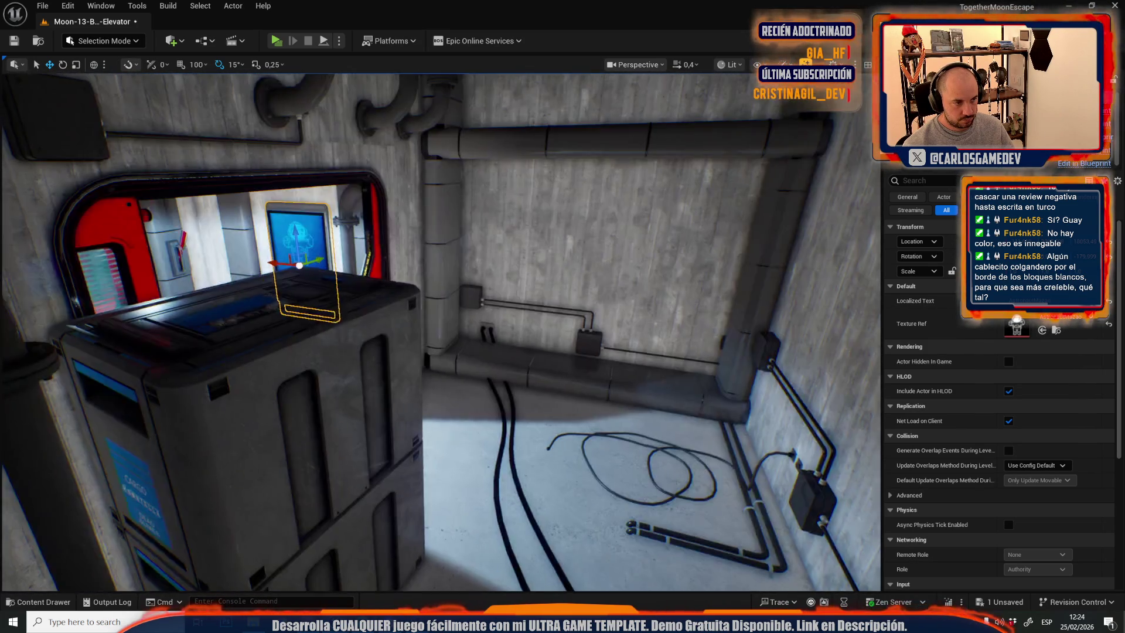
mouse_move(446, 352)
left_mouse_down()
mouse_move(563, 351)
mouse_move(527, 352)
left_mouse_up()
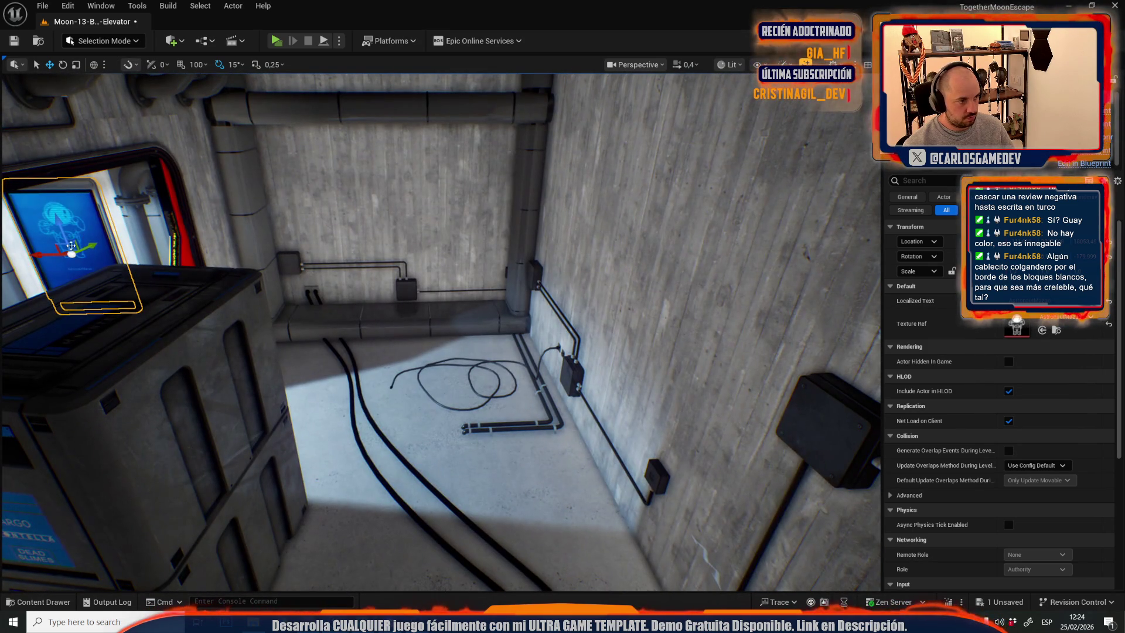
left_click_drag(65, 249, 355, 375)
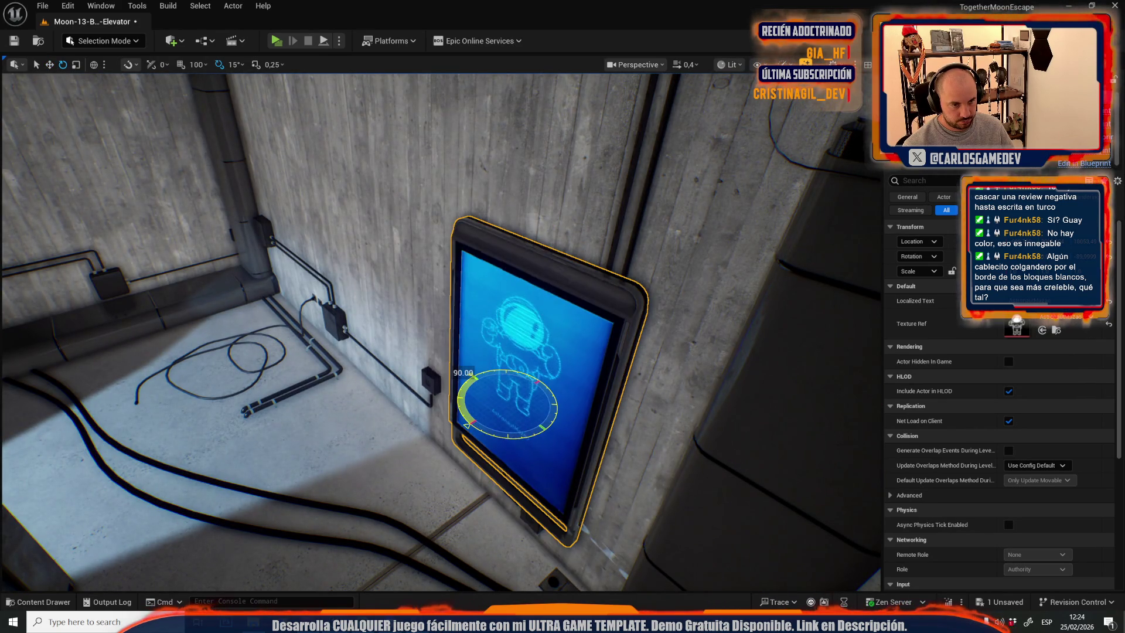
Centre the view on the repositioned screen and select the junction box with its cable.
left_click_drag(445, 351, 446, 317)
key("w")
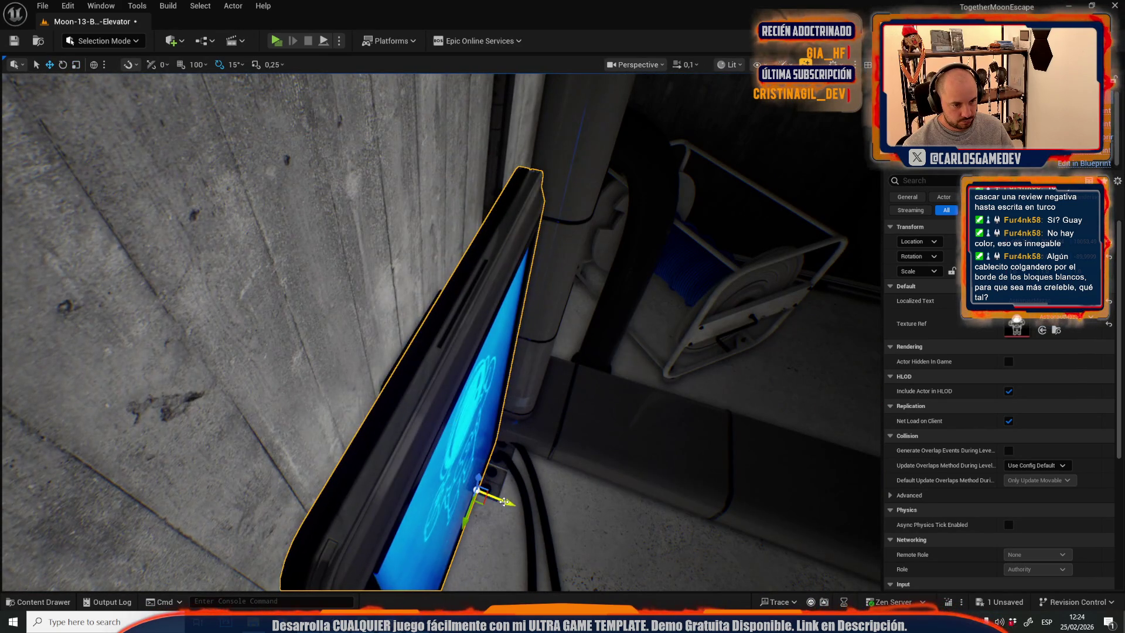
key("f")
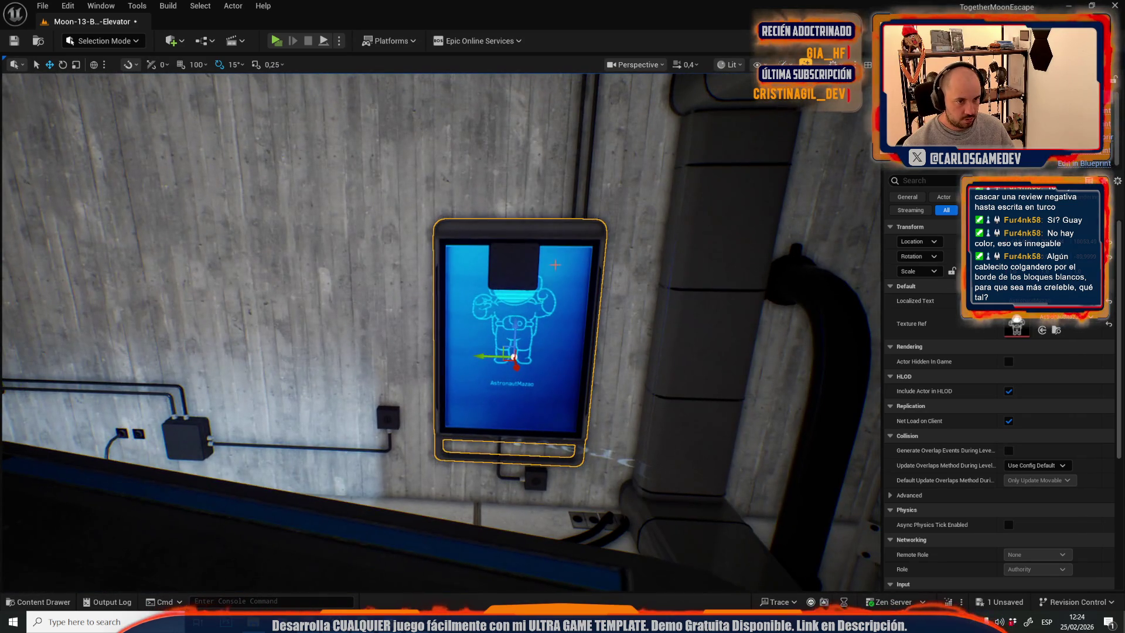
left_click(515, 402)
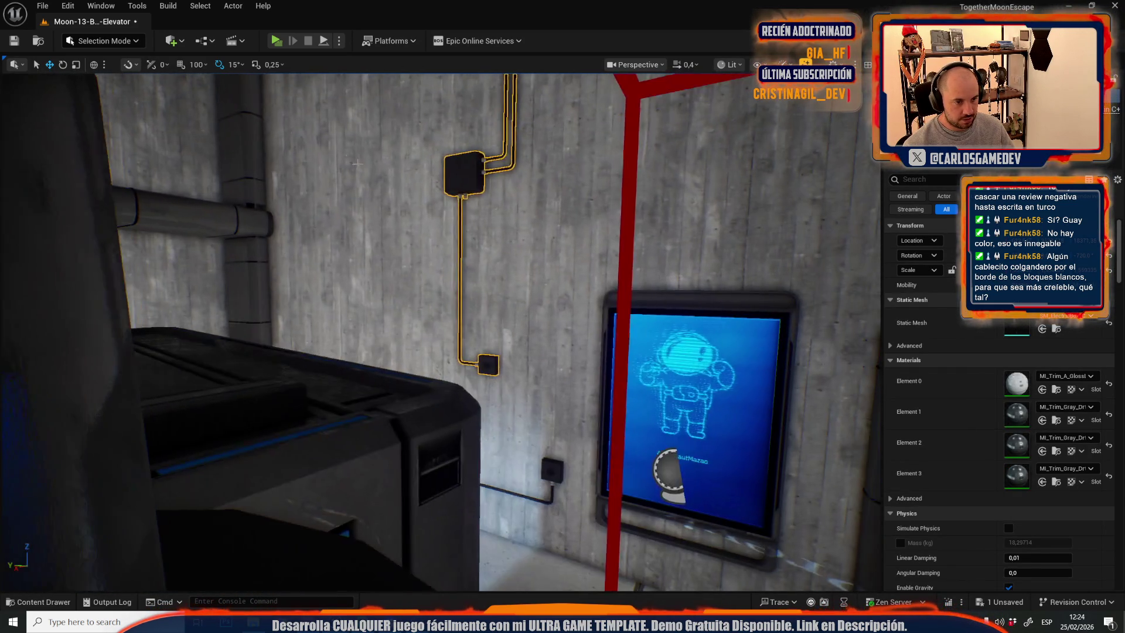
Select the ceiling spot light near the red door, undoing one stray selection change.
scroll(439, 329, "up", 2)
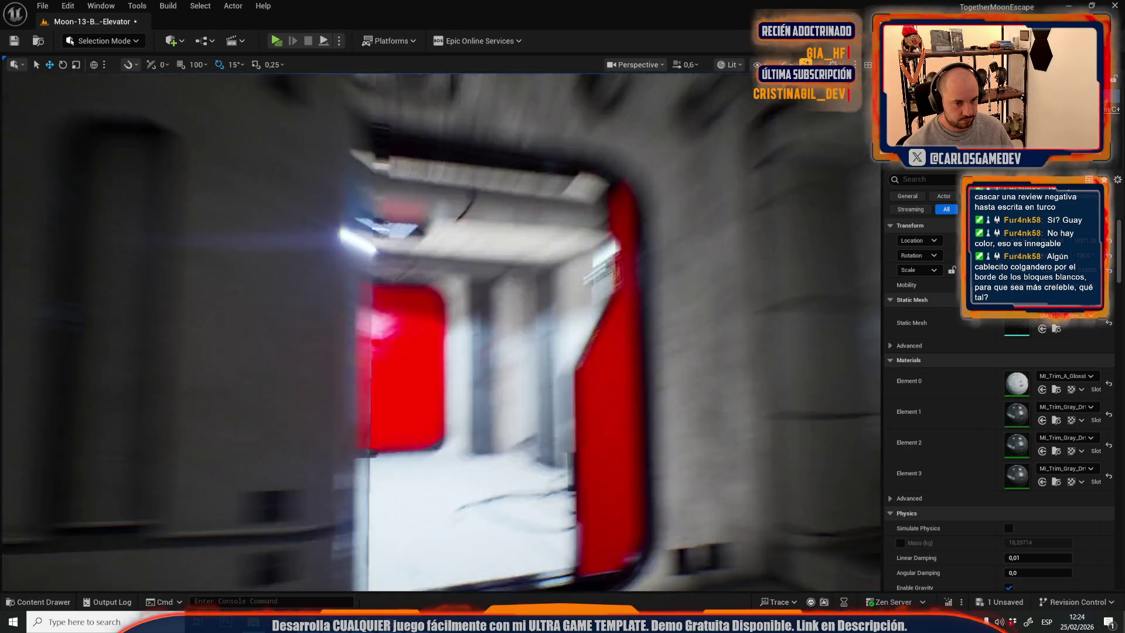
key("s")
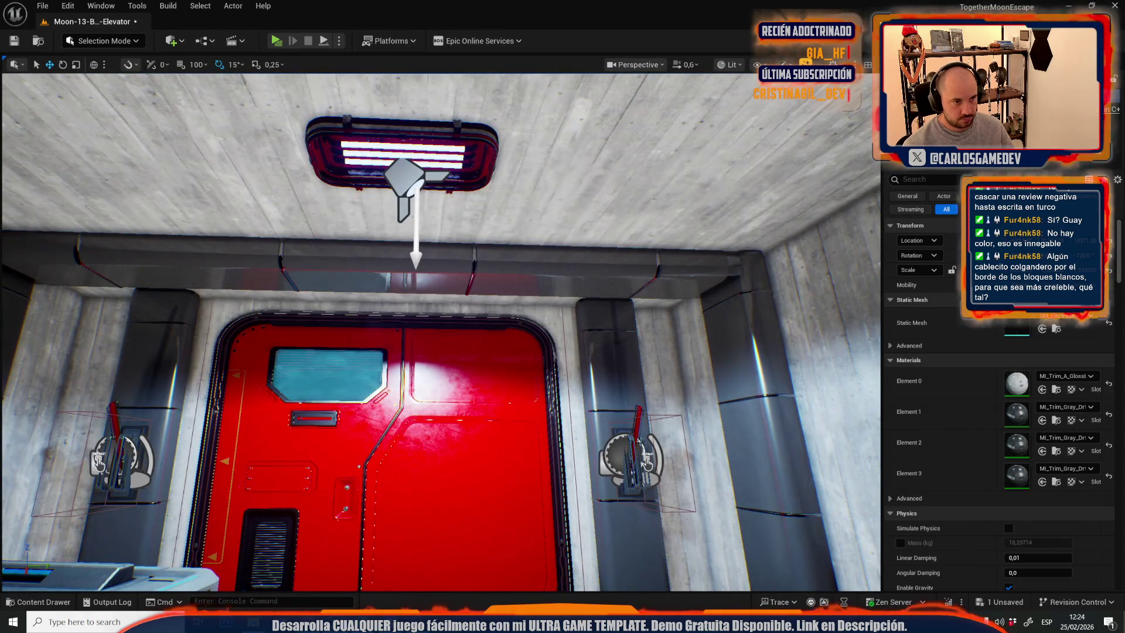
left_click(410, 181)
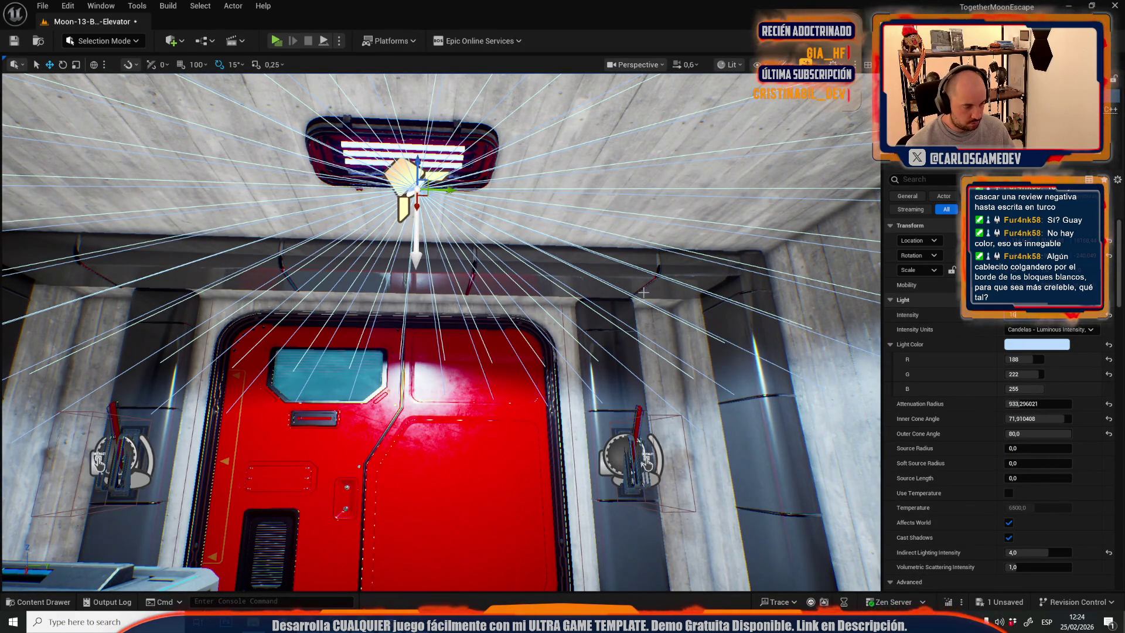
key("s")
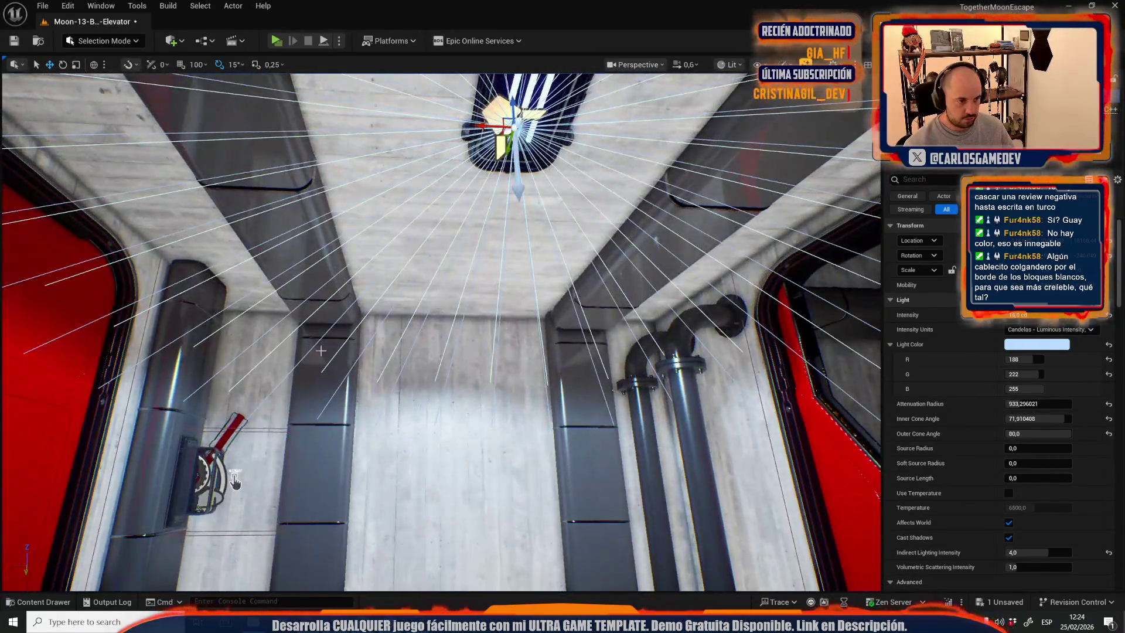
left_click(321, 275)
mouse_move(321, 275)
left_mouse_down()
mouse_move(408, 388)
mouse_move(504, 398)
mouse_move(638, 444)
left_mouse_up()
key("ctrl+z")
Delete the ceiling beam, restore it with Ctrl+Z, and select the doorway spot light (16 cd).
left_click_drag(440, 375, 440, 297)
key("Delete")
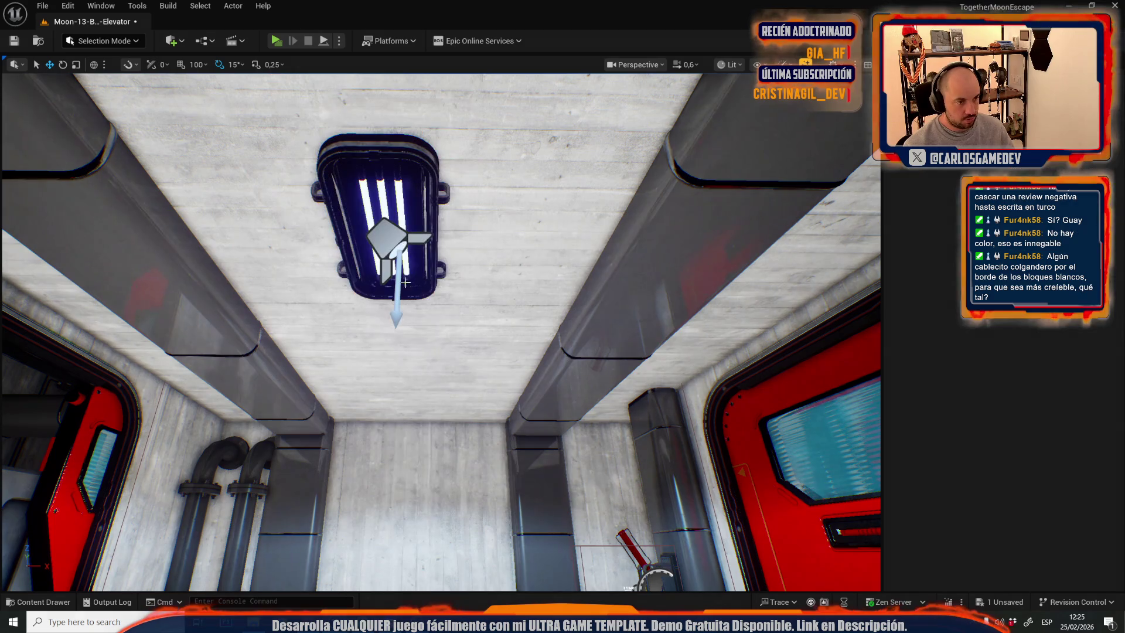
left_click(385, 240)
key("ctrl+z")
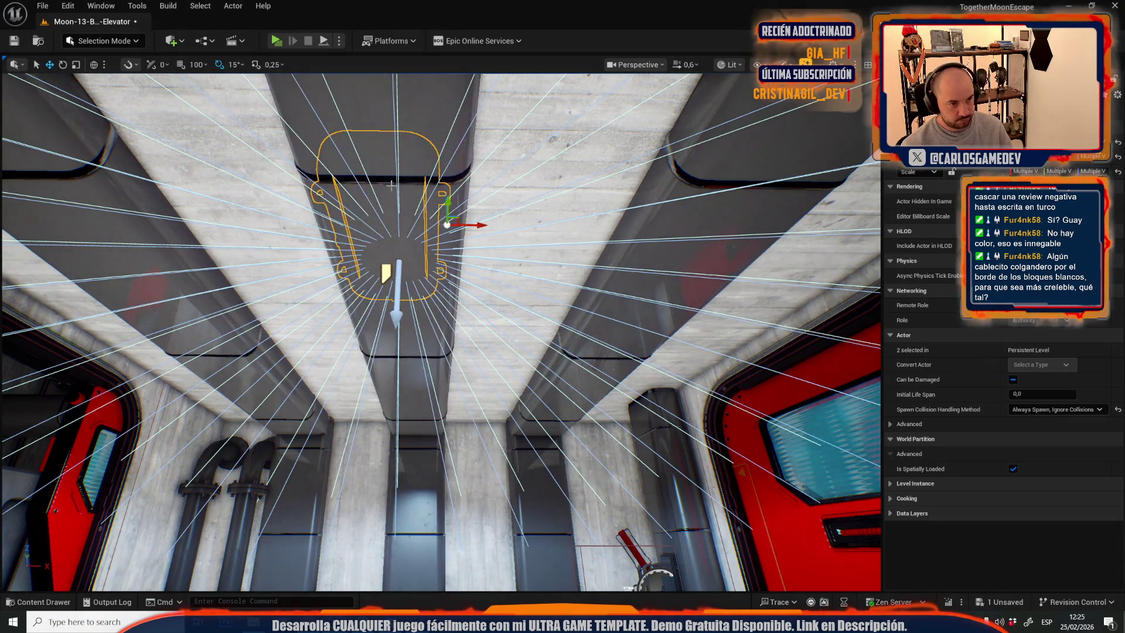
scroll(437, 225, "down", 1)
mouse_move(436, 225)
left_mouse_down()
mouse_move(436, 293)
mouse_move(436, 225)
mouse_move(498, 285)
left_mouse_up()
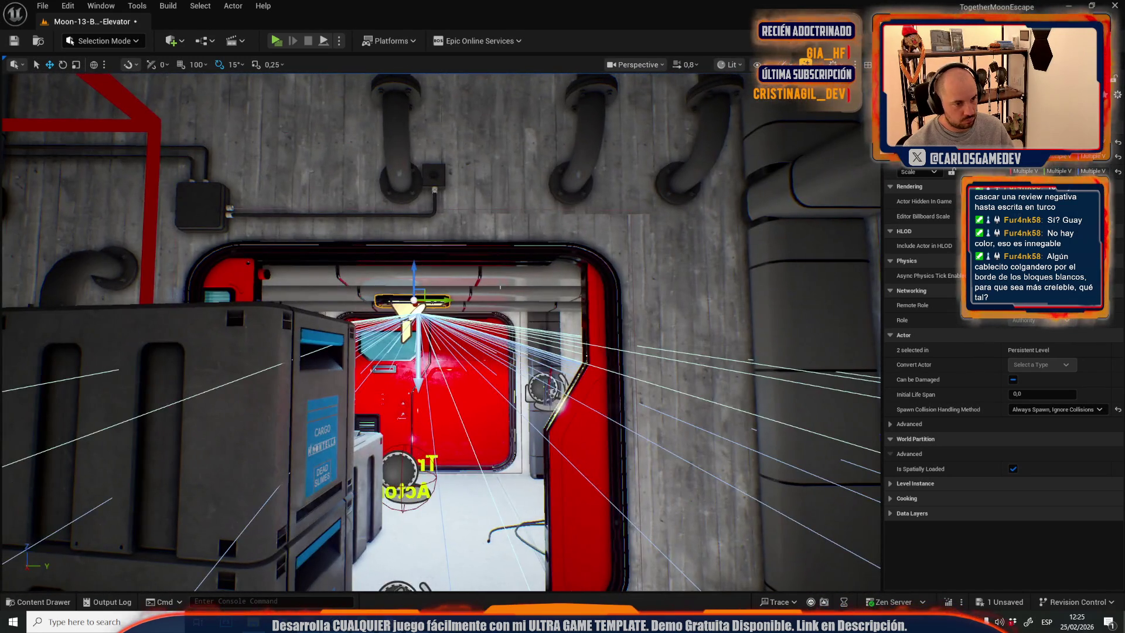
left_click(412, 308)
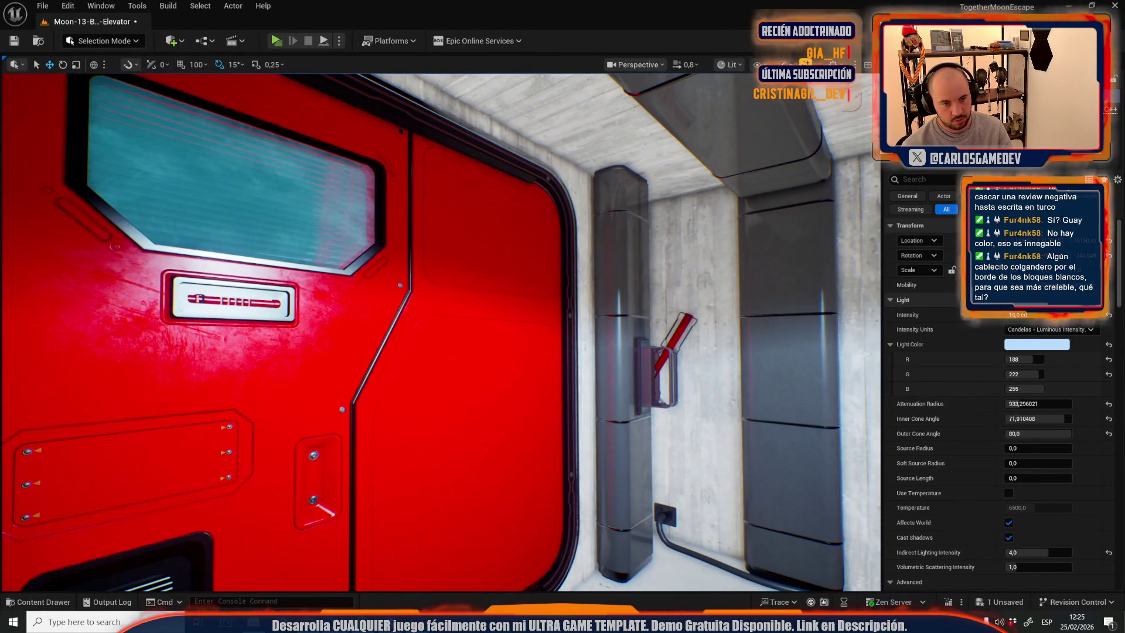
Select the floor cable at the pillar base and move its plugs onto the pillar base.
key("Escape")
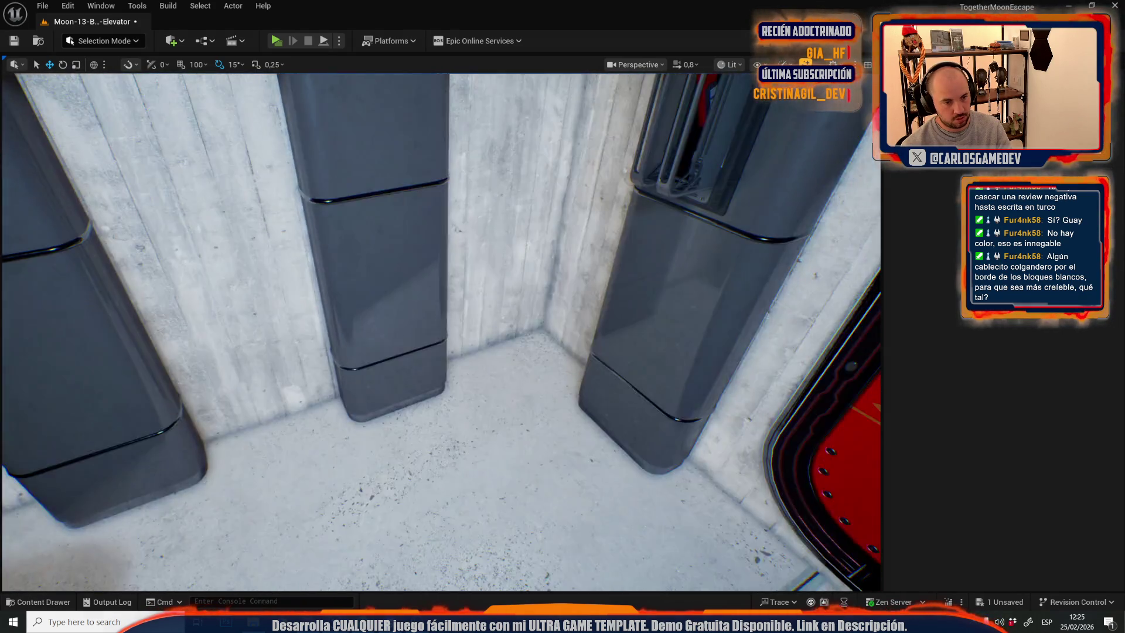
left_click_drag(533, 286, 532, 286)
left_click_drag(533, 362, 499, 347)
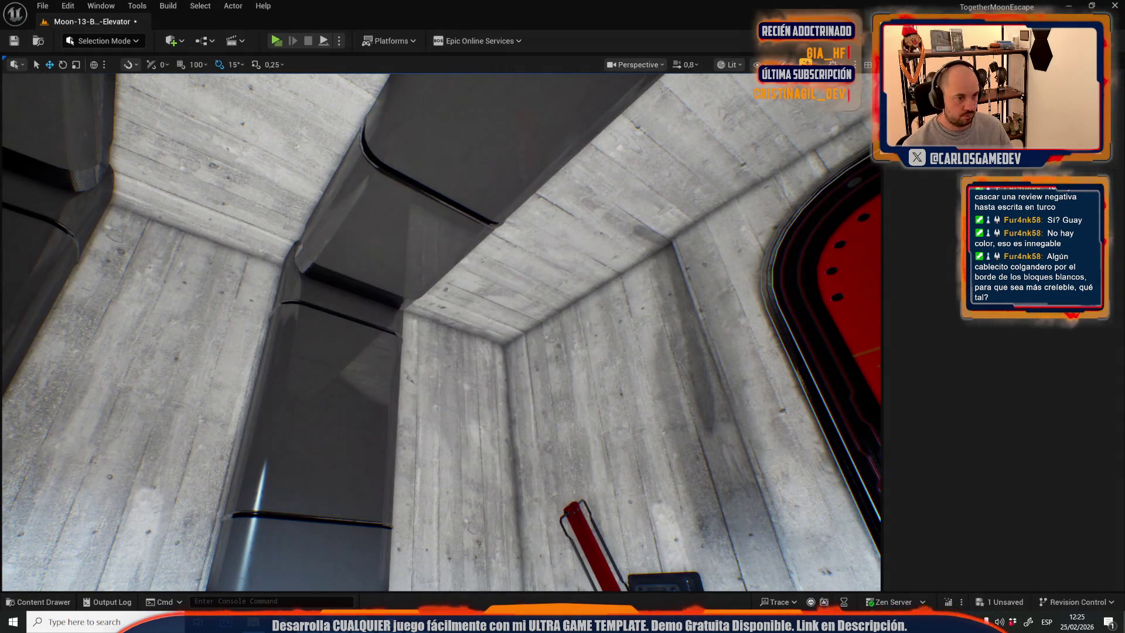
left_click_drag(386, 220, 445, 238)
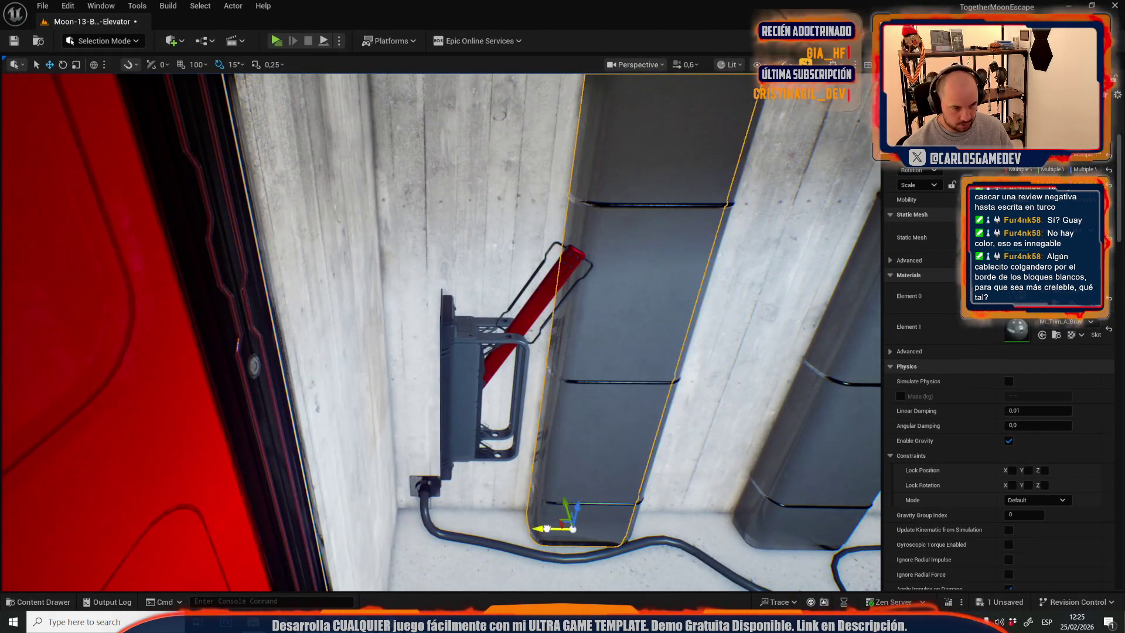
left_click_drag(489, 341, 481, 397)
left_click(471, 419)
key("f")
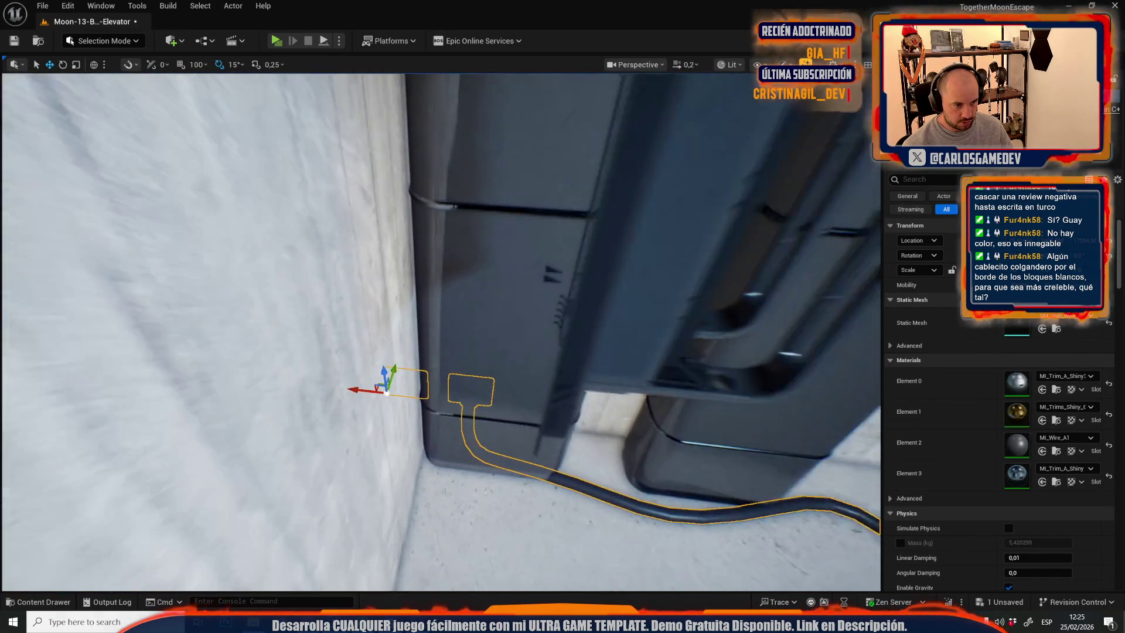
left_click_drag(377, 384, 420, 450)
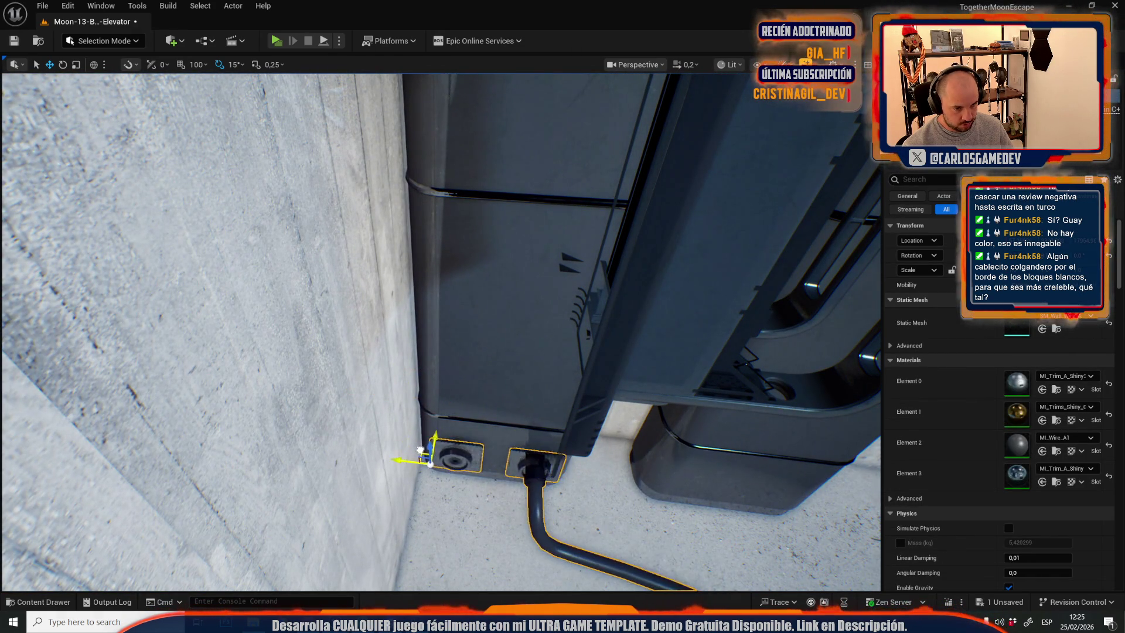
scroll(417, 447, "up", 2)
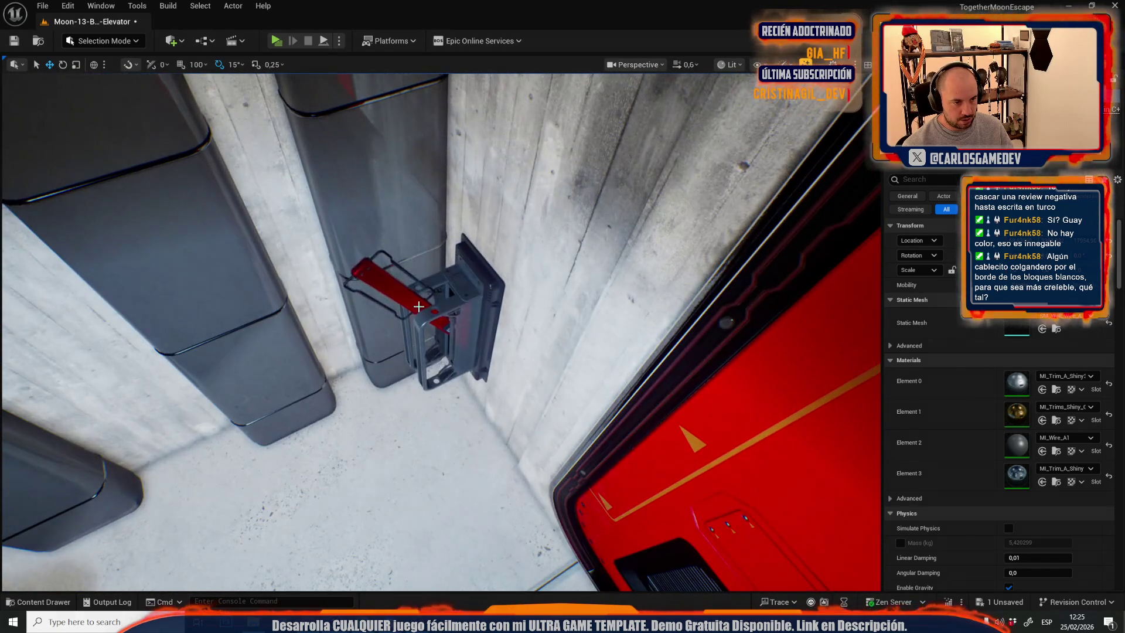
Rotate the wall lever about 120 degrees and slide it left along the wall.
left_click(427, 350)
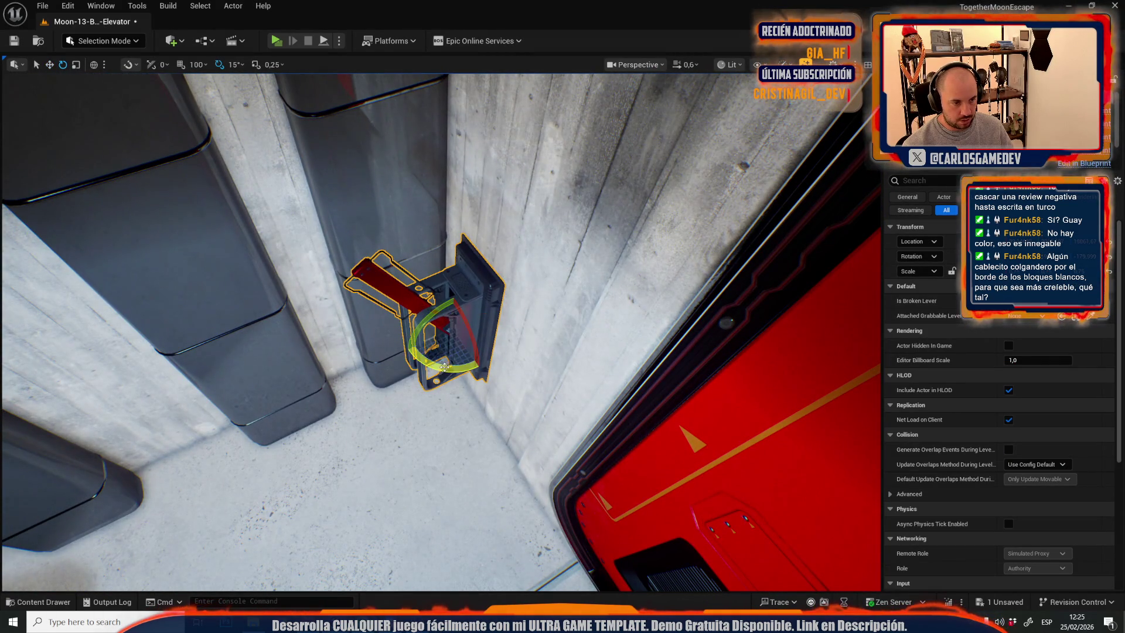
left_click_drag(445, 368, 497, 307)
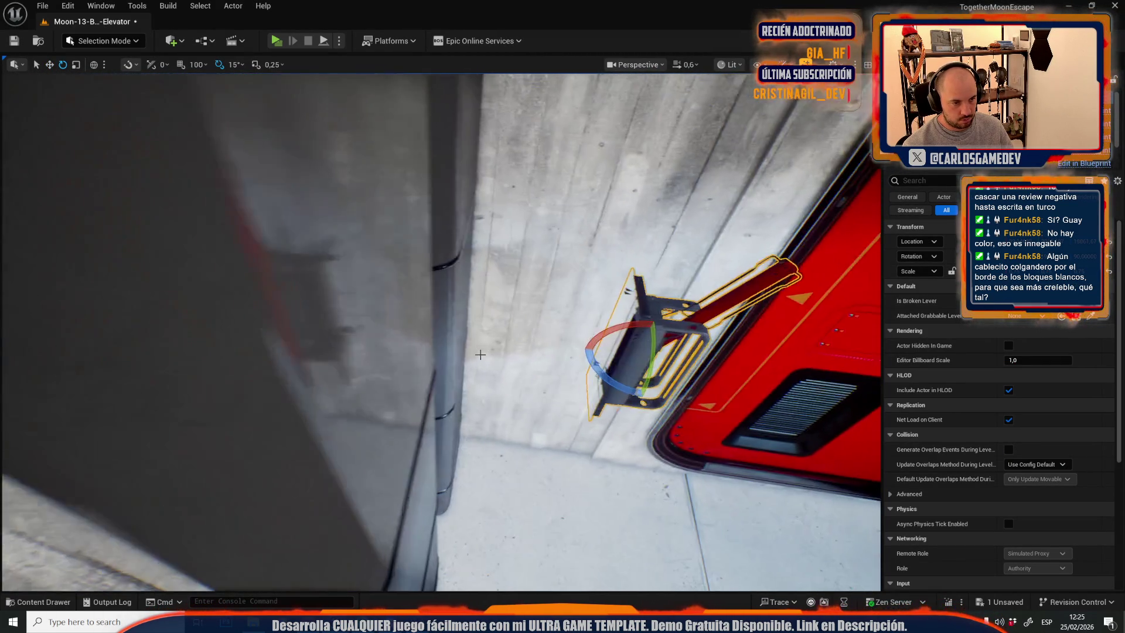
key("w")
left_click_drag(682, 361, 572, 369)
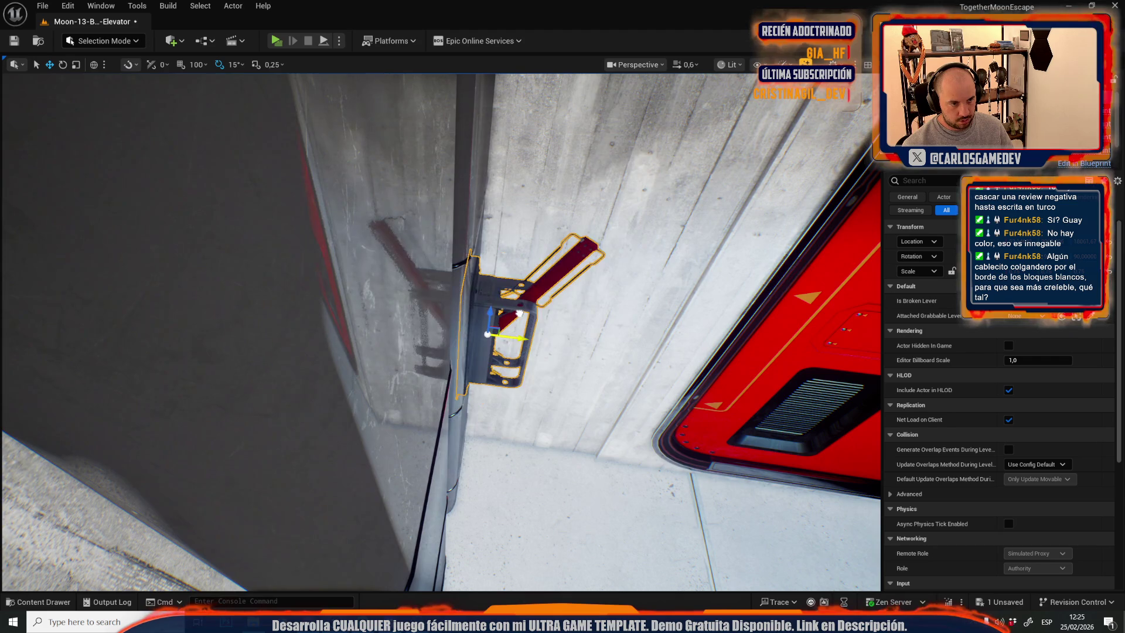
scroll(571, 369, "down", 1)
scroll(484, 386, "down", 2)
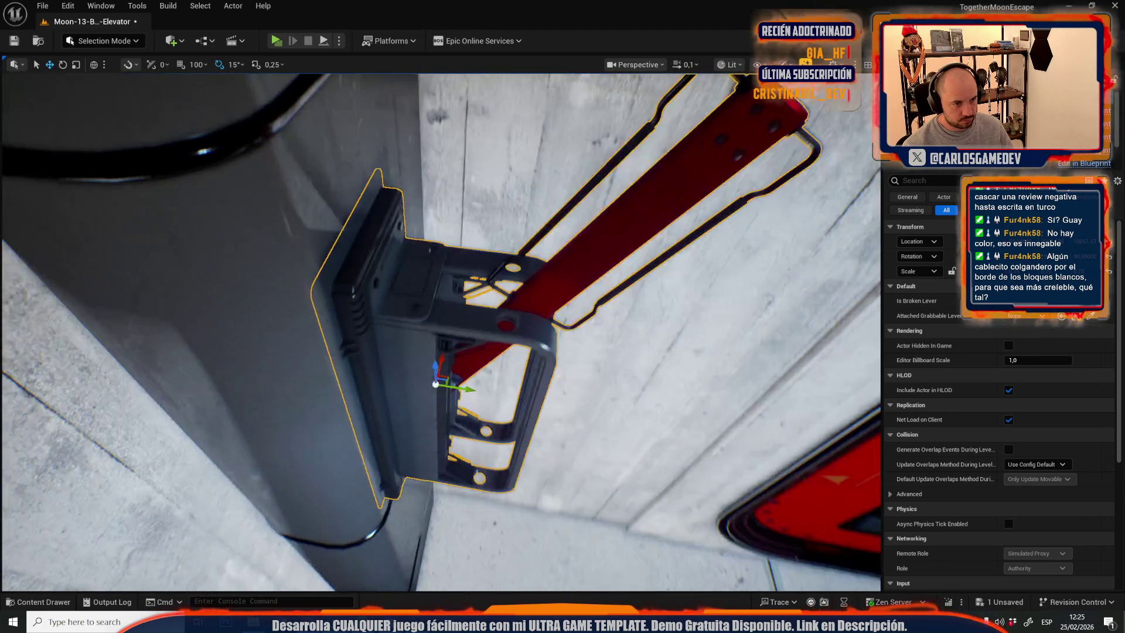
left_click_drag(463, 377, 469, 378)
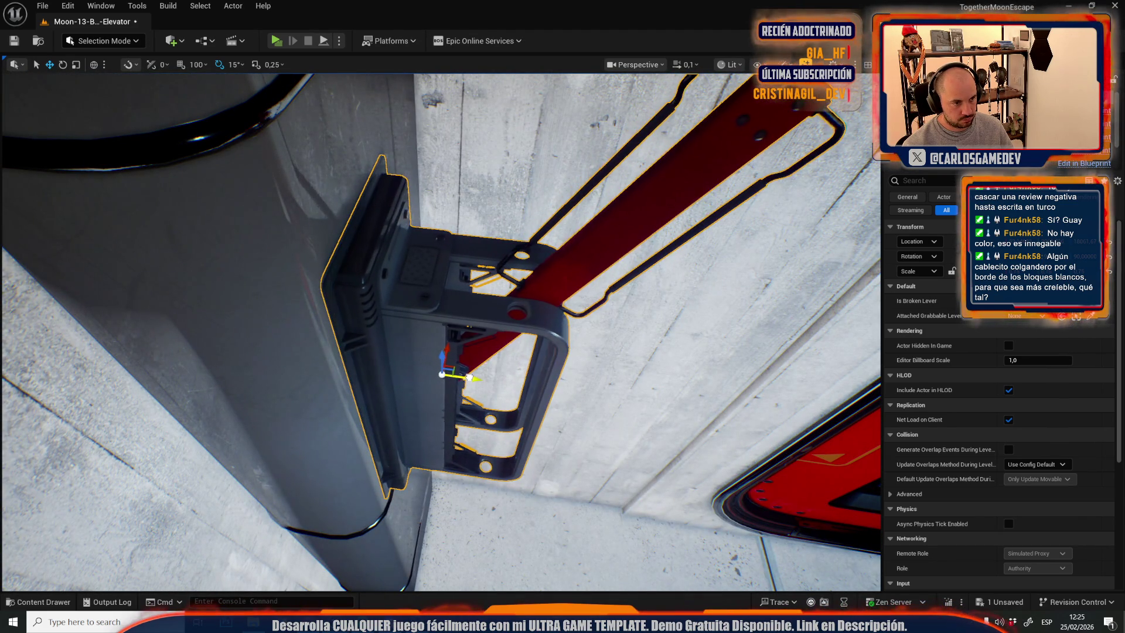
Turn the lever 90 degrees and seat it flush against the wall.
scroll(469, 378, "up", 2)
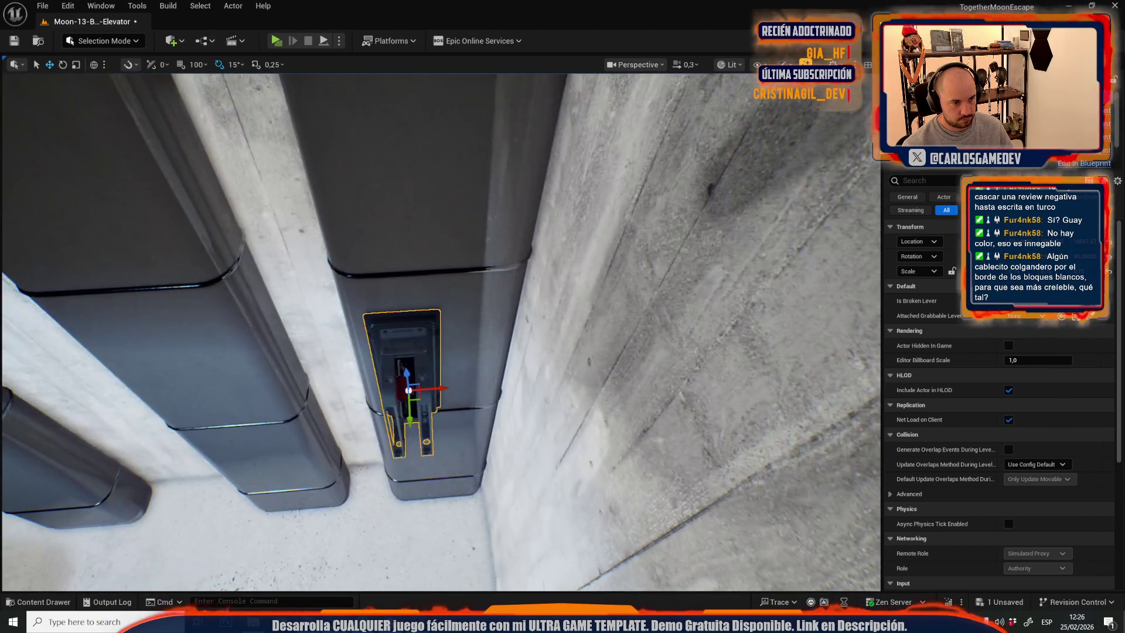
scroll(446, 395, "up", 1)
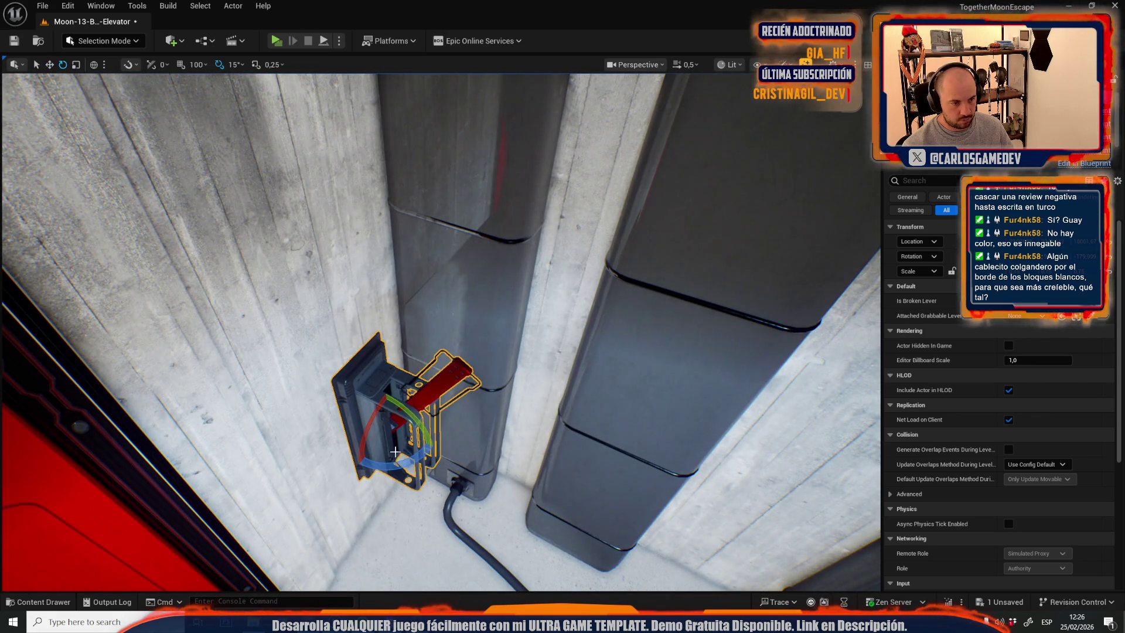
left_click_drag(397, 459, 366, 422)
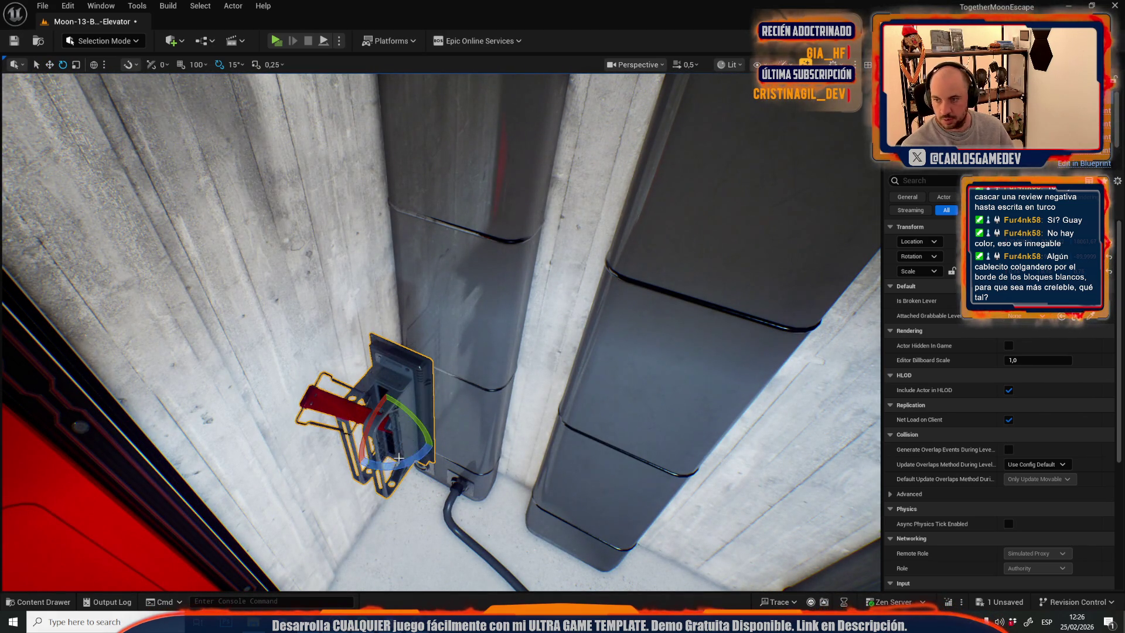
key("w")
scroll(410, 445, "up", 3)
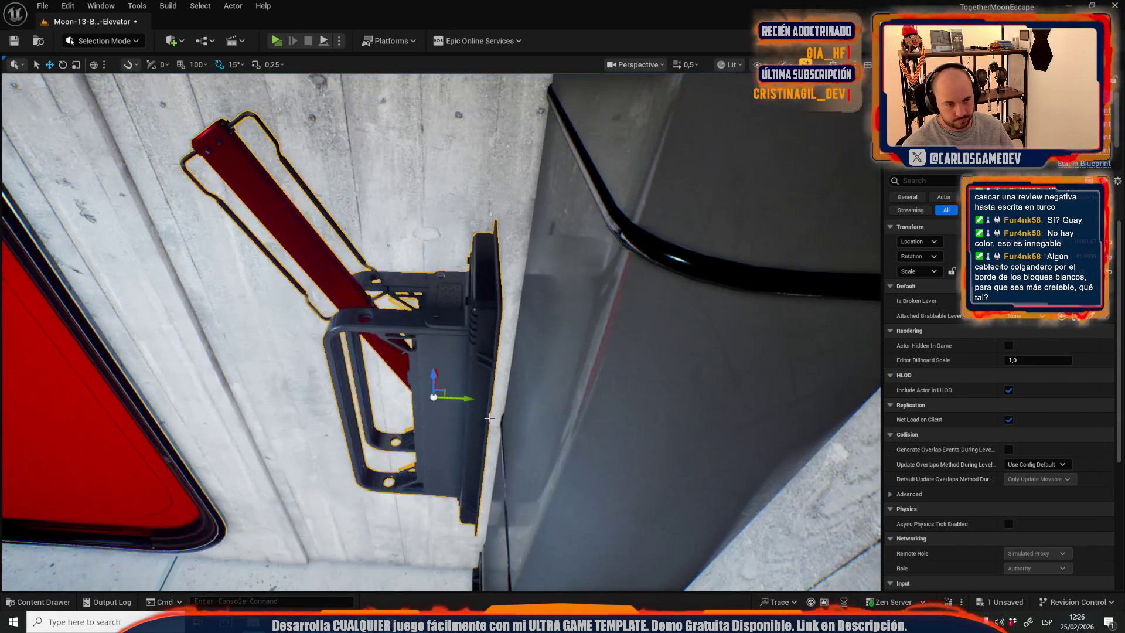
left_click_drag(466, 395, 507, 396)
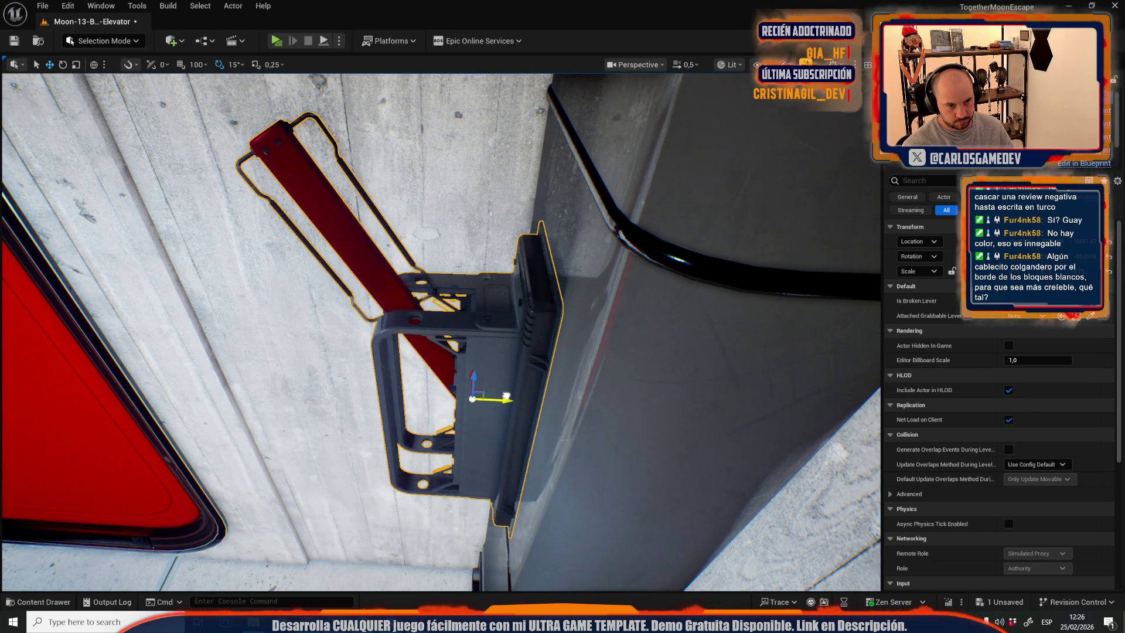
scroll(484, 402, "up", 2)
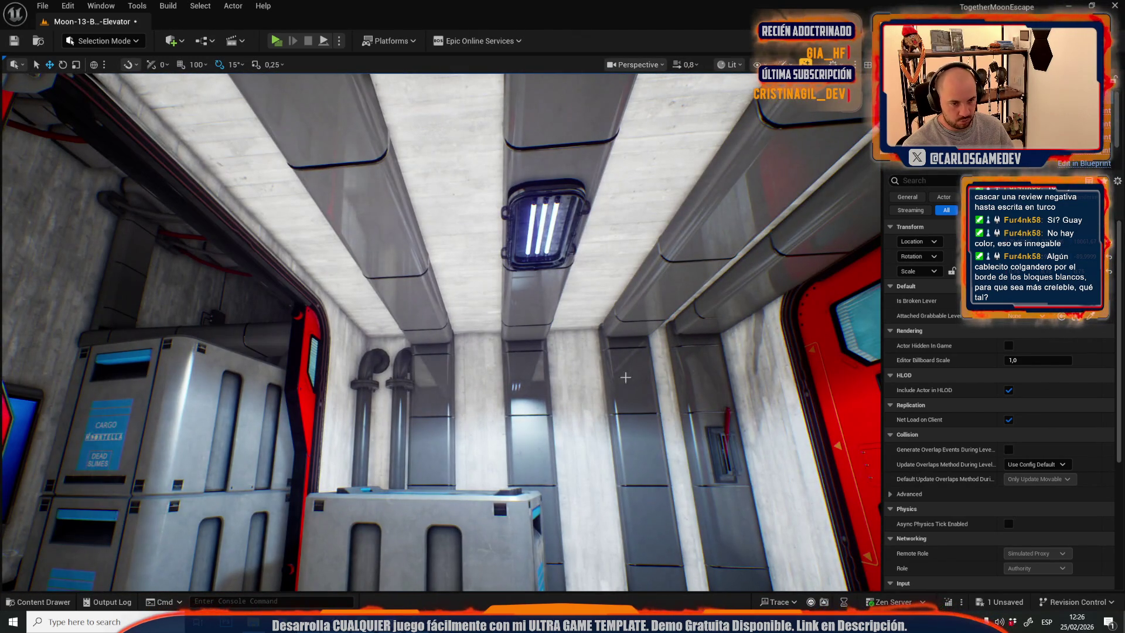
Frame the wall and ceiling ducts, then slide the ceiling light fixture sideways between them.
left_click(626, 376)
left_click(634, 299, "ctrl")
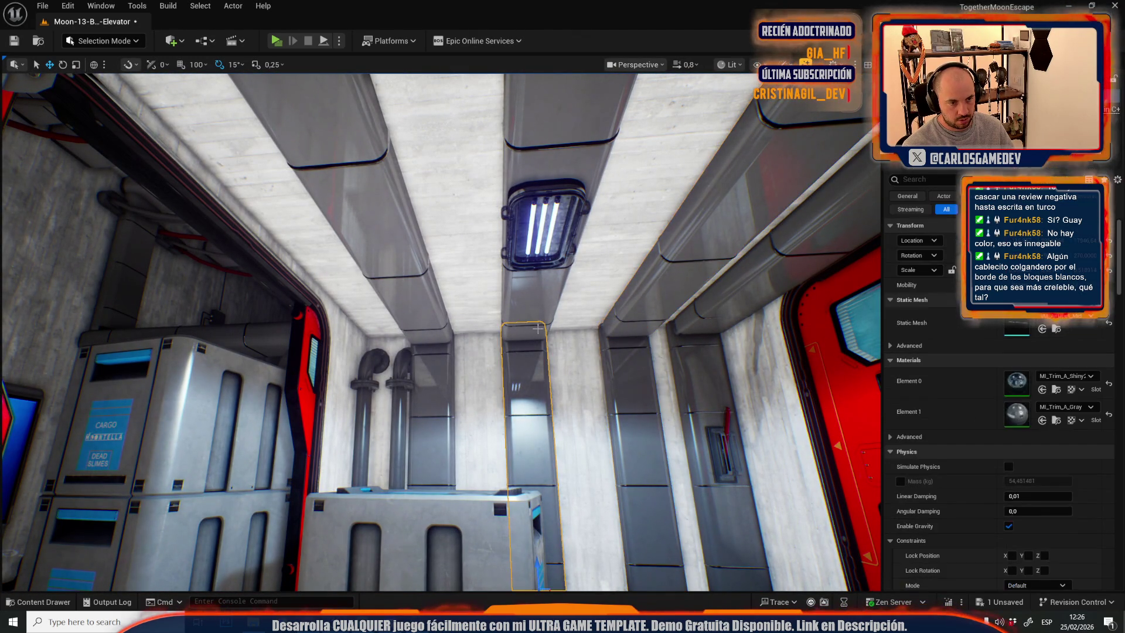
key("f")
mouse_move(610, 372)
left_mouse_down()
mouse_move(509, 434)
mouse_move(470, 435)
mouse_move(553, 426)
mouse_move(502, 293)
left_mouse_up()
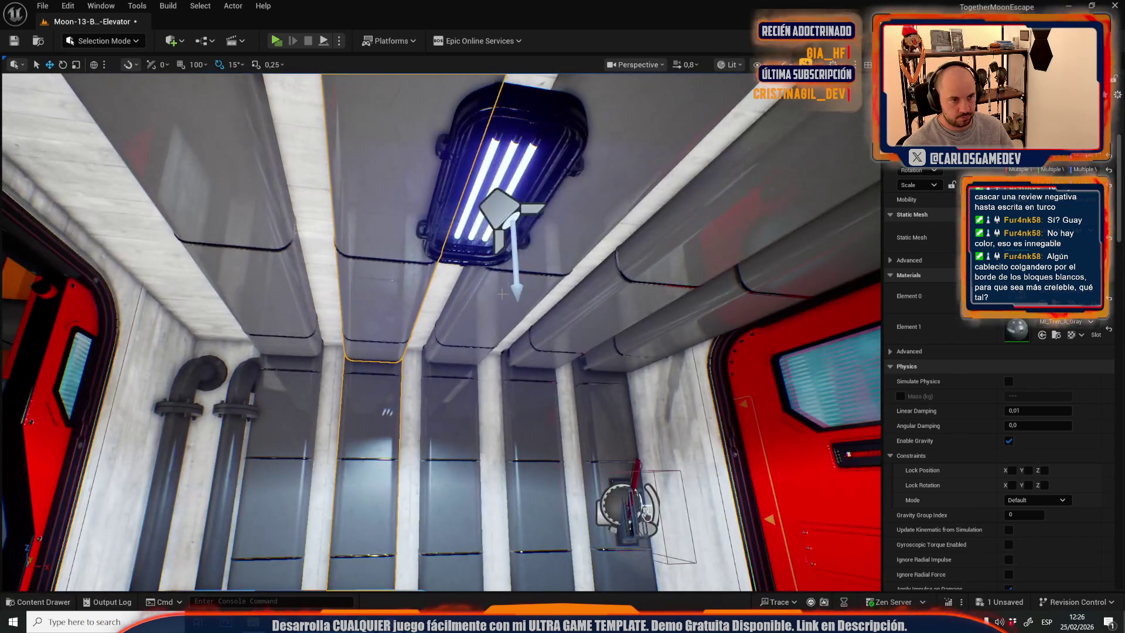
left_click(576, 189)
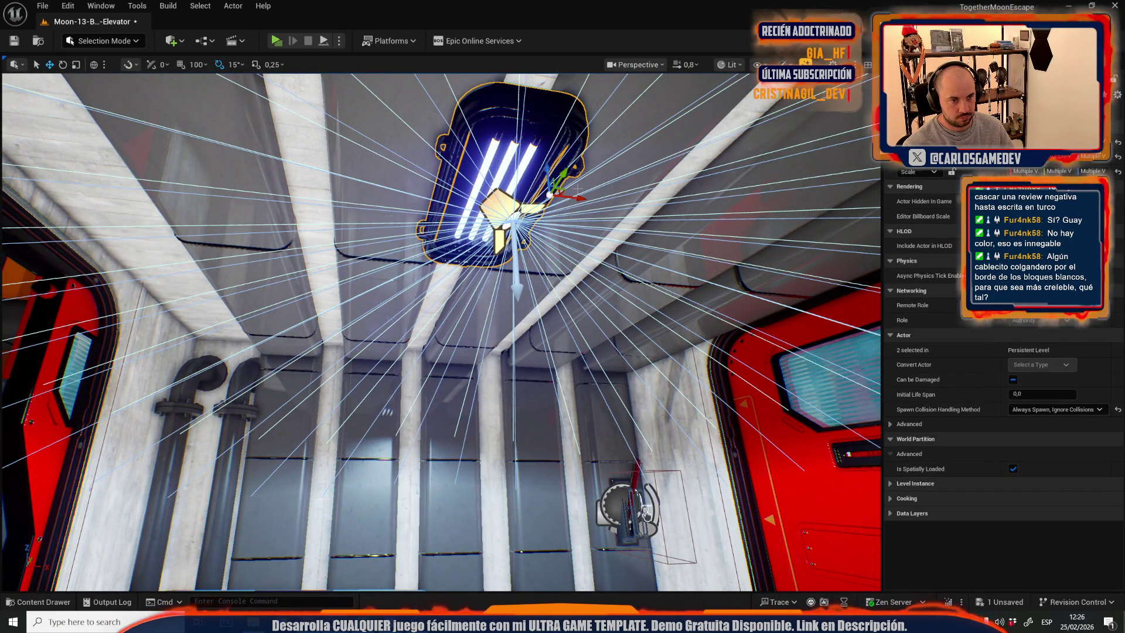
left_click_drag(571, 195, 672, 209)
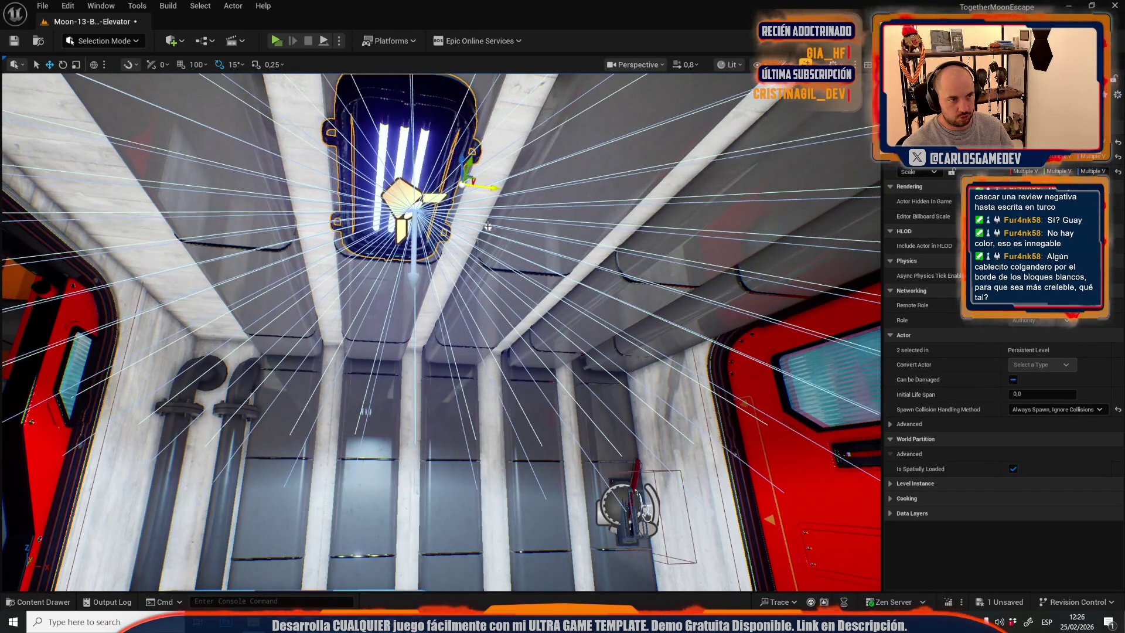
mouse_move(441, 293)
left_mouse_down()
mouse_move(441, 380)
mouse_move(429, 380)
mouse_move(682, 381)
mouse_move(623, 381)
left_mouse_up()
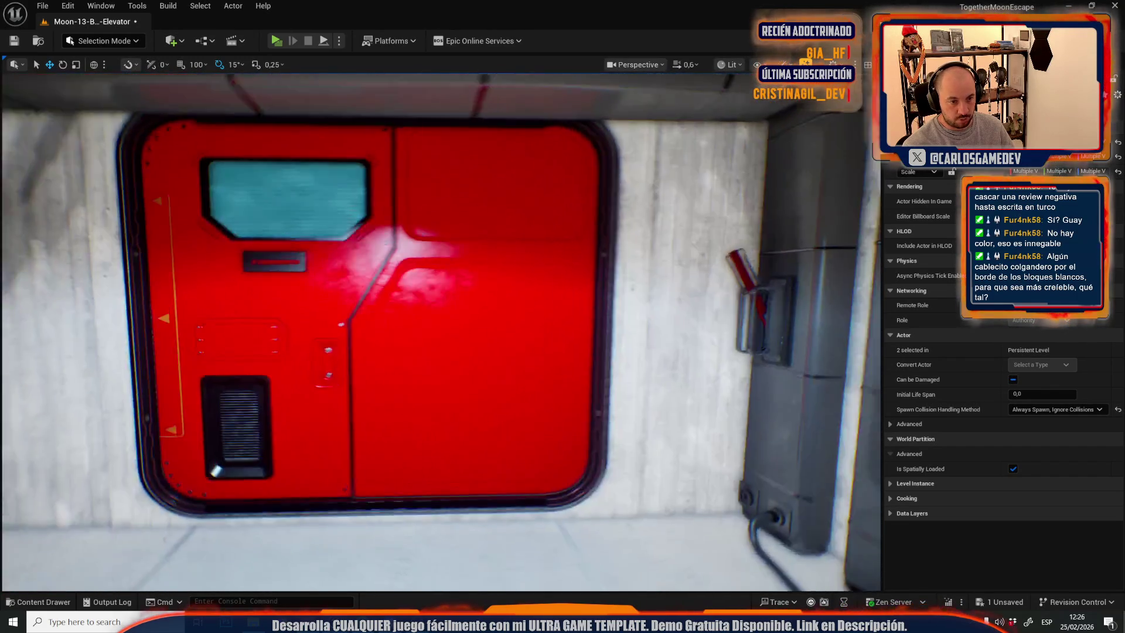
Rotate the trim piece at the red door's bottom corner about 105 degrees.
mouse_move(469, 250)
left_mouse_down()
mouse_move(399, 214)
mouse_move(470, 250)
mouse_move(413, 252)
mouse_move(472, 252)
left_mouse_up()
left_click(471, 241)
left_click_drag(564, 414, 611, 437)
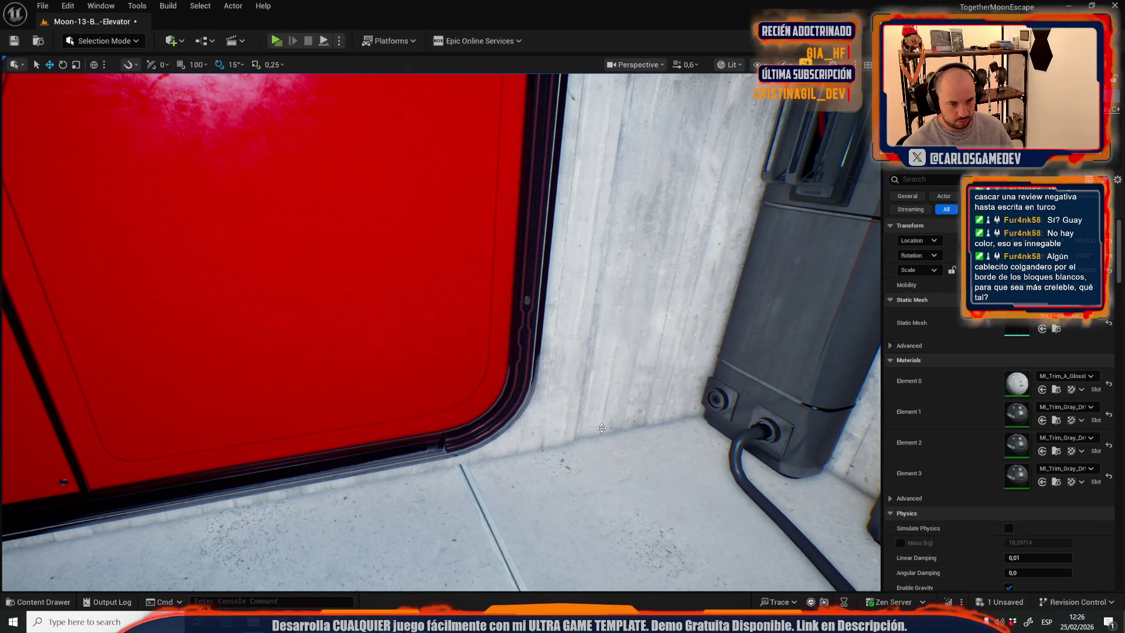
left_click_drag(589, 393, 632, 419)
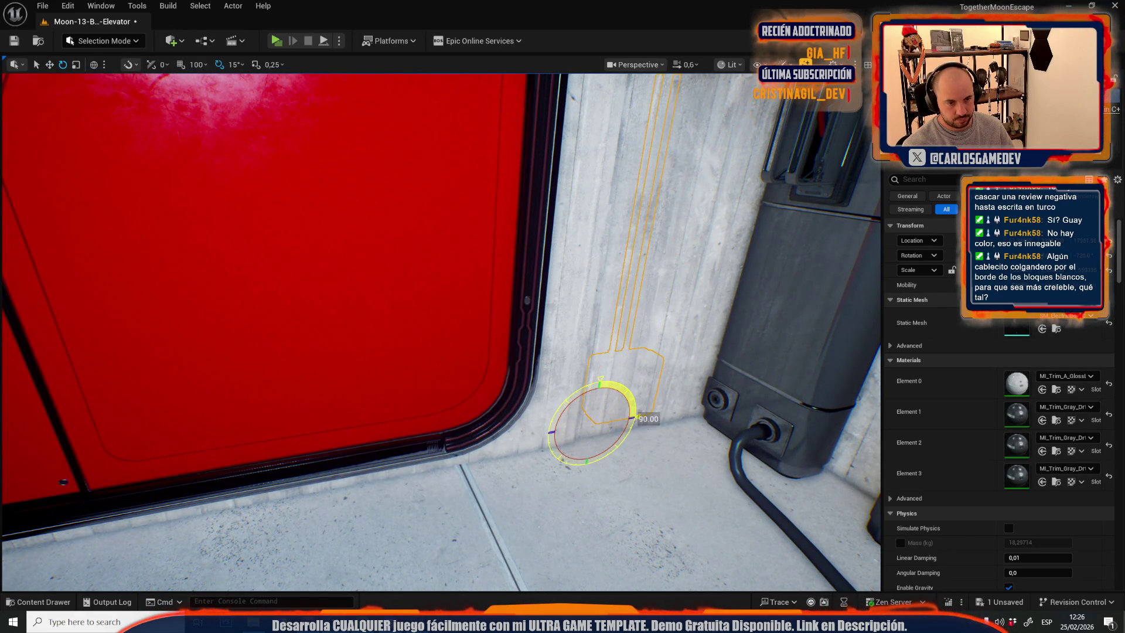
mouse_move(574, 449)
left_mouse_down()
mouse_move(598, 438)
mouse_move(575, 450)
left_mouse_up()
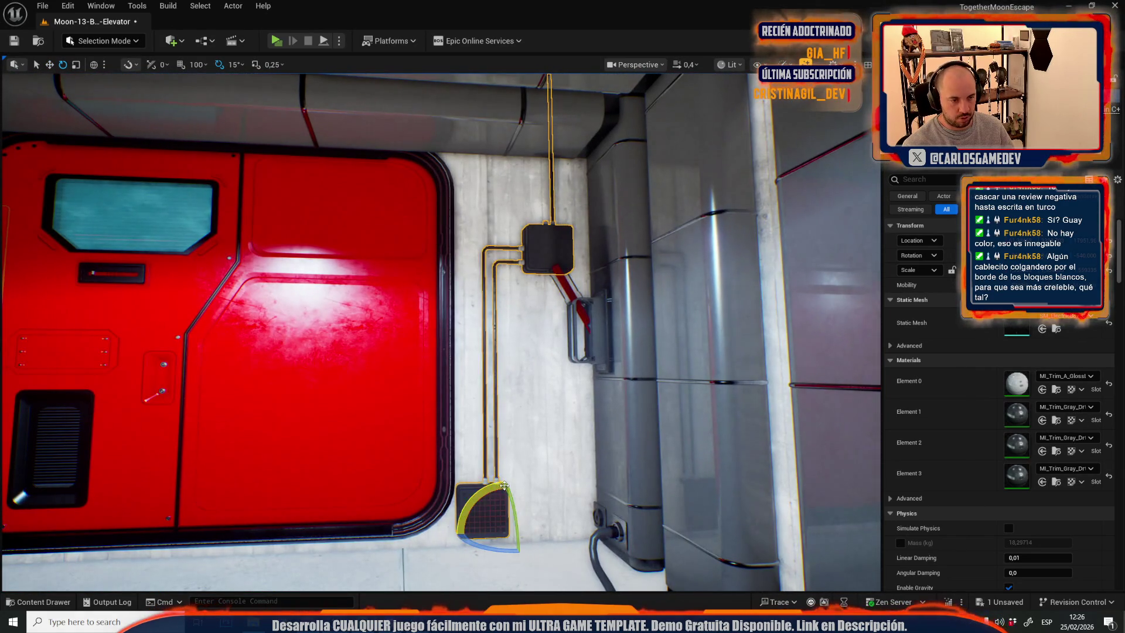
Flip the junction box 180° so its cables point down, and raise it up the wall.
key("g")
scroll(507, 433, "up", 2)
key("g")
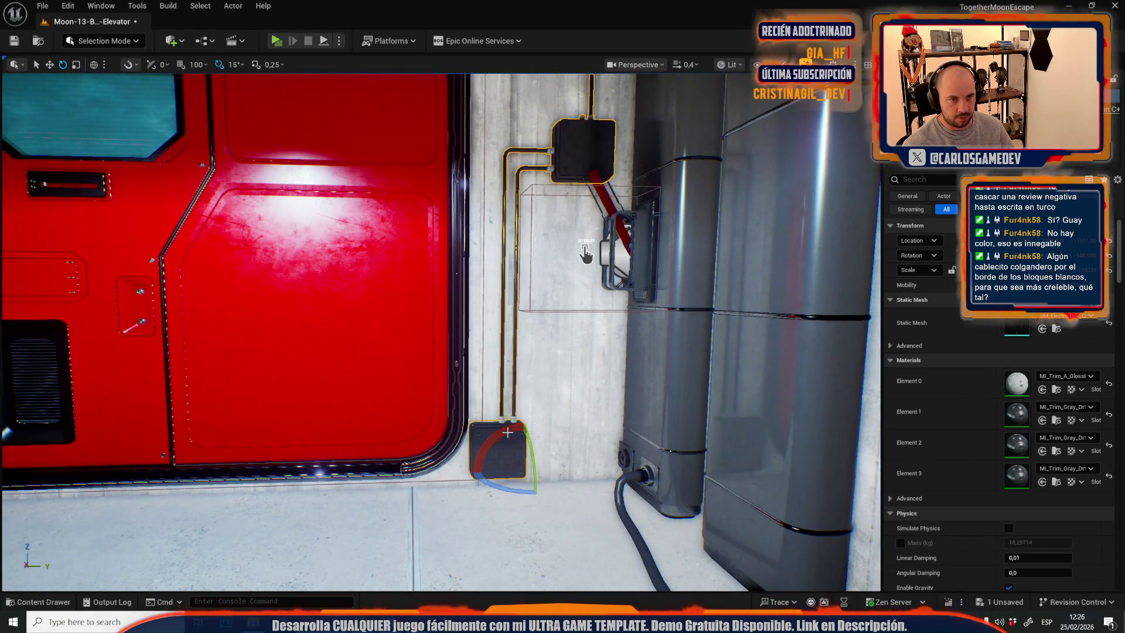
mouse_move(508, 433)
left_mouse_down()
mouse_move(586, 253)
mouse_move(536, 199)
left_mouse_up()
key("w")
mouse_move(456, 359)
left_mouse_down()
mouse_move(469, 293)
mouse_move(463, 89)
left_mouse_up()
key("r")
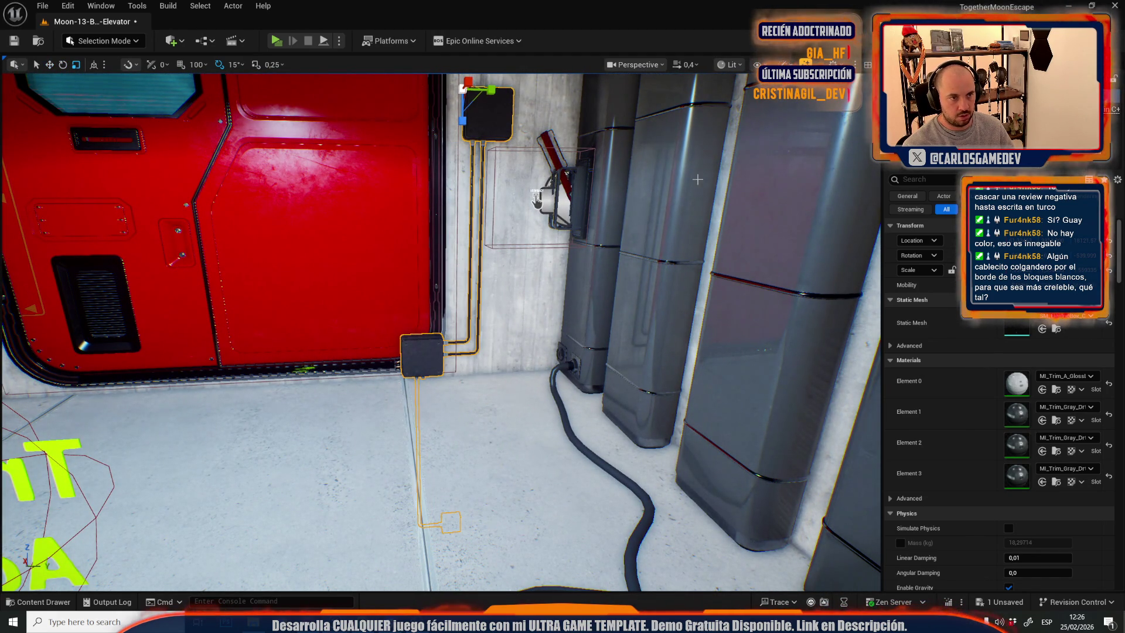
mouse_move(536, 199)
left_mouse_down()
mouse_move(763, 202)
mouse_move(262, 202)
mouse_move(293, 202)
mouse_move(263, 96)
left_mouse_up()
key("w")
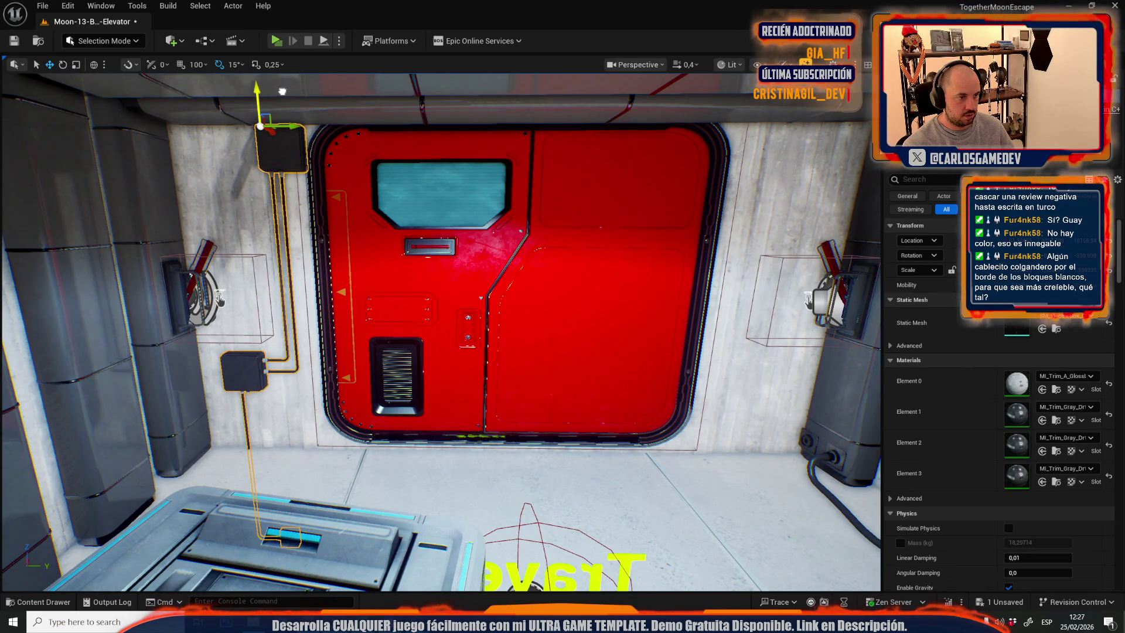
key("Escape")
Alt-drag a copy of the junction box assembly to the door's right side and shift it left.
left_click(273, 188)
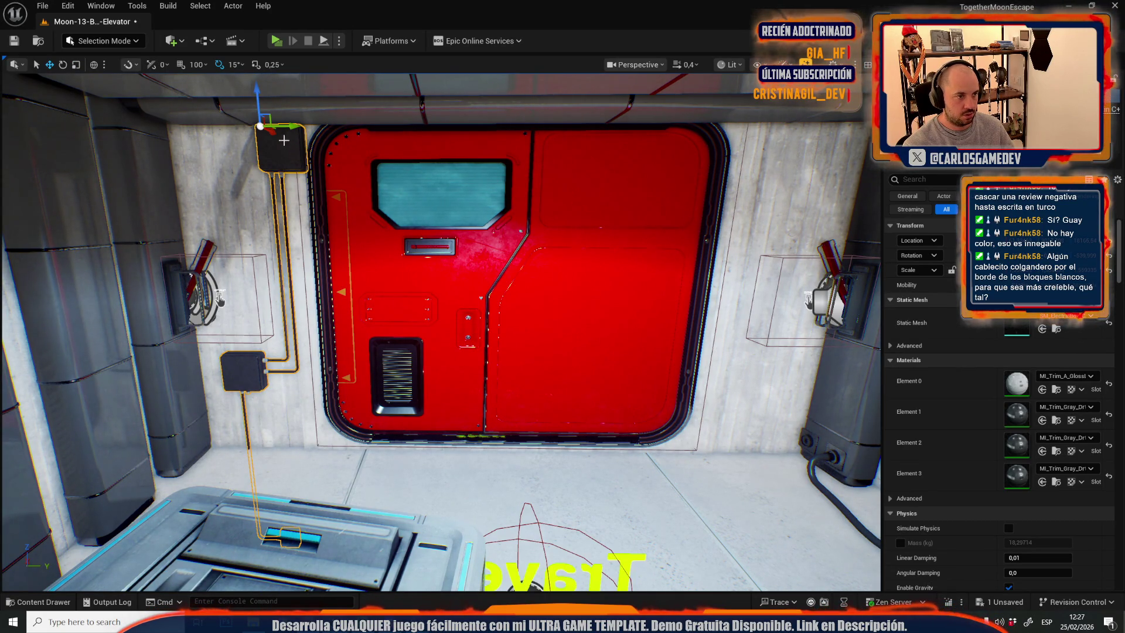
left_click_drag(291, 125, 841, 124)
key("r")
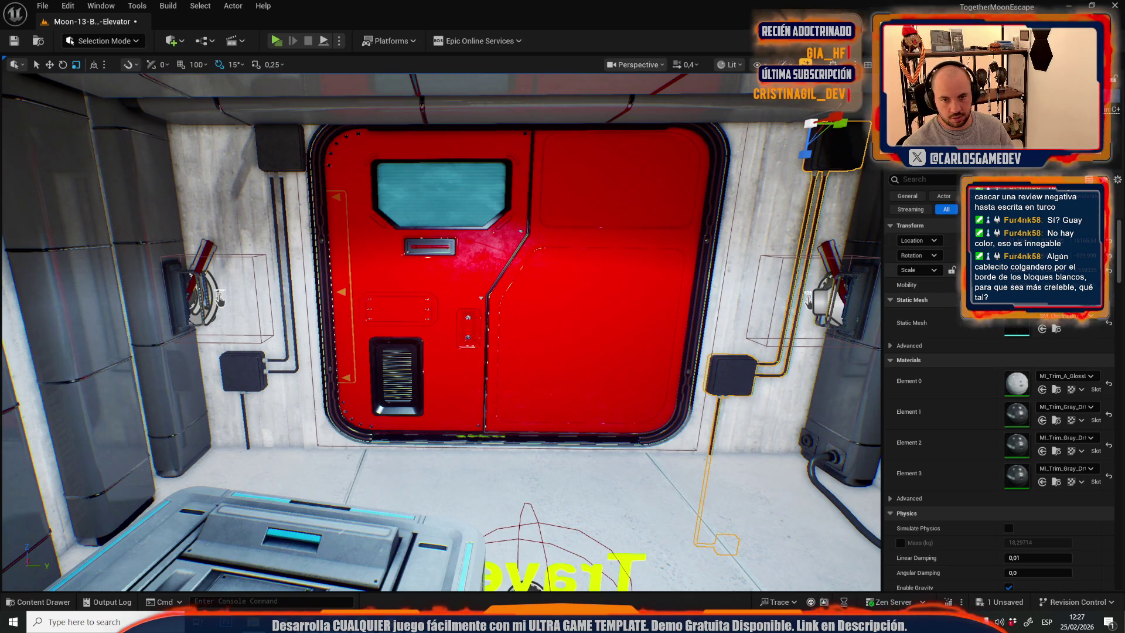
key("w")
scroll(640, 290, "up", 5)
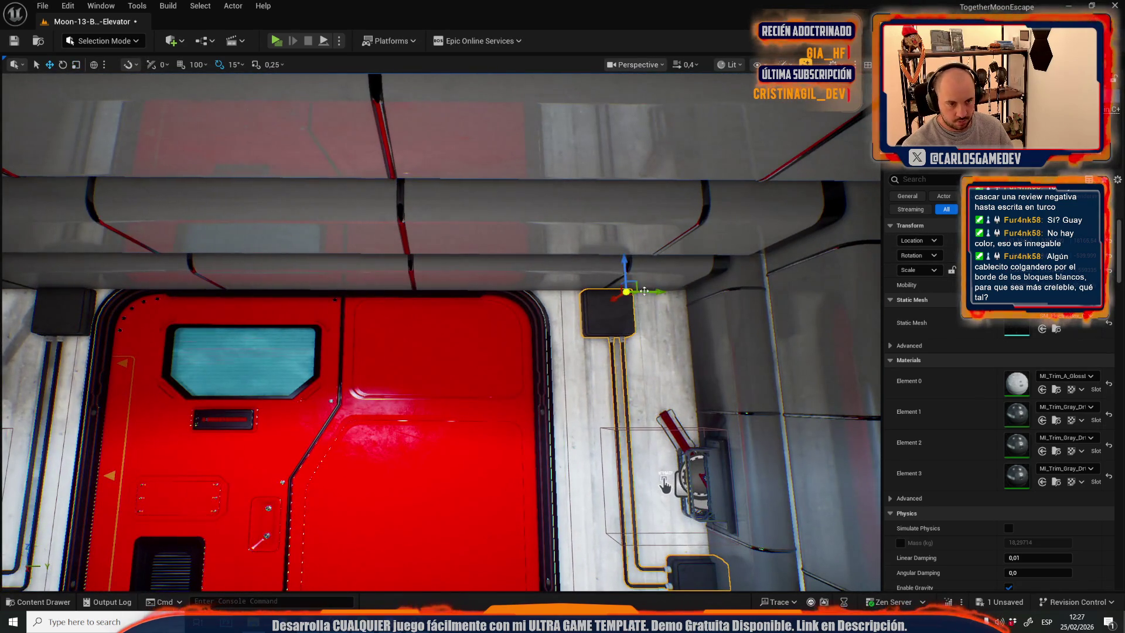
left_click_drag(640, 290, 622, 292)
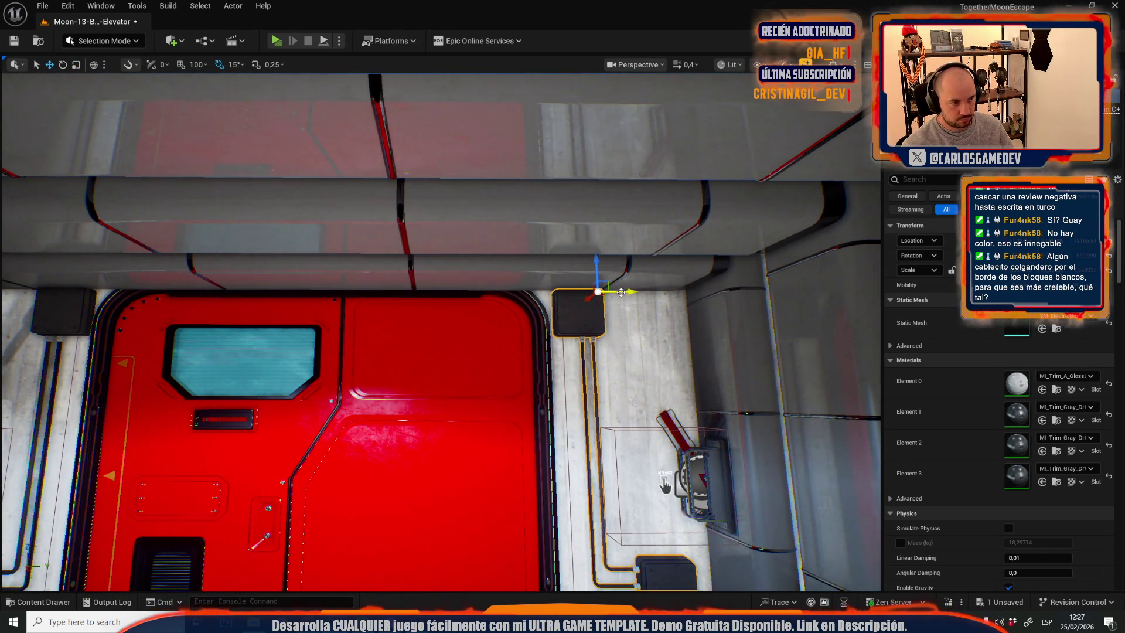
key("Left")
key("f")
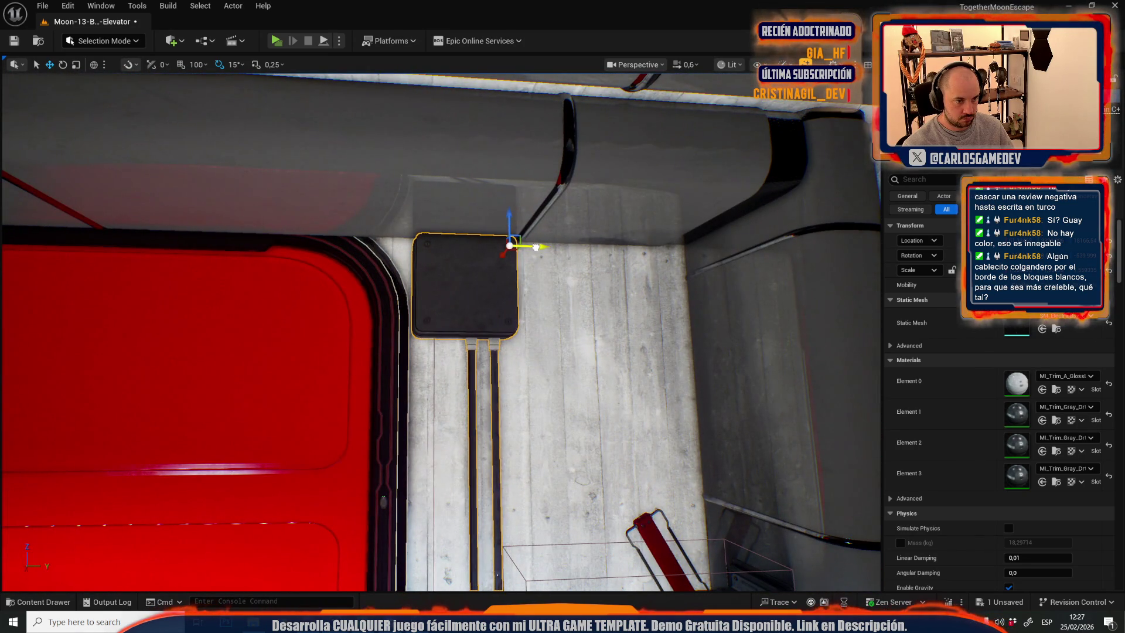
mouse_move(536, 247)
left_mouse_down()
mouse_move(480, 211)
mouse_move(434, 240)
mouse_move(486, 225)
mouse_move(437, 308)
left_mouse_up()
Drop the floor cable onto the floor by the red door and rotate it -90 degrees.
left_click(486, 226)
key("e")
left_click_drag(359, 319, 367, 337)
key("w")
key("e")
key("r")
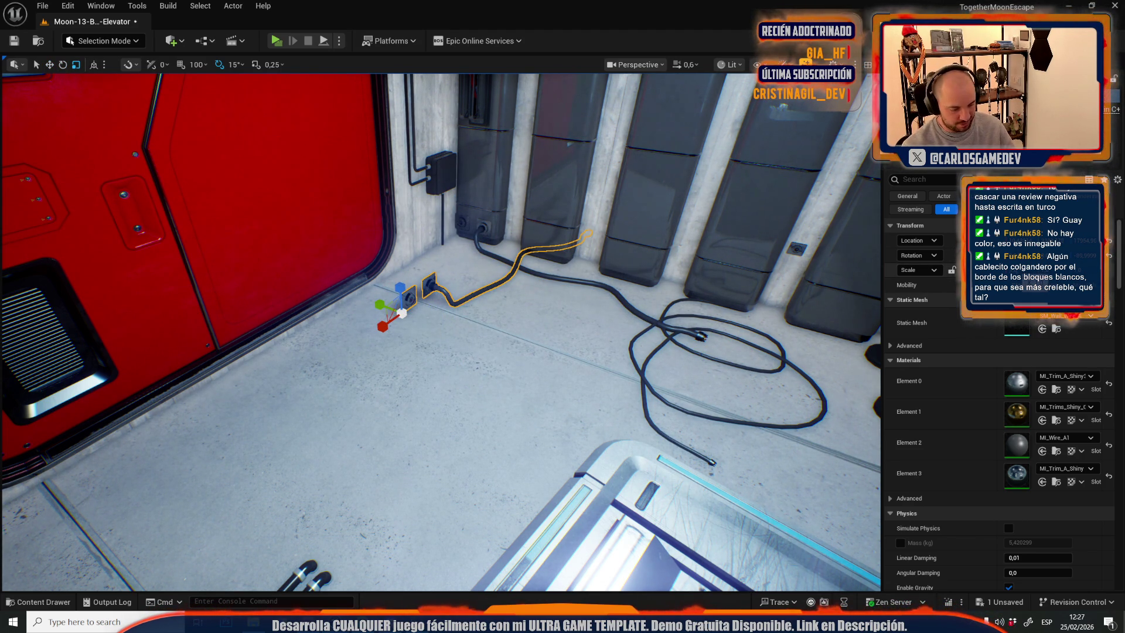
Pull the cable's plug end up the wall to the socket.
left_click_drag(606, 285, 606, 285)
key("e")
key("r")
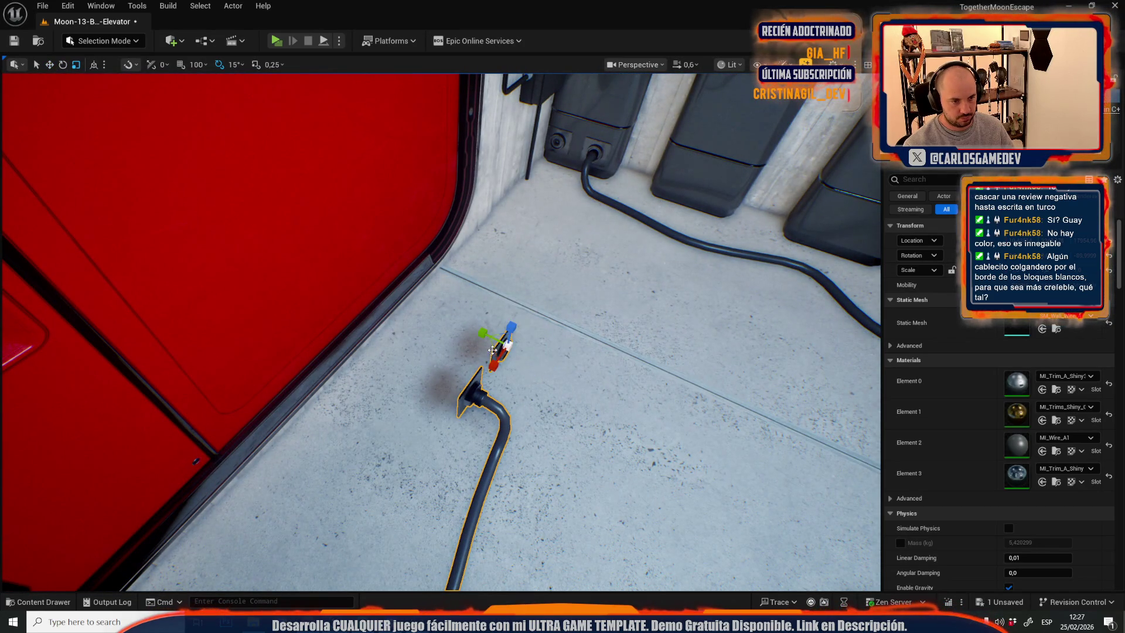
key("e")
key("w")
mouse_move(507, 343)
left_mouse_down()
mouse_move(529, 200)
mouse_move(509, 181)
left_mouse_up()
scroll(510, 182, "down", 2)
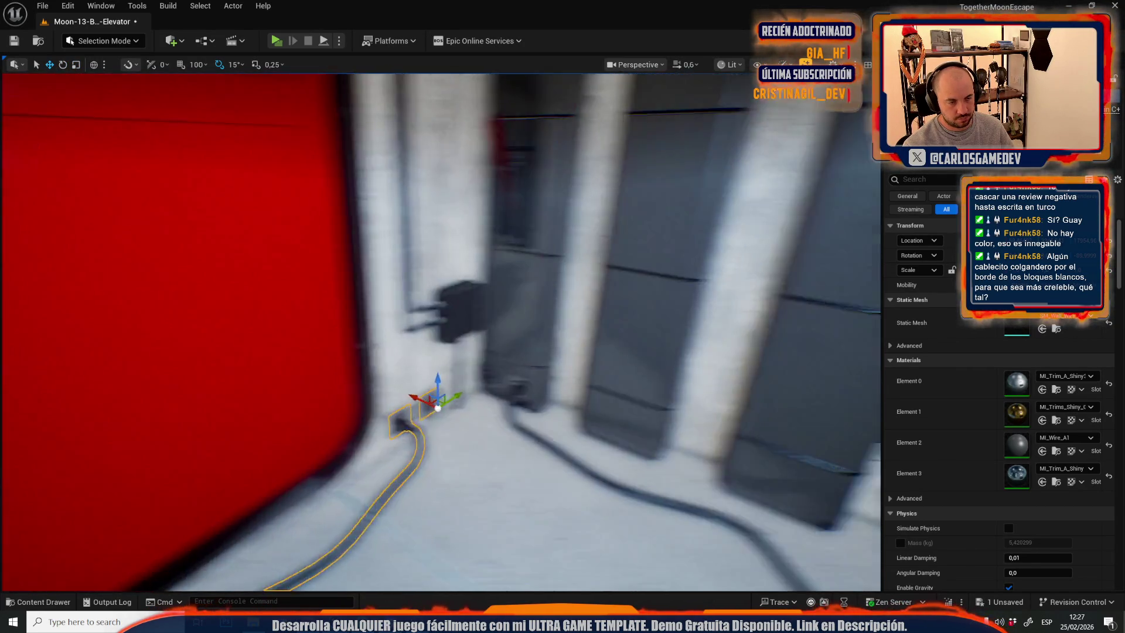
scroll(496, 226, "down", 1)
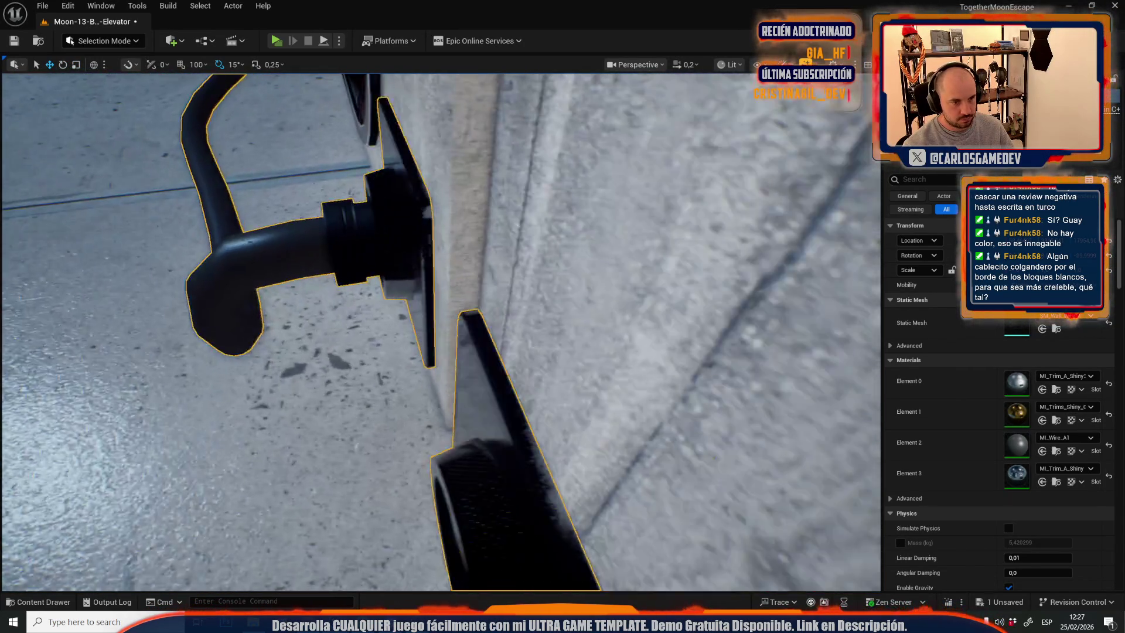
scroll(497, 226, "down", 2)
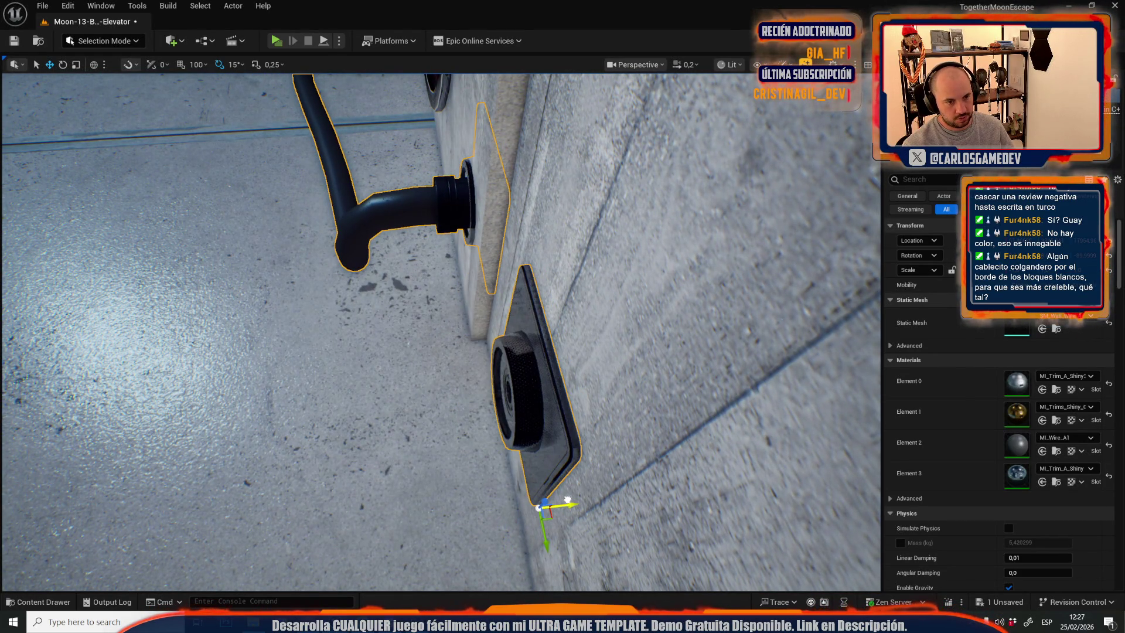
scroll(496, 226, "down", 2)
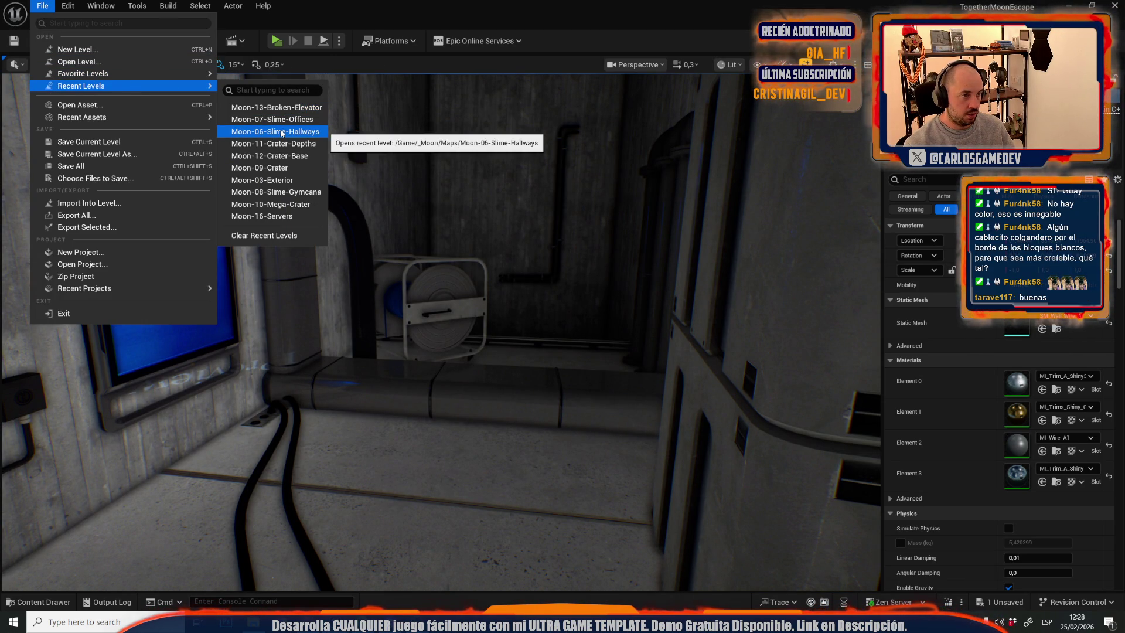
Save the current level and open Moon-06-Slime-Hallways.
left_click(275, 132)
left_click(596, 435)
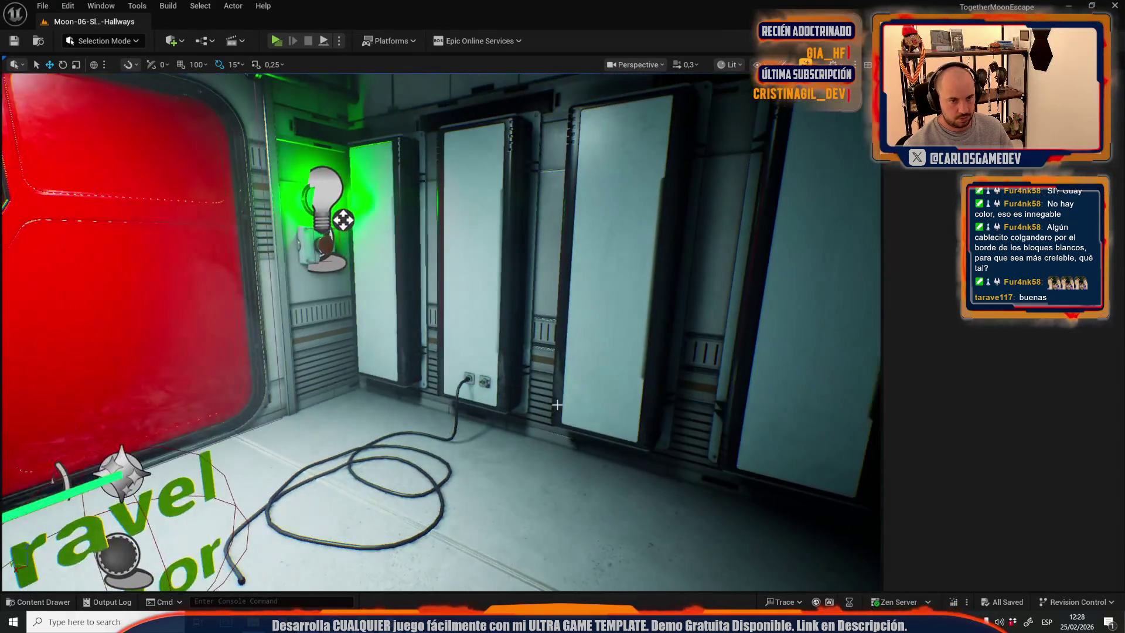
scroll(441, 332, "up", 2)
scroll(441, 331, "up", 2)
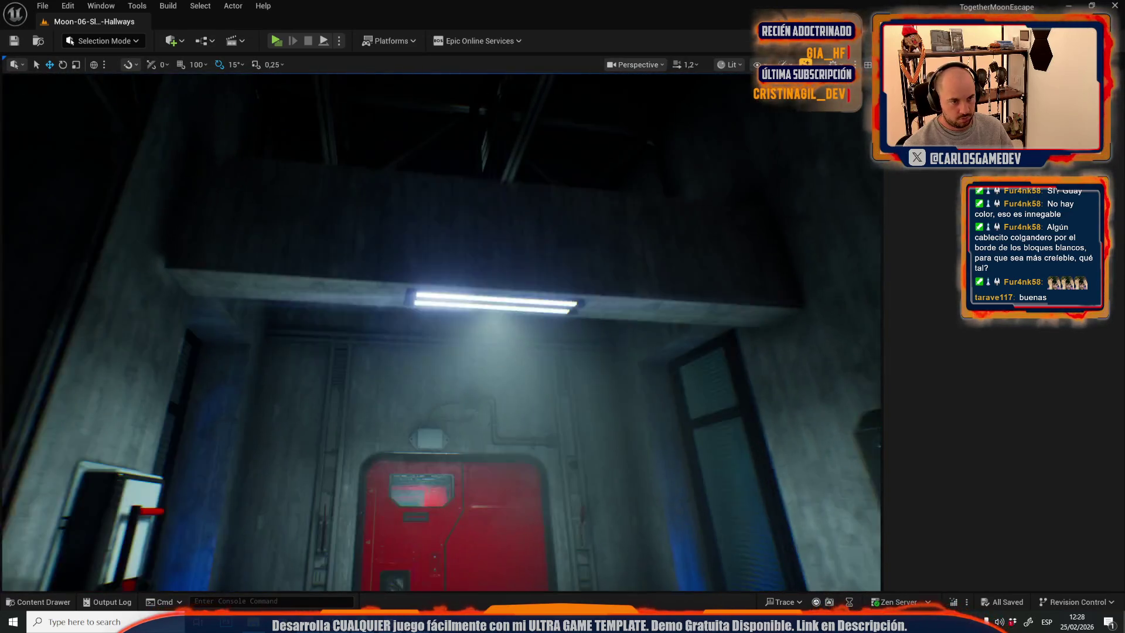
Select the left ceiling light tube in the hallway, then bring up the File menu.
left_click_drag(443, 322, 443, 322)
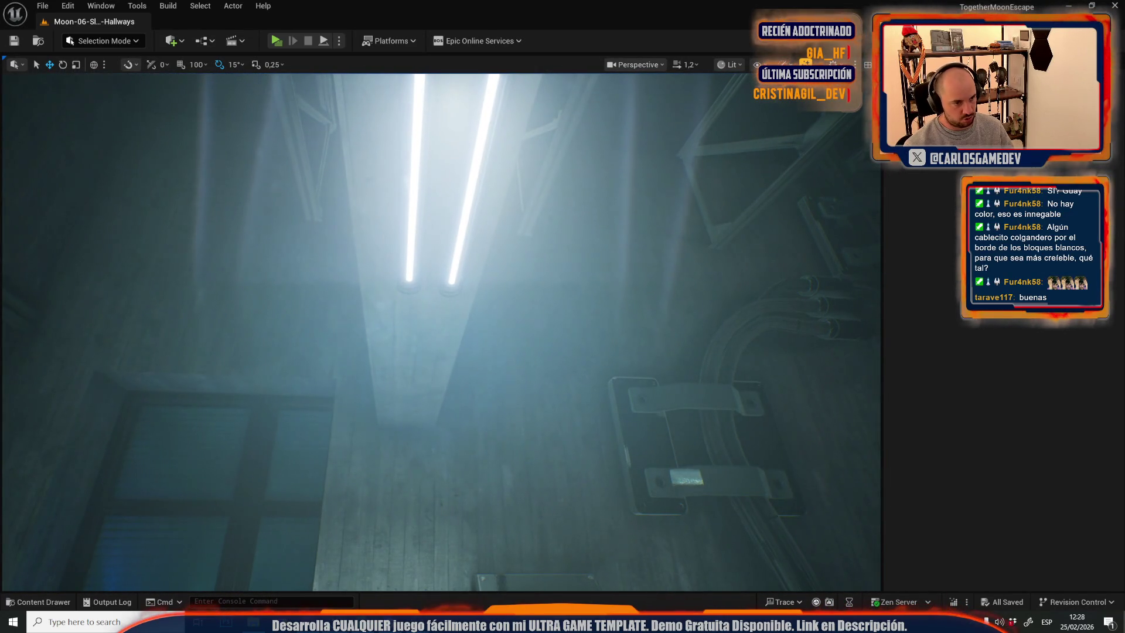
left_click(434, 276)
left_click_drag(461, 269, 440, 281)
left_click_drag(460, 319, 460, 318)
left_click(46, 9)
Open Moon-13-Broken-Elevator from Recent Levels, then delete and restore the ceiling light.
mouse_move(100, 86)
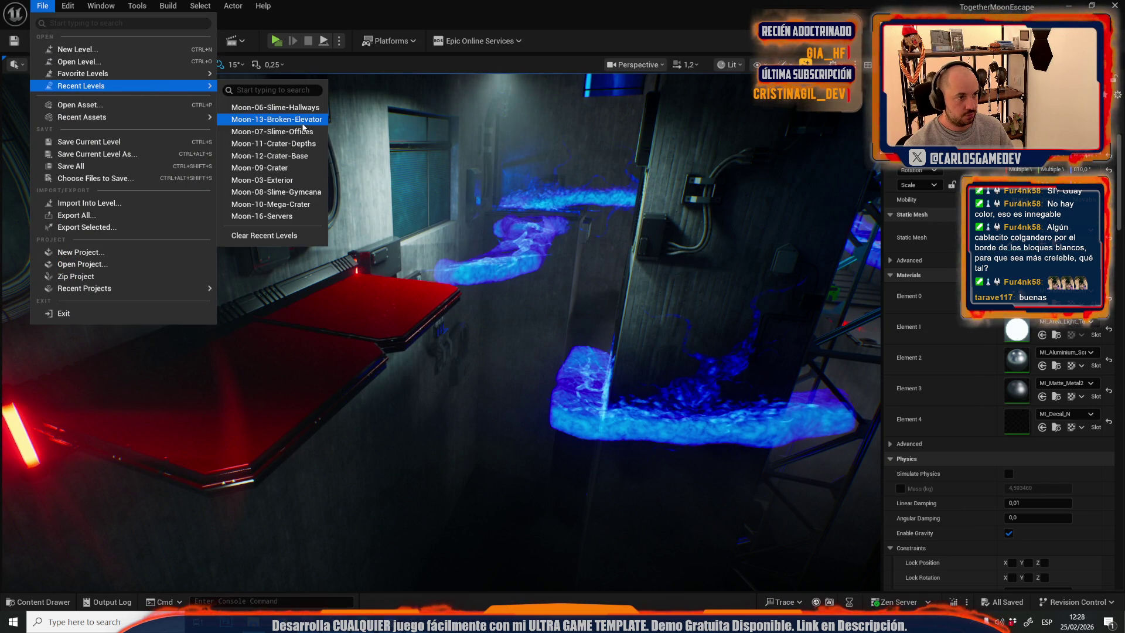
left_click(302, 123)
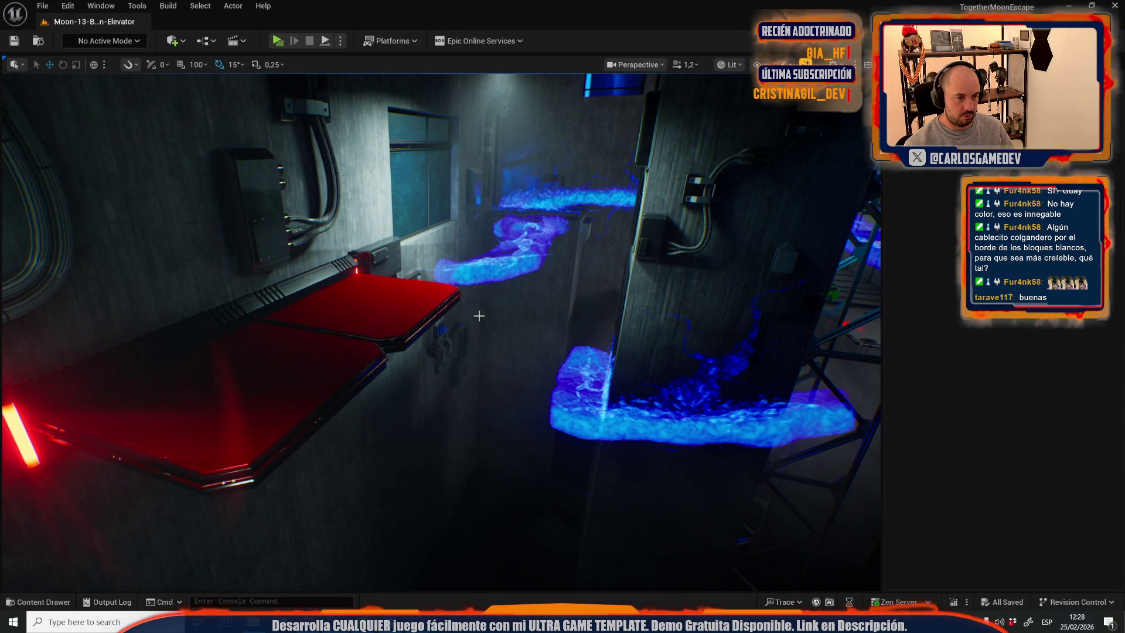
scroll(441, 331, "down", 2)
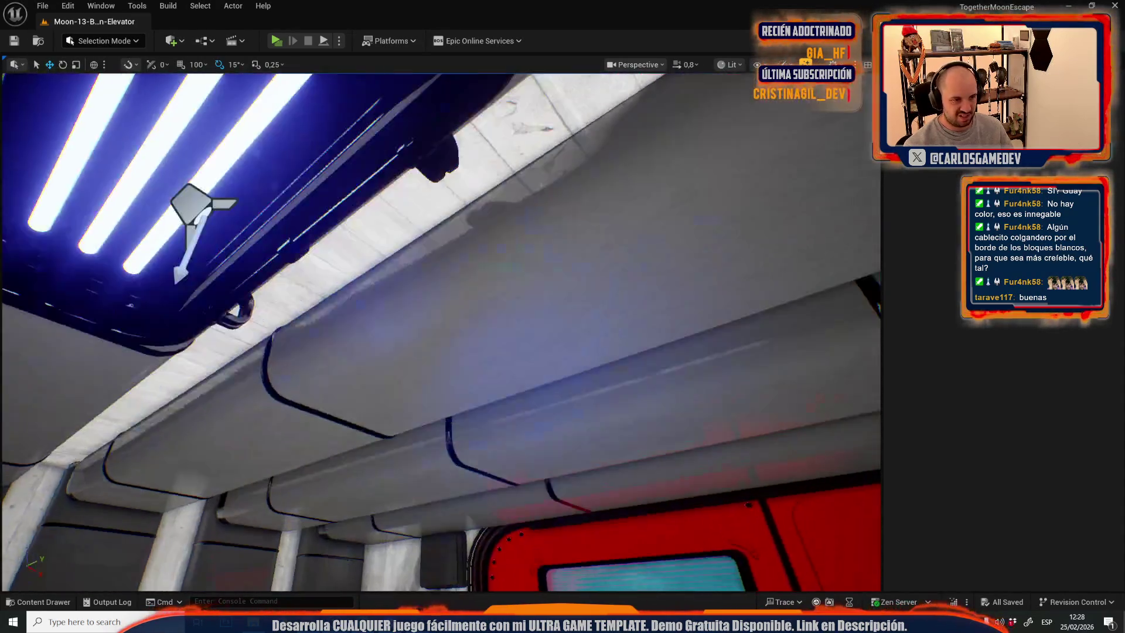
scroll(441, 331, "down", 3)
left_click(402, 289)
key("Delete")
left_click(415, 224)
key("ctrl+z")
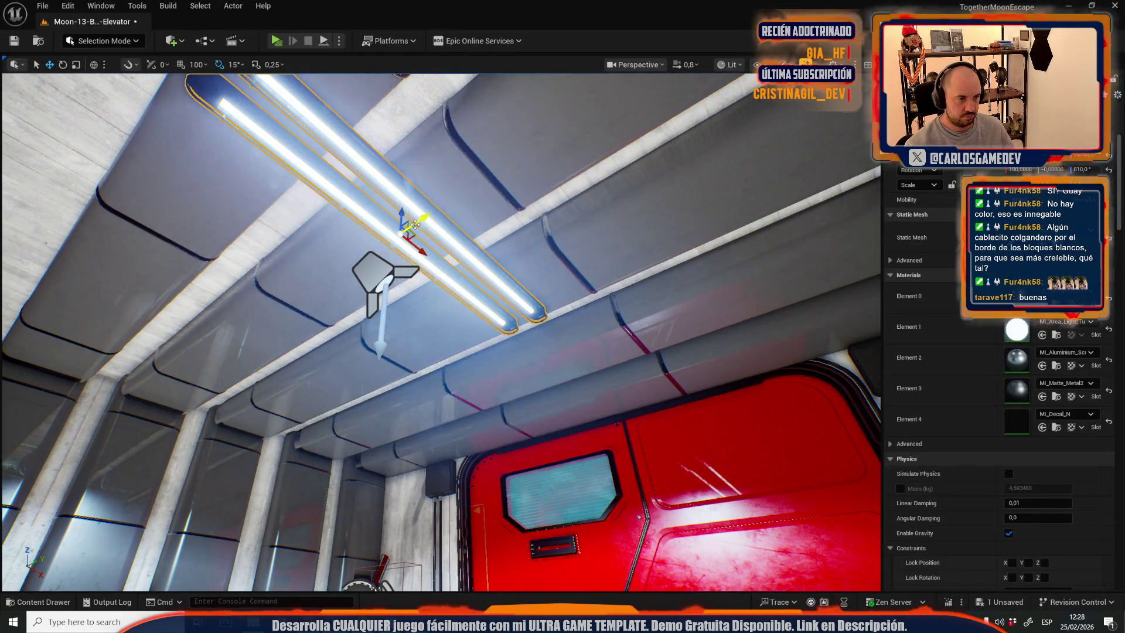
Rotate and scale the ceiling light, then slide a single light tube right along the ceiling.
left_click_drag(423, 207, 369, 196)
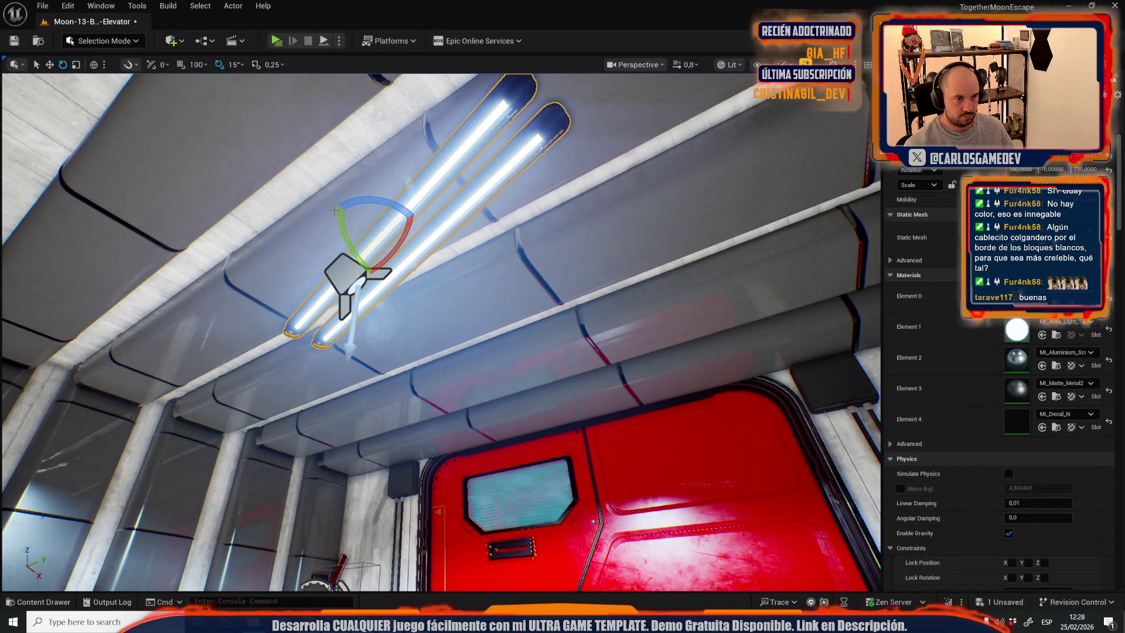
key("d")
key("f")
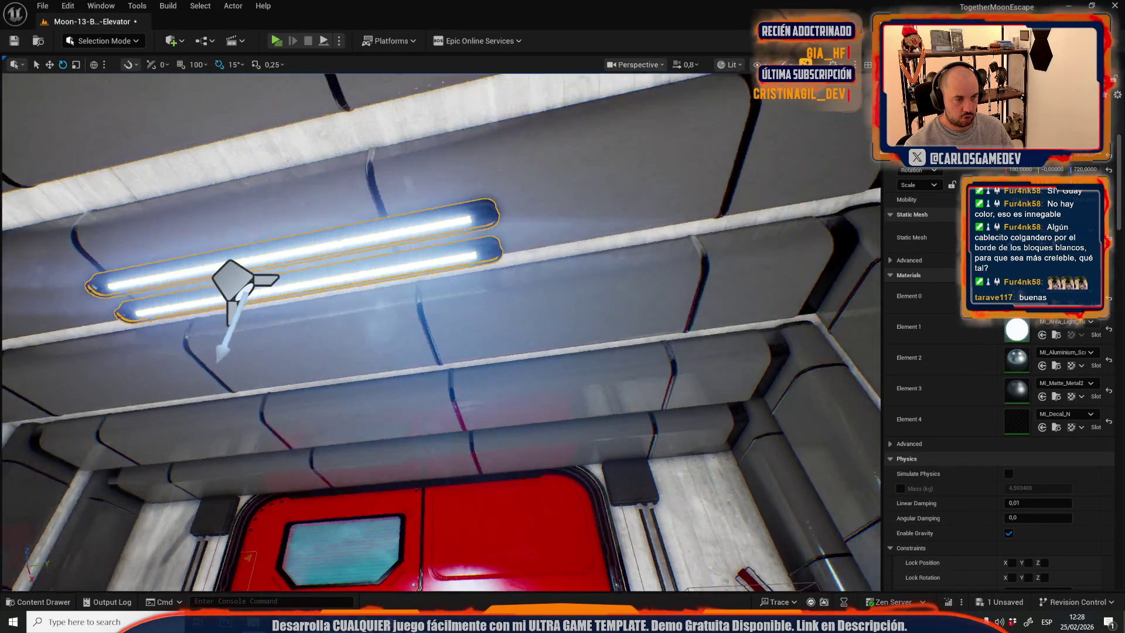
key("w")
mouse_move(481, 314)
left_mouse_down()
mouse_move(505, 303)
mouse_move(487, 258)
mouse_move(469, 346)
mouse_move(477, 357)
mouse_move(463, 334)
mouse_move(375, 275)
mouse_move(486, 252)
mouse_move(469, 276)
mouse_move(487, 258)
mouse_move(474, 241)
left_mouse_up()
key("r")
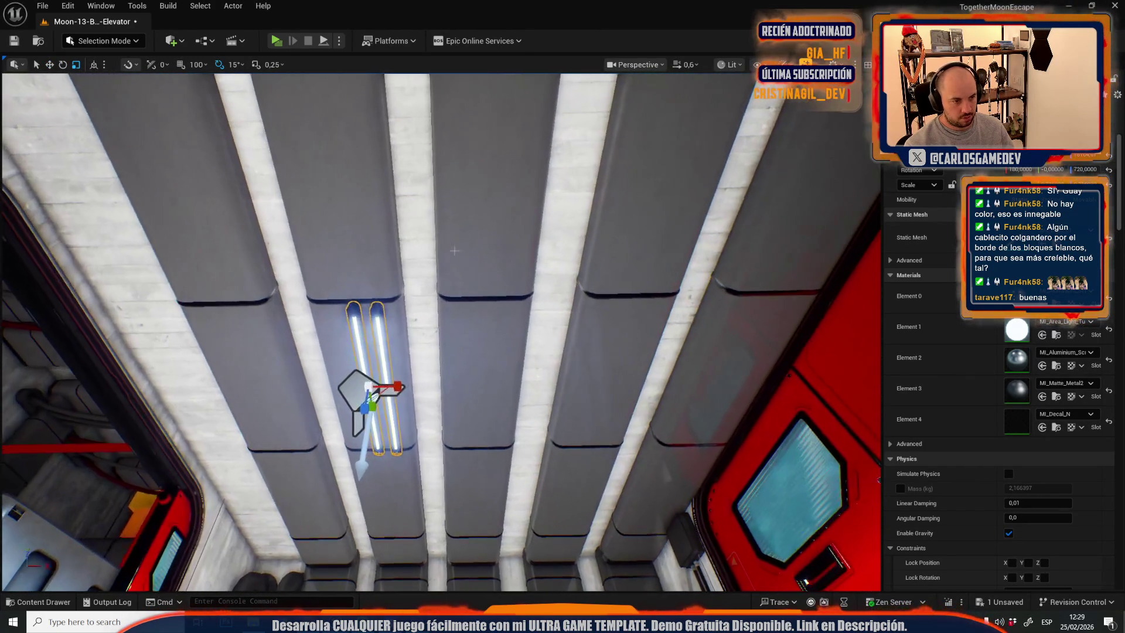
left_click(383, 381)
key("w")
mouse_move(410, 388)
left_mouse_down()
mouse_move(506, 397)
mouse_move(647, 387)
mouse_move(641, 397)
mouse_move(285, 396)
mouse_move(720, 398)
mouse_move(720, 351)
left_mouse_up()
Fly into the elevator toward the ceiling lights, checking the air duct and wall panel.
key("g")
left_click_drag(606, 387, 606, 407)
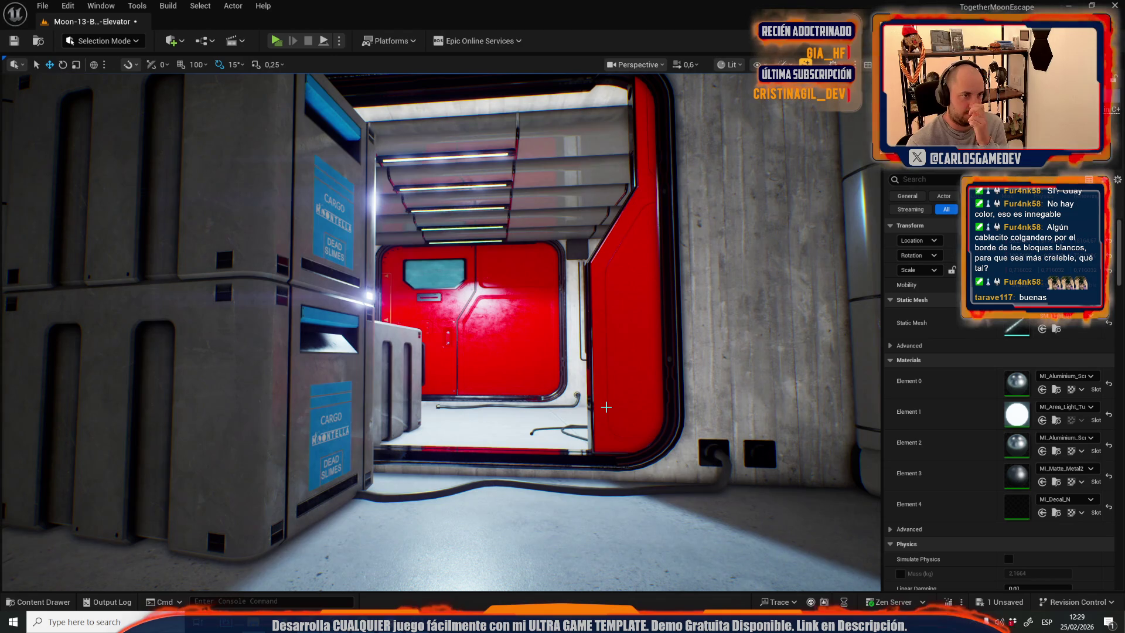
mouse_move(630, 367)
left_mouse_down()
mouse_move(497, 351)
mouse_move(332, 275)
left_mouse_up()
left_click(344, 268)
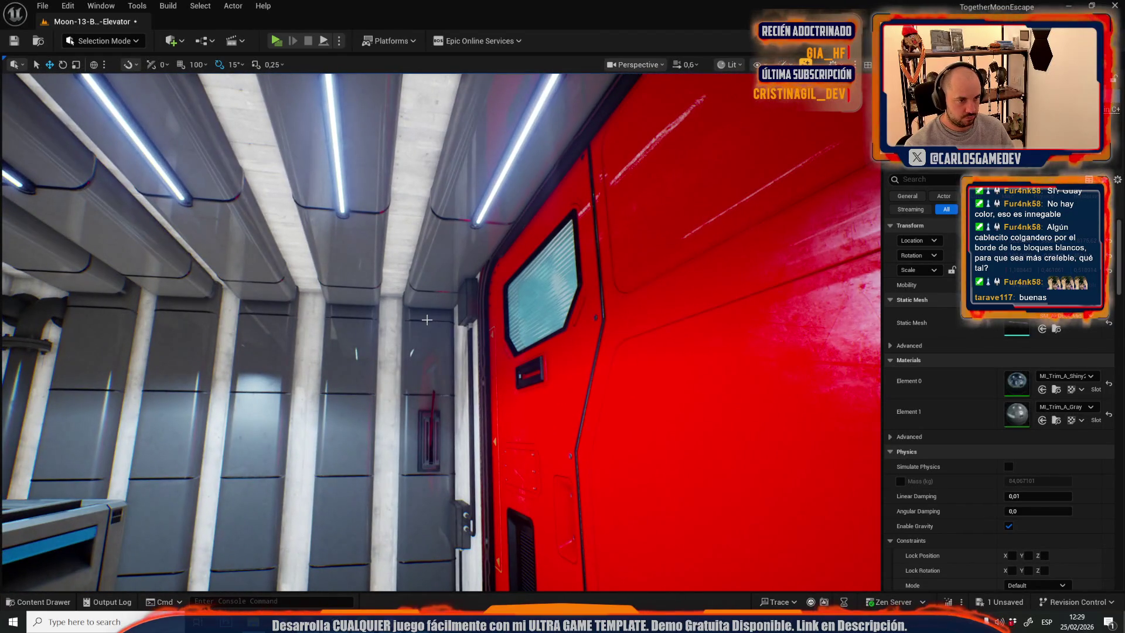
left_click(426, 319)
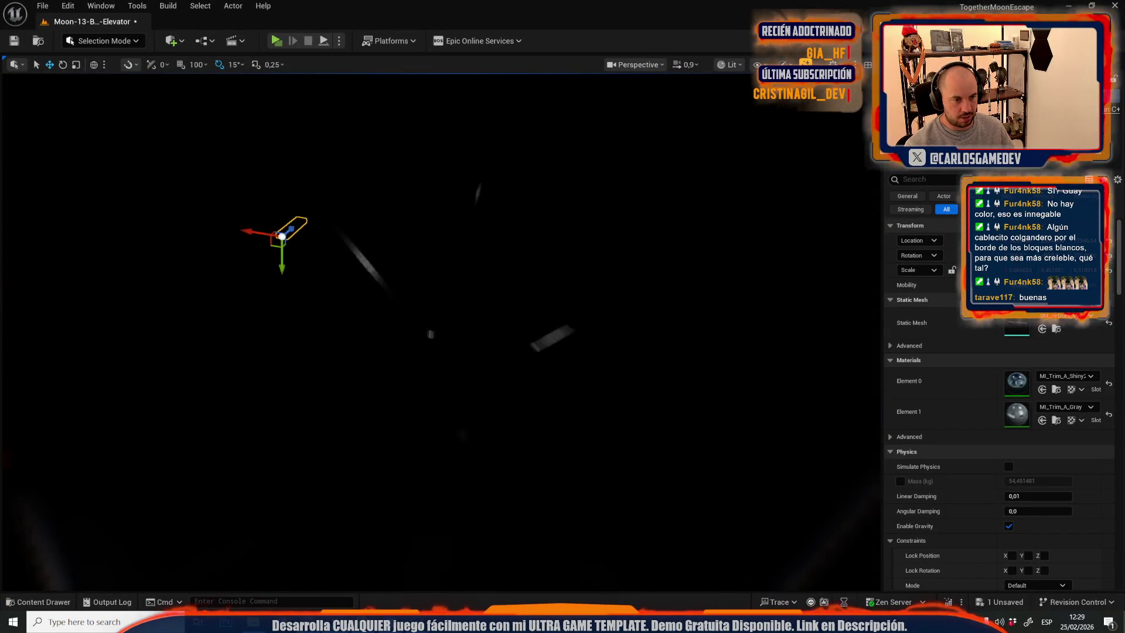
In Unlit view, delete the blue monitor screen and select the wall screen.
key("alt+3")
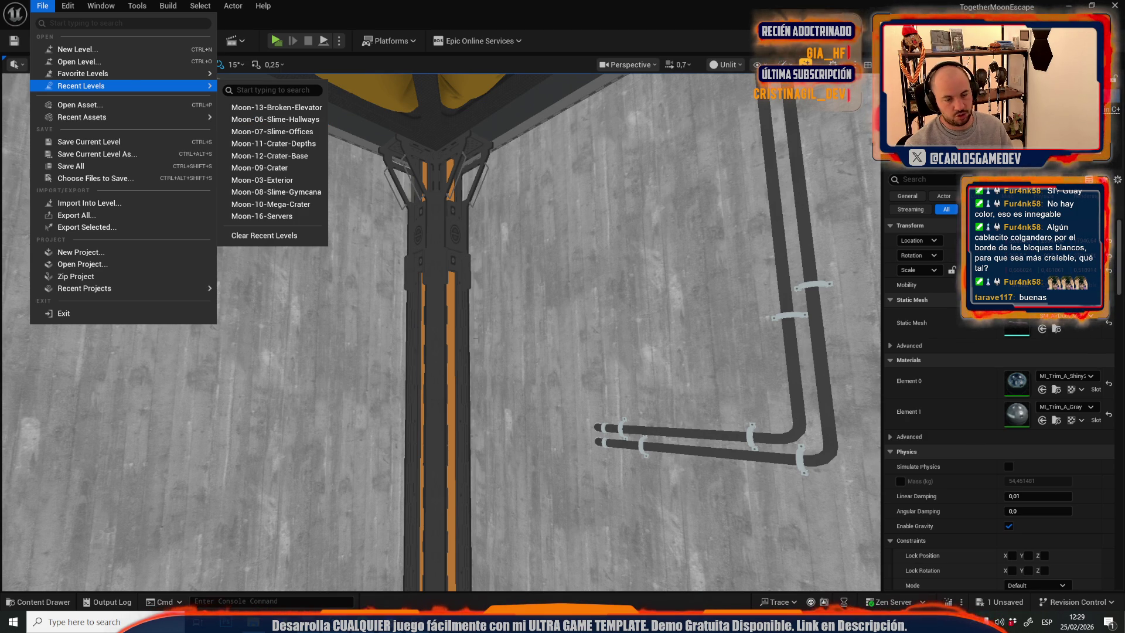
key("Escape")
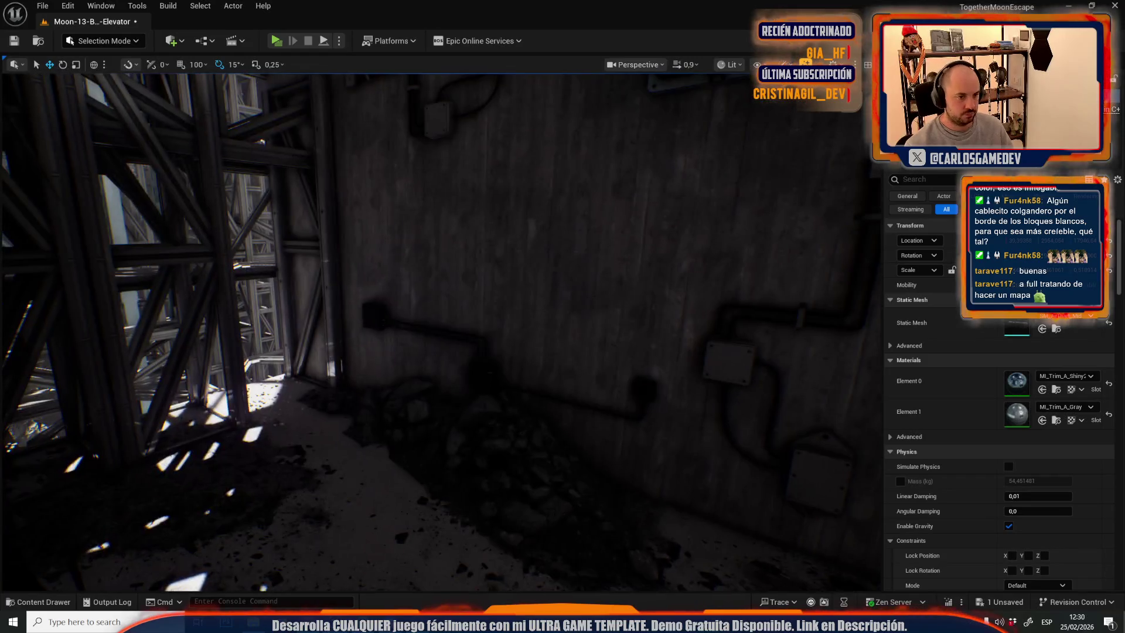
scroll(441, 332, "up", 2)
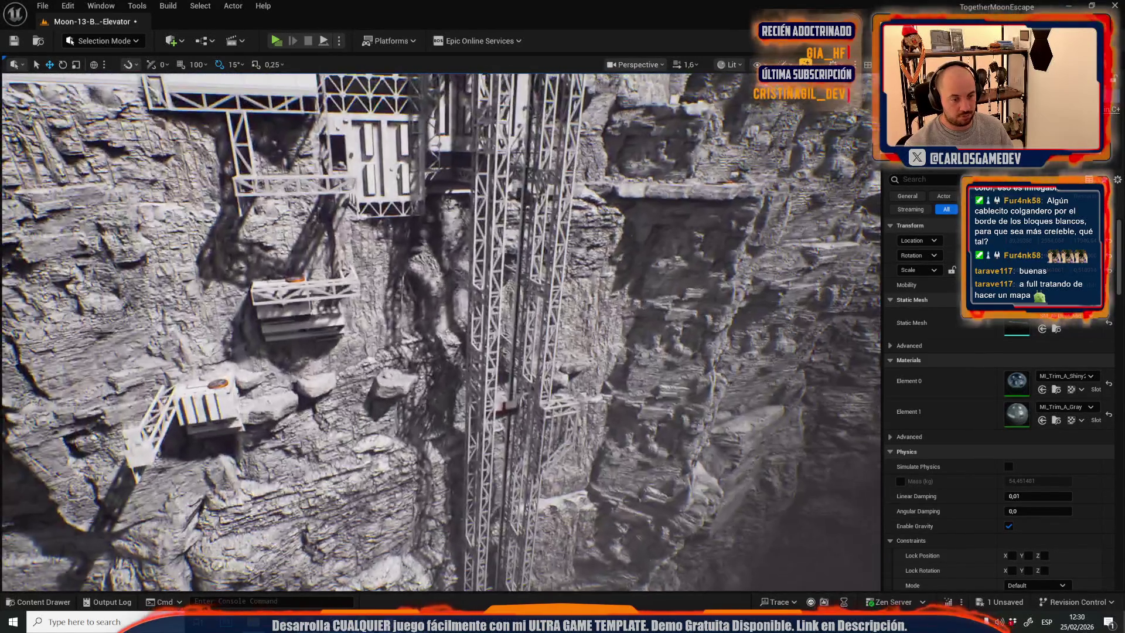
scroll(440, 332, "up", 2)
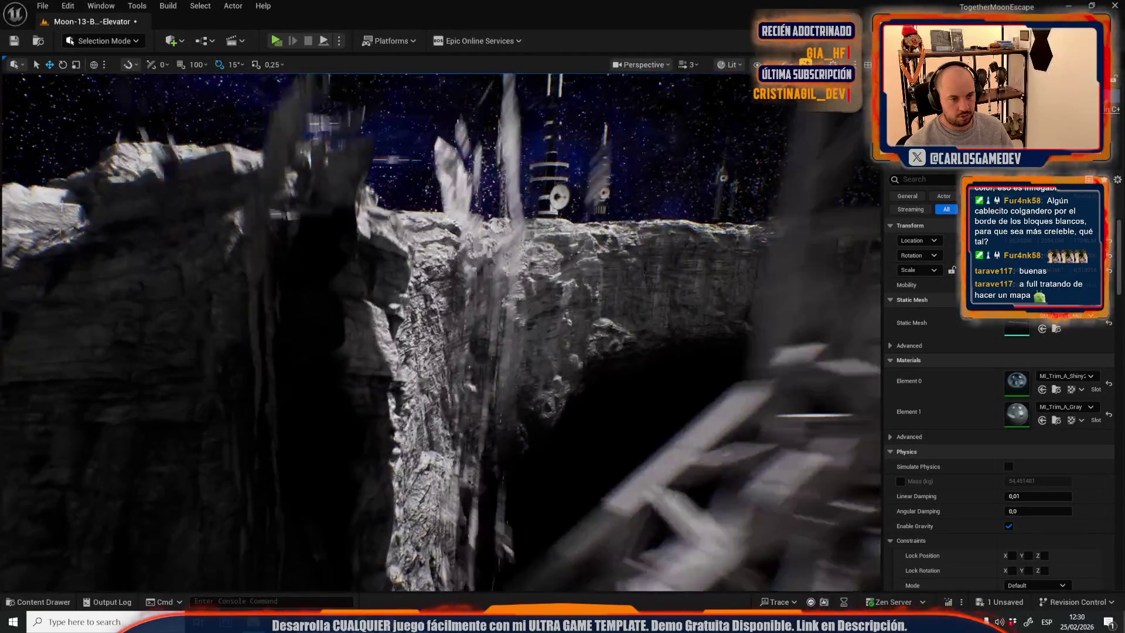
scroll(441, 332, "down", 1)
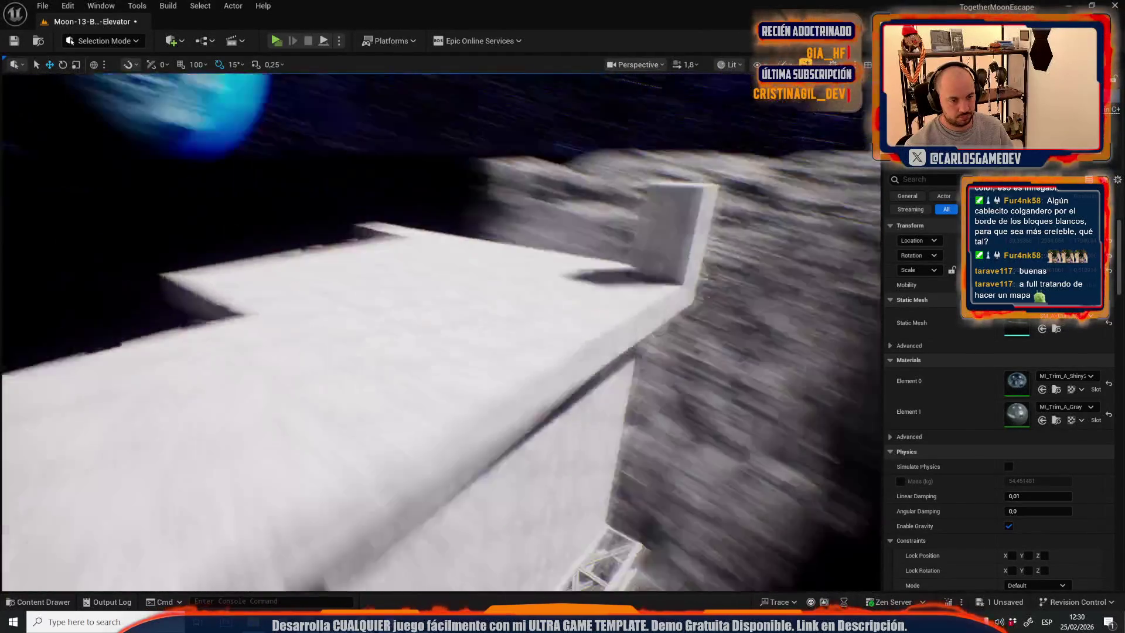
key("Delete")
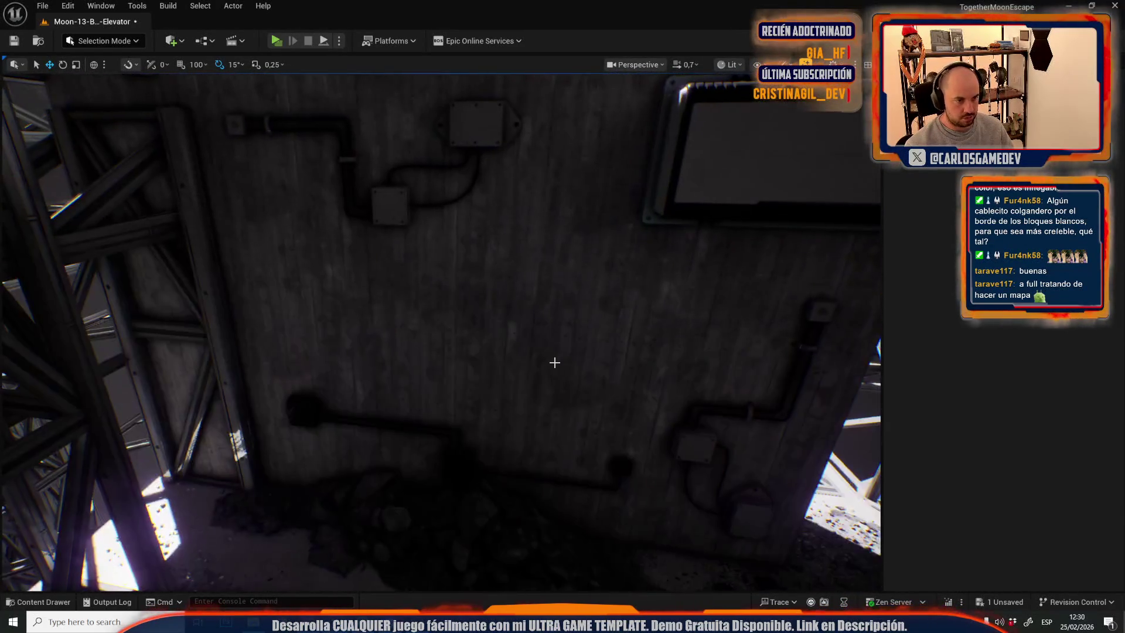
left_click(555, 361)
key("e")
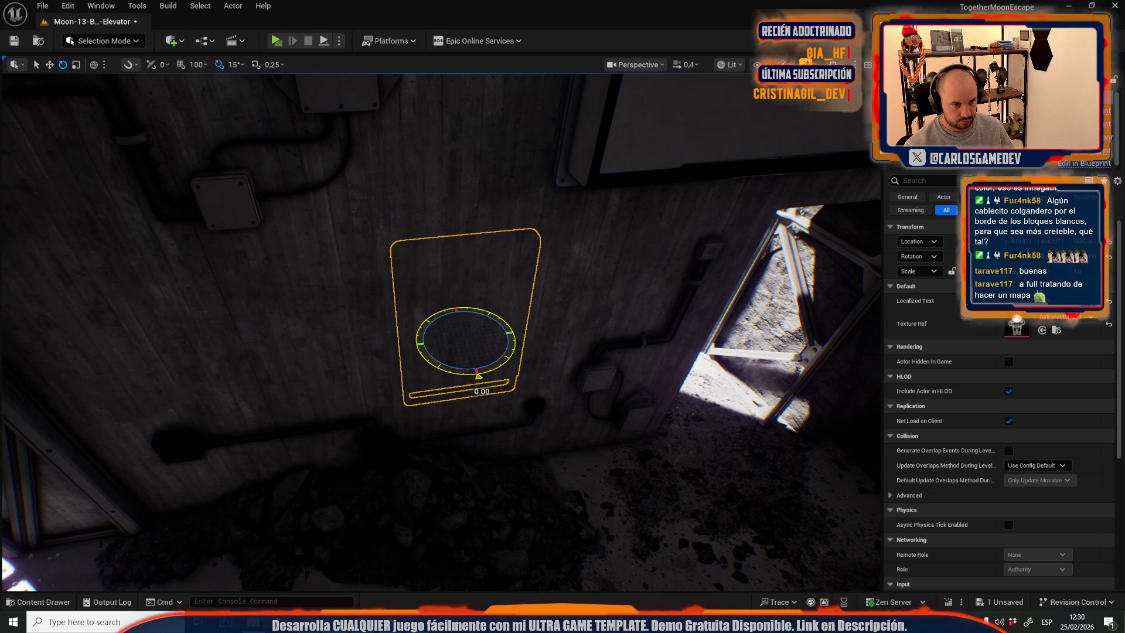
Return to lit view and play-test the level to check the poster screen.
scroll(440, 332, "down", 1)
key("alt+3")
key("w")
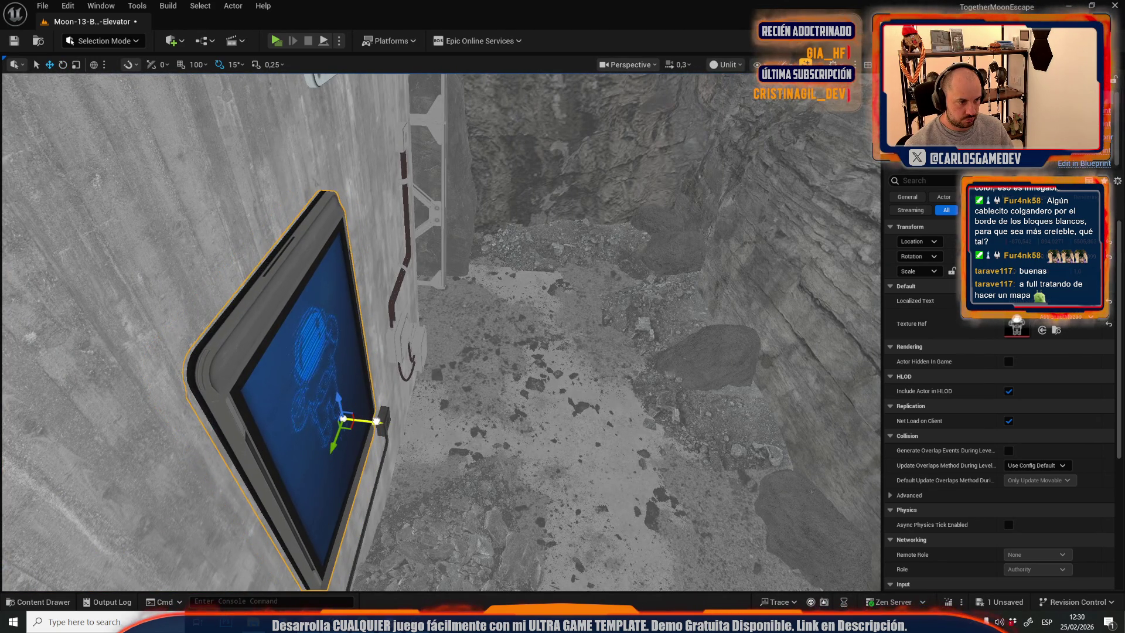
scroll(418, 360, "up", 2)
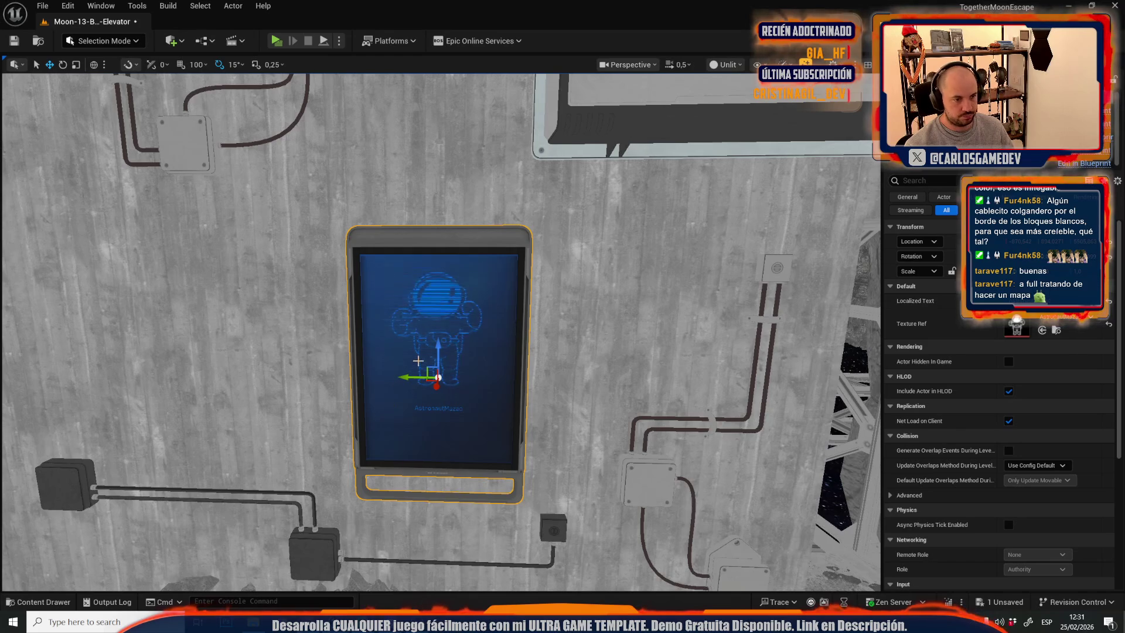
left_click(276, 40)
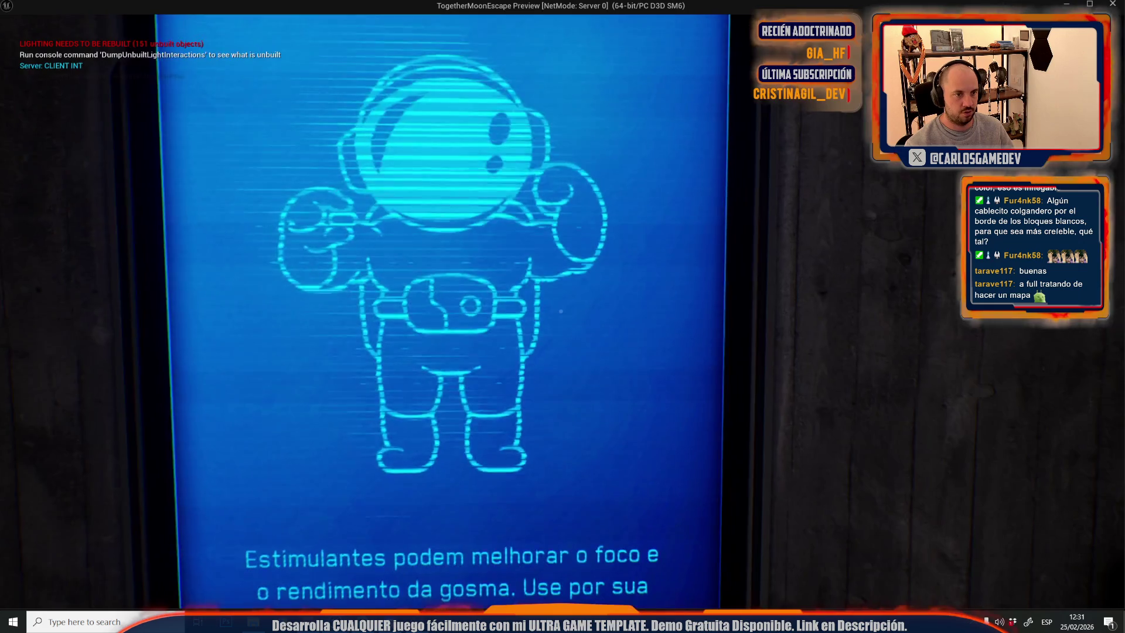
key("Escape")
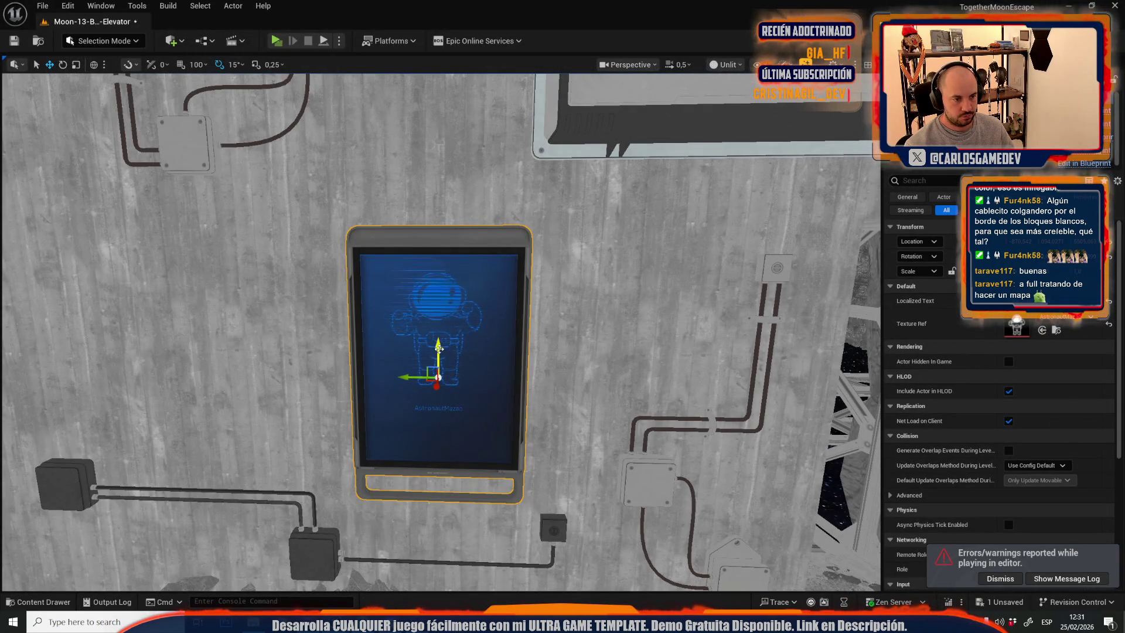
Lower the poster screen, play-test again, raise it slightly, and save with Ctrl+S.
left_click_drag(439, 348, 439, 404)
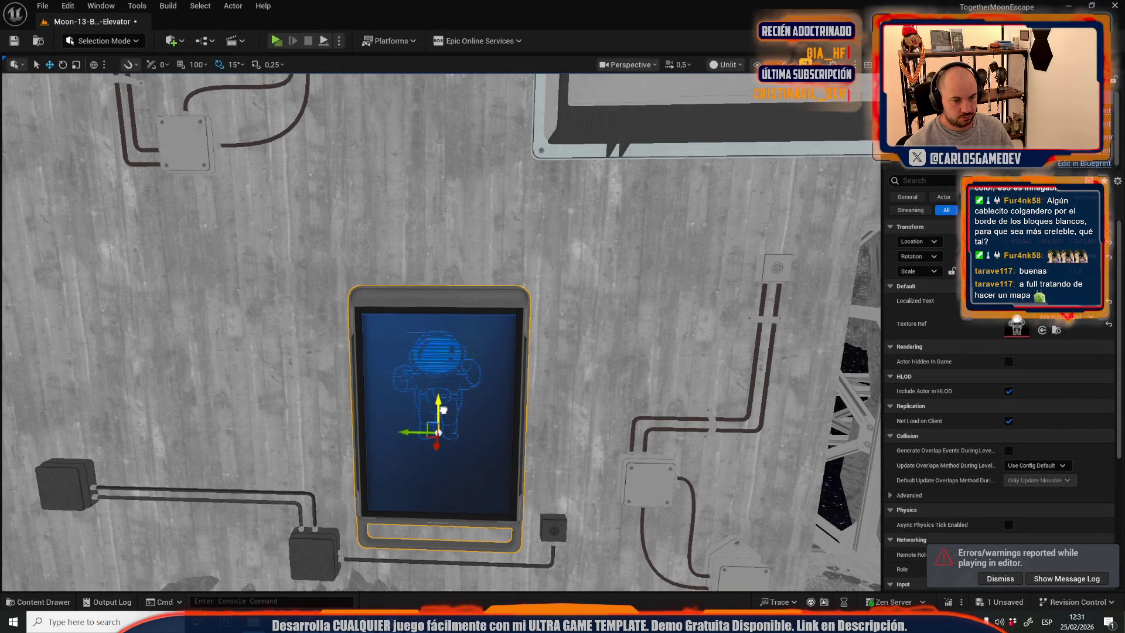
left_click(277, 40)
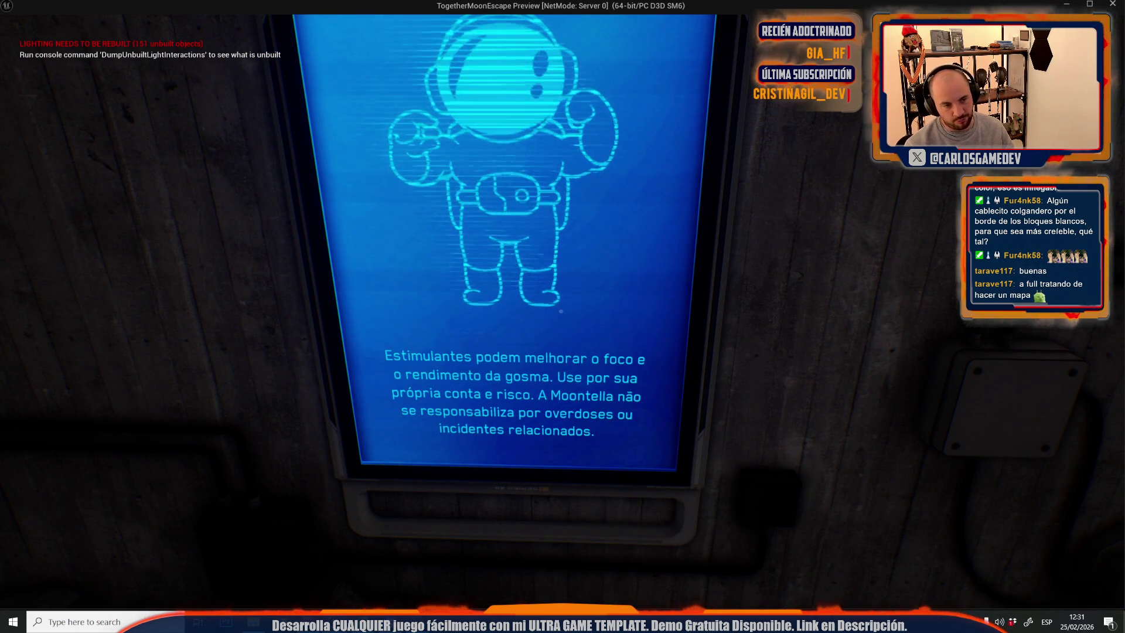
key("Escape")
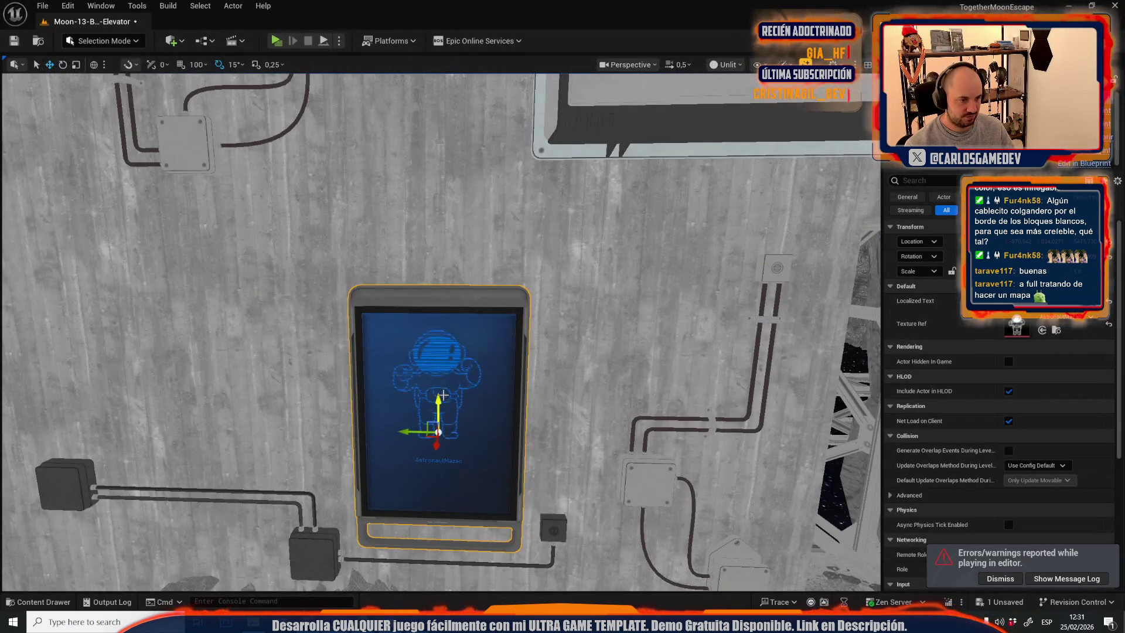
mouse_move(443, 396)
left_mouse_down()
mouse_move(454, 342)
mouse_move(422, 375)
mouse_move(387, 376)
mouse_move(529, 302)
left_mouse_up()
key("Escape")
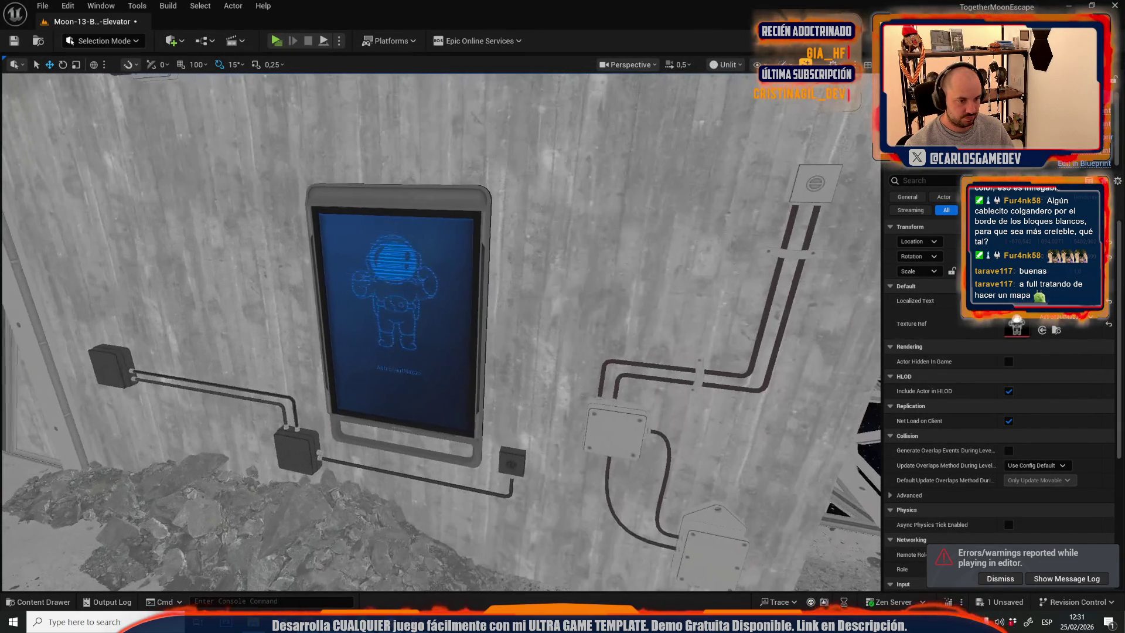
key("ctrl+s")
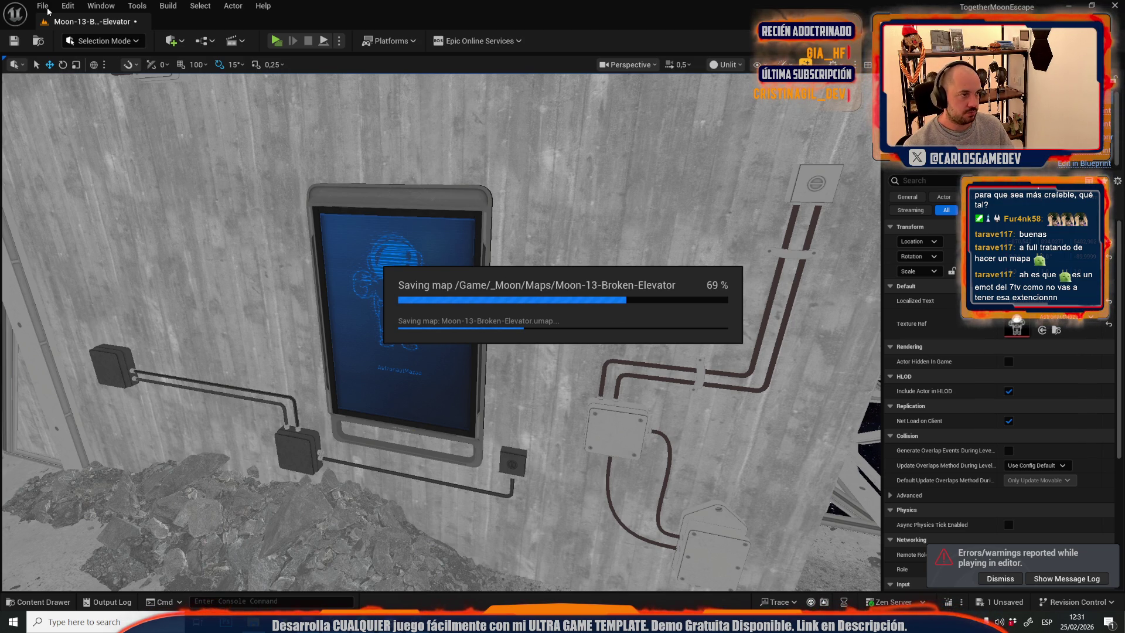
After the save finishes, open the File menu's Recent Levels list.
left_click(45, 7)
mouse_move(134, 87)
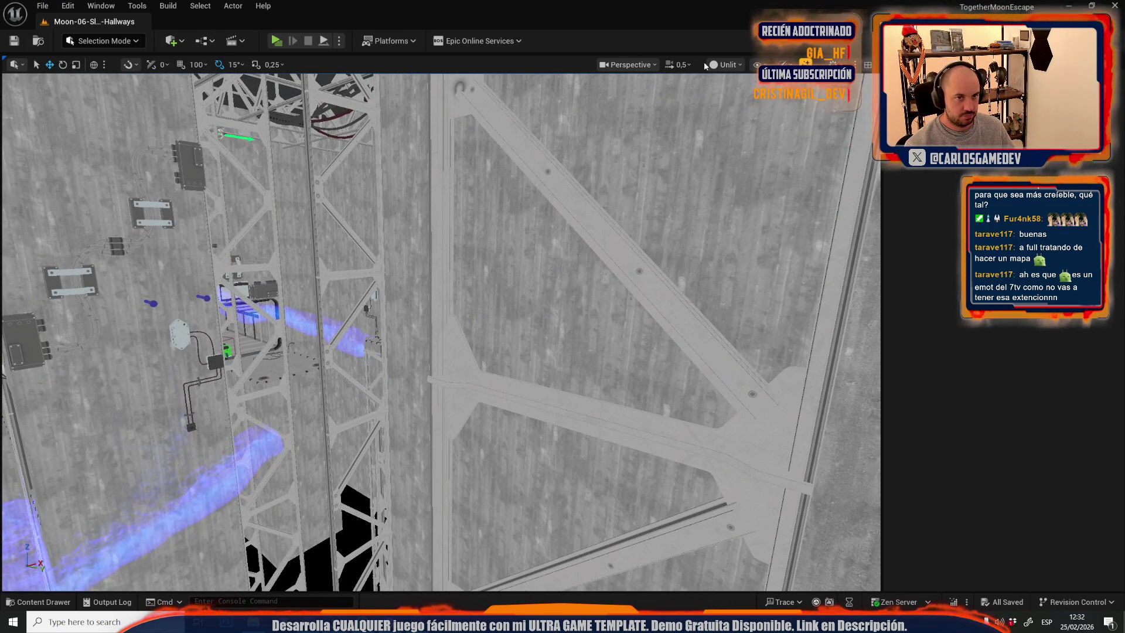
Switch the viewport to Lit and fly down the blue hallway to the AstronautPhone poster.
left_click(726, 64)
left_click(761, 107)
scroll(571, 258, "up", 2)
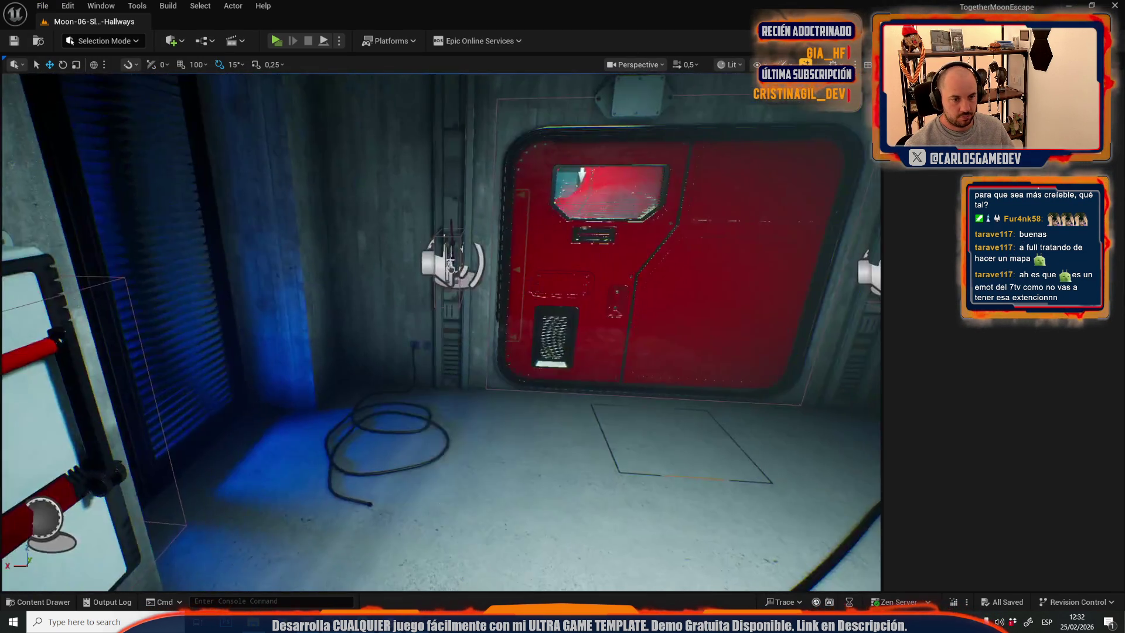
scroll(440, 331, "up", 1)
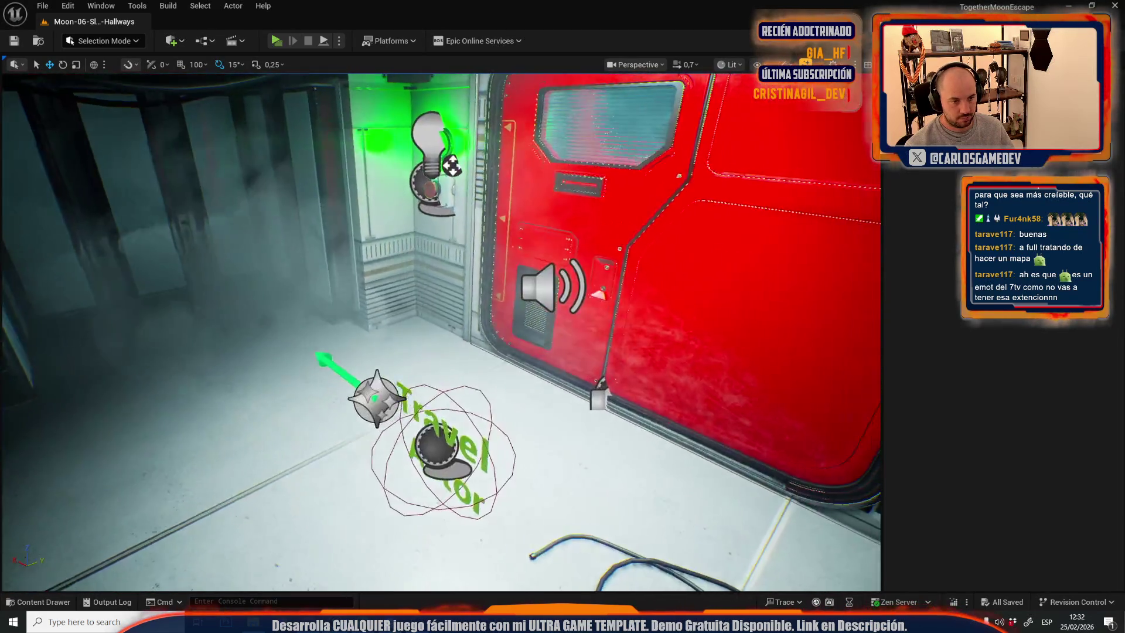
scroll(441, 331, "up", 1)
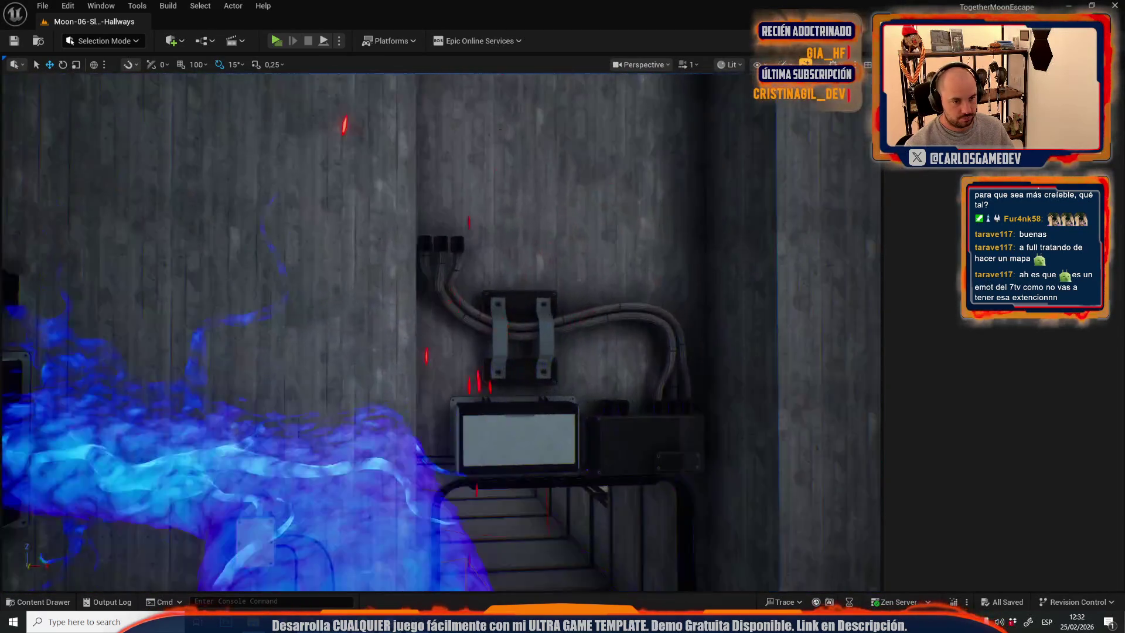
key("w")
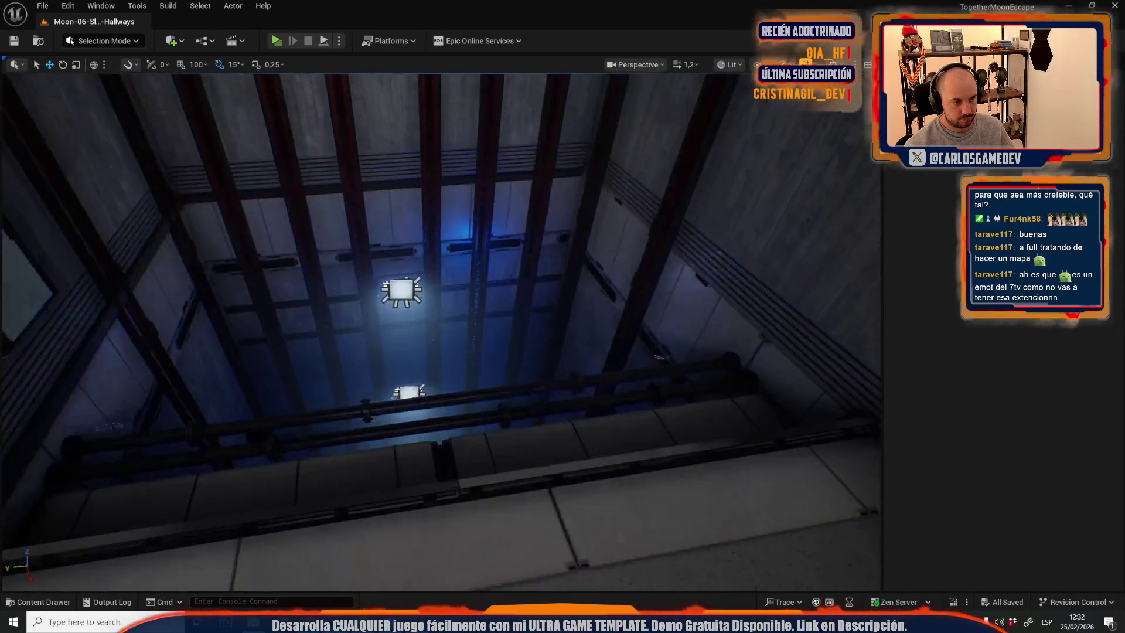
key("w")
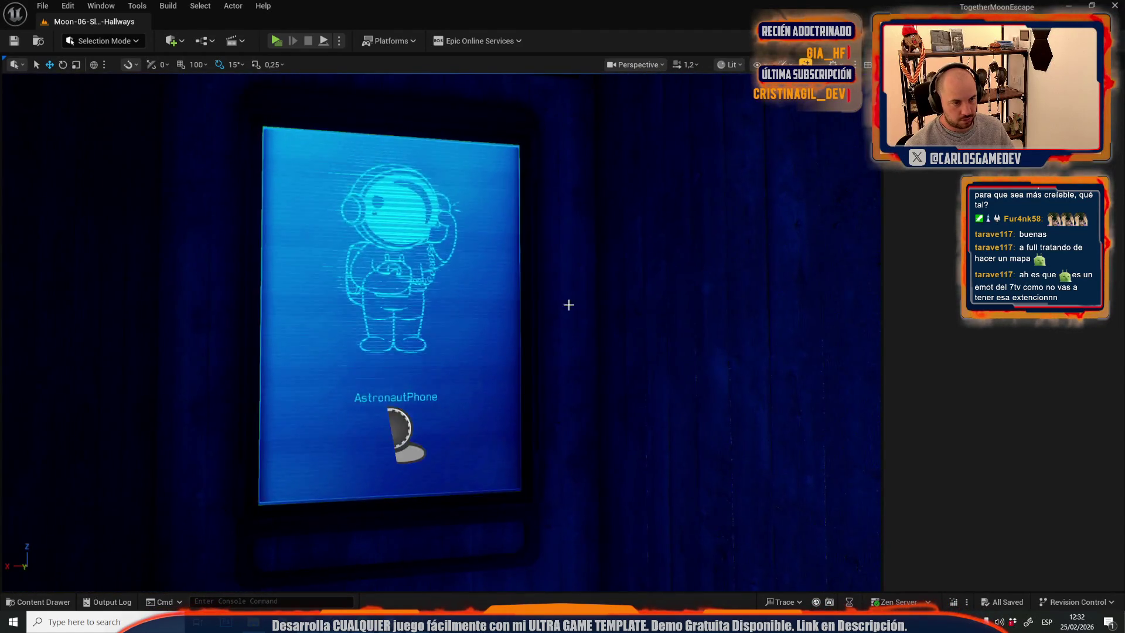
Fly up the shaft, past the moon surface and through the glass hallway to the TV screen.
scroll(519, 305, "down", 1)
key("w")
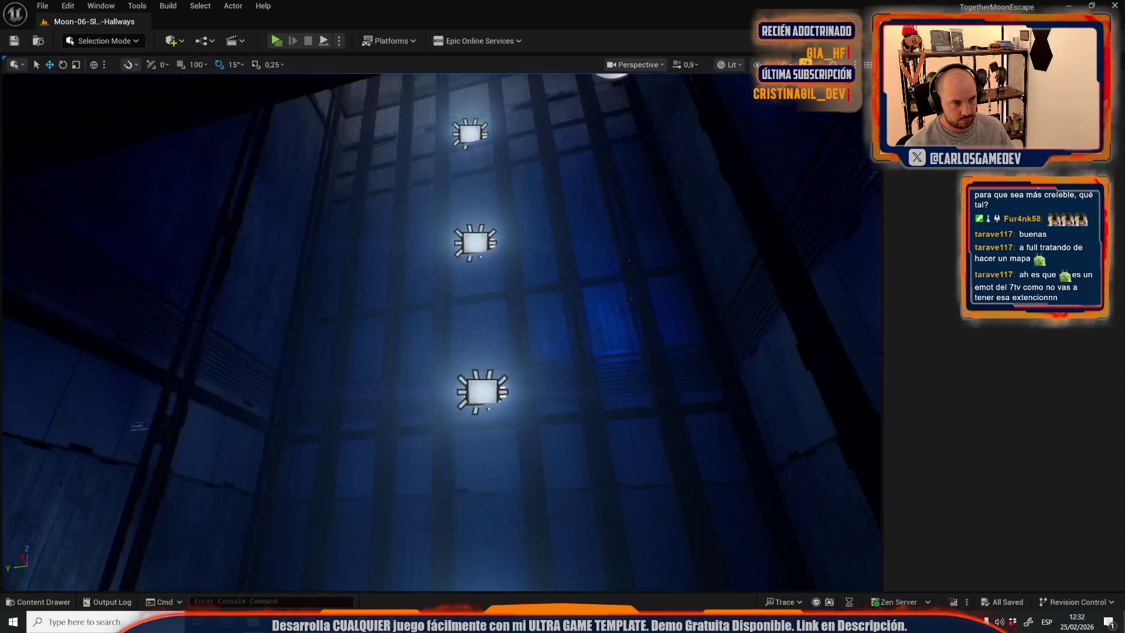
key("w")
key("w")
scroll(439, 328, "up", 1)
key("w")
scroll(440, 328, "down", 2)
key("w")
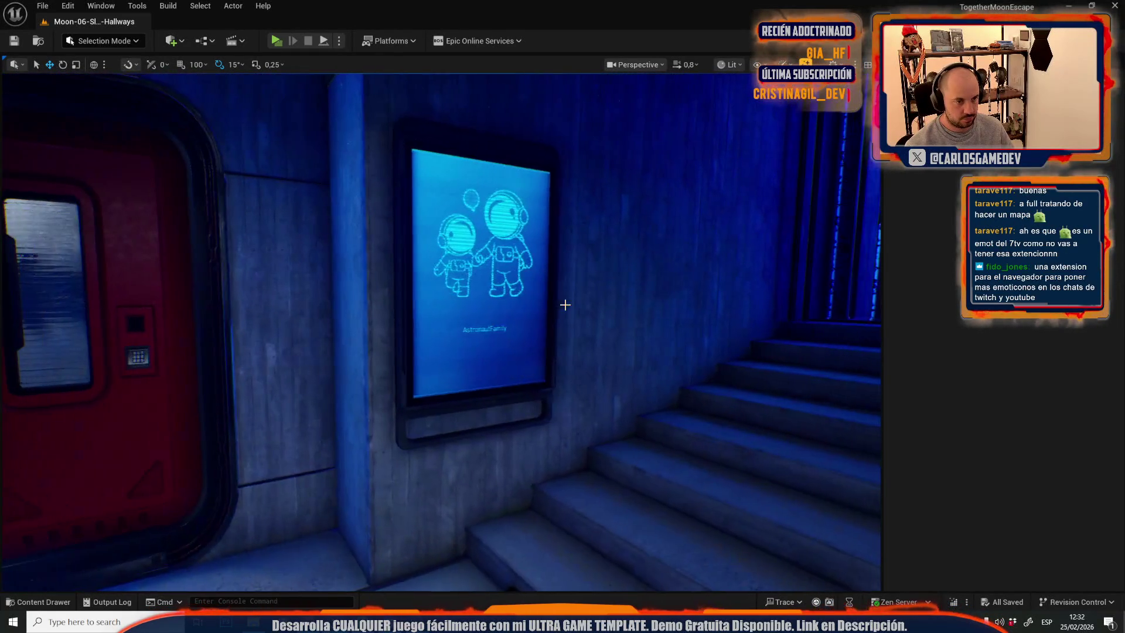
key("w")
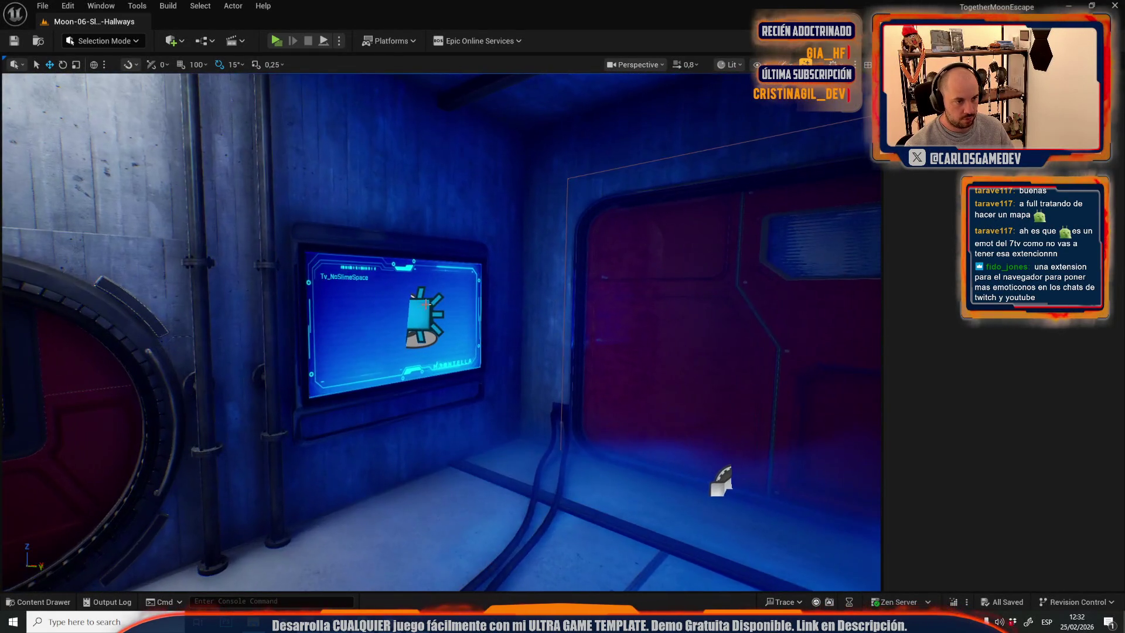
Select the blue rect light lighting the TV screen and bring up the recent levels list.
left_click(425, 306)
key("s")
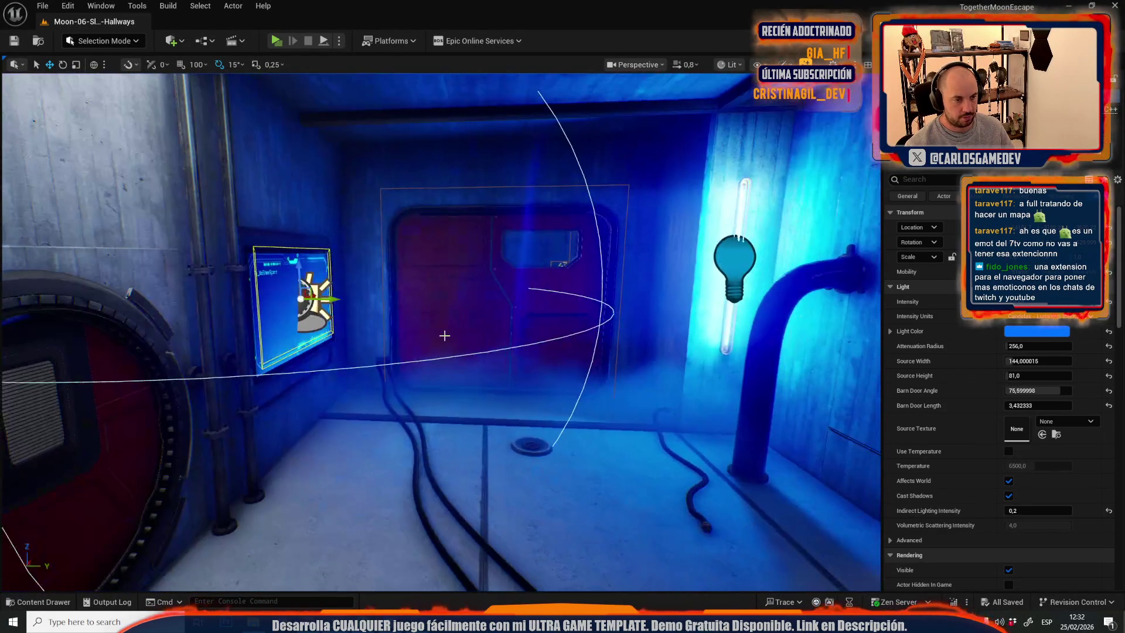
left_click(41, 5)
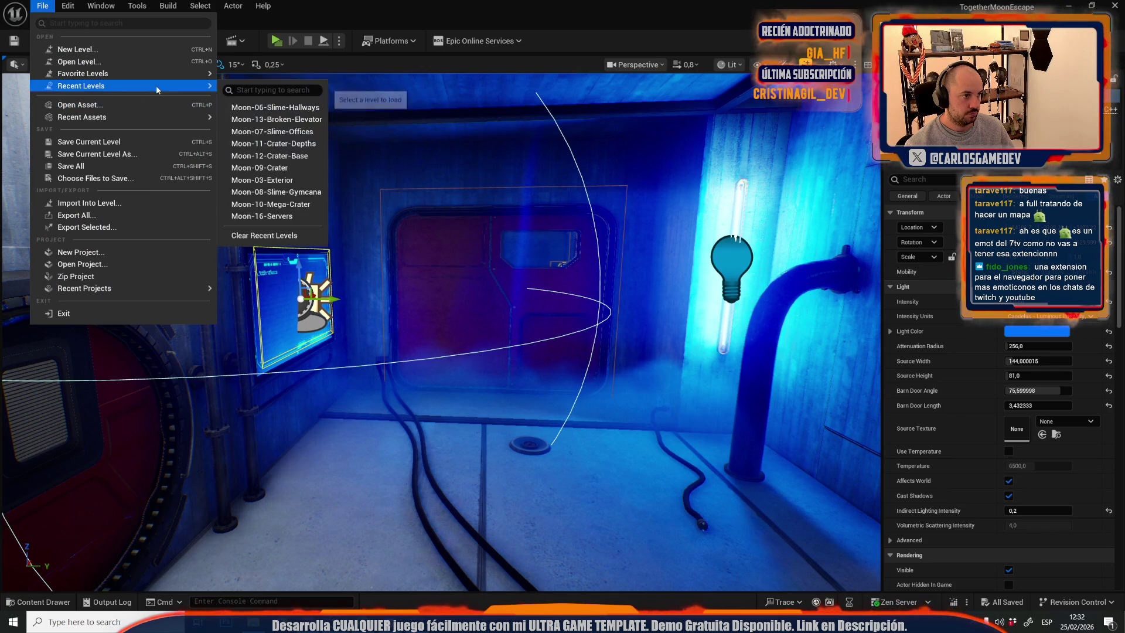
Open Moon-13-Broken-Elevator, paste the blue rect light, rotate it 90° and place it on the poster screen.
left_click(268, 118)
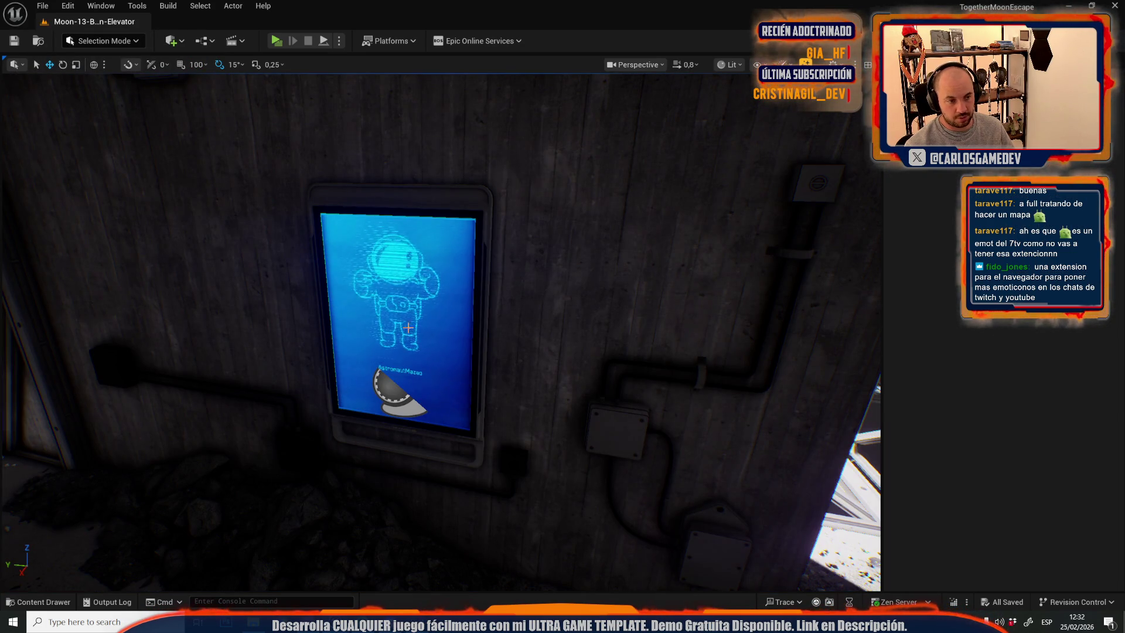
left_click(411, 325)
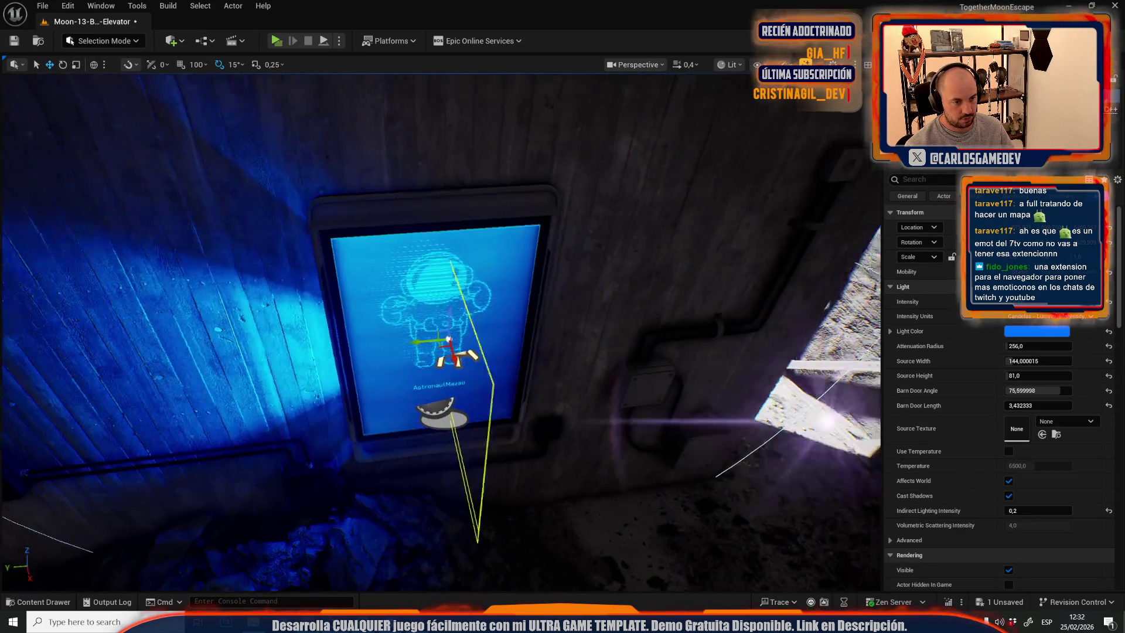
left_click_drag(538, 347, 541, 332)
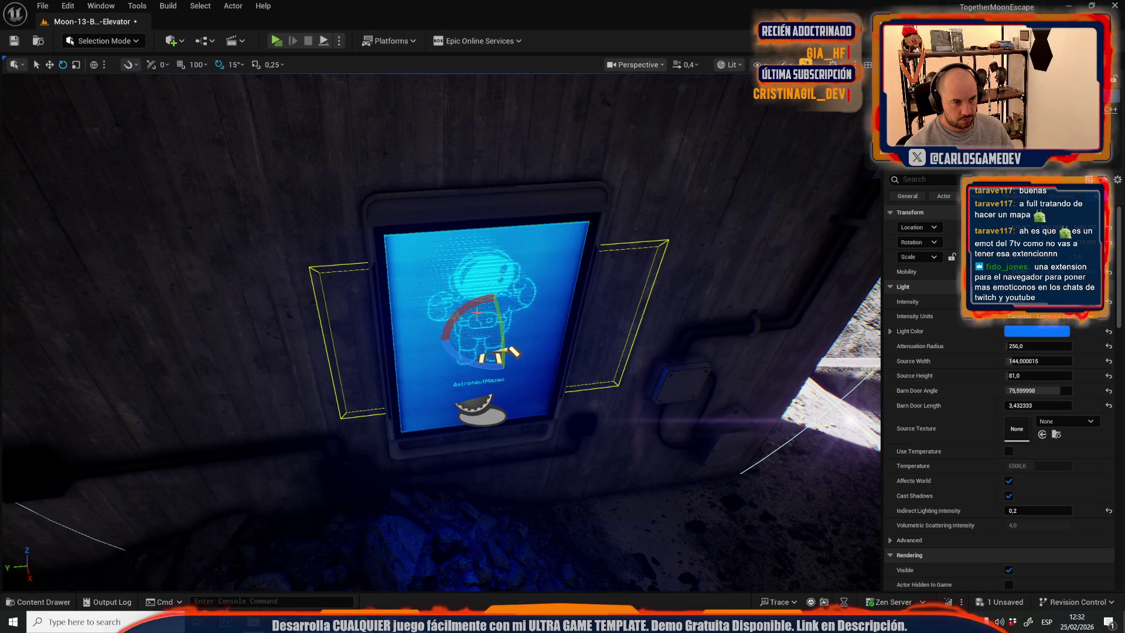
left_click_drag(410, 305, 490, 305)
key("w")
mouse_move(394, 290)
left_mouse_down()
mouse_move(409, 321)
mouse_move(408, 263)
mouse_move(369, 317)
left_mouse_up()
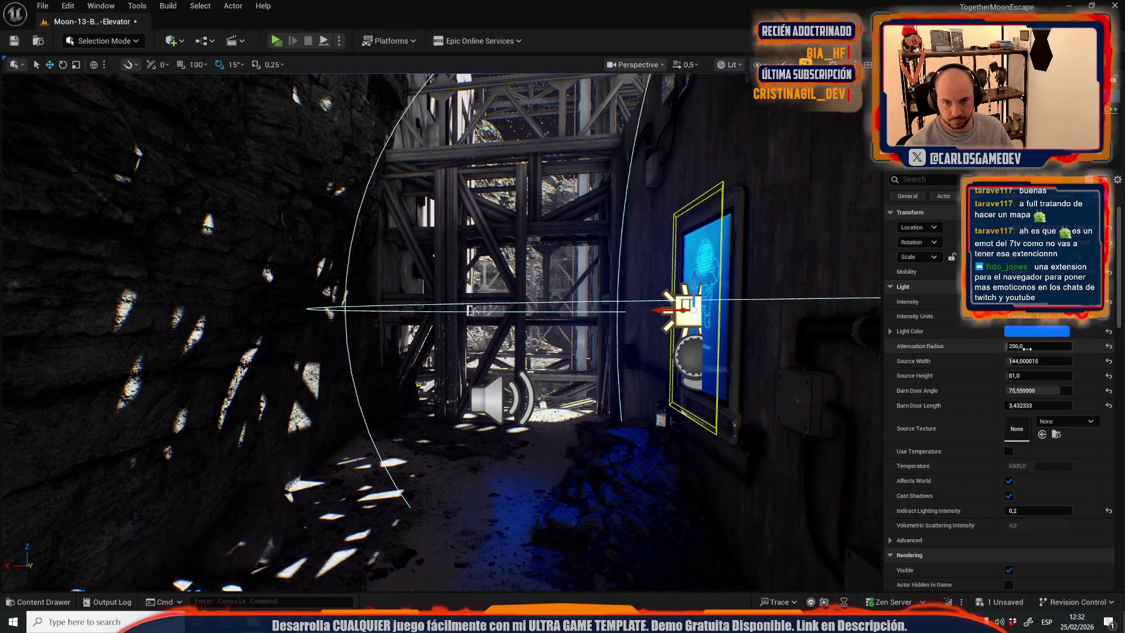
Set the poster light's attenuation radius to 333.
mouse_move(1037, 346)
left_mouse_down()
mouse_move(1061, 346)
mouse_move(1030, 347)
left_mouse_up()
key("ctrl+z")
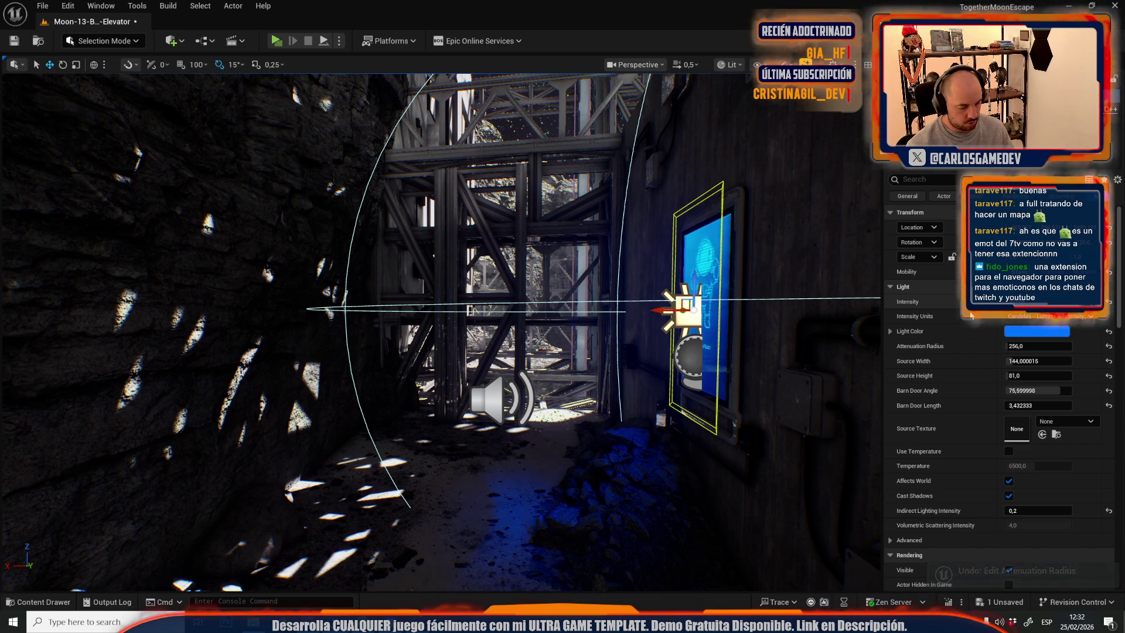
mouse_move(440, 328)
left_mouse_down()
mouse_move(481, 346)
mouse_move(644, 351)
left_mouse_up()
left_click(1023, 346)
type("333")
key("Return")
Undo the last radius change and nudge the attenuation radius up to spread the light.
mouse_move(439, 328)
left_mouse_down()
mouse_move(503, 334)
mouse_move(422, 331)
left_mouse_up()
scroll(457, 328, "up", 2)
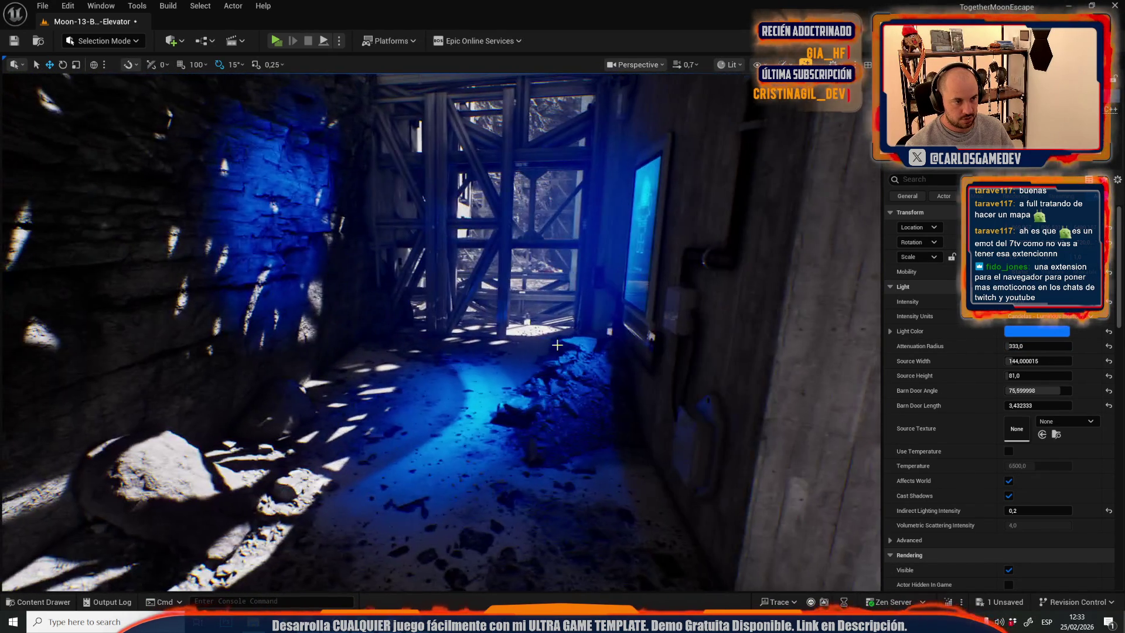
key("ctrl+z")
mouse_move(1037, 346)
left_mouse_down()
mouse_move(1060, 345)
mouse_move(1038, 345)
left_mouse_up()
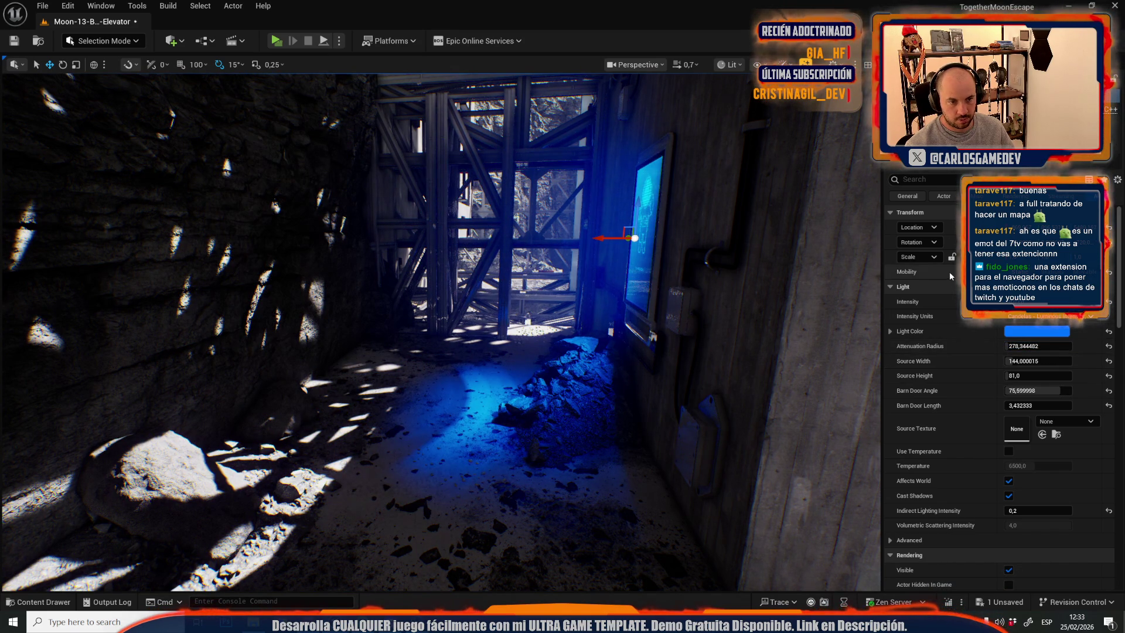
Reset the light's IES Texture to None, using the 'ie' Details filter.
left_click(908, 179)
type("ie")
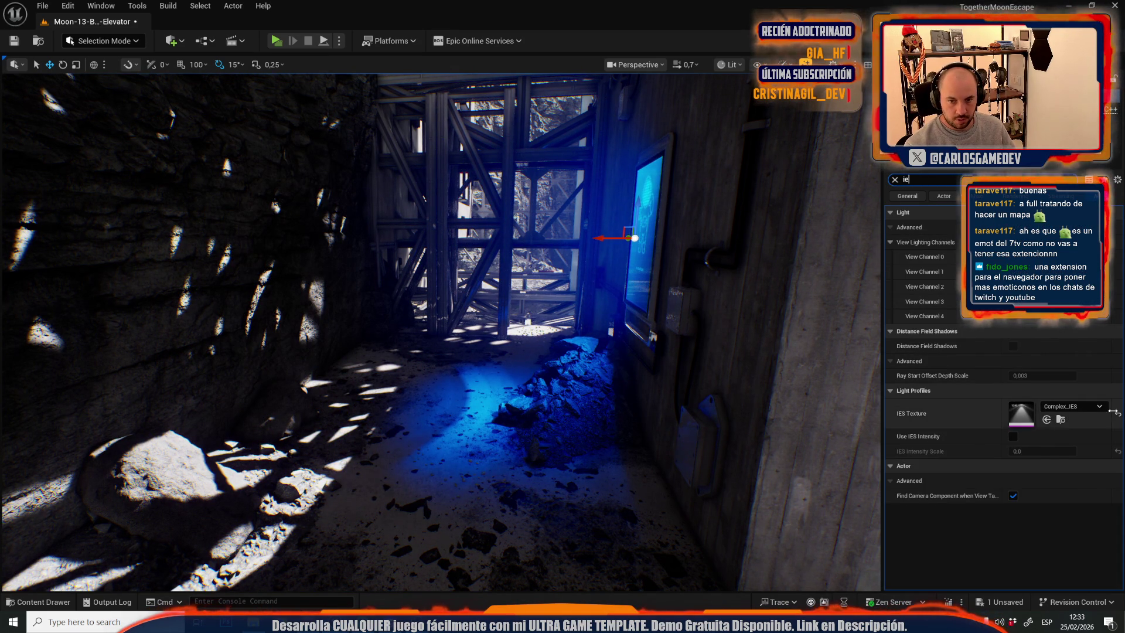
left_click(1117, 413)
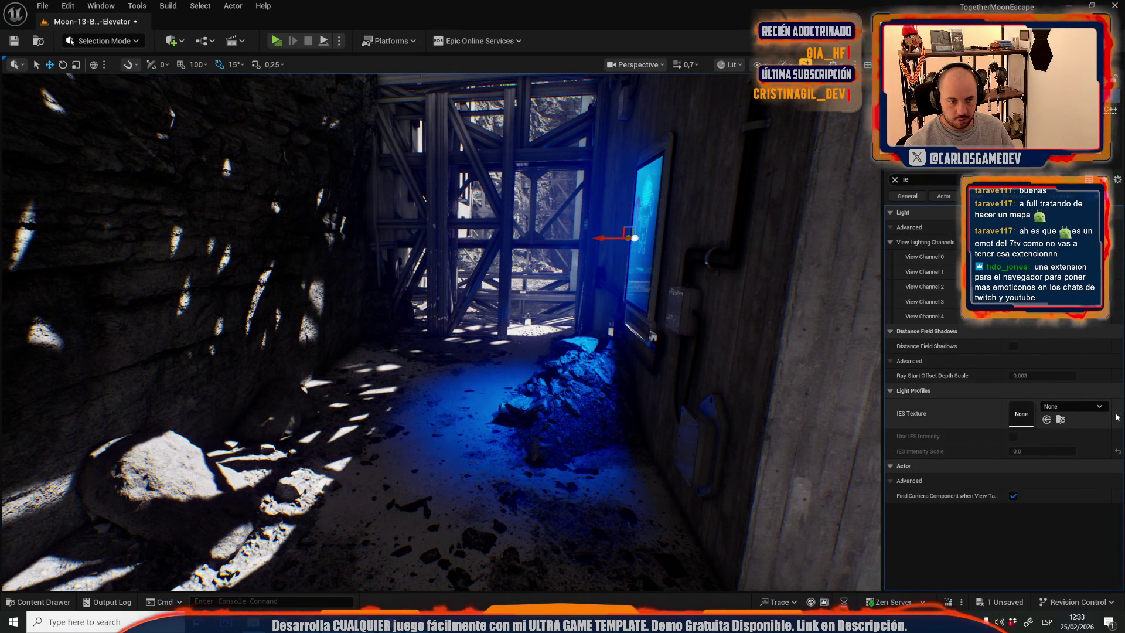
left_click(894, 179)
Raise the attenuation radius to about 415 and set Indirect Lighting Intensity to 0,5.
left_click_drag(1027, 344, 1055, 344)
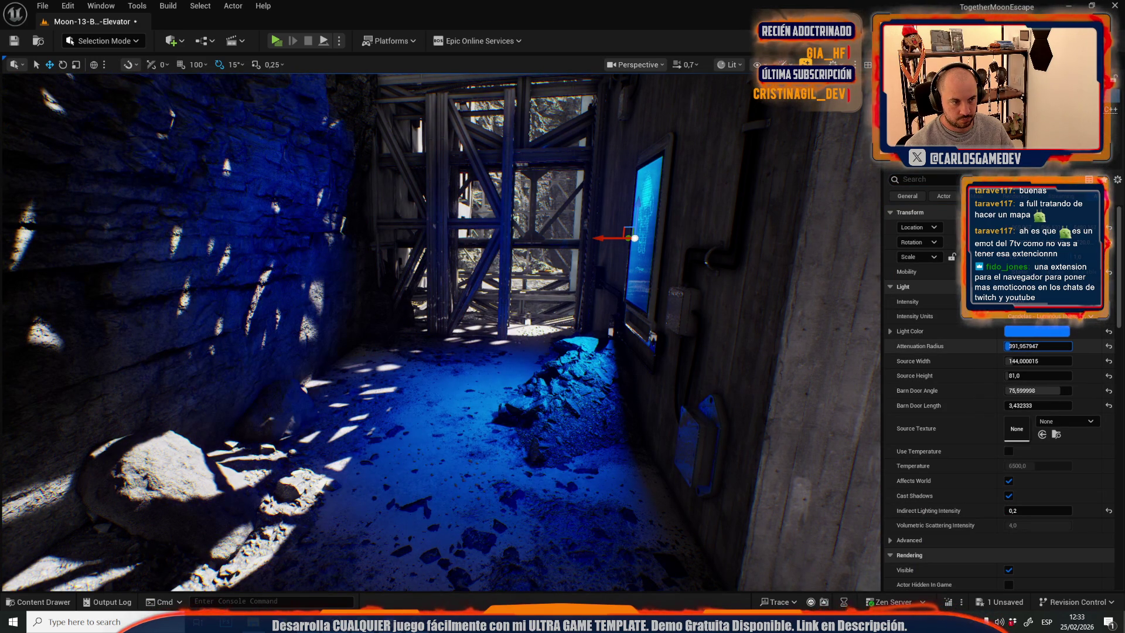
mouse_move(440, 328)
left_mouse_down()
mouse_move(410, 317)
mouse_move(381, 328)
mouse_move(445, 317)
mouse_move(421, 316)
left_mouse_up()
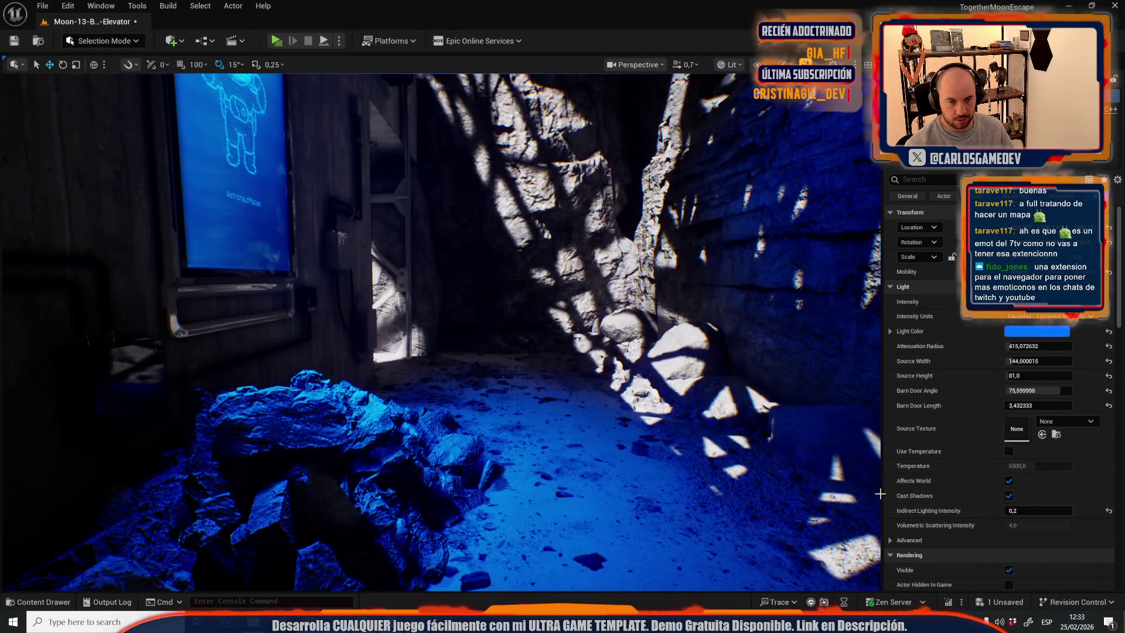
type("0,5")
key("Return")
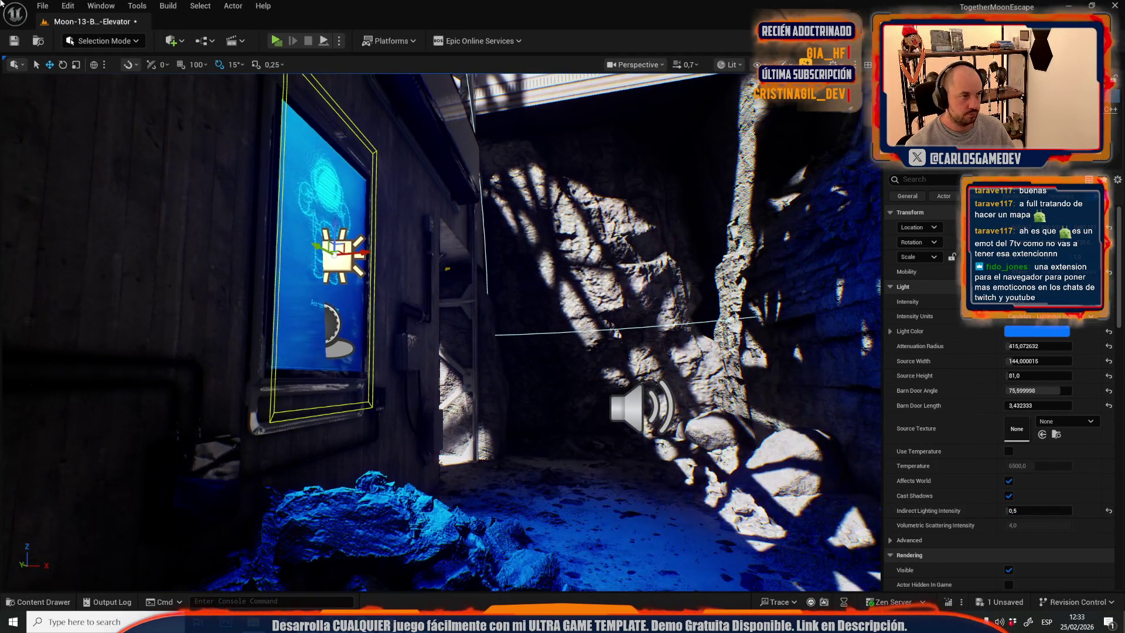
left_click(42, 6)
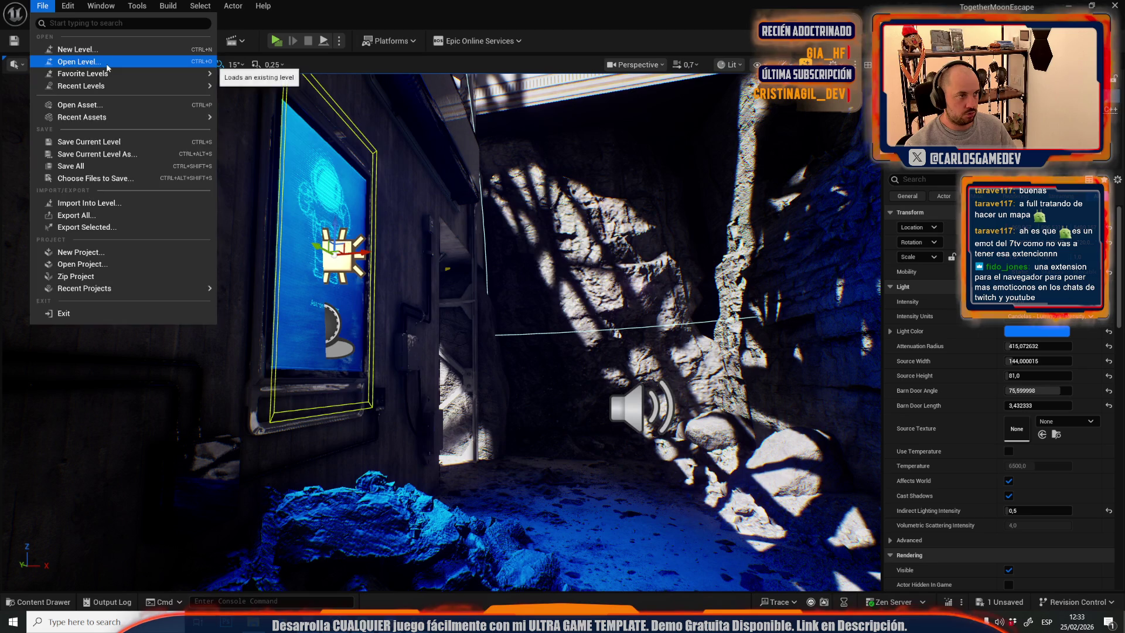
Save Moon-13-Broken-Elevator and load Moon-06-Slime-Hallways-2-Incident from the _Moon Maps folder.
left_click(82, 61)
scroll(504, 263, "down", 2)
double_click(633, 356)
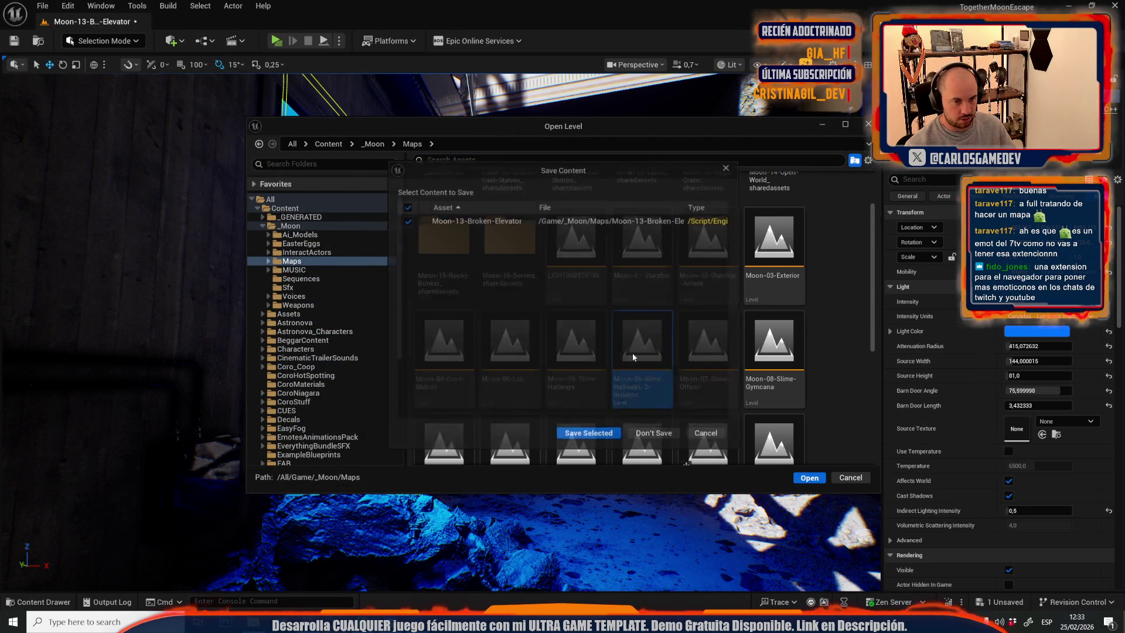
left_click(571, 435)
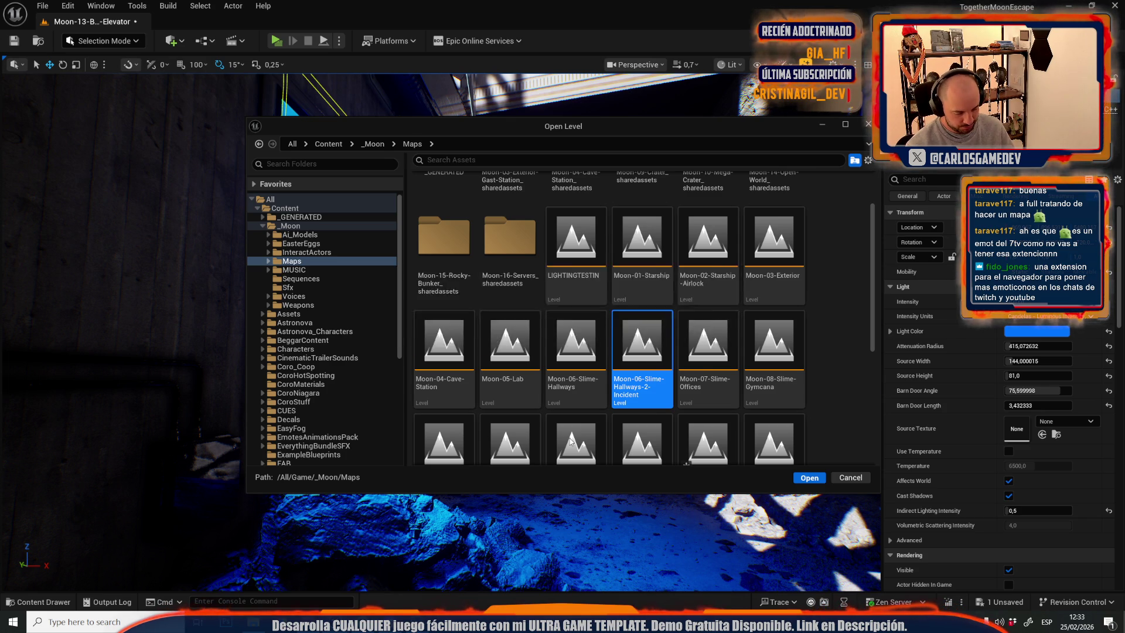
key("Return")
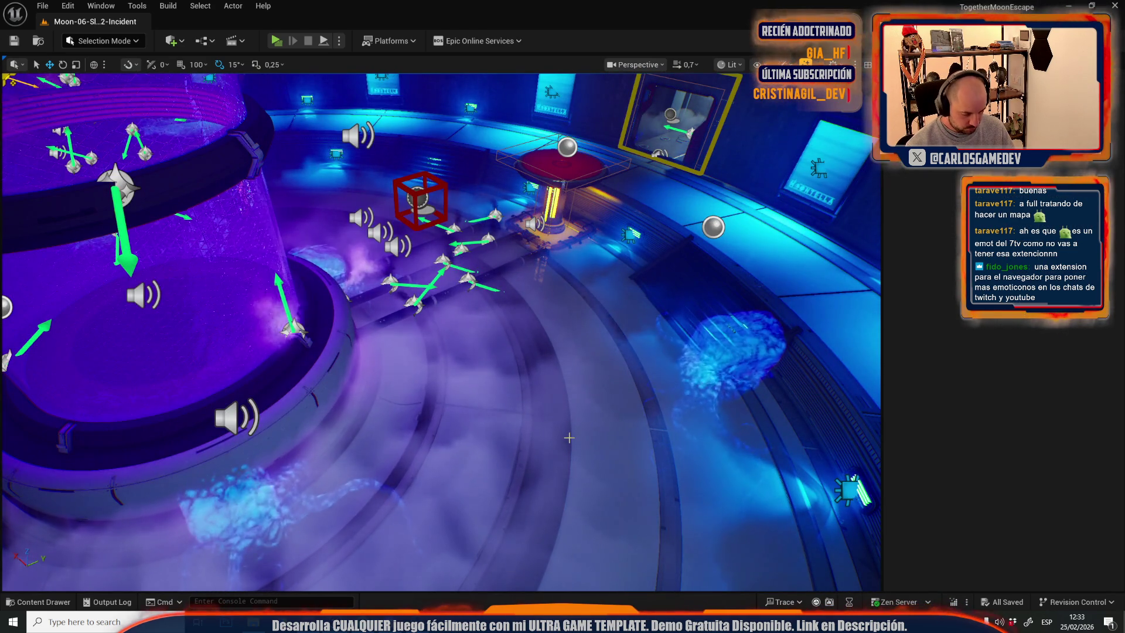
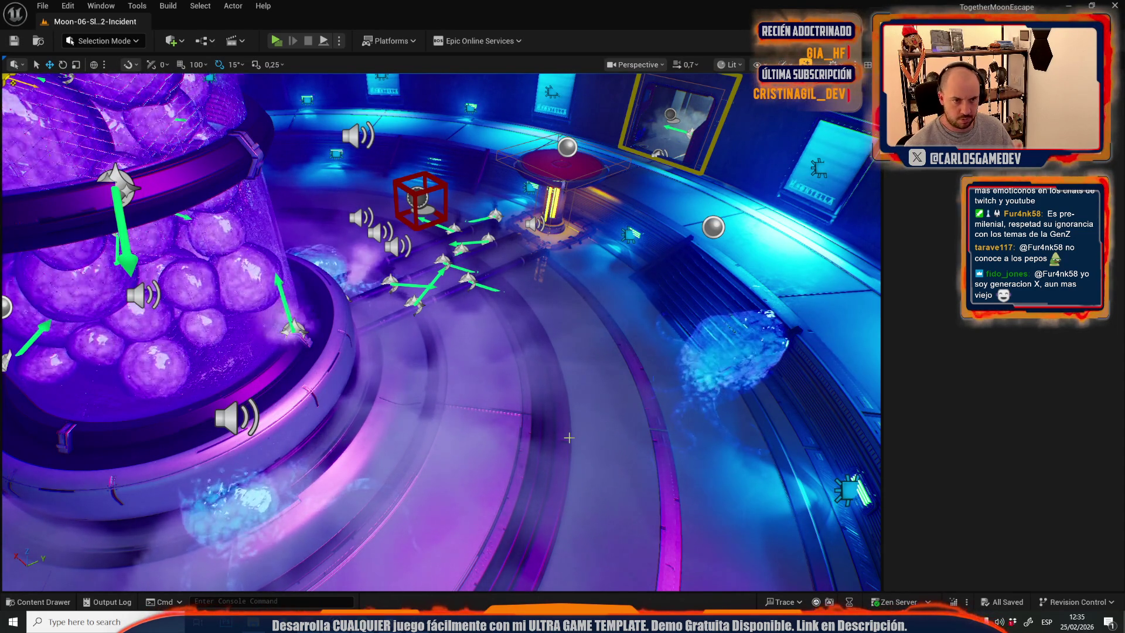
With the wall screen and its light selected, open the Moon-13-Broken-Elevator level from Recent Levels and look around.
left_click(819, 168, "ctrl")
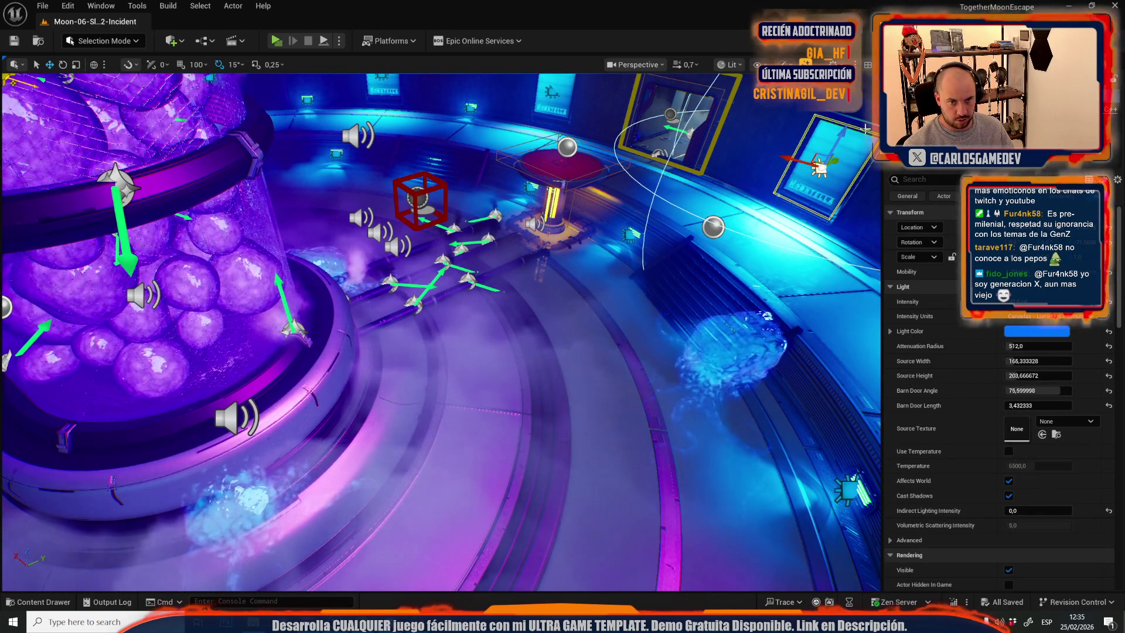
left_click(42, 6)
mouse_move(175, 85)
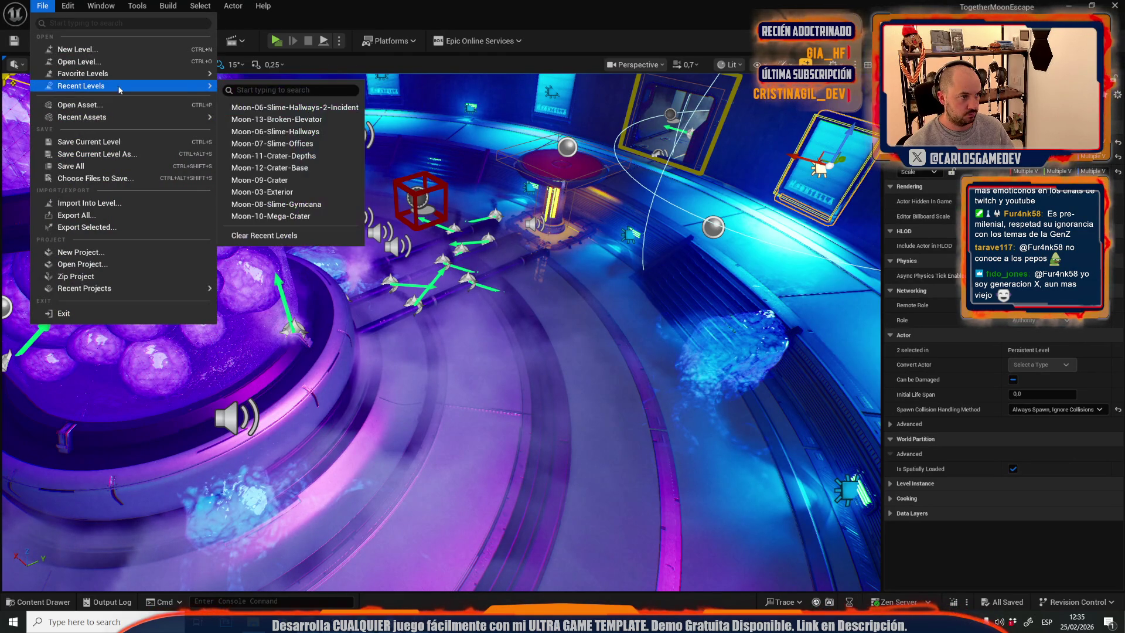
left_click(321, 109)
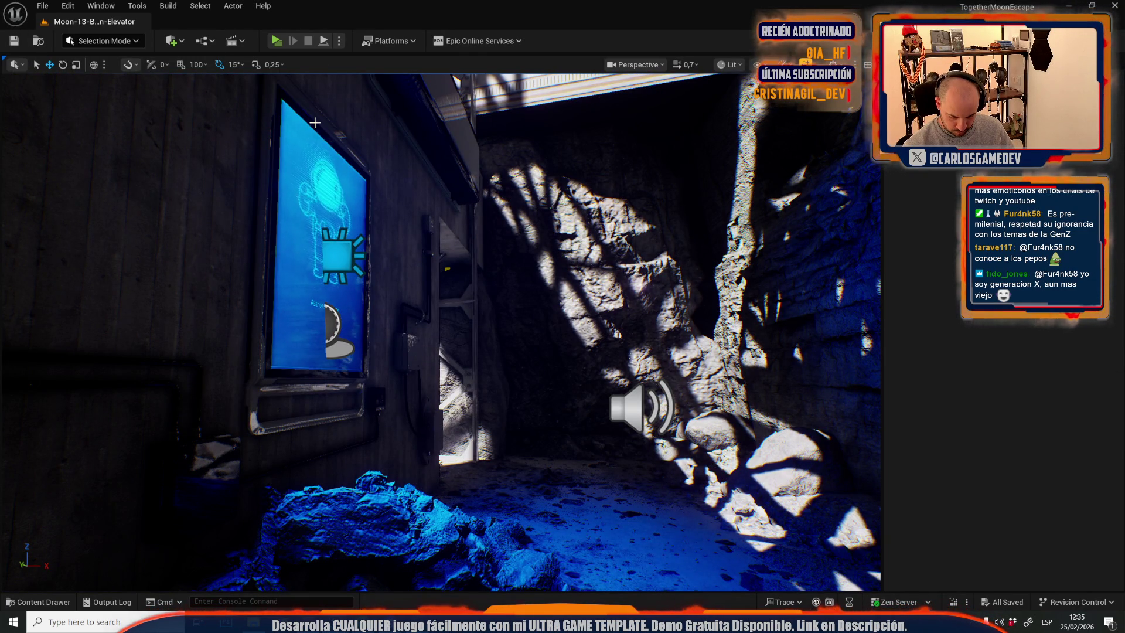
scroll(439, 328, "up", 3)
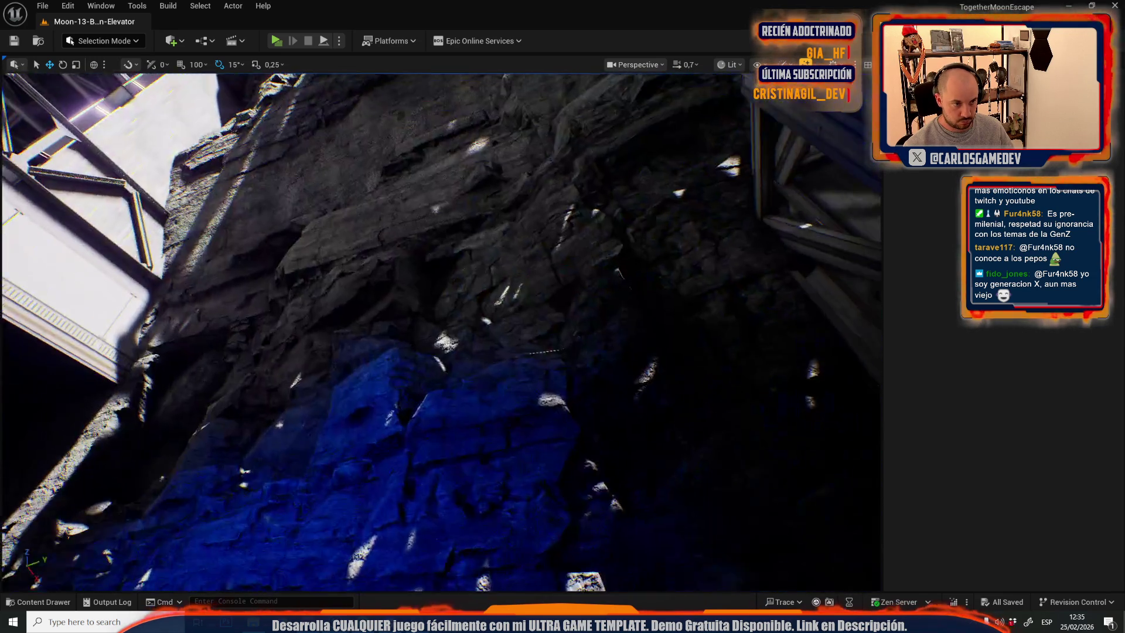
scroll(439, 328, "down", 2)
scroll(440, 328, "down", 1)
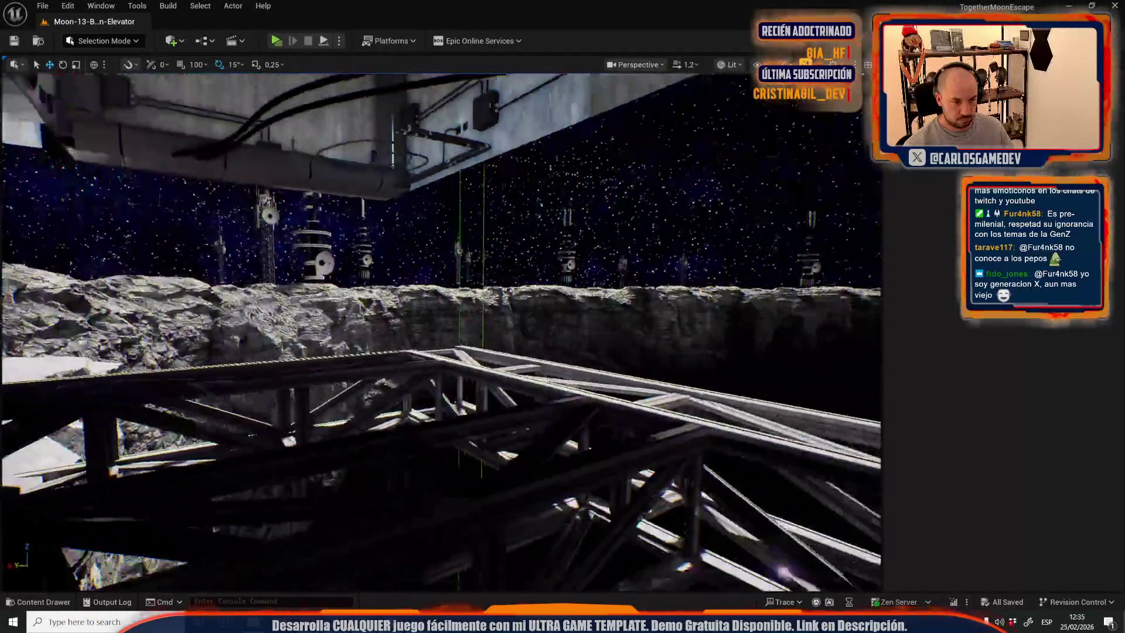
scroll(440, 328, "down", 3)
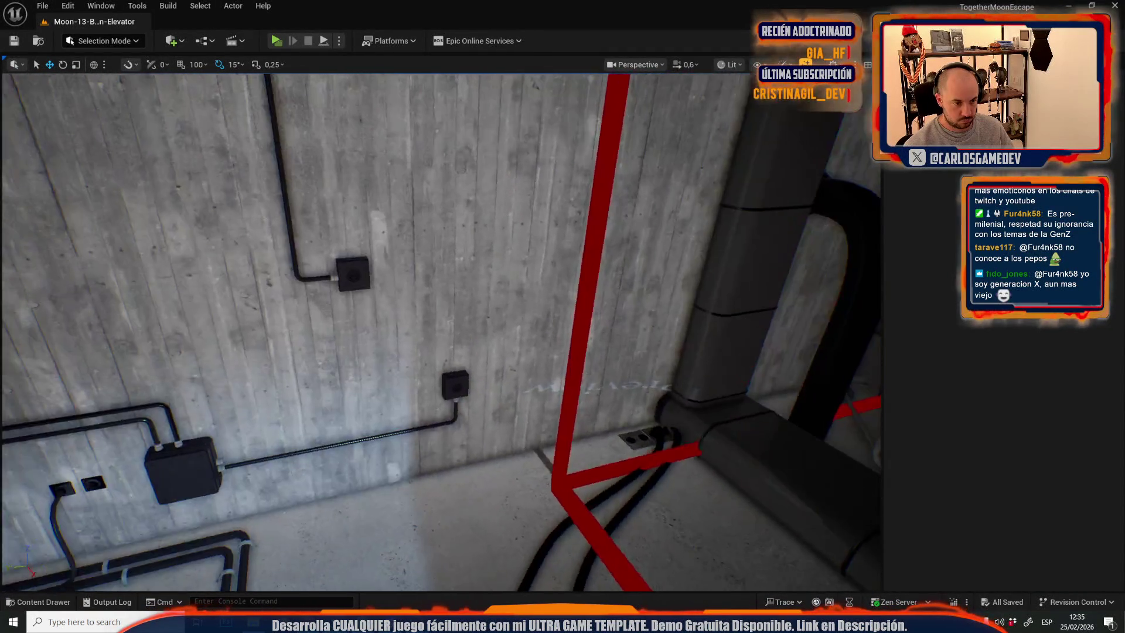
Paste the wall screen and its light into the level, rotating them 60 degrees and tilting about 11 toward the wall.
key("ctrl+v")
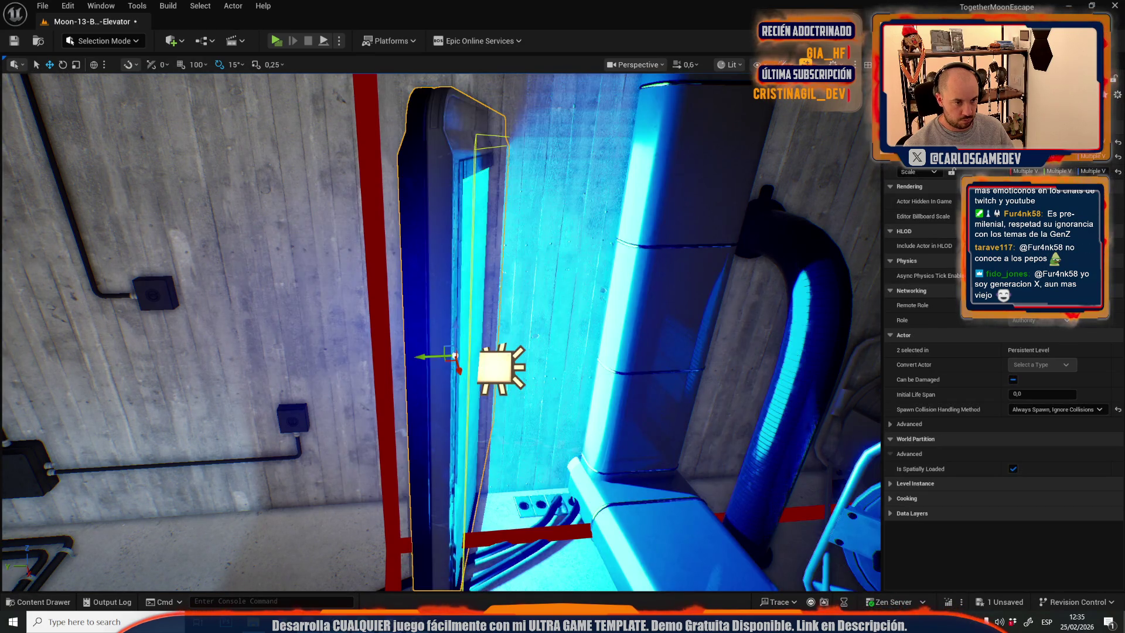
key("f")
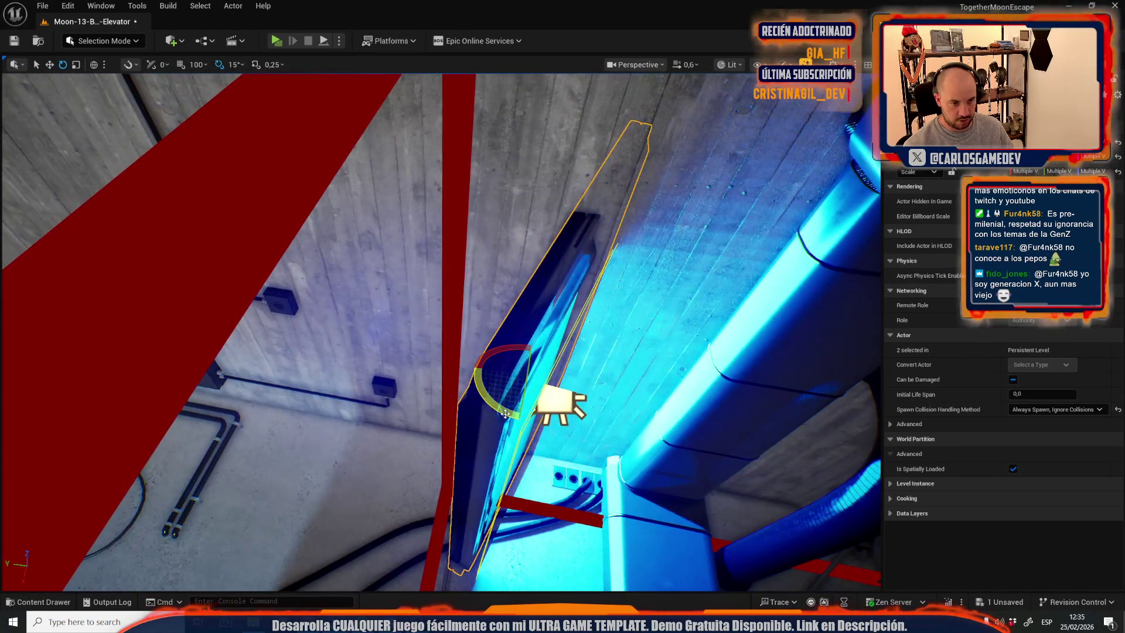
key("e")
mouse_move(527, 340)
left_mouse_down()
mouse_move(483, 389)
mouse_move(484, 413)
left_mouse_up()
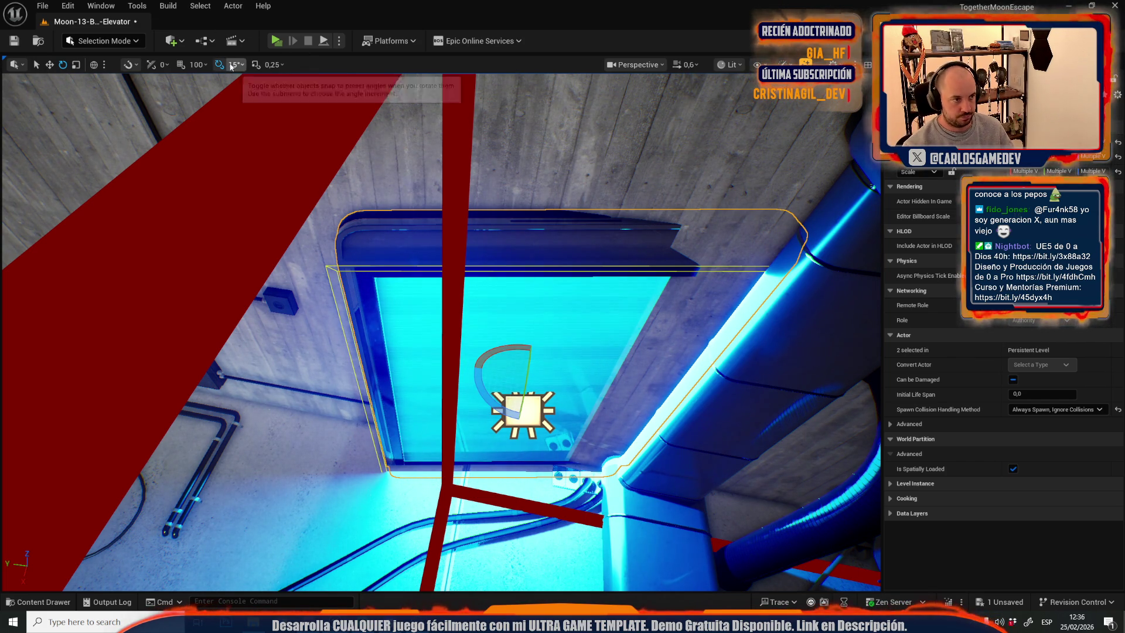
left_click_drag(504, 410, 518, 417)
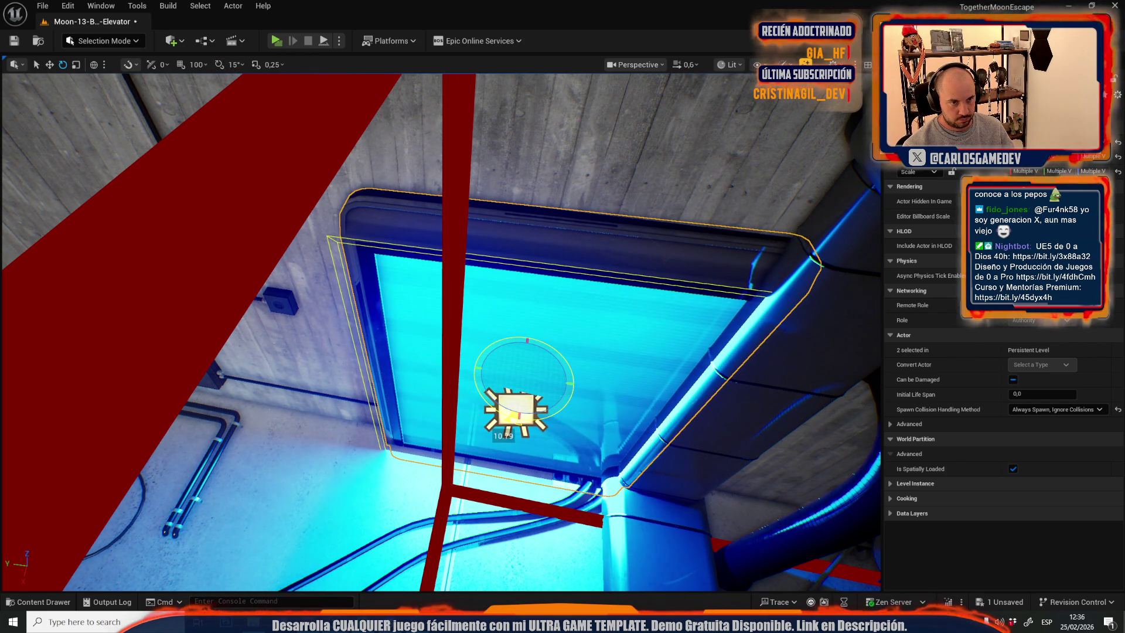
scroll(519, 416, "down", 2)
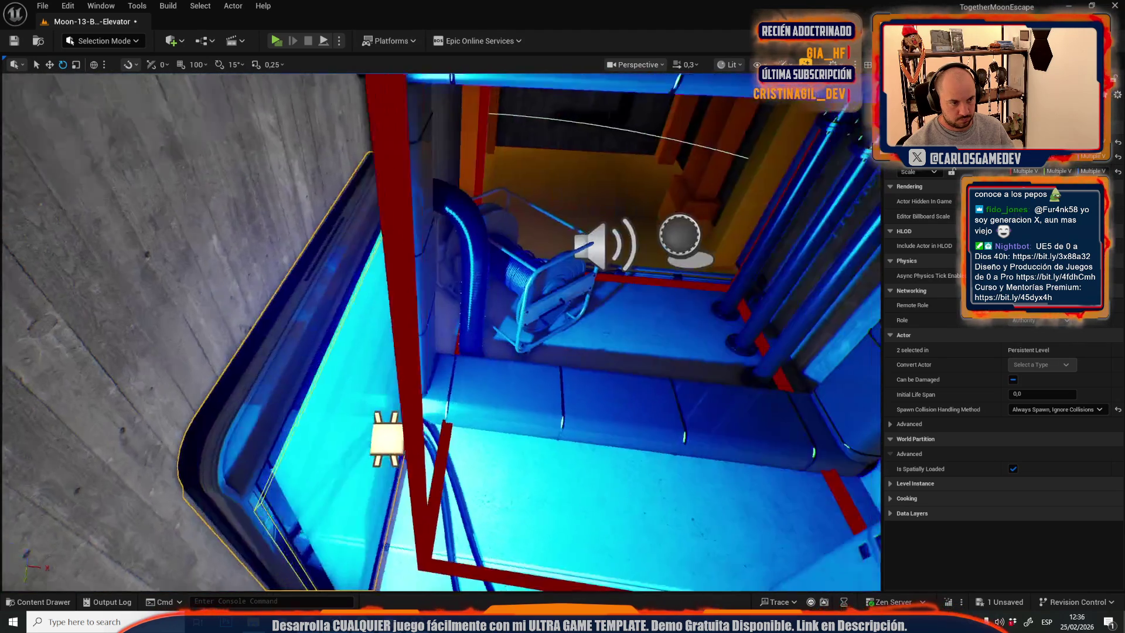
Fine-tune the screen's rotation and move it up and left, flat onto the concrete wall.
key("r")
key("w")
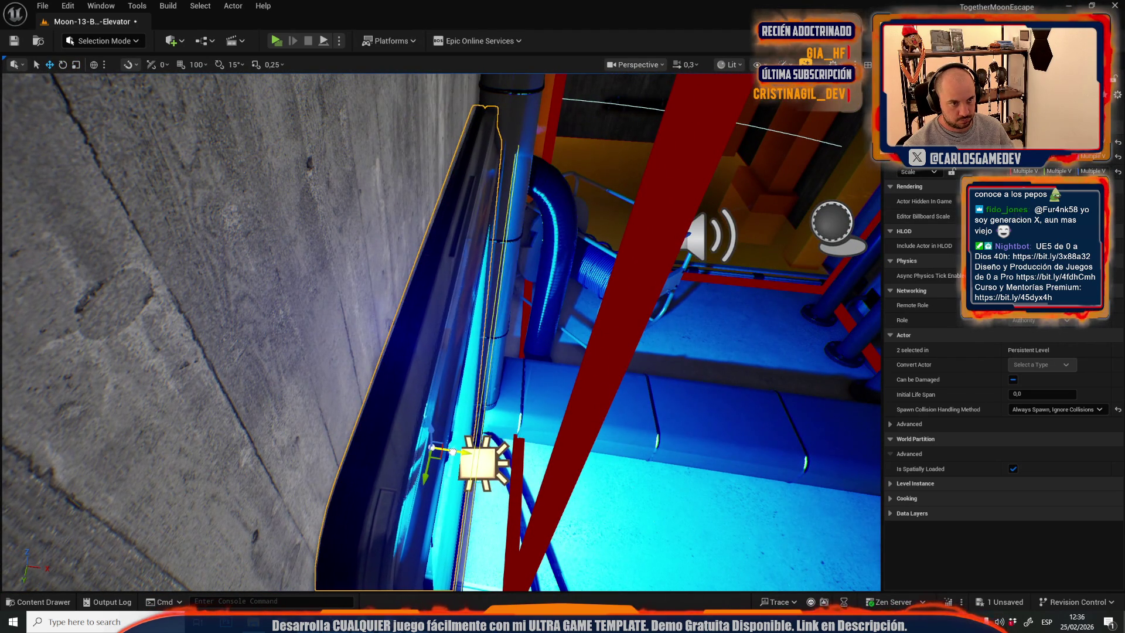
key("e")
left_click_drag(441, 483, 440, 484)
key("w")
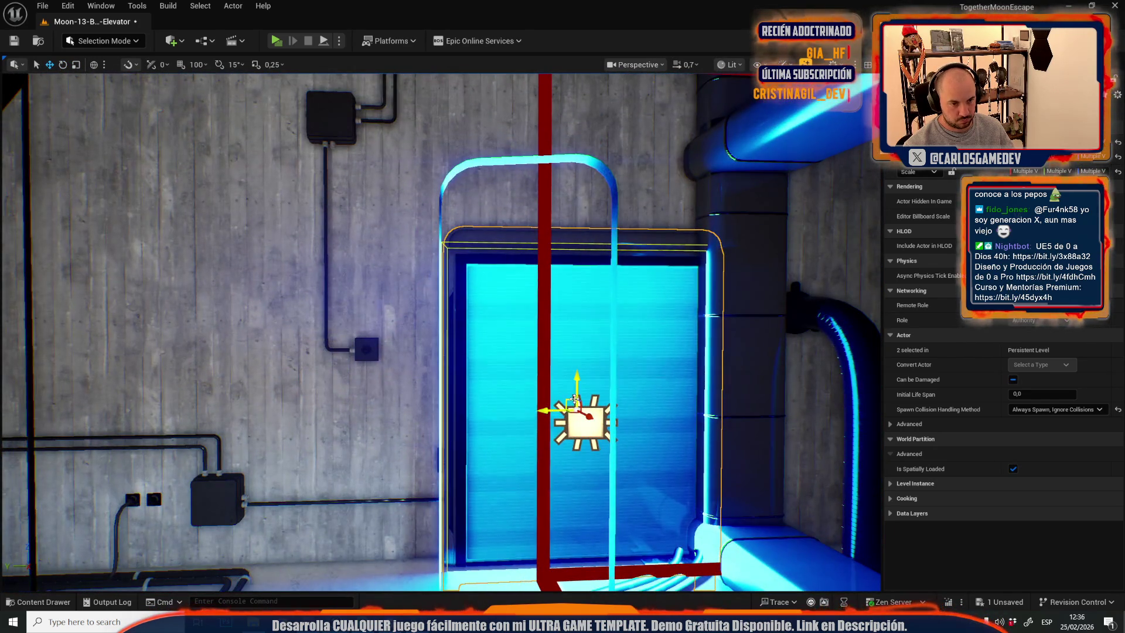
mouse_move(577, 403)
left_mouse_down()
mouse_move(514, 364)
mouse_move(551, 318)
mouse_move(516, 287)
mouse_move(520, 297)
left_mouse_up()
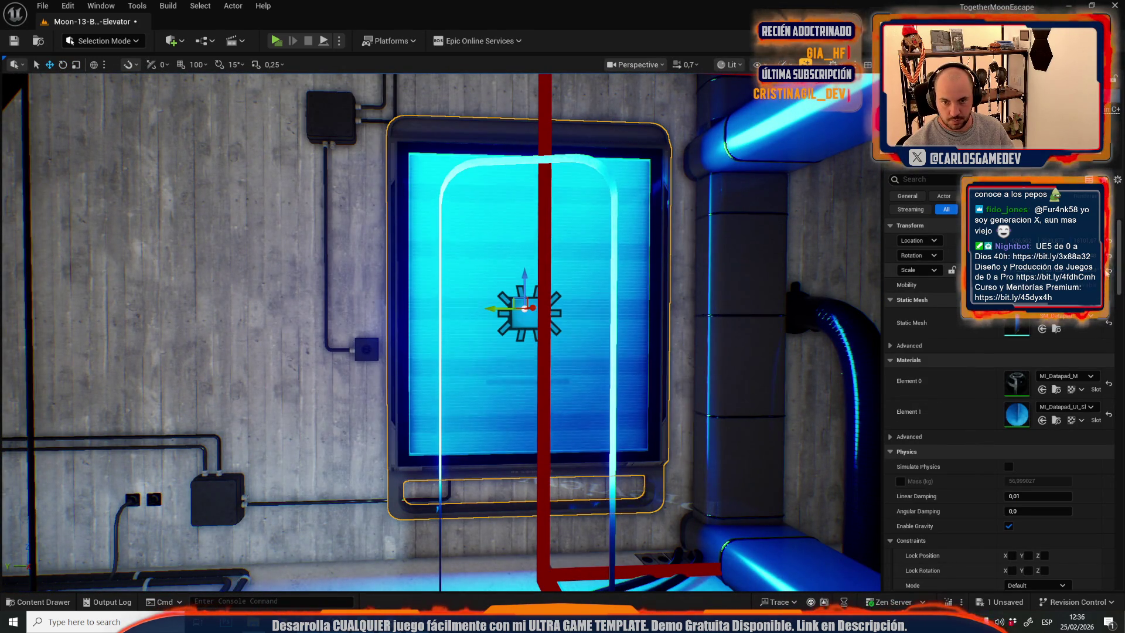
Keep the screen's scale and shrink its rect light's source height to about 178.
left_click(1109, 272)
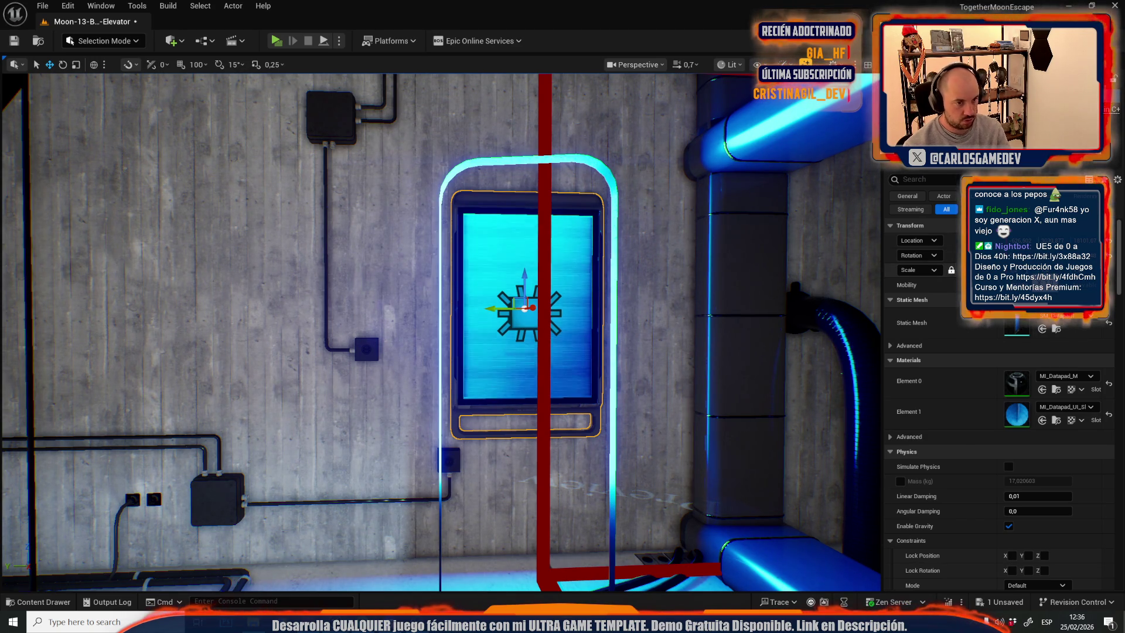
key("ctrl+z")
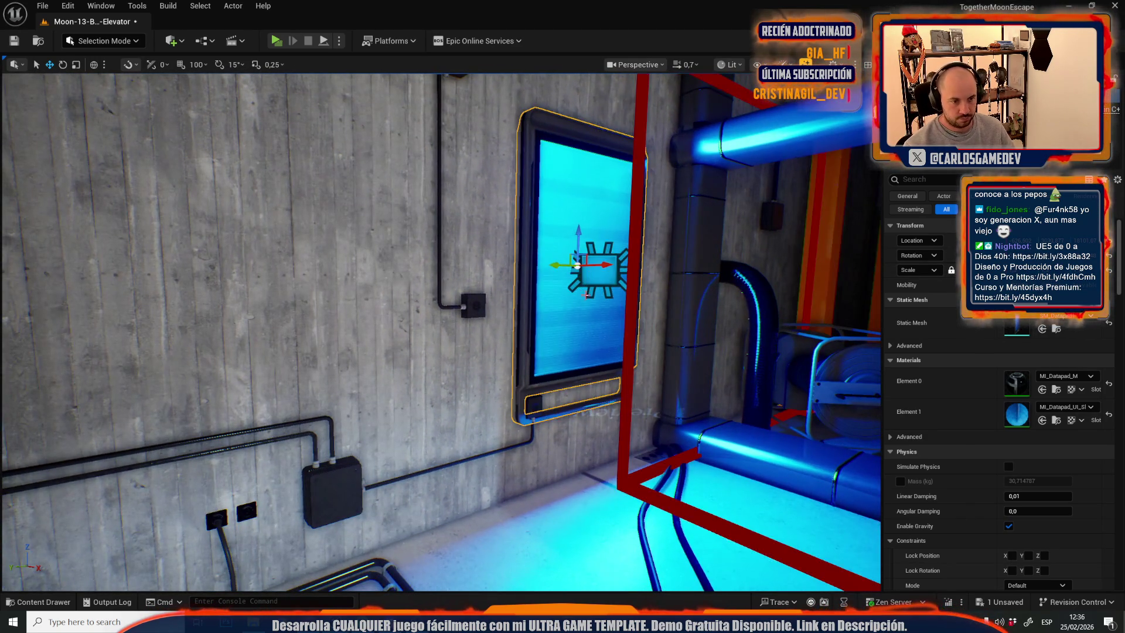
left_click(598, 271)
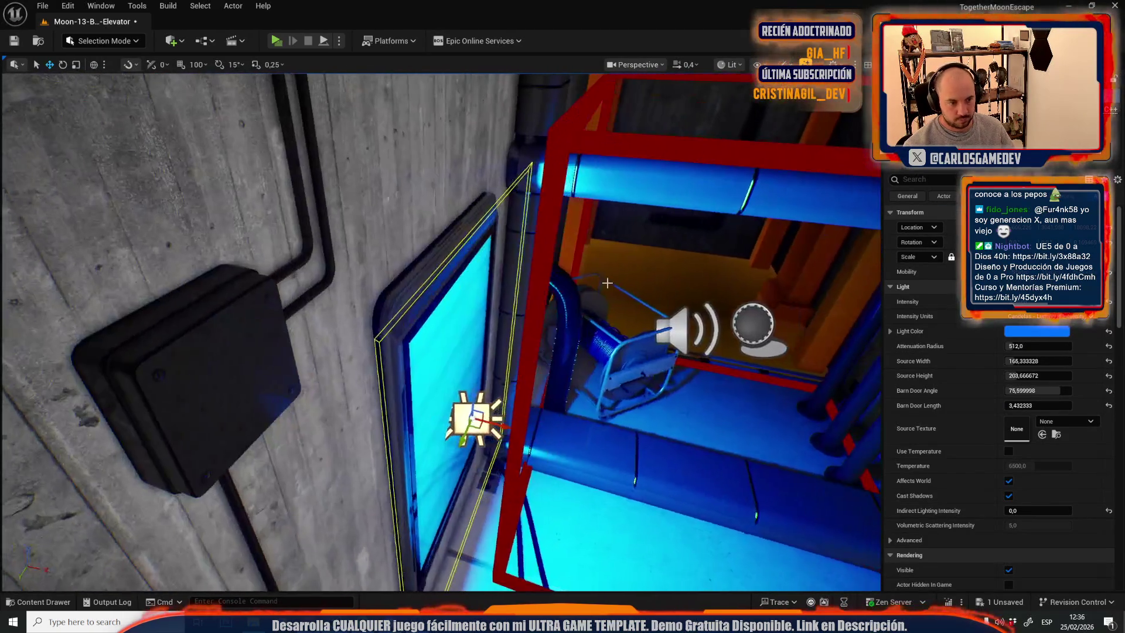
left_click_drag(607, 283, 607, 283)
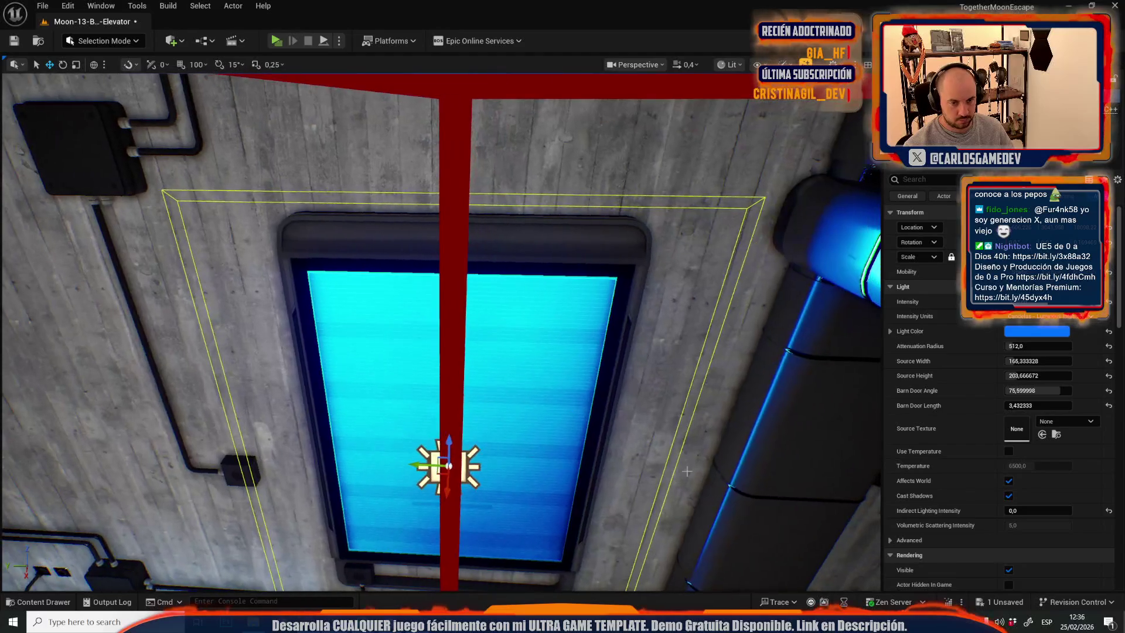
mouse_move(1012, 376)
left_mouse_down()
mouse_move(990, 376)
mouse_move(985, 361)
left_mouse_up()
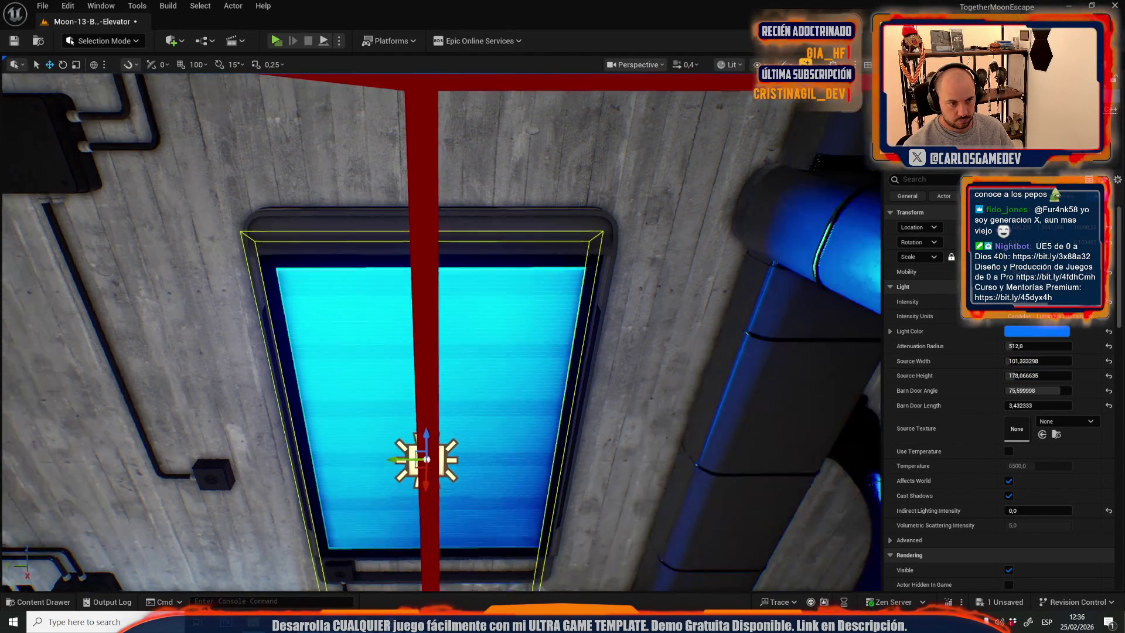
left_click_drag(484, 287, 484, 287)
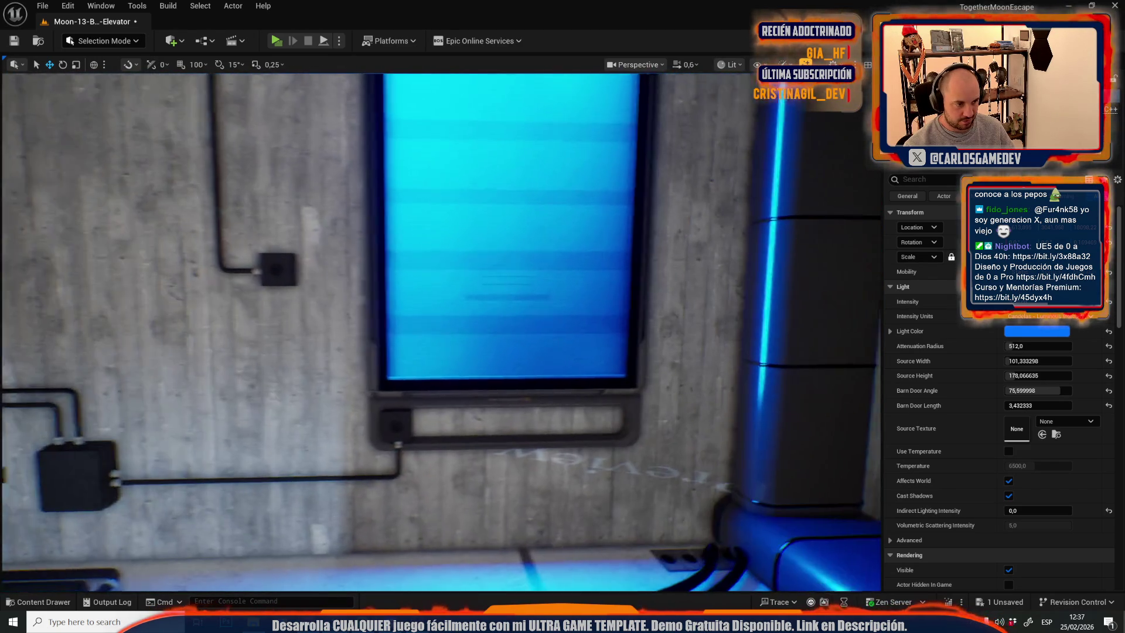
Fly the view into the elevator shaft to inspect the blue wall-screen lighting.
scroll(442, 331, "up", 1)
key("w")
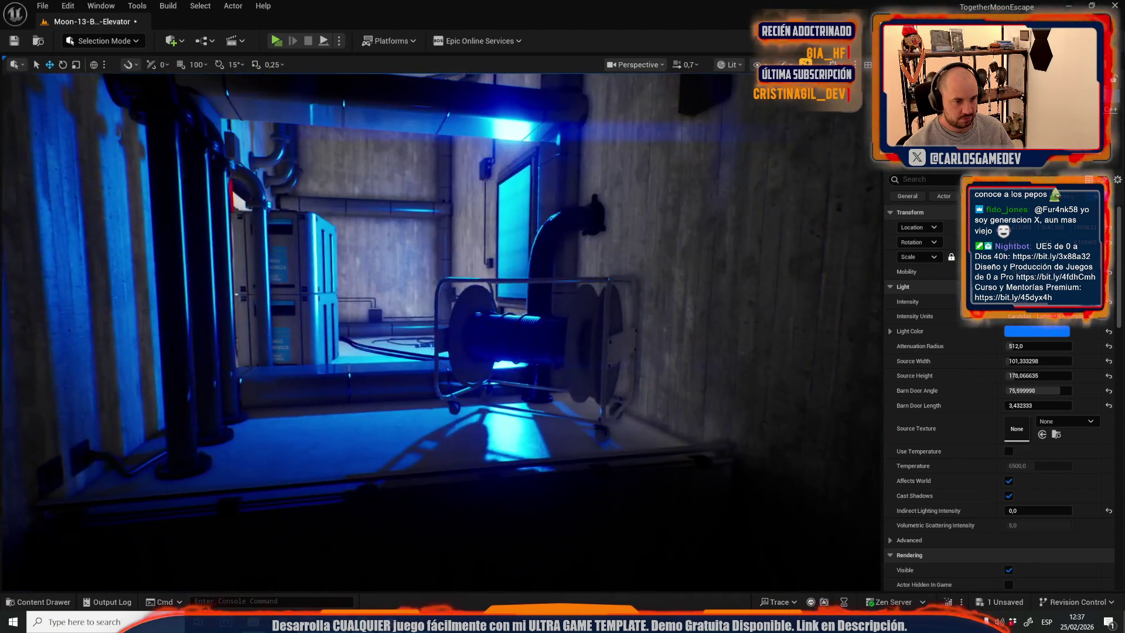
key("w")
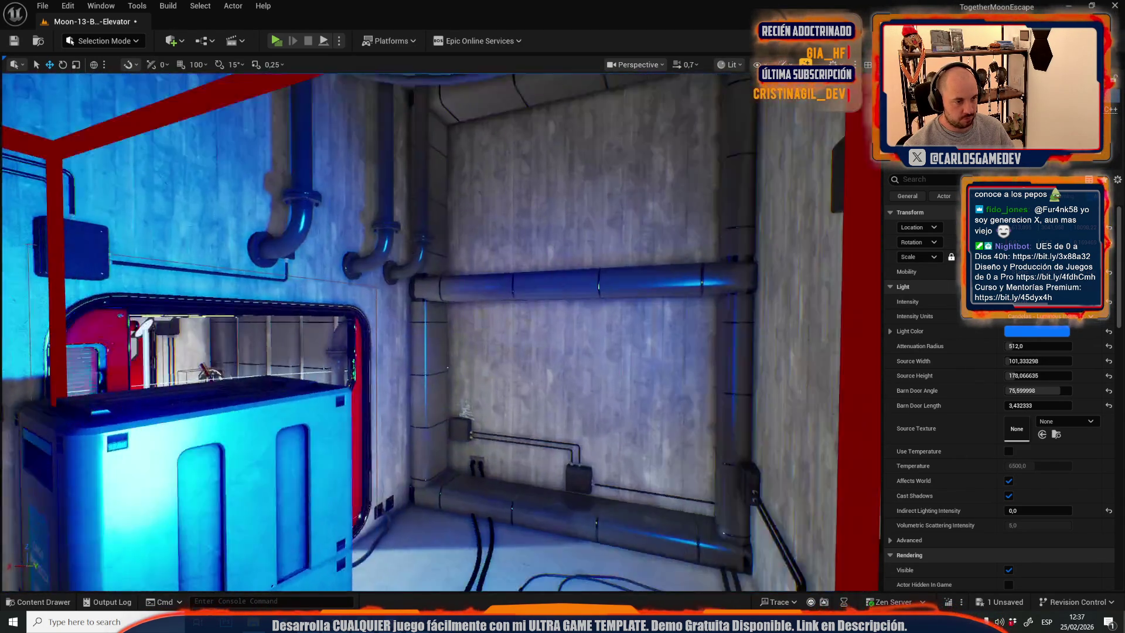
key("w")
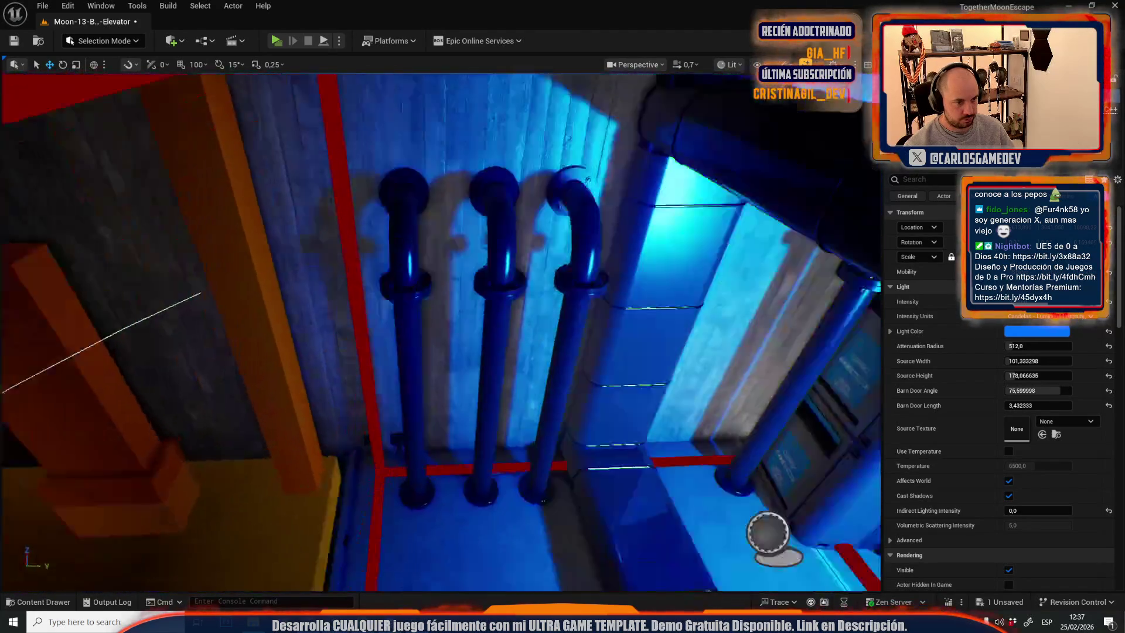
key("w")
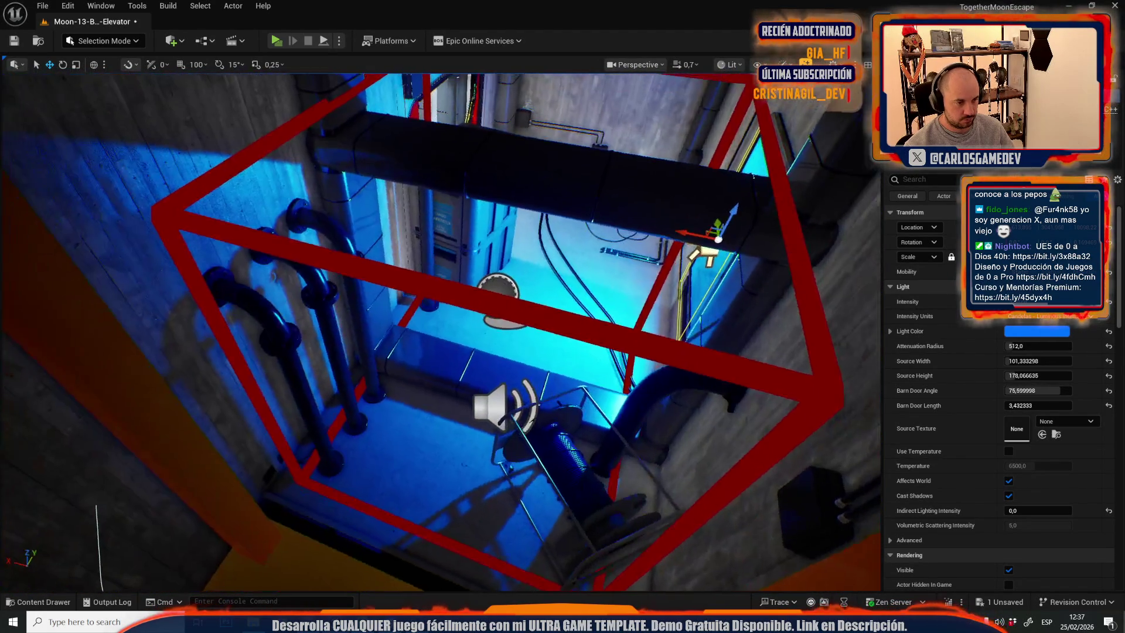
key("w")
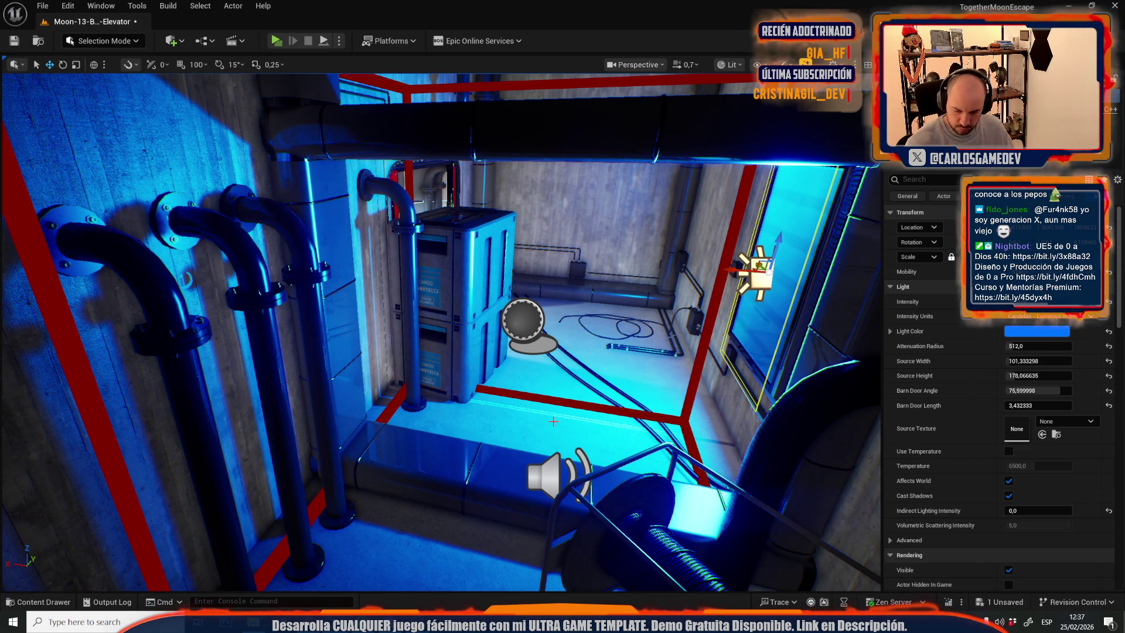
scroll(501, 414, "up", 1)
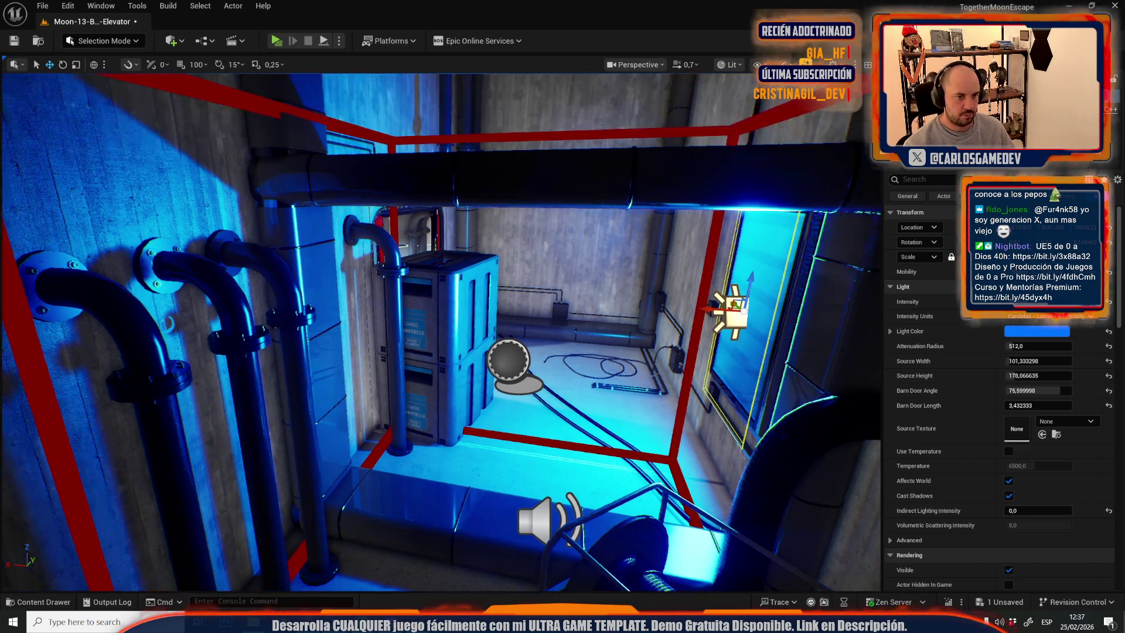
key("w")
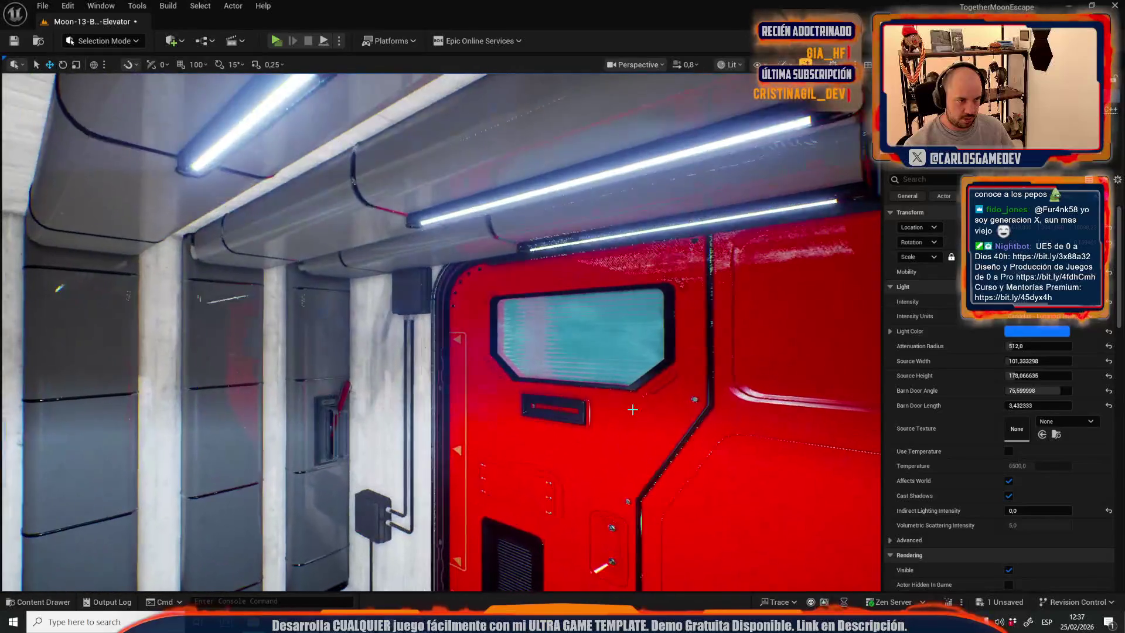
scroll(442, 331, "down", 2)
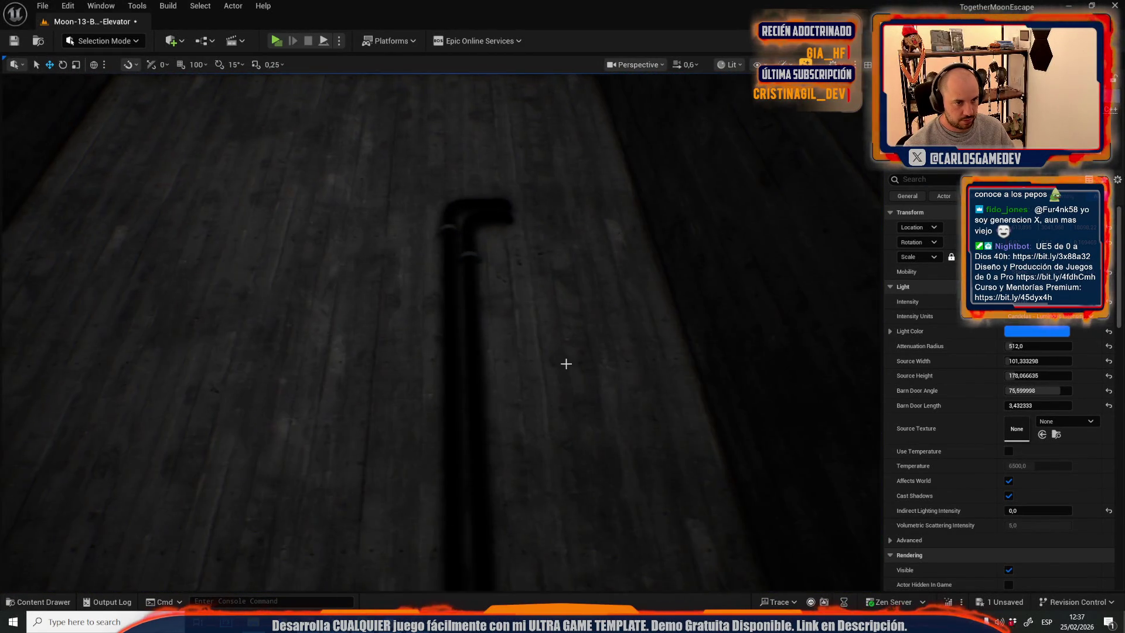
left_click(434, 307)
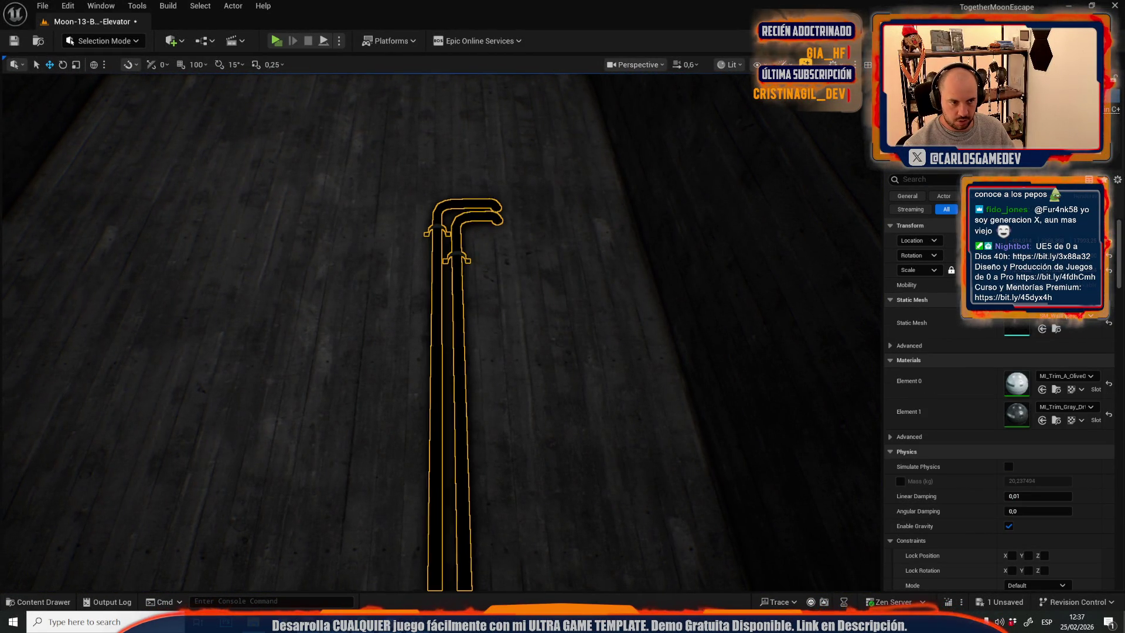
Move the standing floor pipe up and left across the floor and turn it 180 degrees.
key("d")
key("f")
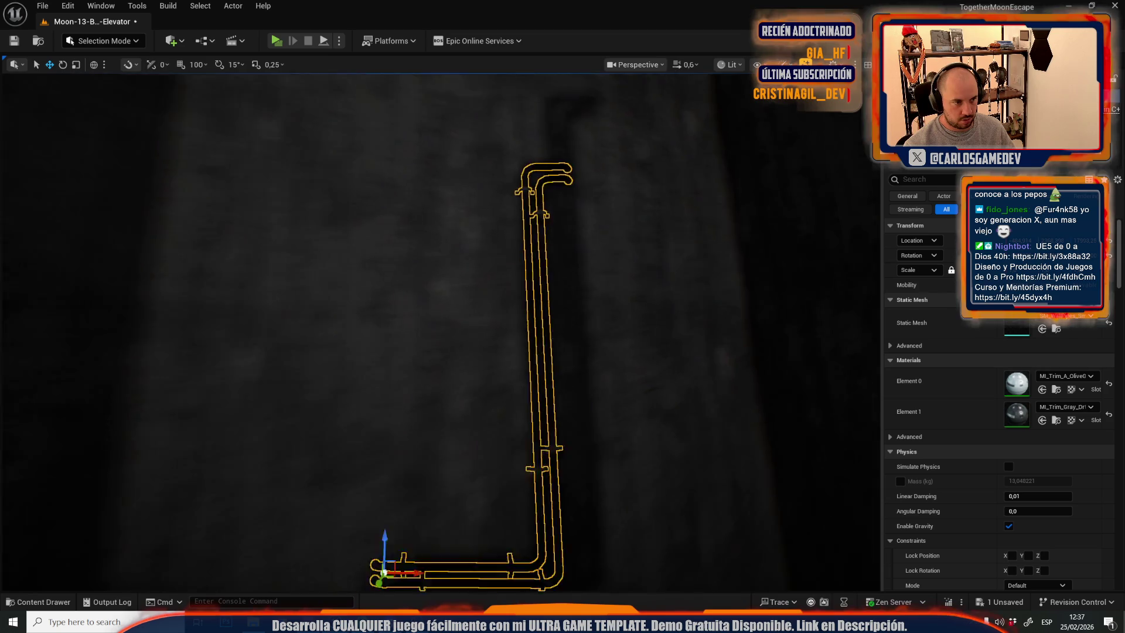
key("r")
key("w")
mouse_move(512, 447)
left_mouse_down()
mouse_move(381, 198)
mouse_move(372, 215)
mouse_move(346, 176)
mouse_move(344, 84)
left_mouse_up()
key("ctrl+z")
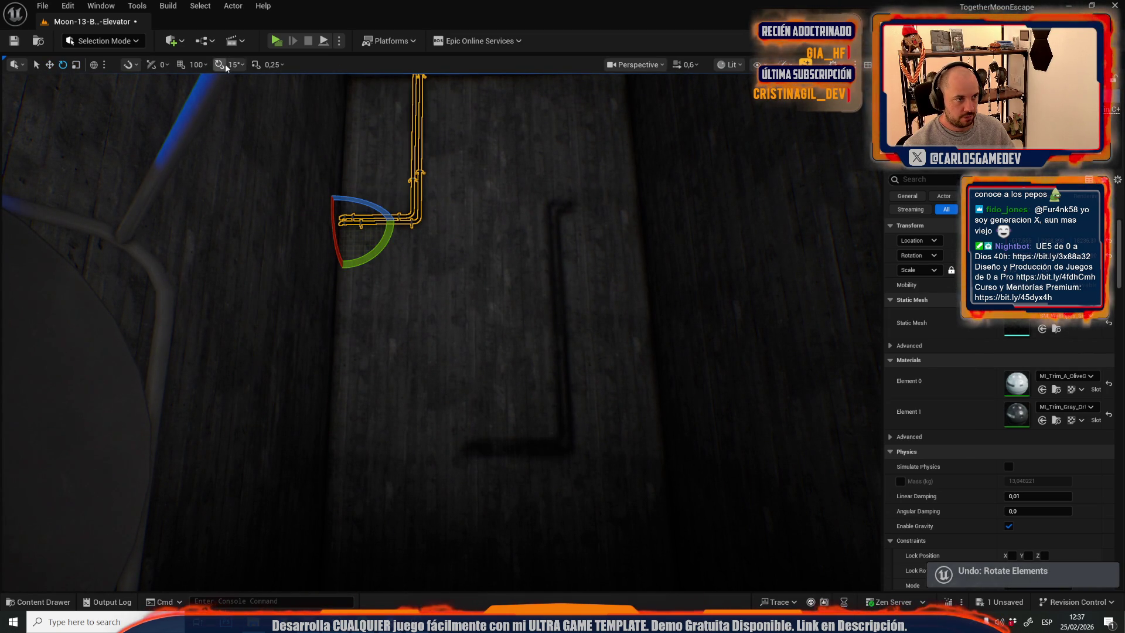
mouse_move(397, 221)
left_mouse_down()
mouse_move(346, 266)
mouse_move(291, 223)
mouse_move(328, 212)
mouse_move(305, 217)
mouse_move(252, 176)
mouse_move(234, 199)
mouse_move(252, 222)
mouse_move(276, 193)
mouse_move(264, 176)
mouse_move(547, 376)
mouse_move(504, 305)
mouse_move(575, 339)
mouse_move(527, 317)
left_mouse_up()
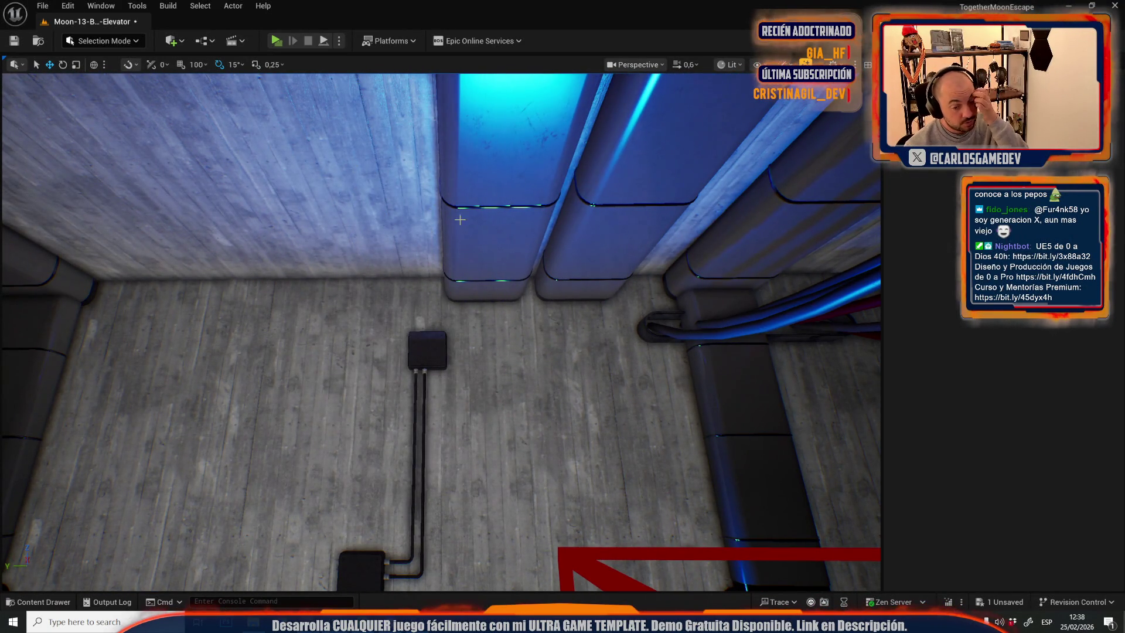
Copy the light-blue Light Color from the ceiling spot light.
mouse_move(410, 293)
left_mouse_down()
mouse_move(434, 304)
mouse_move(463, 272)
left_mouse_up()
left_click(459, 299)
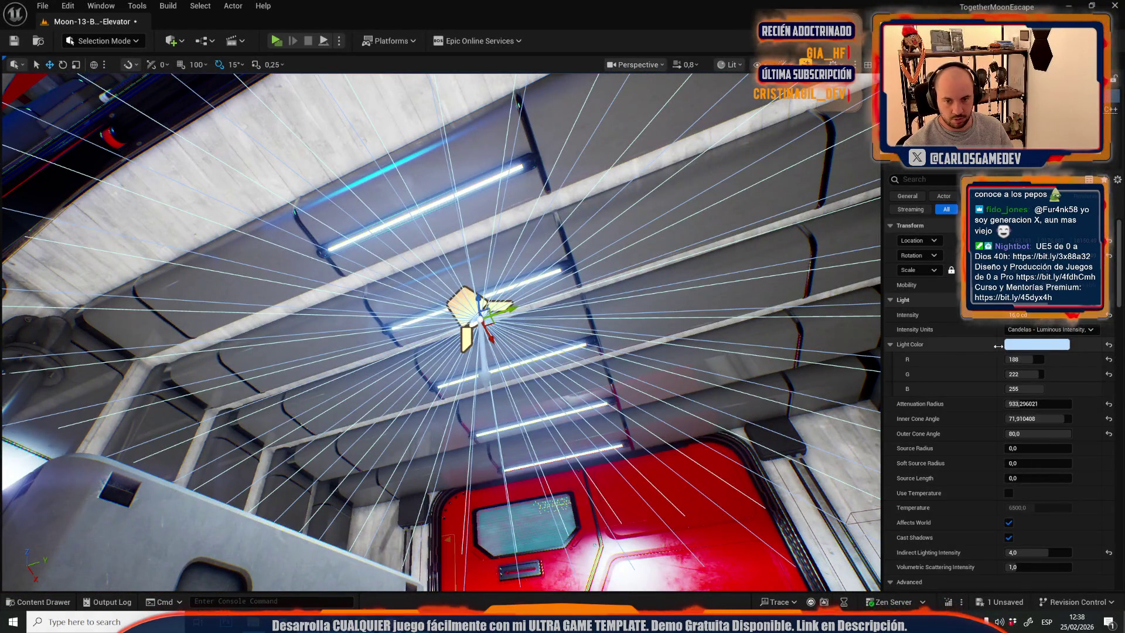
right_click(1024, 354)
left_click(1036, 405)
Paste that colour onto the shaft spot light and set its outer cone angle near 63.
left_click_drag(440, 317, 457, 282)
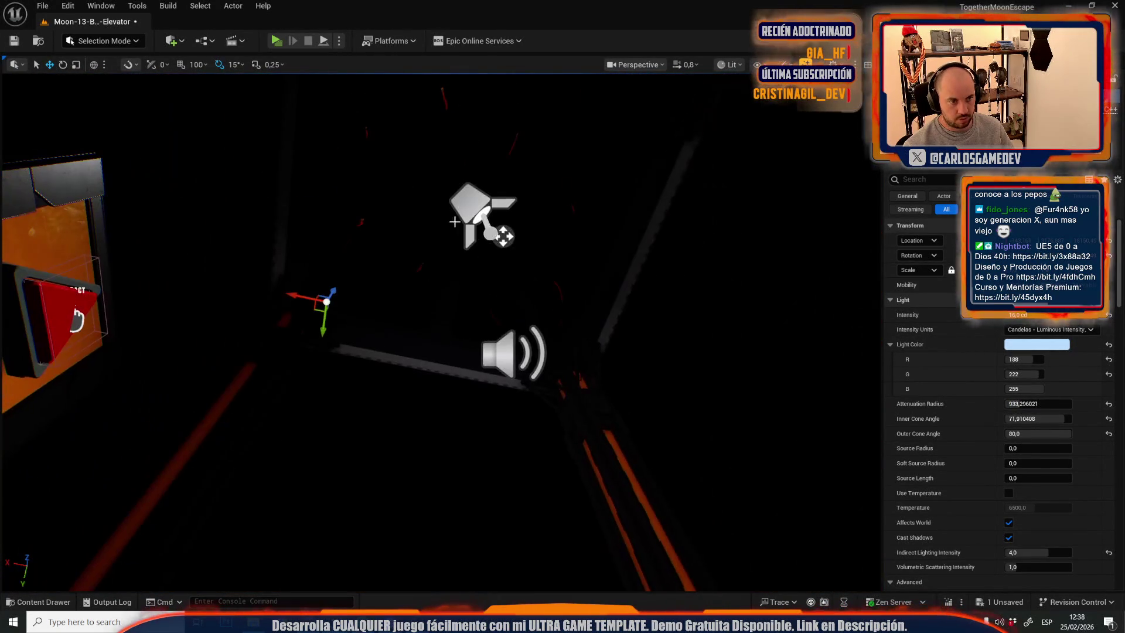
left_click(480, 204)
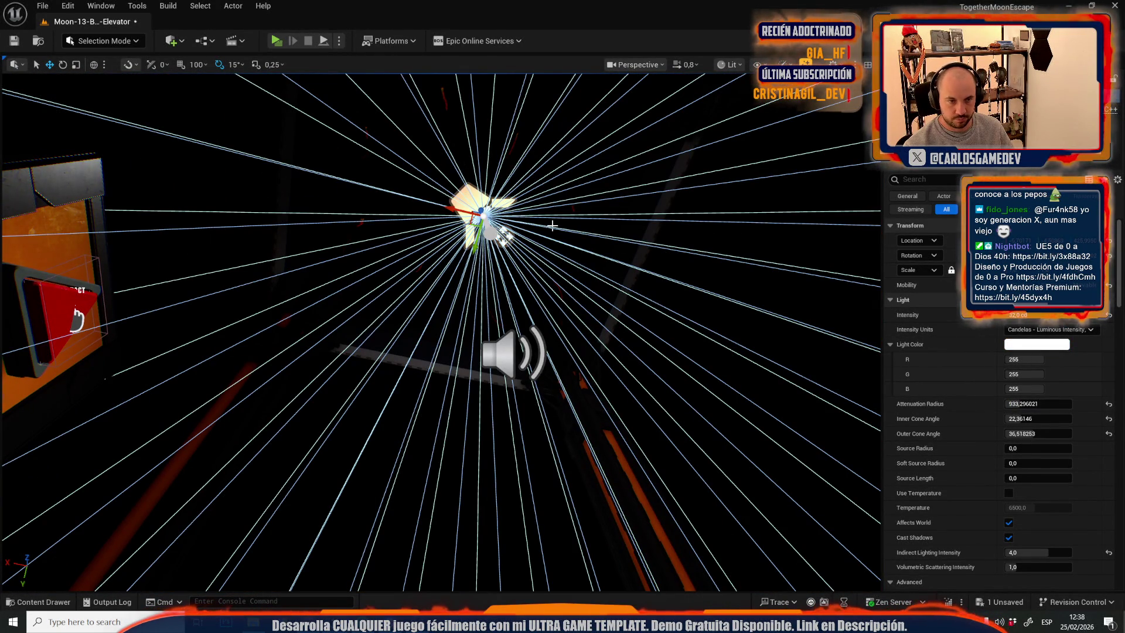
right_click(1048, 353)
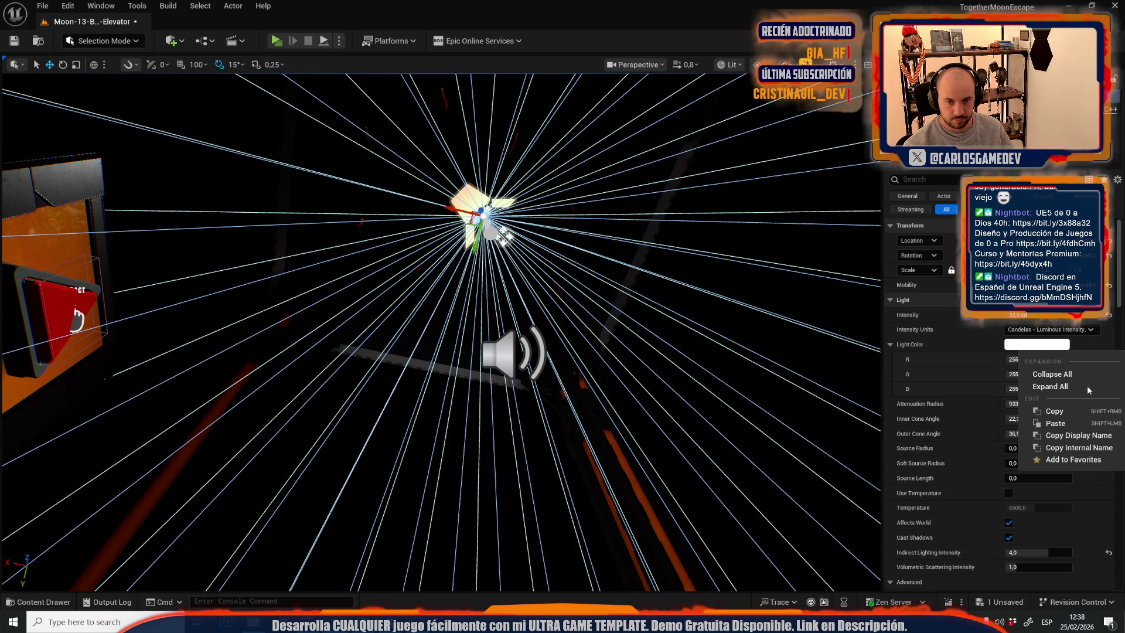
left_click(1060, 424)
mouse_move(392, 217)
left_mouse_down()
mouse_move(392, 229)
mouse_move(392, 205)
left_mouse_up()
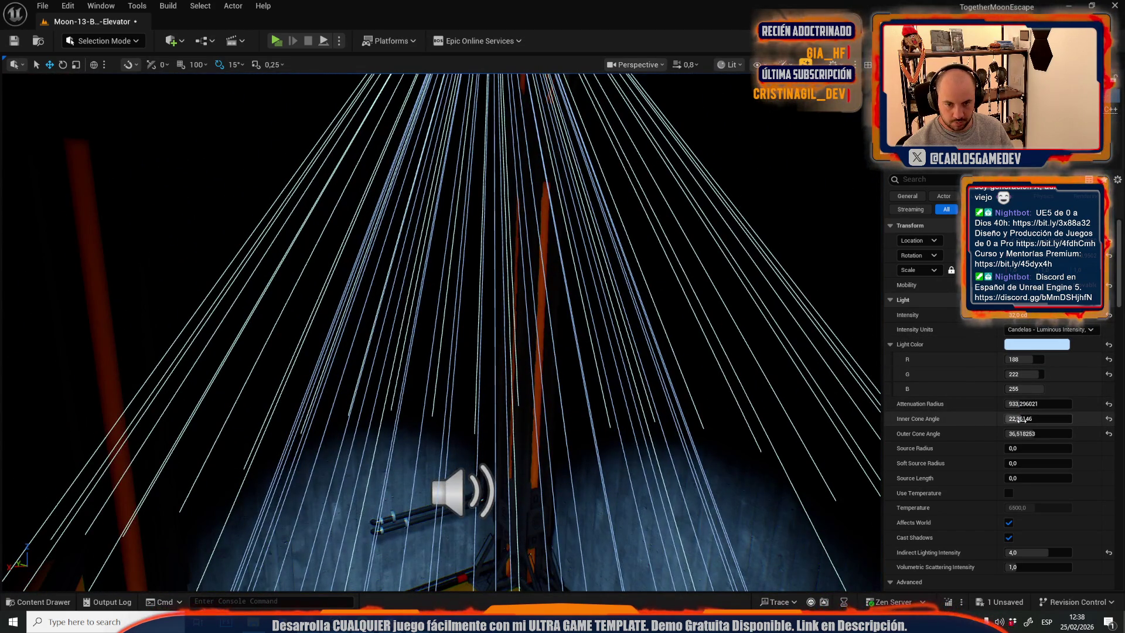
left_click_drag(1037, 432, 1061, 433)
mouse_move(446, 328)
left_mouse_down()
mouse_move(445, 316)
mouse_move(446, 410)
mouse_move(445, 293)
left_mouse_up()
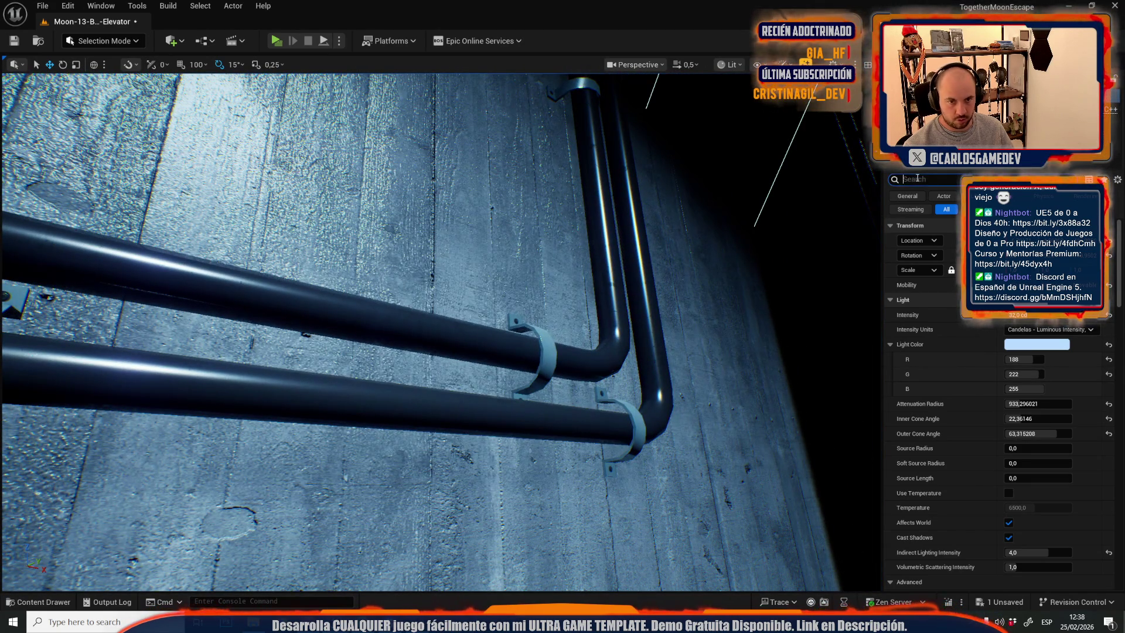
Filter the Details panel to contact shadow settings and fly around the shaft's wall pipes.
type("cont")
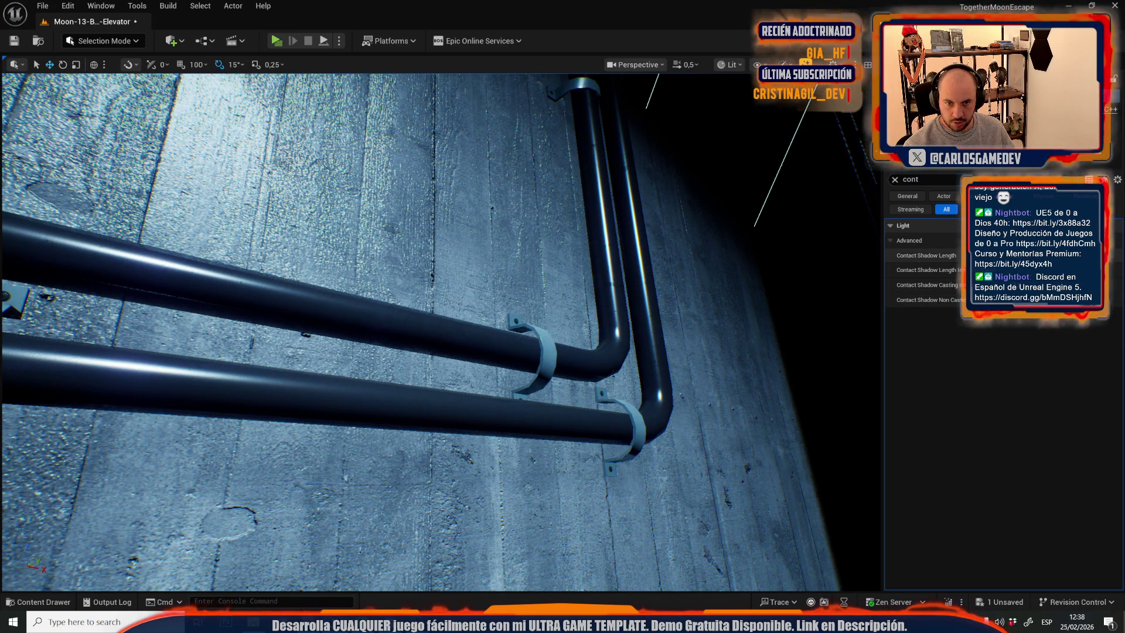
type("s")
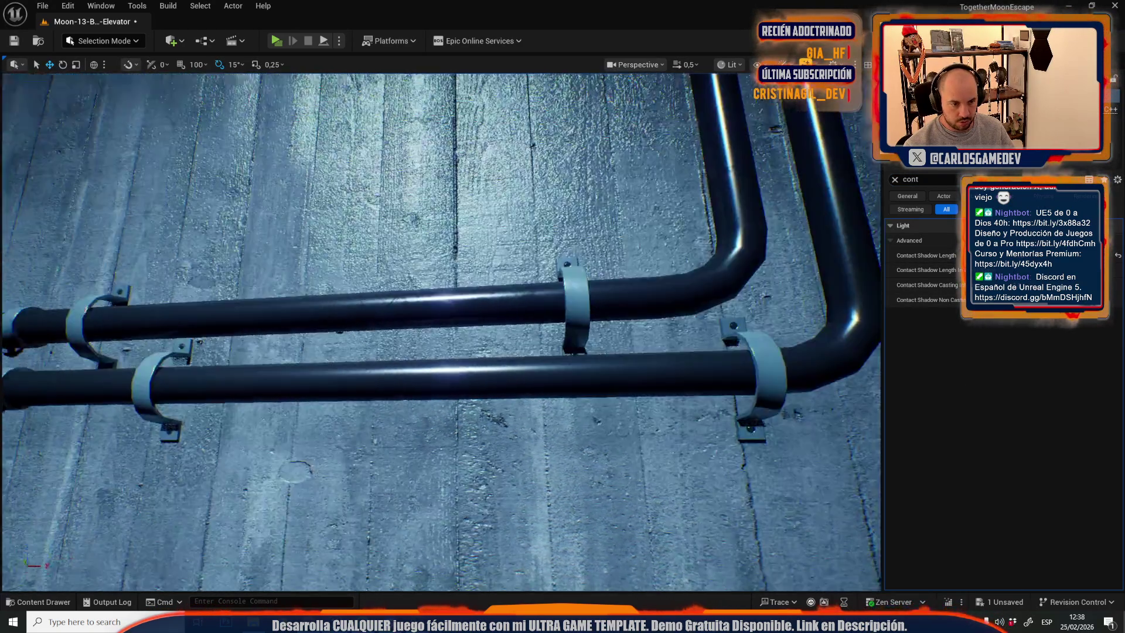
type("d")
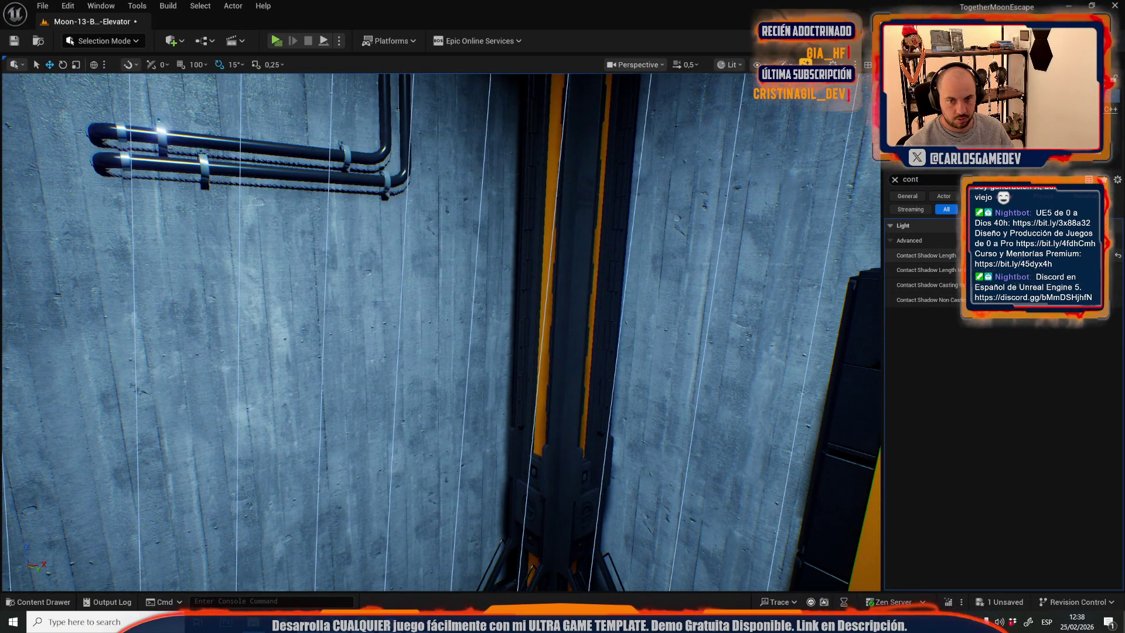
type("aw")
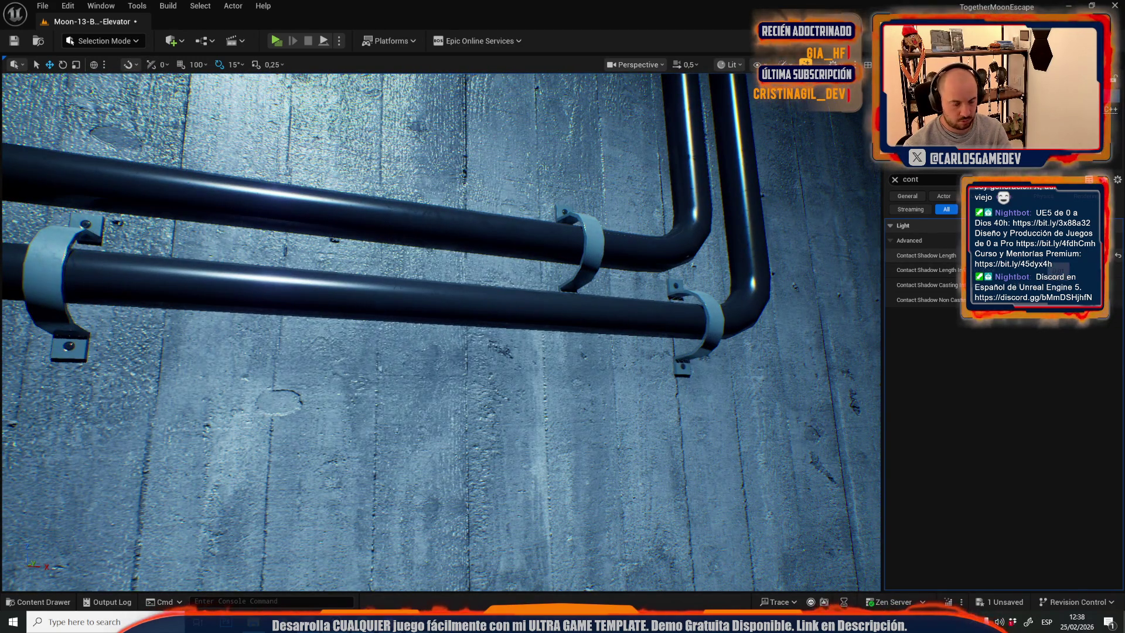
scroll(440, 331, "down", 1)
key("s")
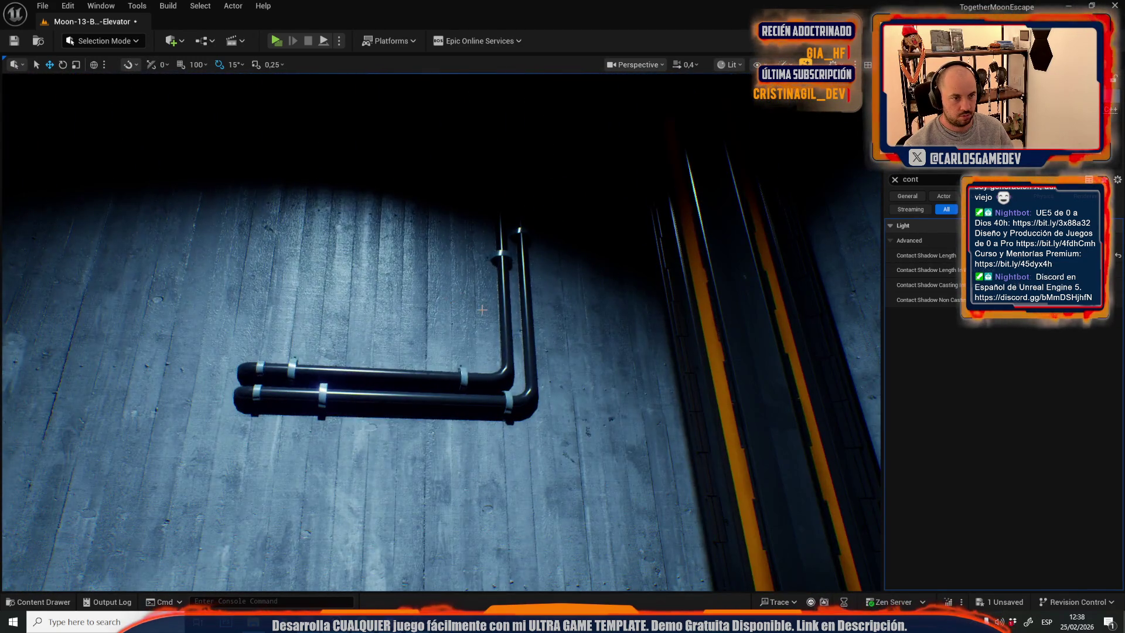
mouse_move(482, 310)
left_mouse_down()
mouse_move(492, 292)
mouse_move(503, 316)
mouse_move(515, 299)
mouse_move(551, 293)
mouse_move(556, 316)
mouse_move(545, 311)
mouse_move(542, 255)
mouse_move(542, 305)
mouse_move(545, 282)
mouse_move(545, 317)
mouse_move(548, 263)
left_mouse_up()
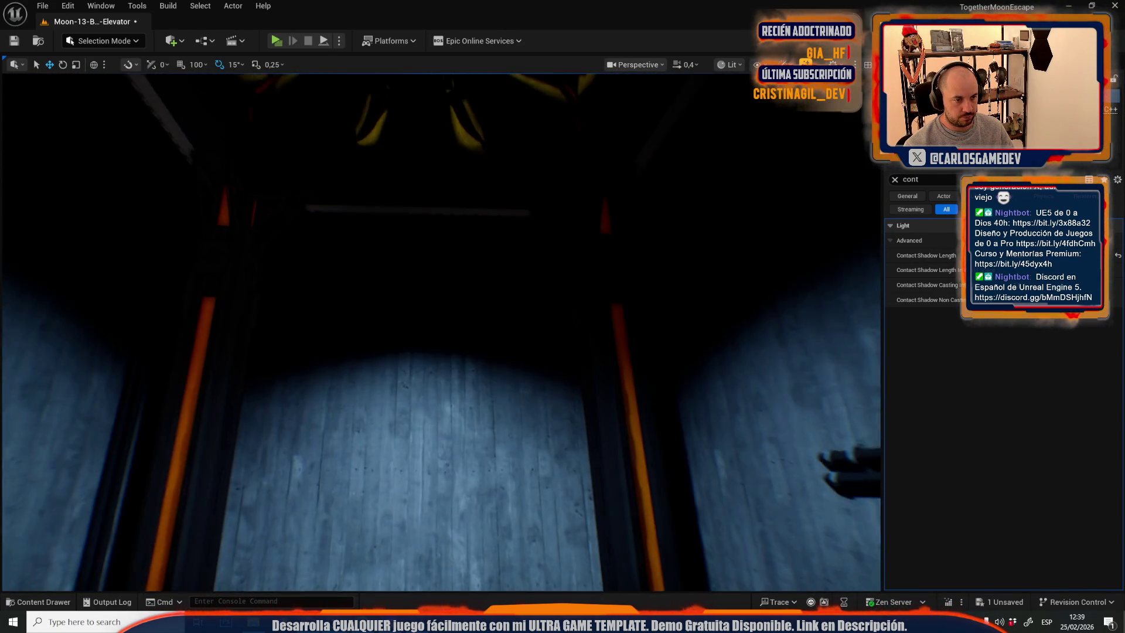
key("g")
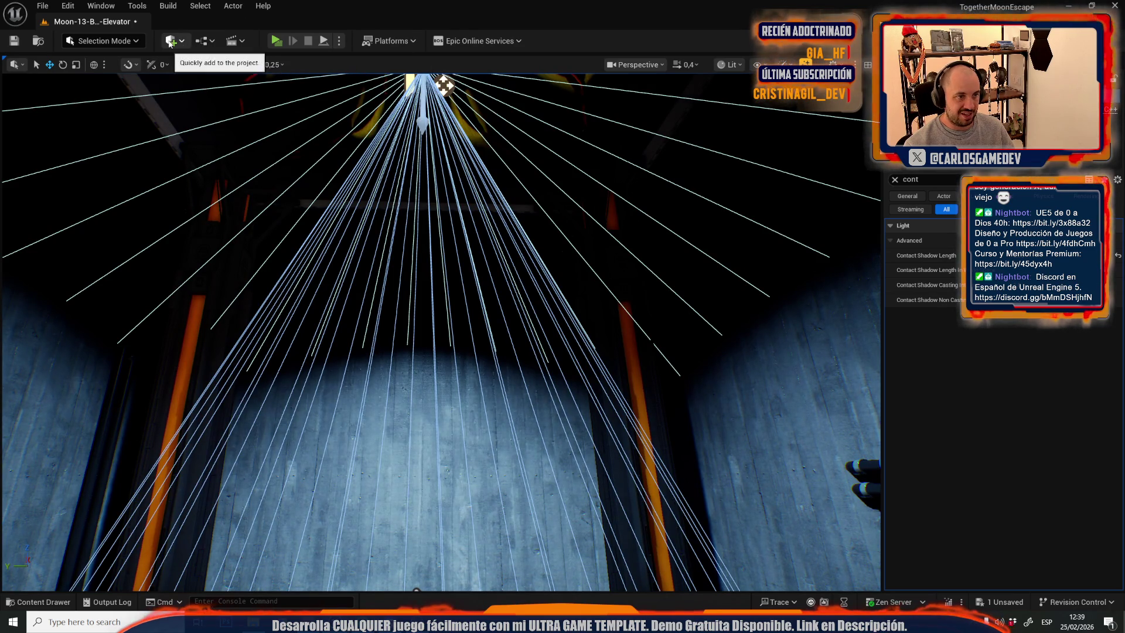
Place a new point light and move it to the centre of the elevator floor.
left_click(178, 42)
mouse_move(220, 164)
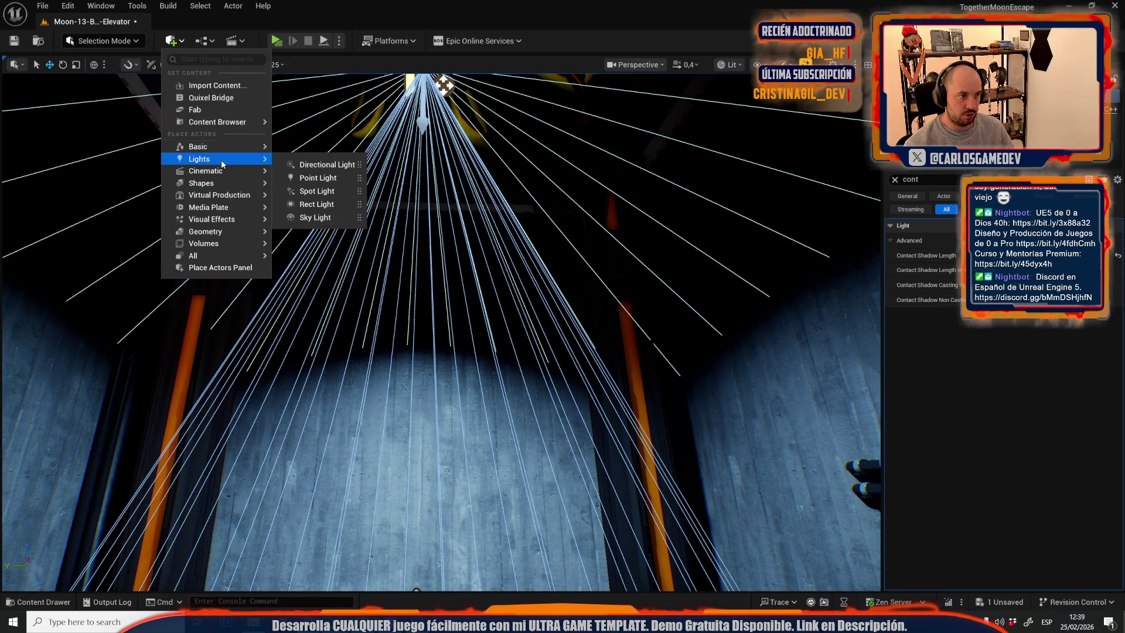
left_click(315, 178)
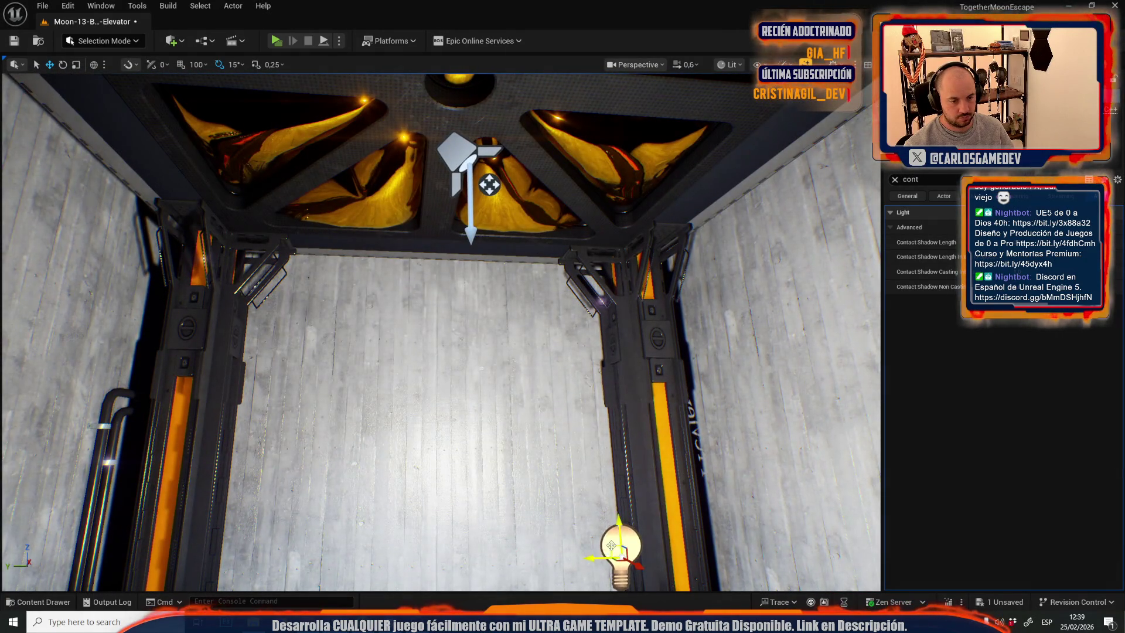
left_click_drag(611, 546, 446, 342)
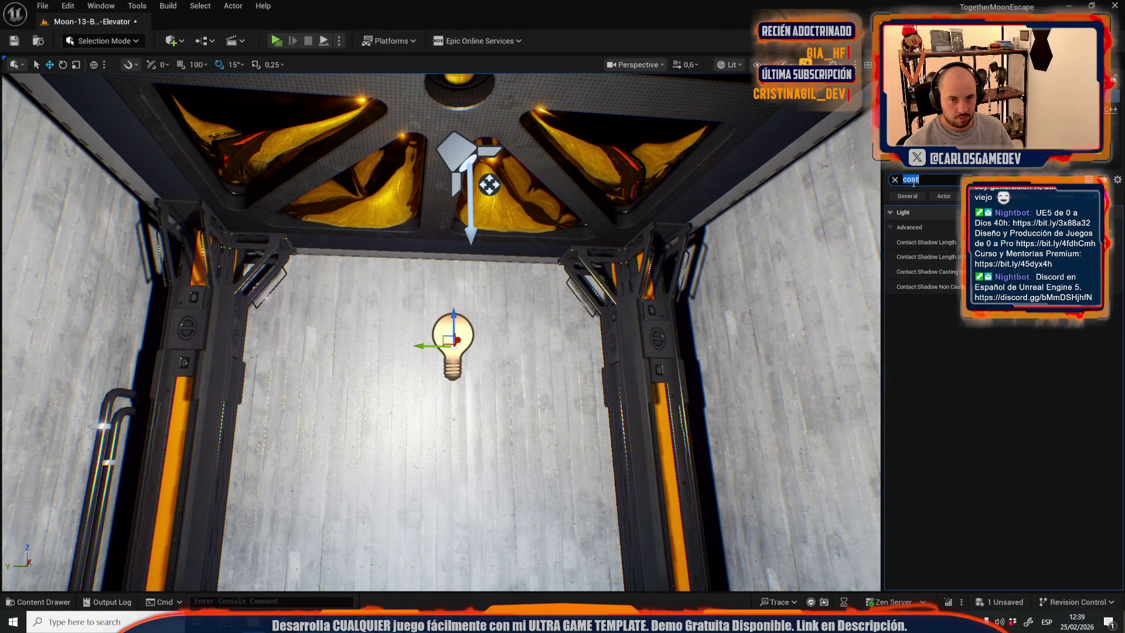
Copy the ceiling spot light's light-blue Light Color for the new point light.
type("shad")
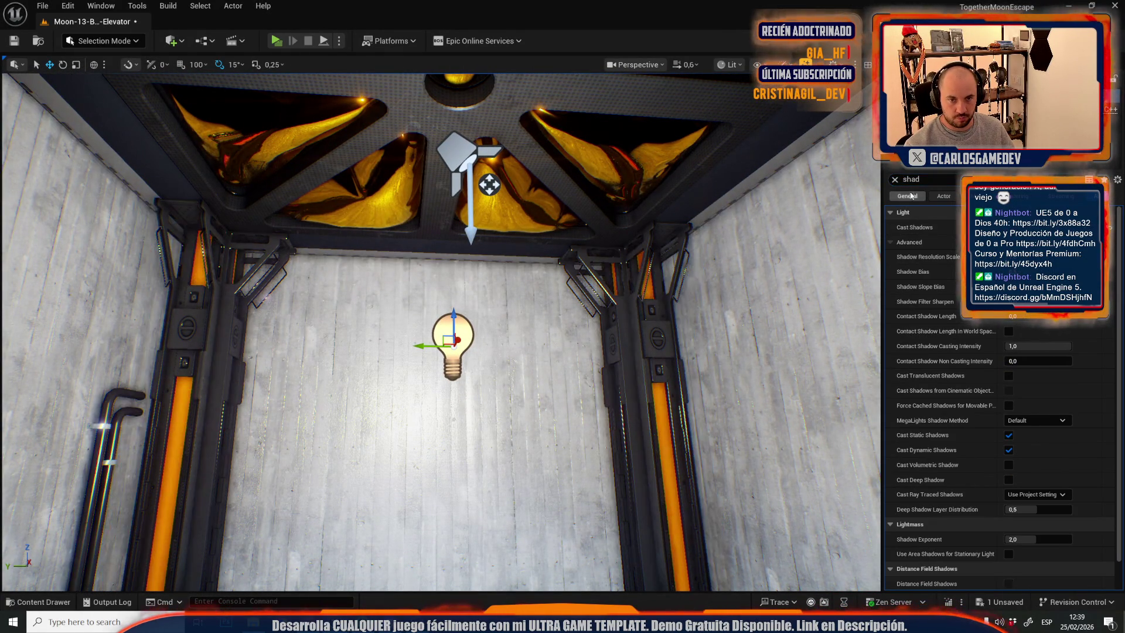
left_click(895, 180)
left_click(515, 217)
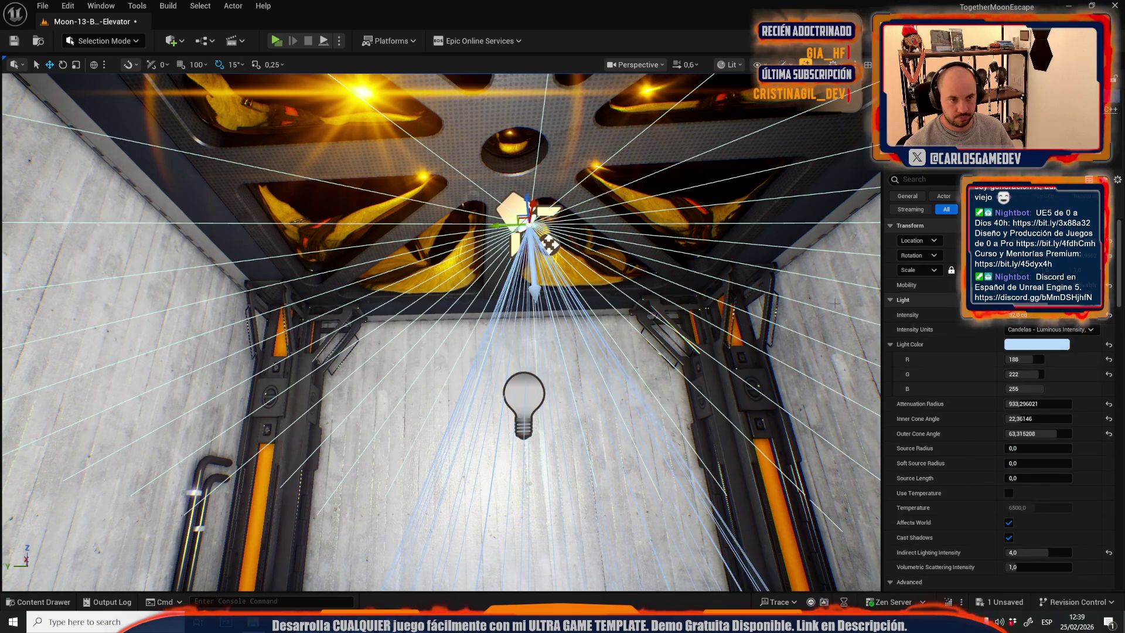
right_click(1045, 348)
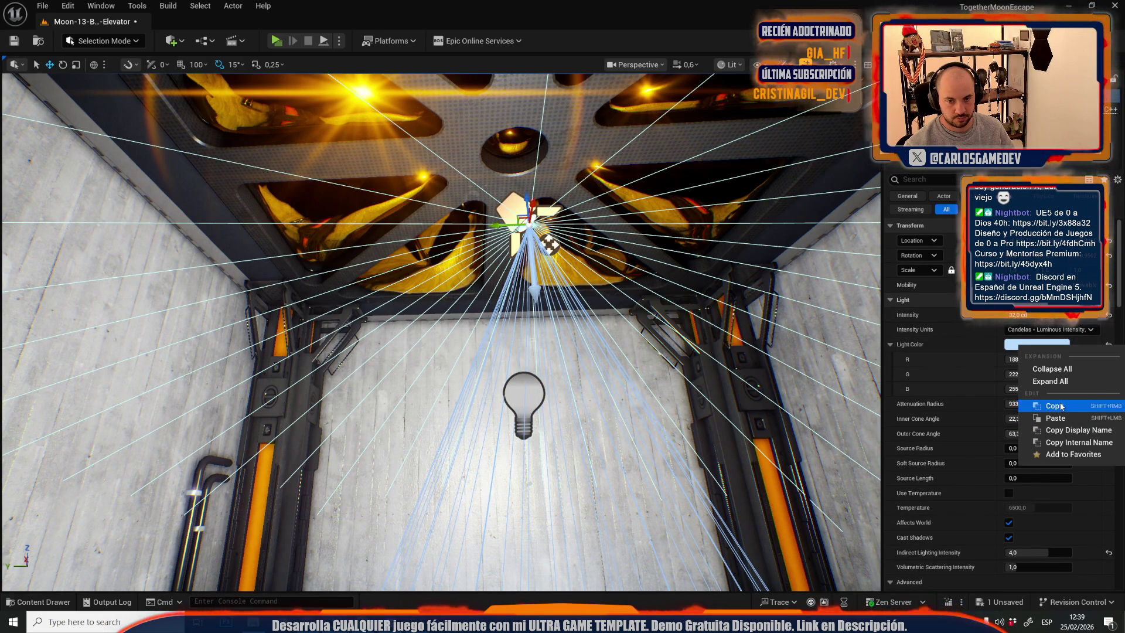
left_click(1082, 407)
left_click(523, 404)
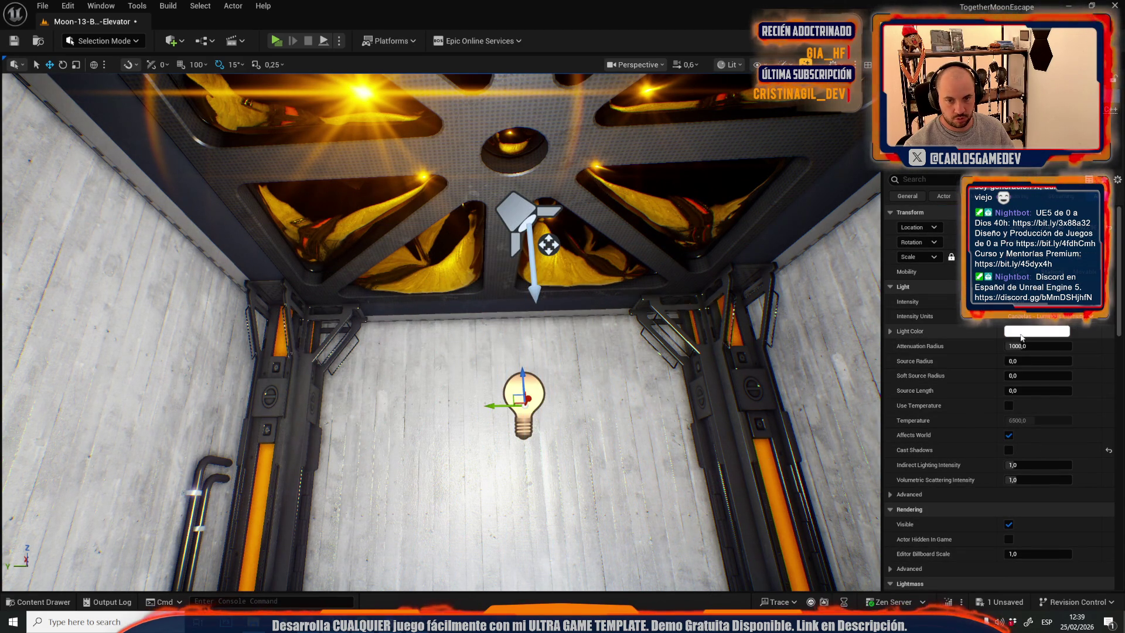
Give the point light 64 source and soft source radius and settle its intensity at 0,2 cd.
left_click(1032, 317)
left_click(1062, 407)
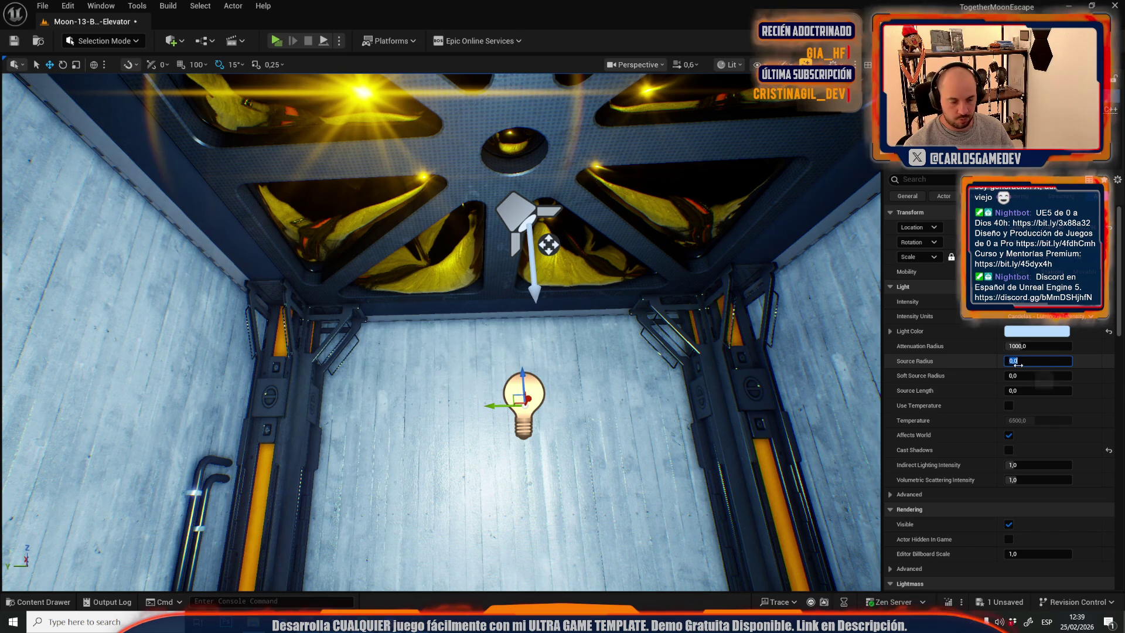
type("64")
key("Tab")
type("64")
key("Return")
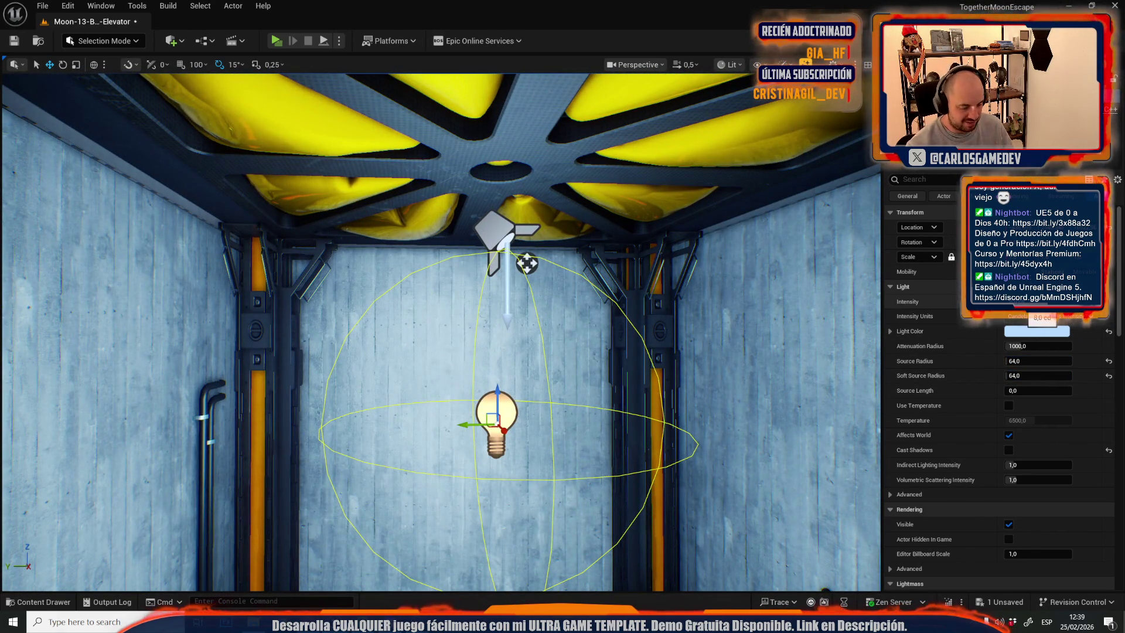
type("0,1")
key("Return")
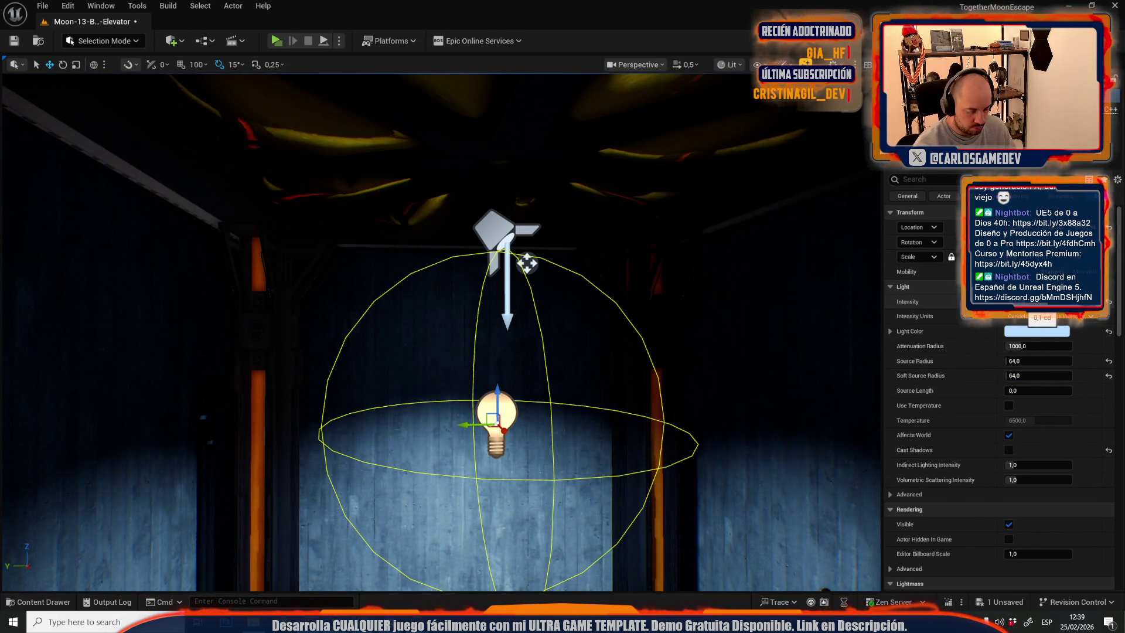
type("0,4")
key("Return")
type("0,2")
key("Return")
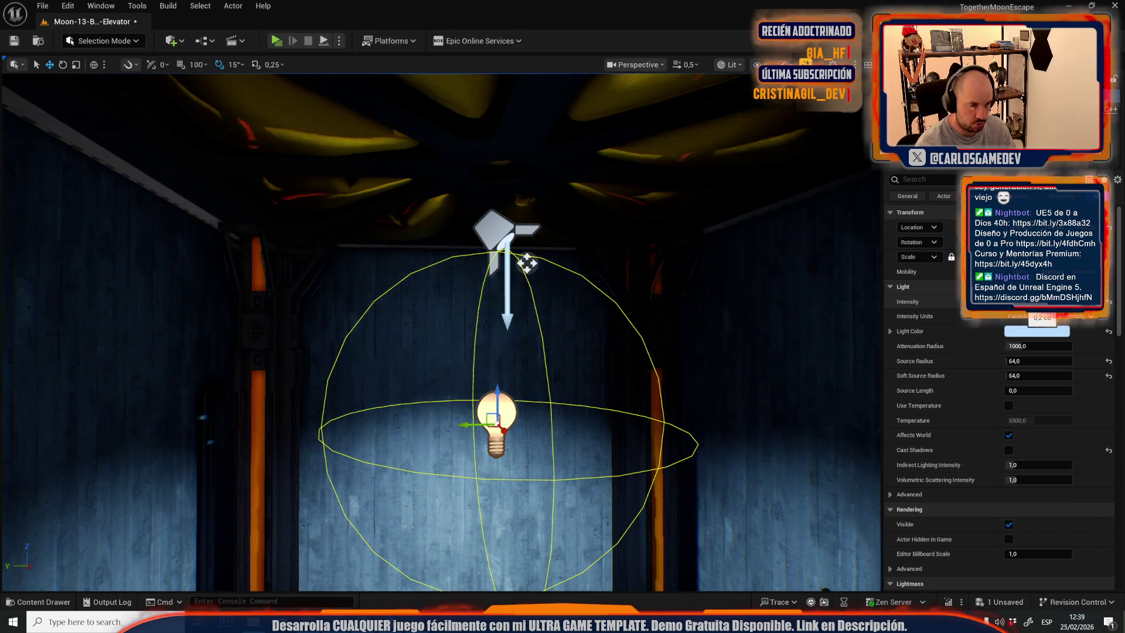
left_click_drag(527, 264, 526, 263)
Shrink the point light's attenuation radius to about 266, testing and then undoing inverse squared falloff.
scroll(527, 263, "up", 2)
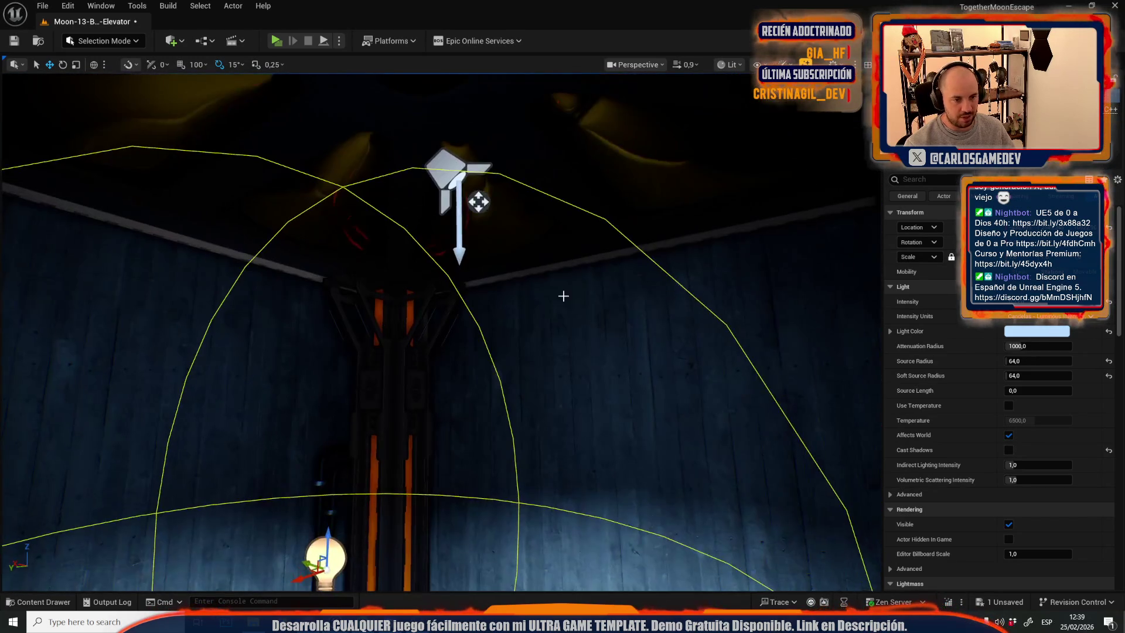
mouse_move(1037, 346)
left_mouse_down()
mouse_move(1005, 346)
mouse_move(1017, 346)
left_mouse_up()
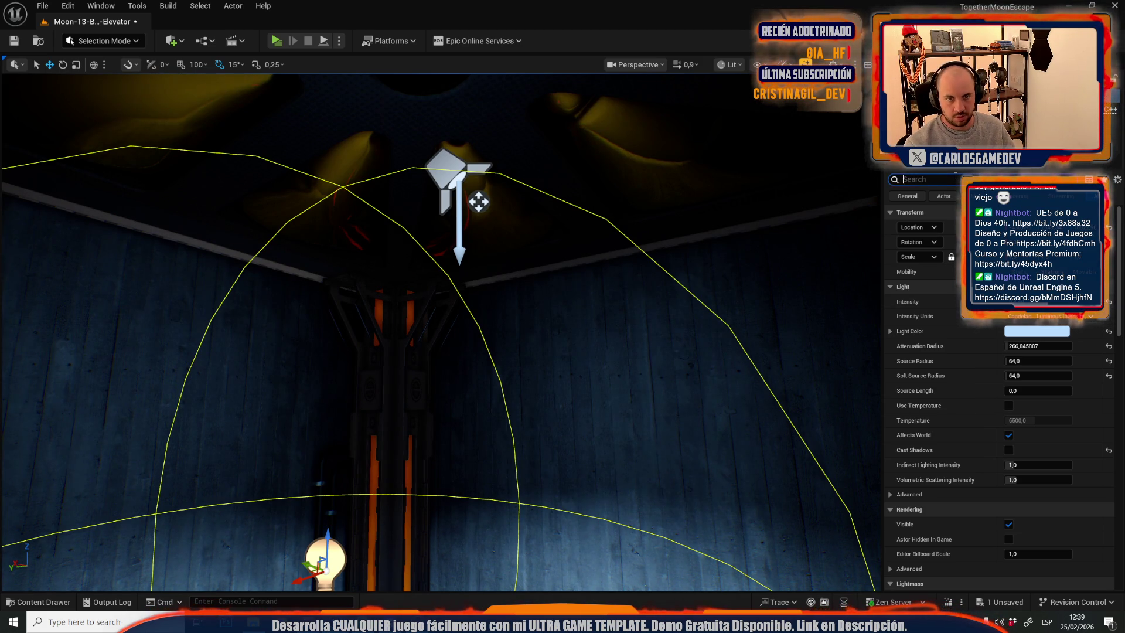
type("sq")
left_click(997, 242)
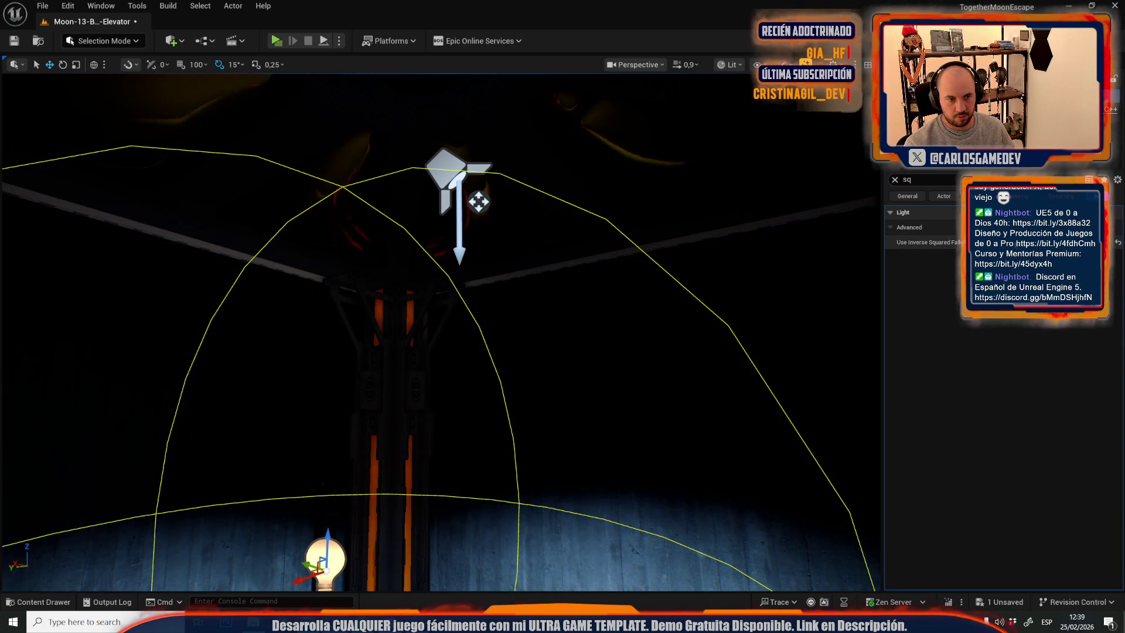
left_click(894, 179)
mouse_move(766, 301)
left_mouse_down()
mouse_move(732, 296)
mouse_move(683, 312)
mouse_move(674, 354)
left_mouse_up()
key("ctrl+z")
key("ctrl+z")
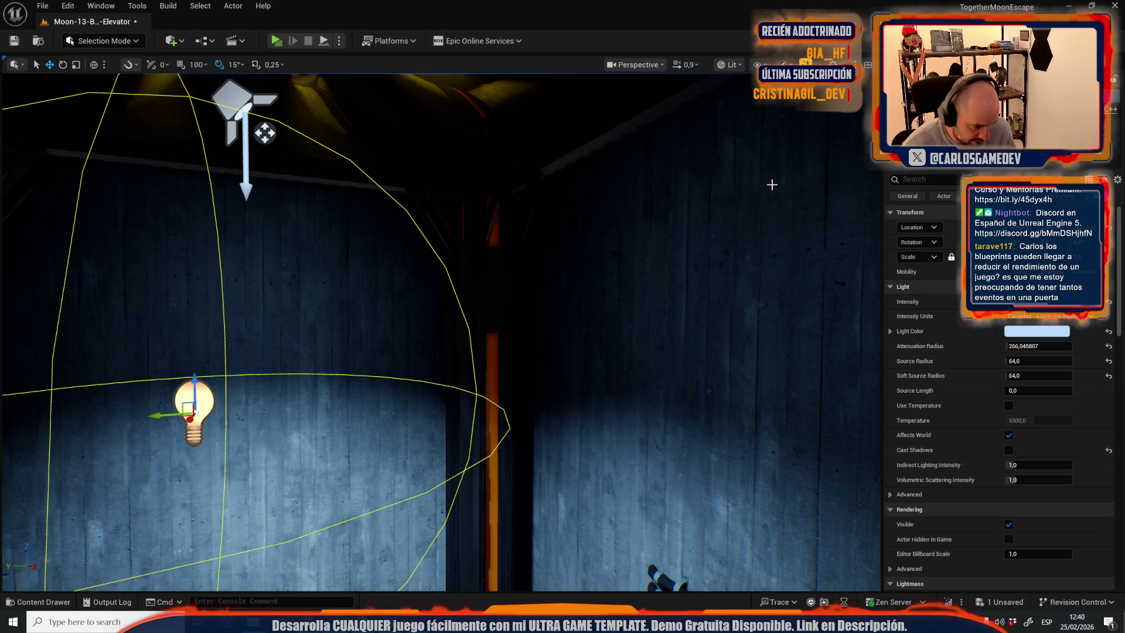
Orbit around the elevator shaft and begin editing the point light's colour.
mouse_move(488, 186)
left_mouse_down()
mouse_move(472, 189)
mouse_move(471, 215)
left_mouse_up()
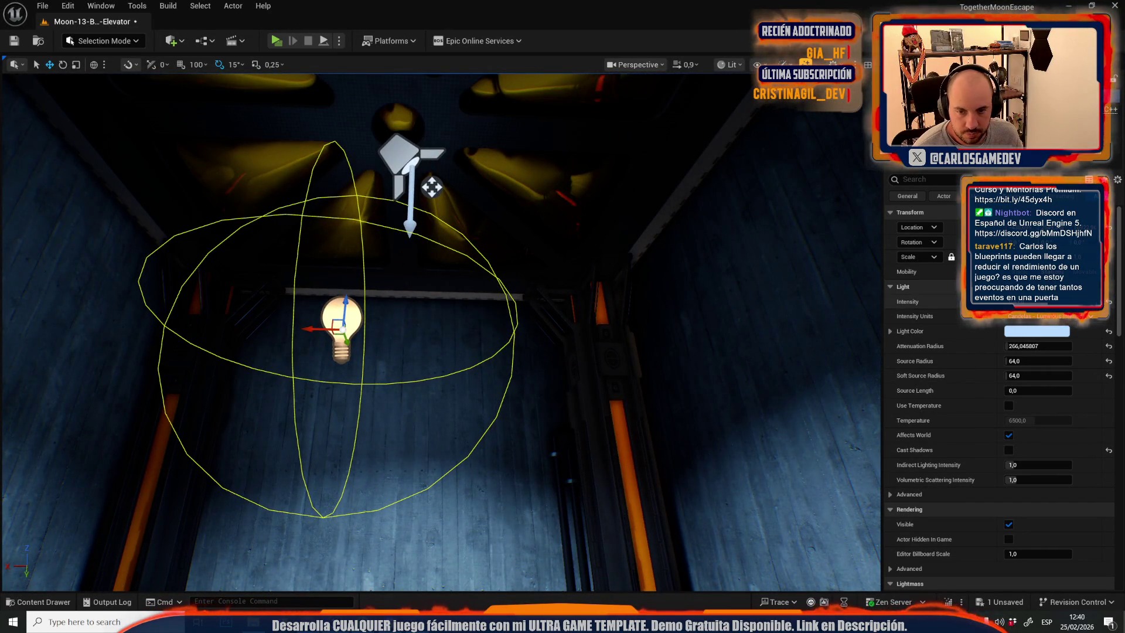
mouse_move(312, 329)
left_mouse_down()
mouse_move(375, 299)
mouse_move(586, 340)
left_mouse_up()
mouse_move(617, 235)
left_mouse_down()
mouse_move(617, 274)
mouse_move(616, 175)
left_mouse_up()
left_click(1036, 331)
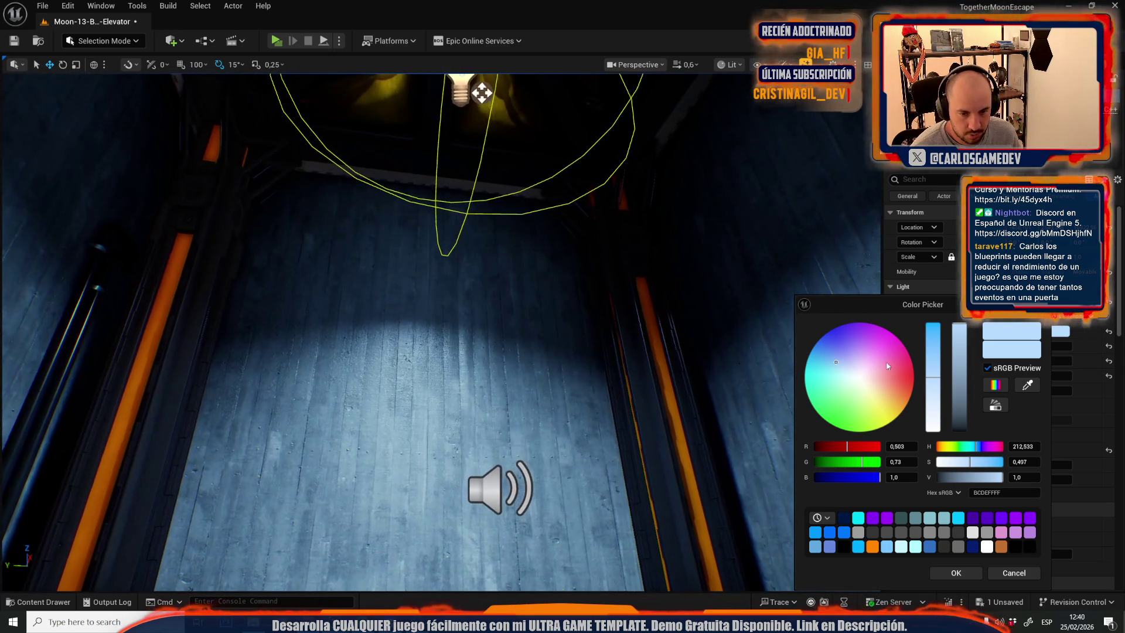
Shift the point light's colour toward yellow and paste that warm 255/237/188 onto the spot light.
mouse_move(970, 447)
left_mouse_down()
mouse_move(937, 447)
mouse_move(949, 448)
left_mouse_up()
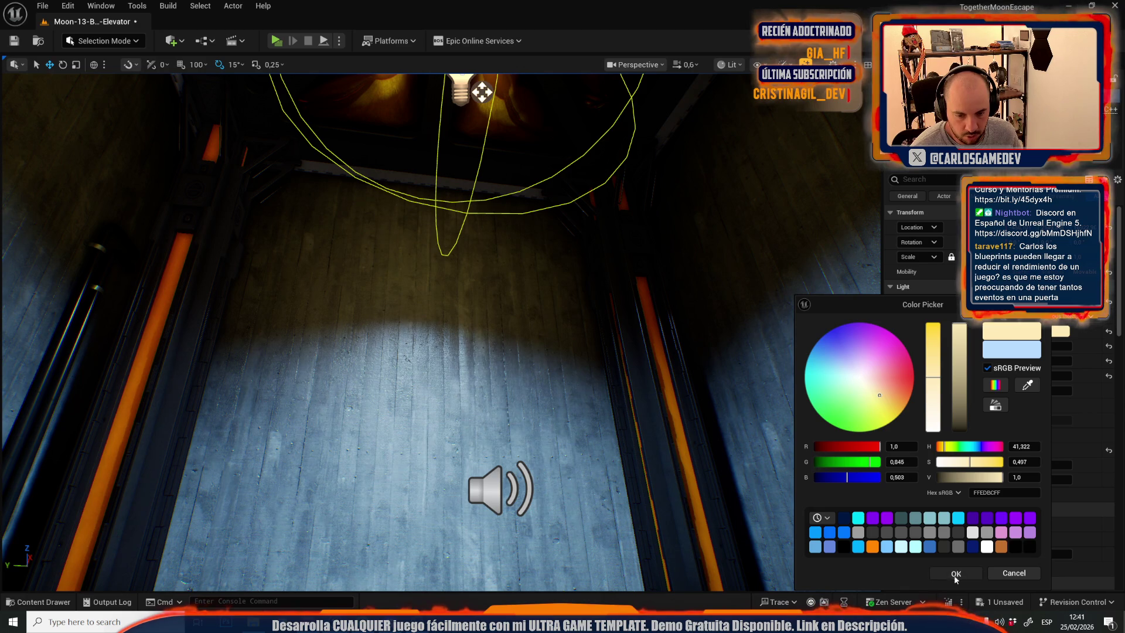
left_click(955, 574)
right_click(1036, 337)
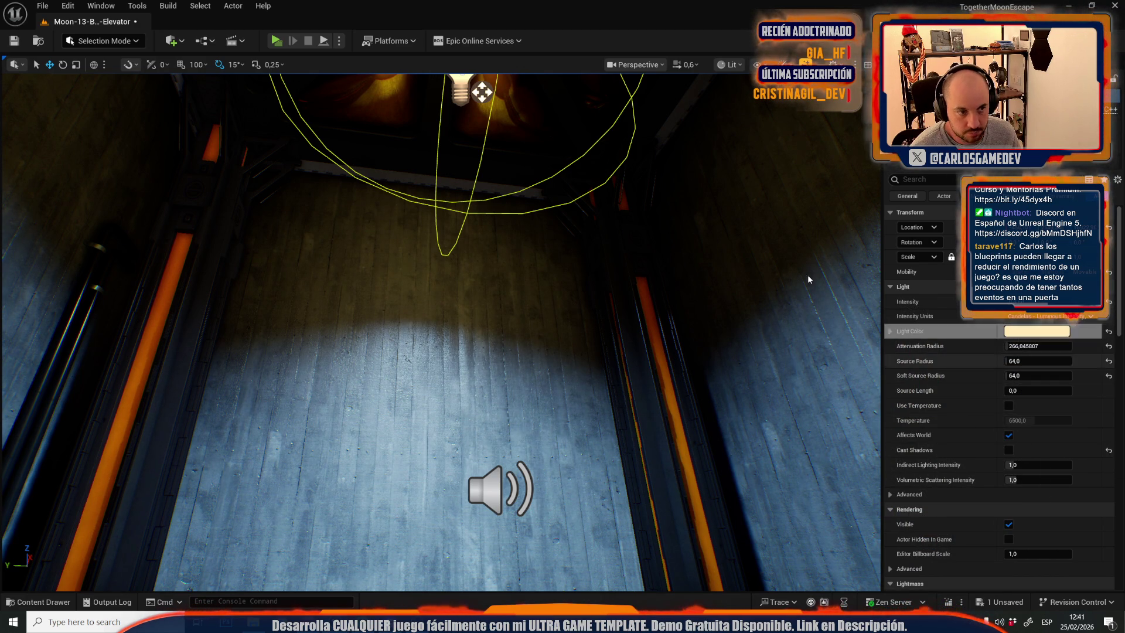
key("f")
left_click(477, 228)
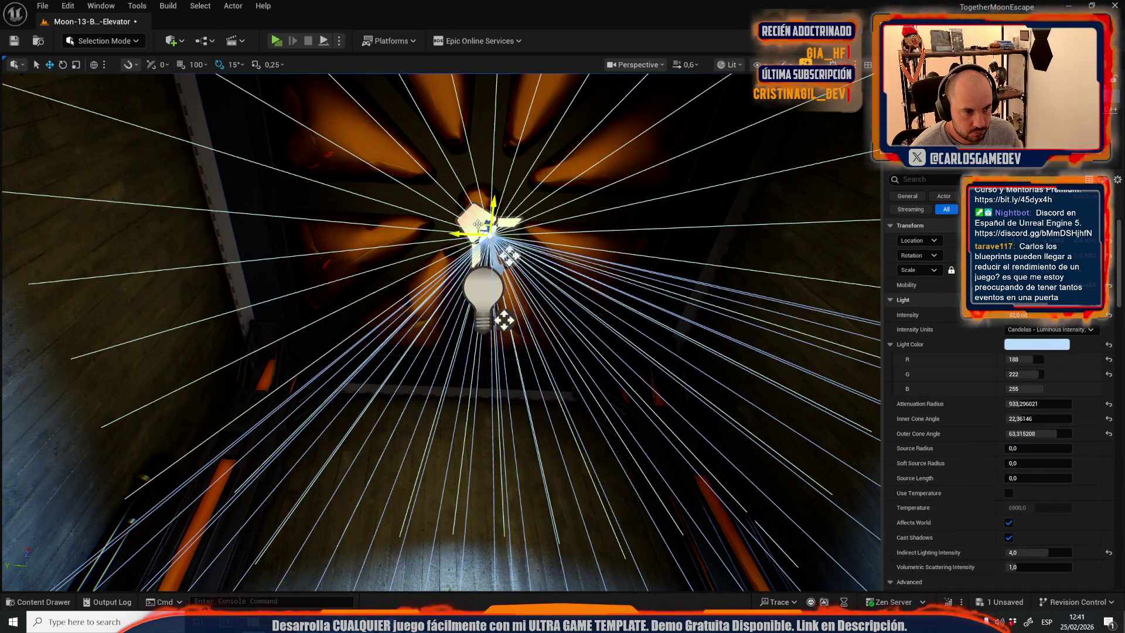
right_click(1029, 345)
left_click(1055, 419)
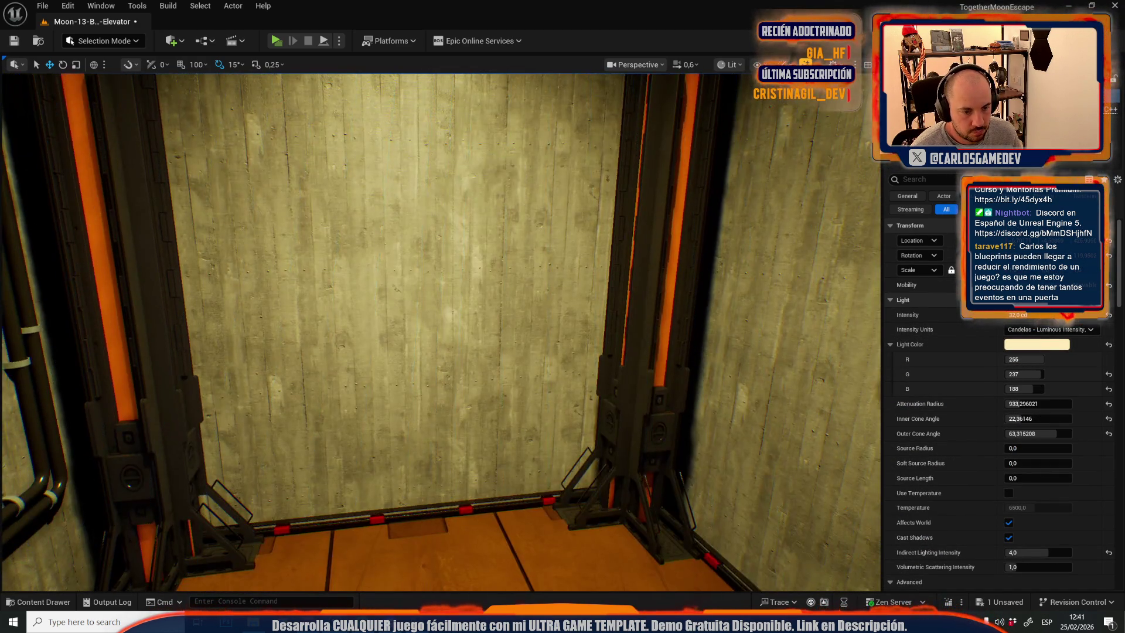
Lower the point light colour's saturation to a pale cream FFF6DF.
mouse_move(440, 328)
left_mouse_down()
mouse_move(445, 363)
mouse_move(410, 351)
mouse_move(434, 316)
mouse_move(445, 340)
mouse_move(606, 386)
mouse_move(563, 368)
left_mouse_up()
key("ctrl+z")
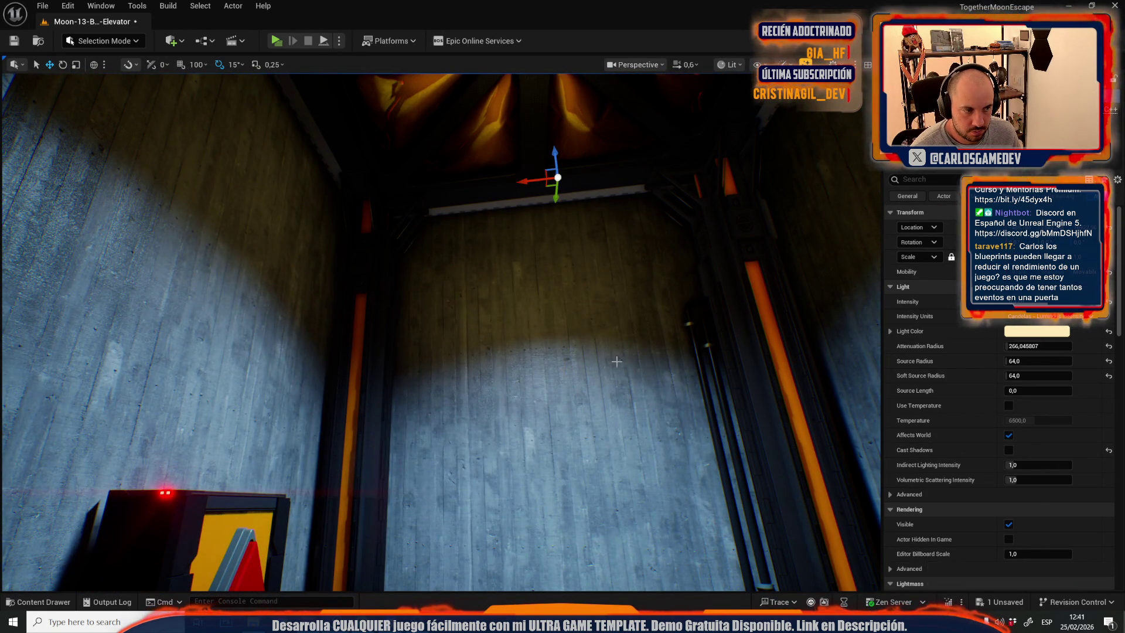
left_click(1036, 331)
left_click_drag(951, 460, 949, 461)
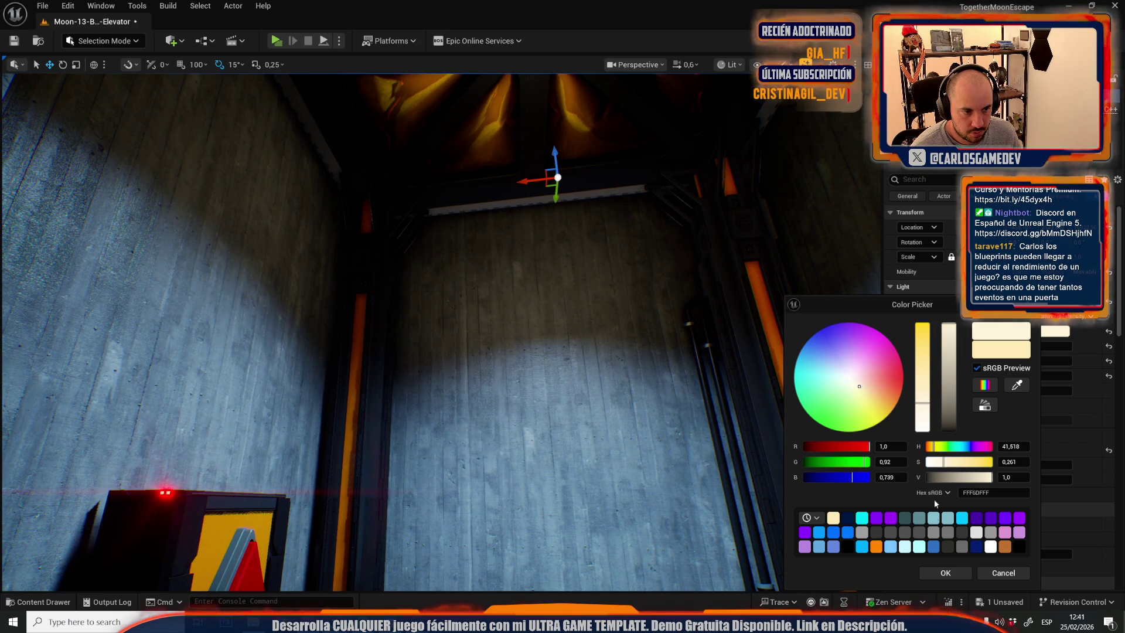
left_click(940, 575)
left_click_drag(463, 199, 463, 184)
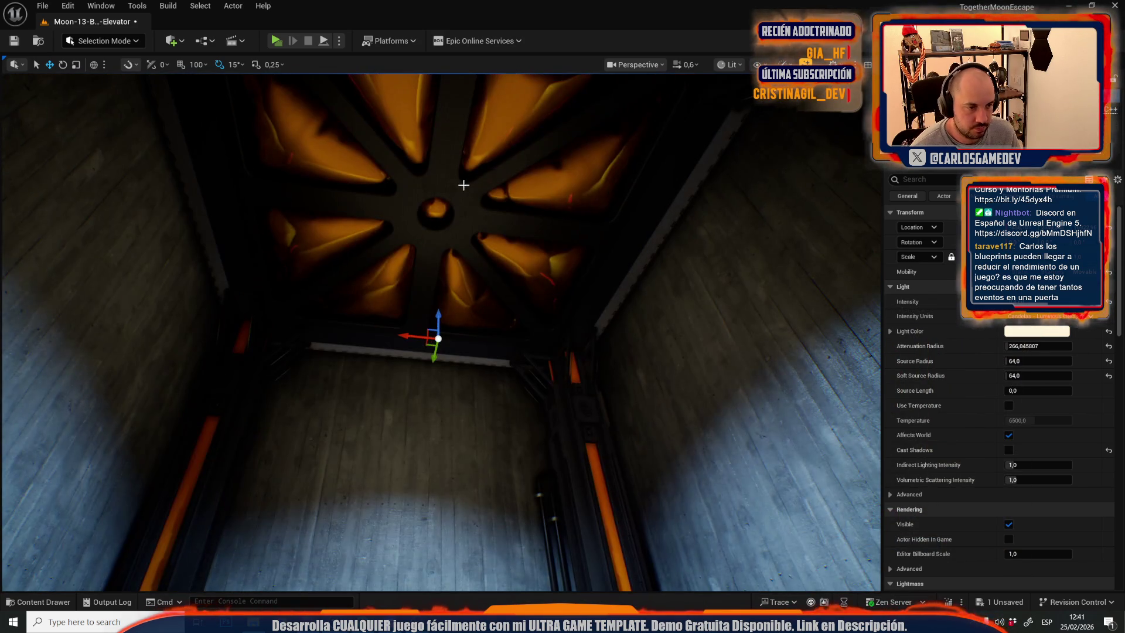
Add a second Attach Actors slot on the Elevator actor and assign the point light to it.
left_click(464, 185)
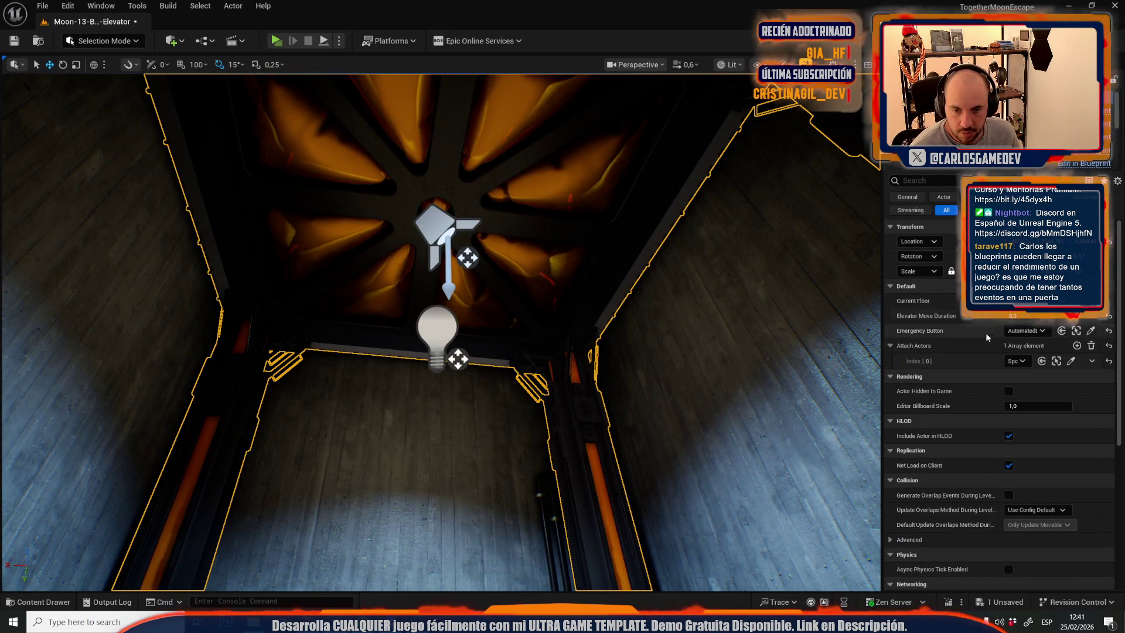
left_click(1077, 345)
left_click(1073, 377)
left_click(441, 333)
scroll(440, 332, "up", 3)
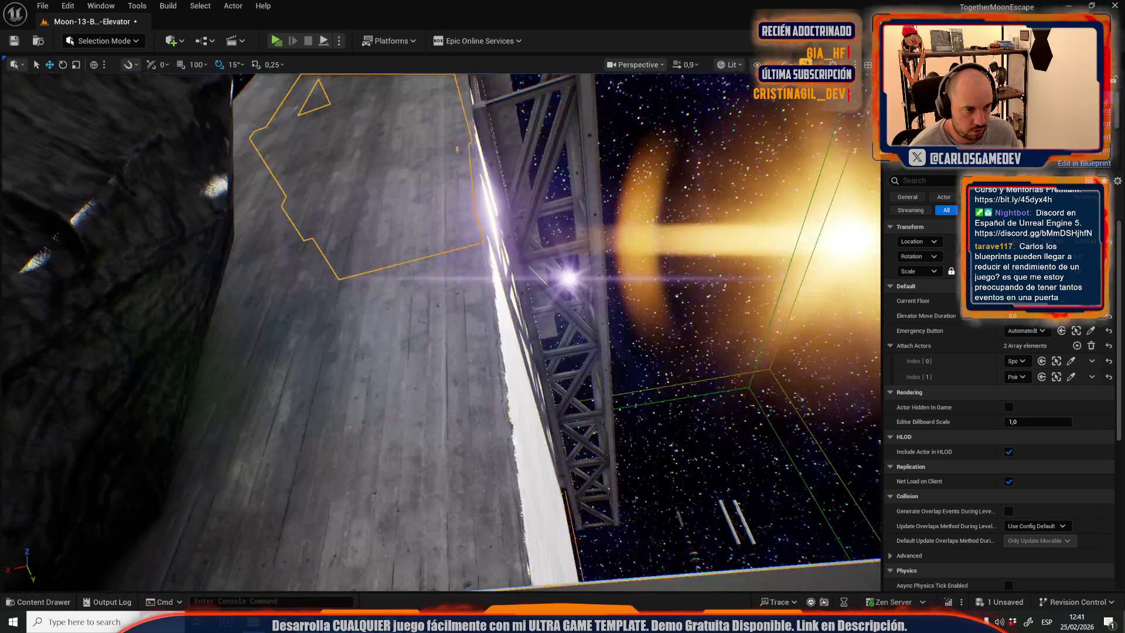
key("w")
key("w")
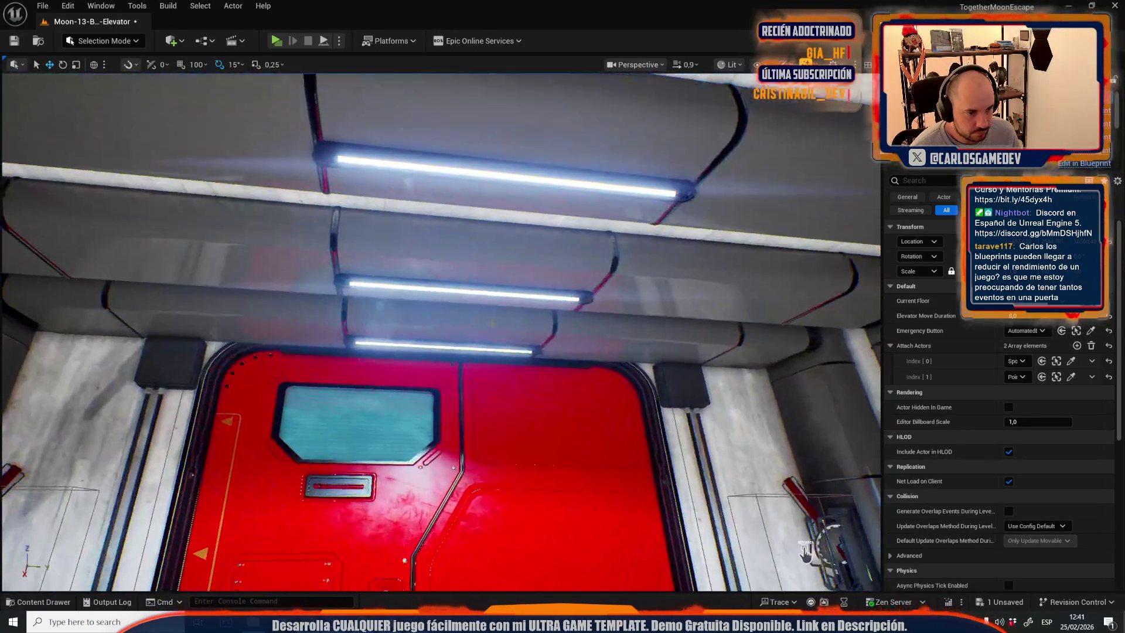
left_click(493, 155)
key("w")
key("w")
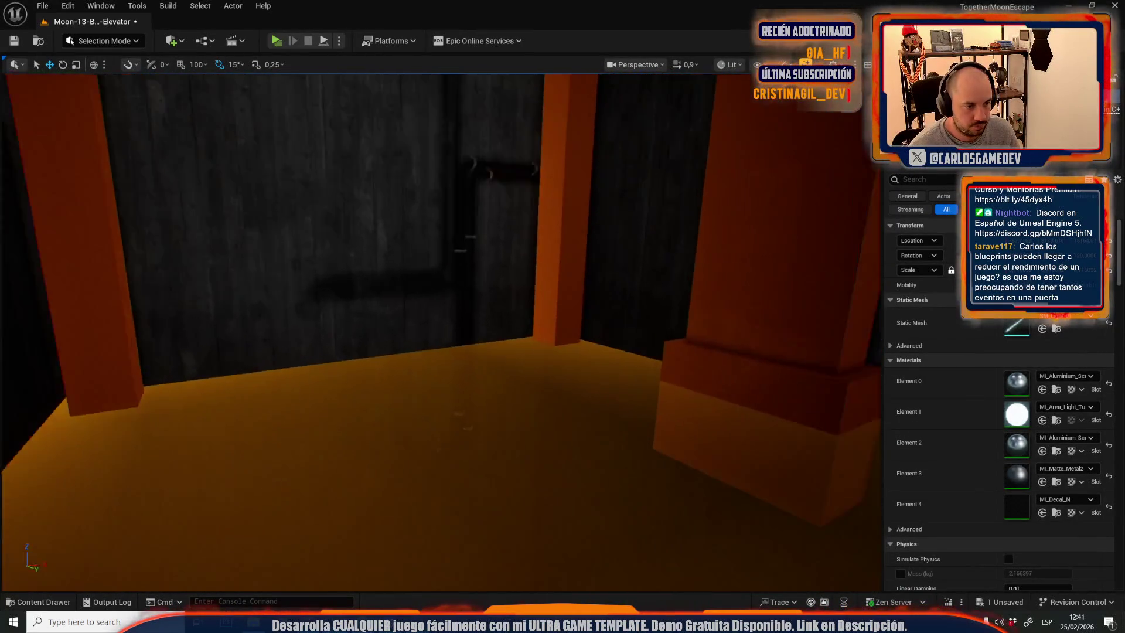
Move the glowing light tube up against the centre of the elevator ceiling.
key("w")
key("w")
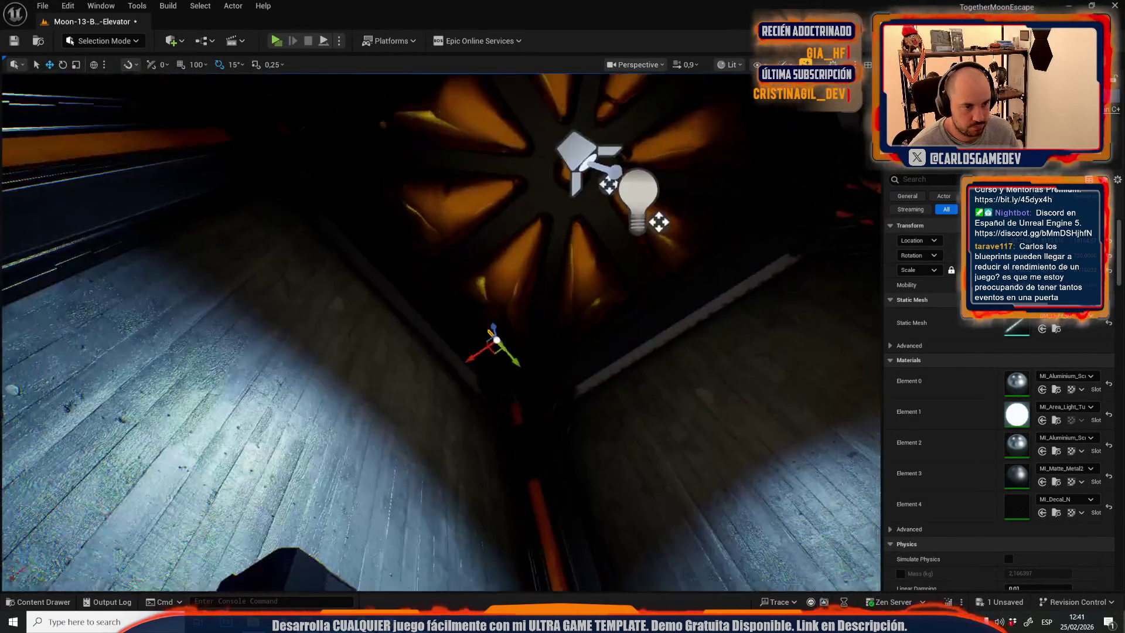
scroll(439, 331, "down", 1)
scroll(483, 161, "down", 3)
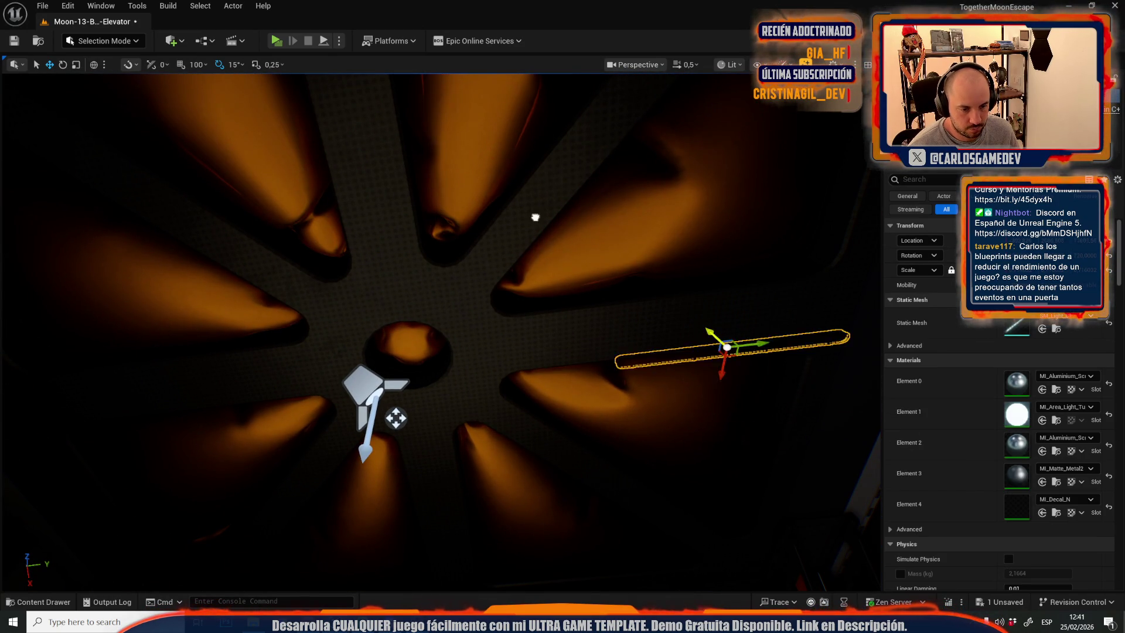
left_click_drag(535, 218, 667, 350)
mouse_move(848, 453)
left_mouse_down()
mouse_move(844, 462)
mouse_move(445, 381)
mouse_move(463, 539)
mouse_move(421, 358)
left_mouse_up()
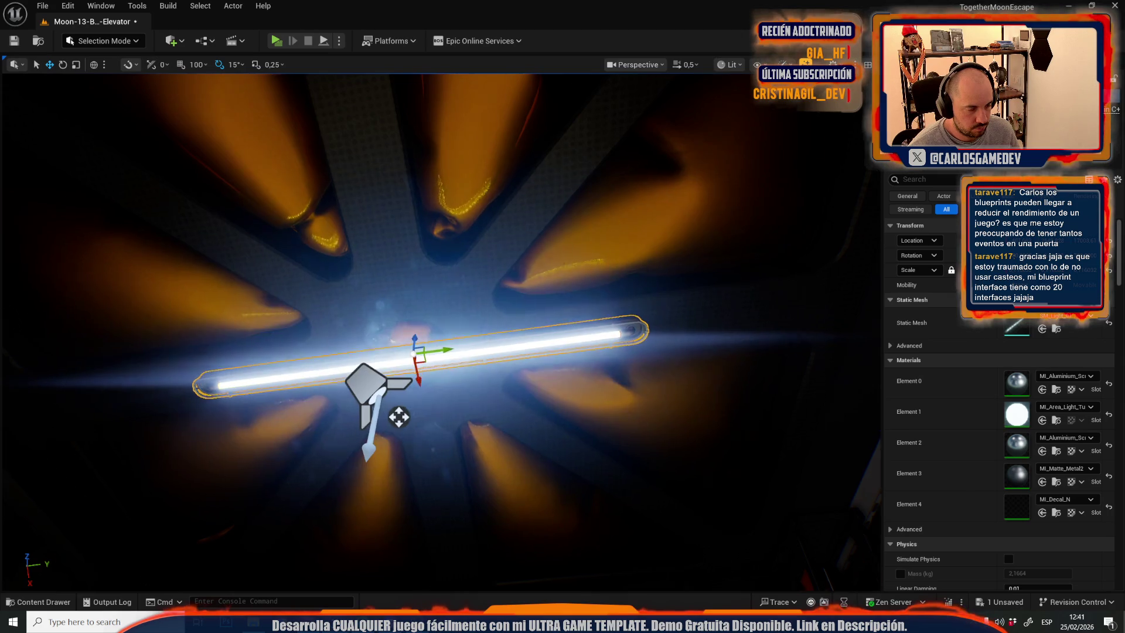
scroll(421, 358, "down", 2)
scroll(440, 331, "up", 2)
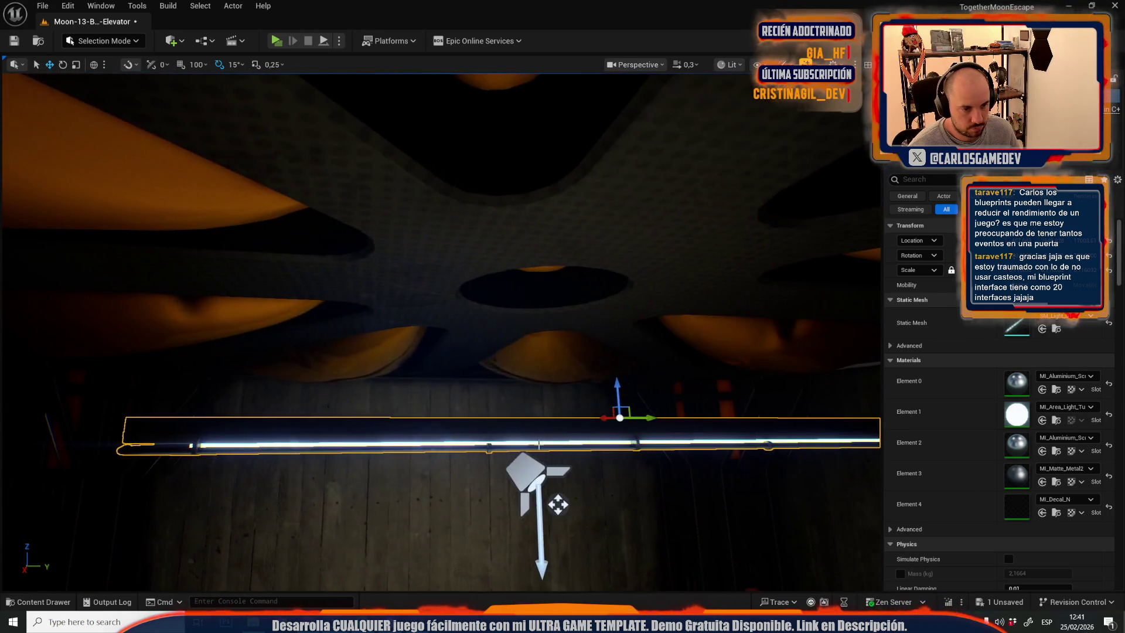
left_click_drag(616, 406, 579, 278)
mouse_move(432, 339)
left_mouse_down()
mouse_move(504, 399)
mouse_move(460, 409)
mouse_move(439, 323)
left_mouse_up()
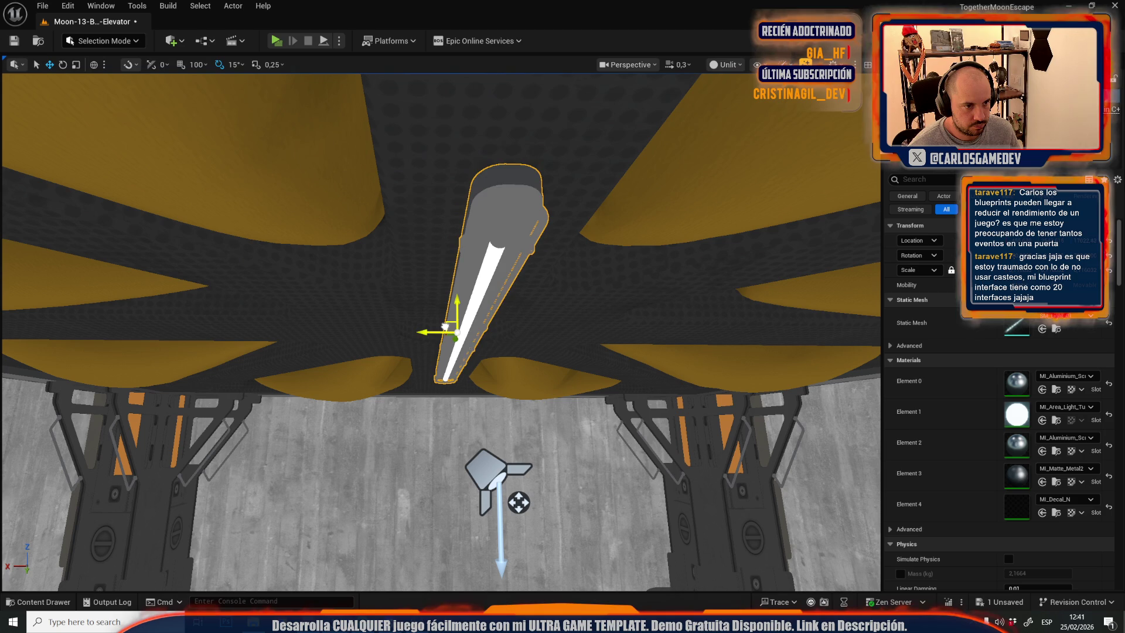
scroll(439, 323, "up", 2)
scroll(540, 551, "down", 5)
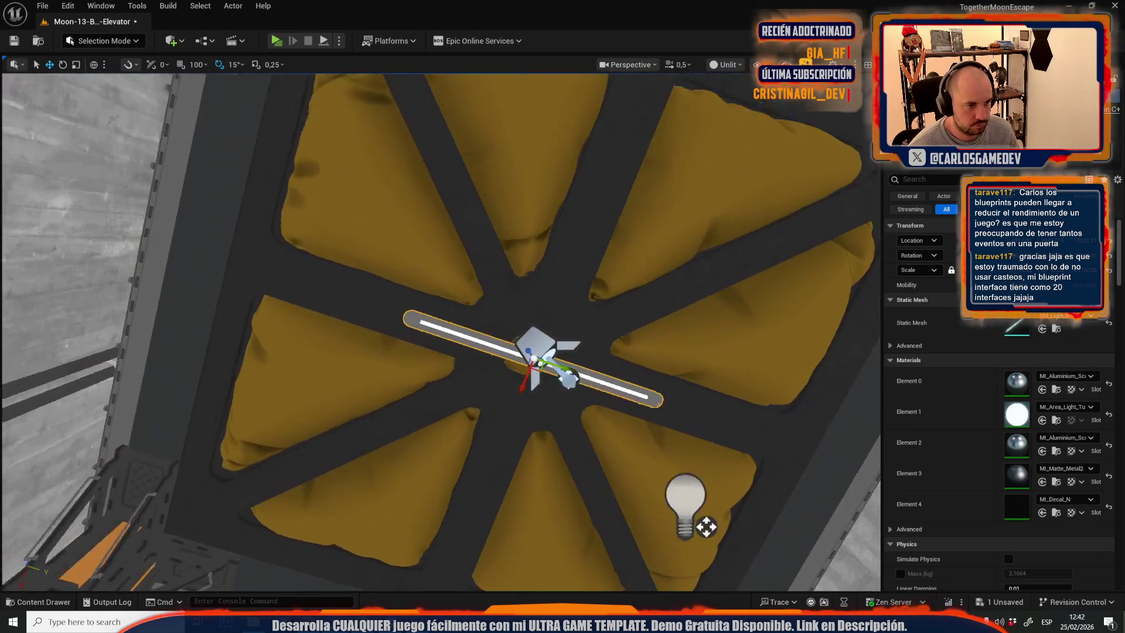
Alt-drag rotated copies of the bar at 90° and 45°, and switch the viewport to Lit.
key("f")
key("e")
left_click_drag(480, 319, 455, 309)
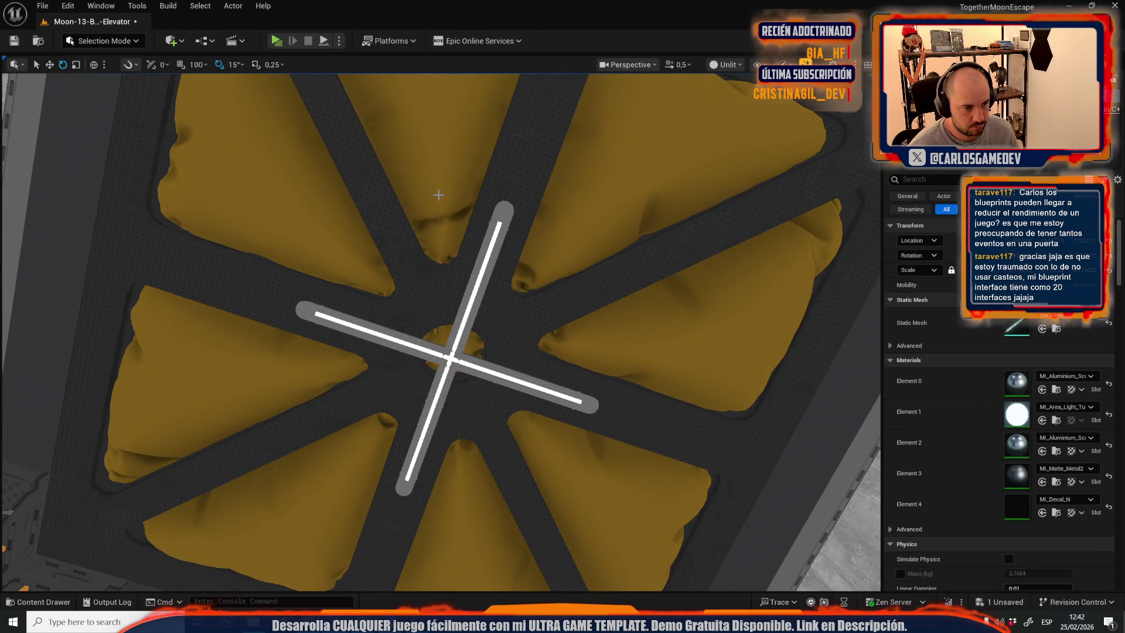
left_click(725, 64)
left_click(732, 87)
scroll(478, 290, "down", 10)
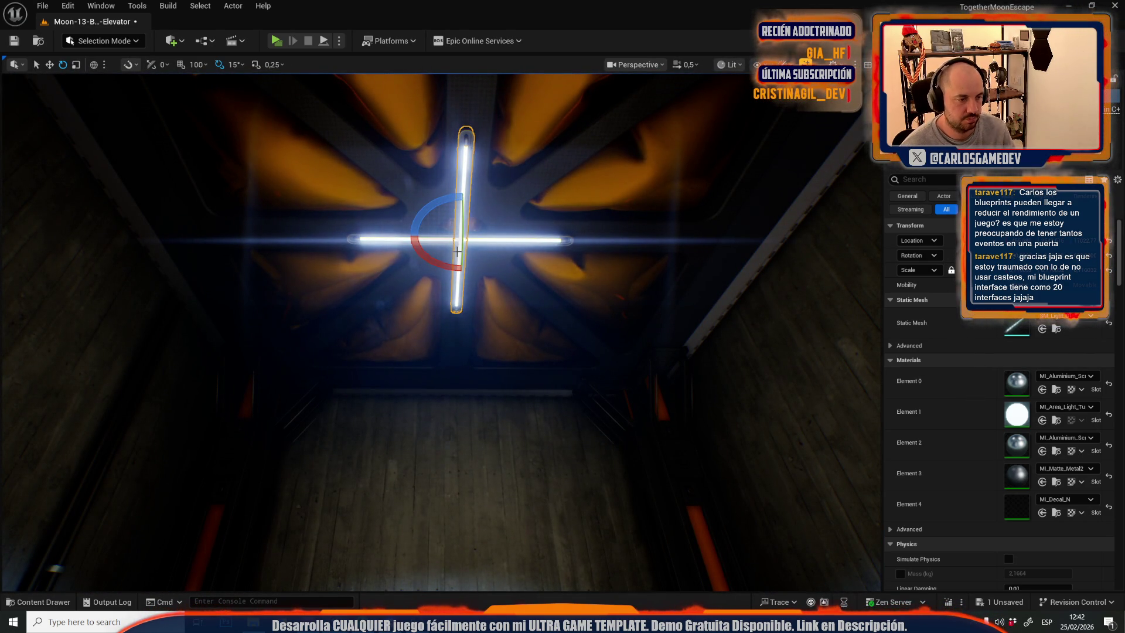
mouse_move(457, 251)
left_mouse_down()
mouse_move(460, 264)
mouse_move(497, 268)
mouse_move(480, 245)
mouse_move(483, 304)
mouse_move(482, 258)
mouse_move(483, 273)
left_mouse_up()
Select the Elevator actor and add a slot to its Attach Actors list.
scroll(483, 286, "up", 5)
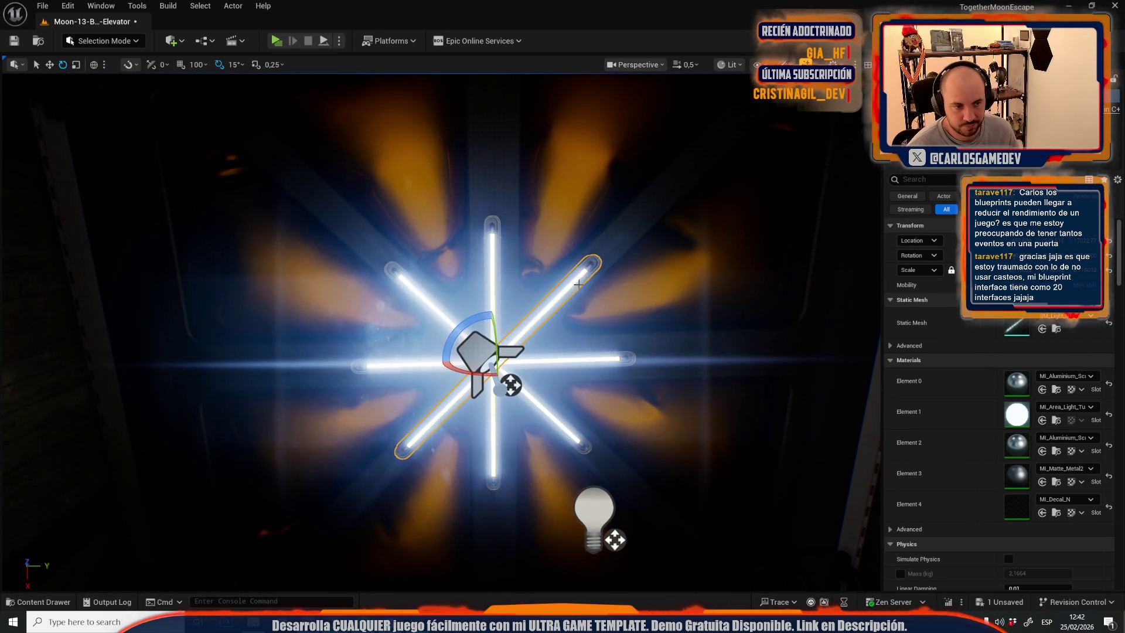
left_click(416, 288, "ctrl")
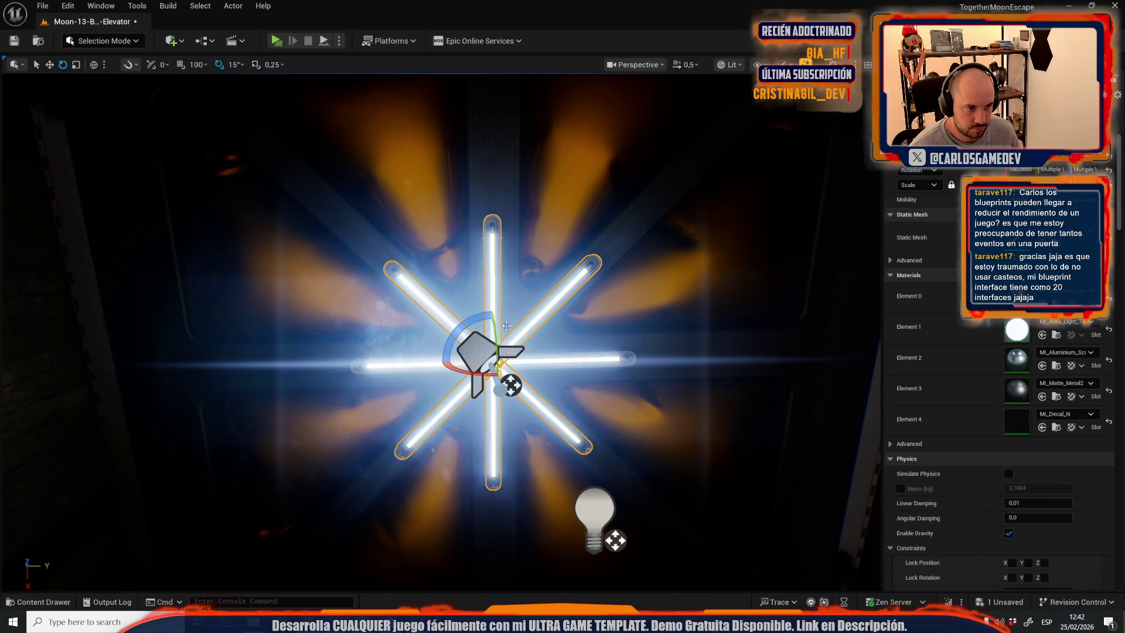
left_click(675, 242)
left_click(1077, 345)
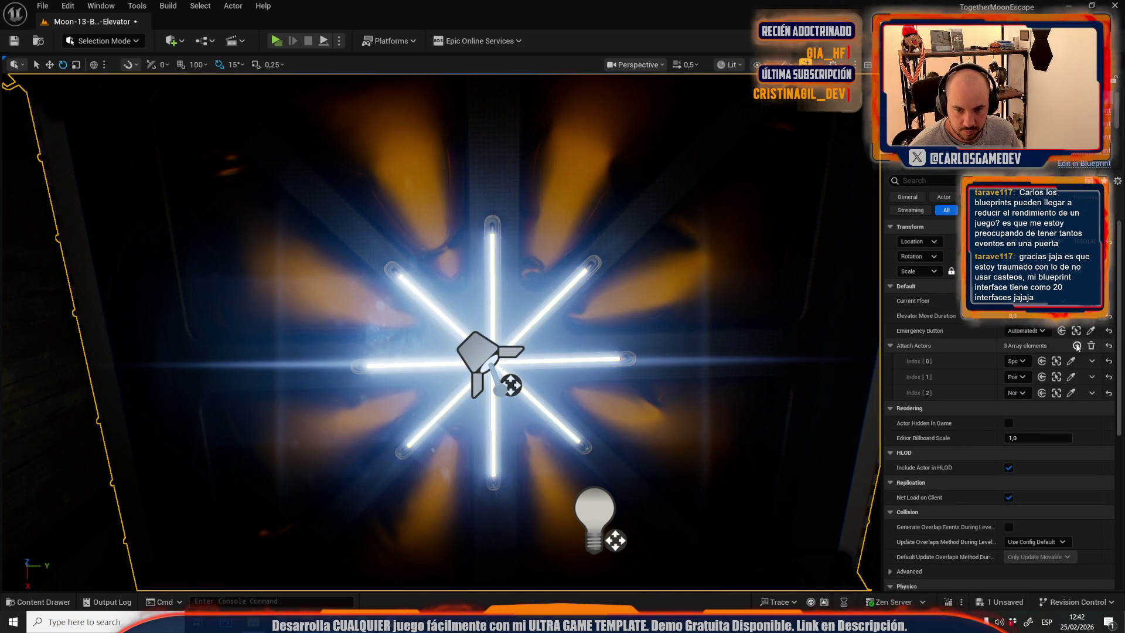
Eyedrop the three ceiling light bars into Attach Actors Index 2–4, then save the level.
left_click(1078, 346)
left_click(1078, 346)
left_click(1071, 393)
left_click(589, 259)
left_click(1071, 409)
left_click(486, 249)
left_click(1071, 425)
left_click(447, 315)
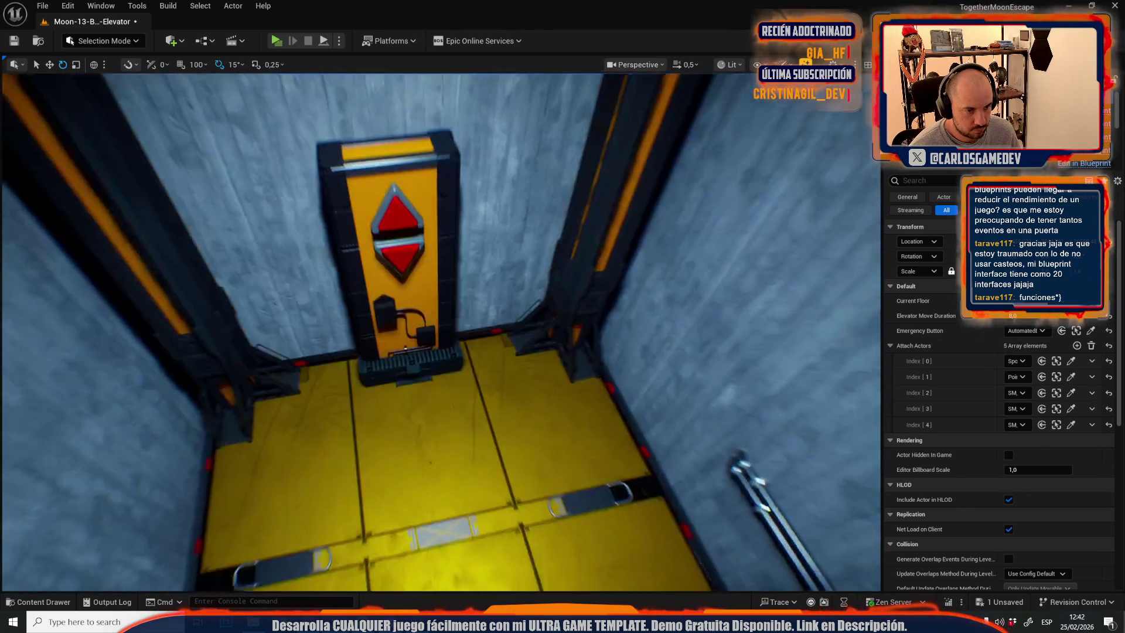
key("ctrl+s")
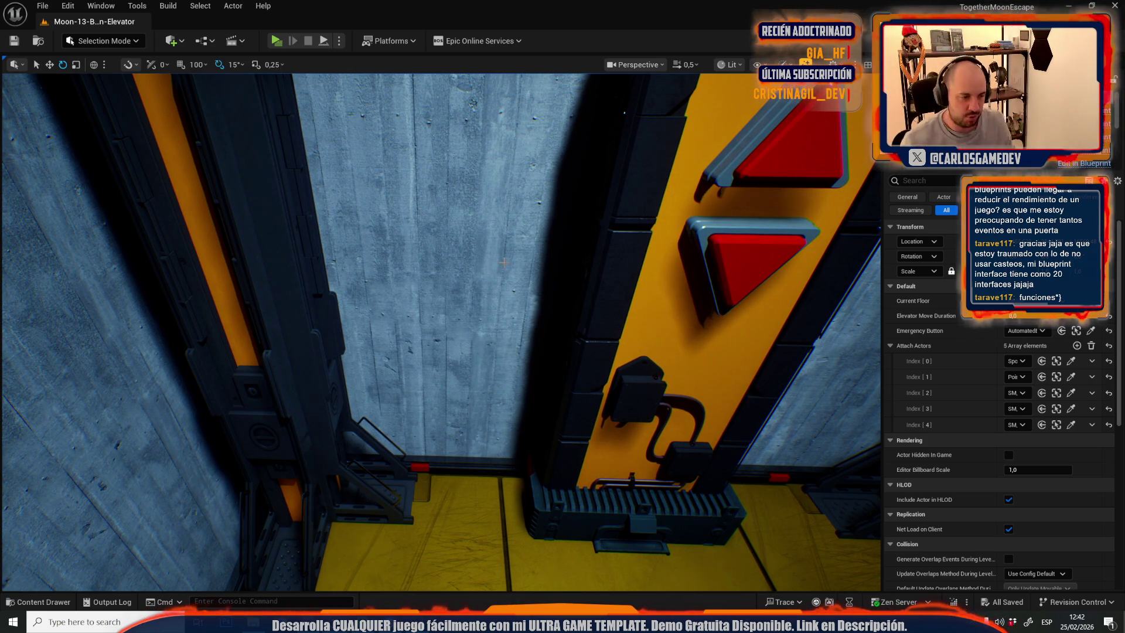
key("ctrl+space")
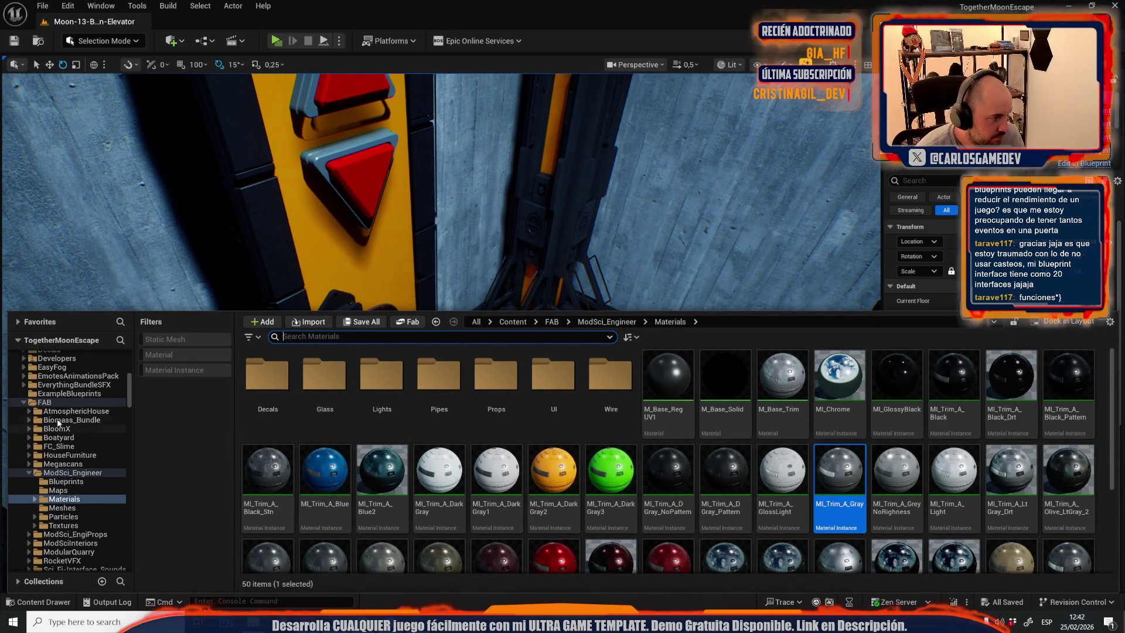
Open the Size Map of Moon-13-Broken-Elevator from the Maps folder, showing 3625 assets totalling 2,4 GiB.
scroll(70, 399, "up", 5)
left_click(69, 395)
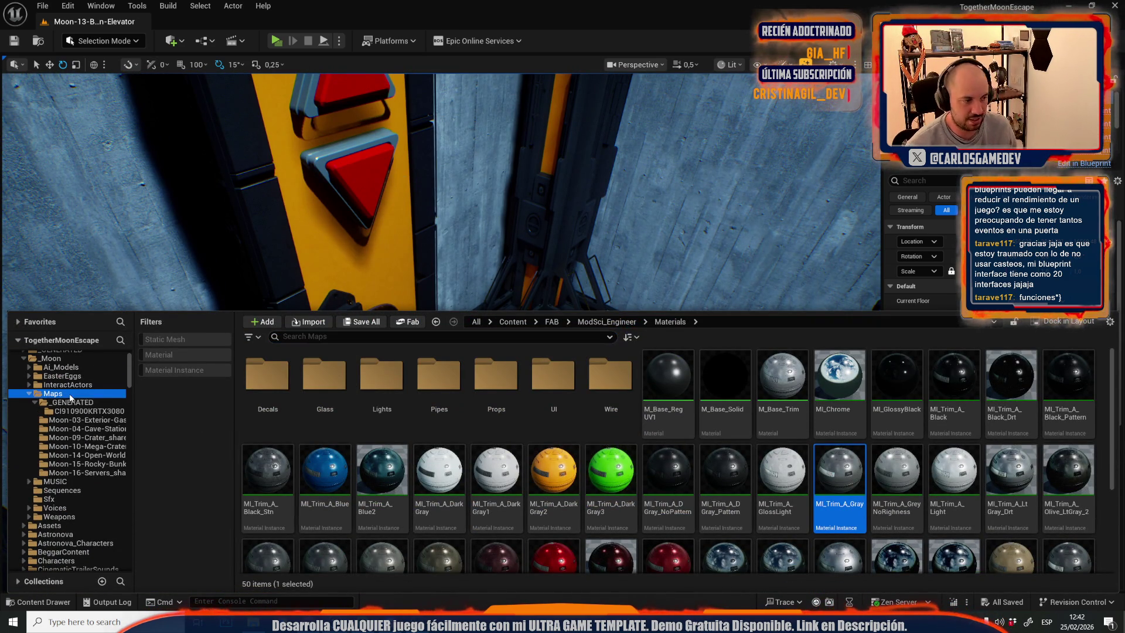
scroll(70, 410, "up", 2)
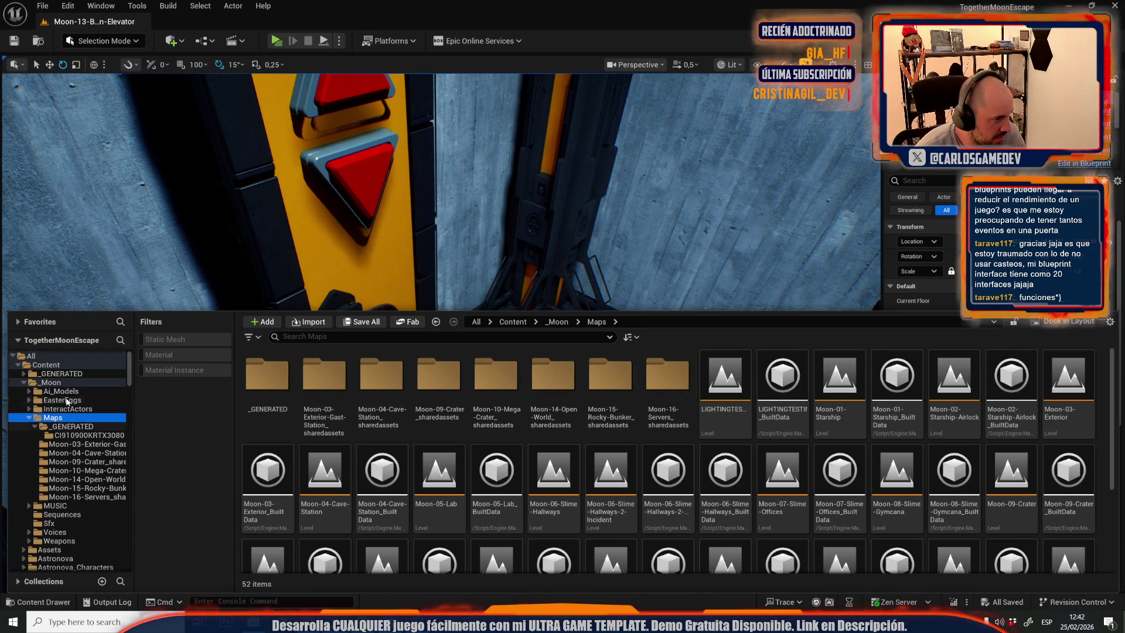
scroll(694, 470, "down", 2)
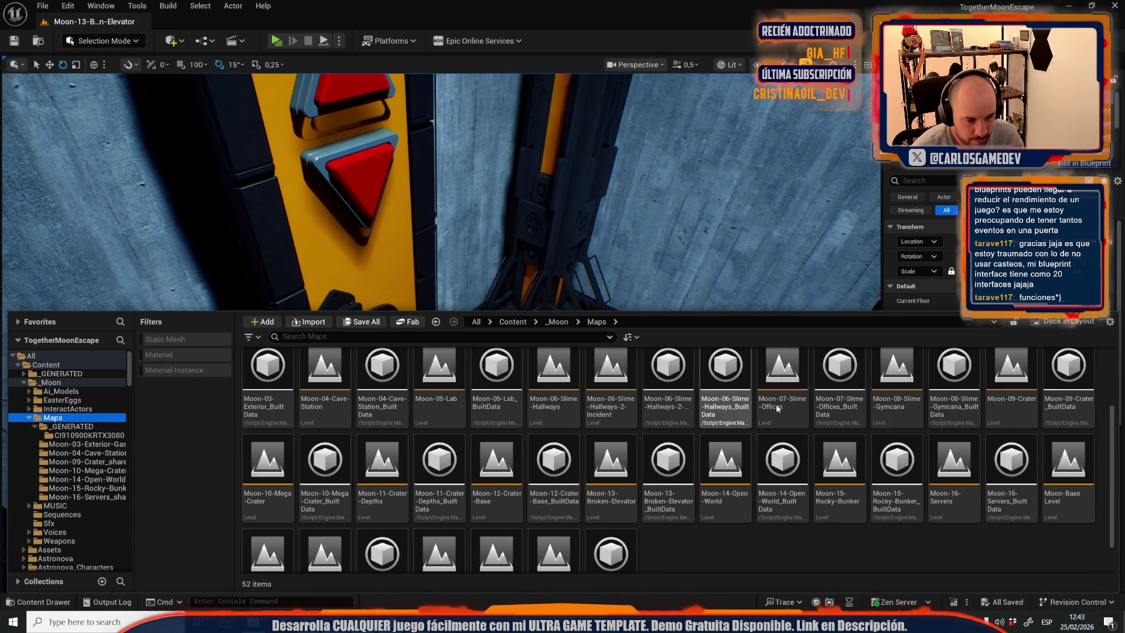
right_click(627, 502)
left_click(686, 382)
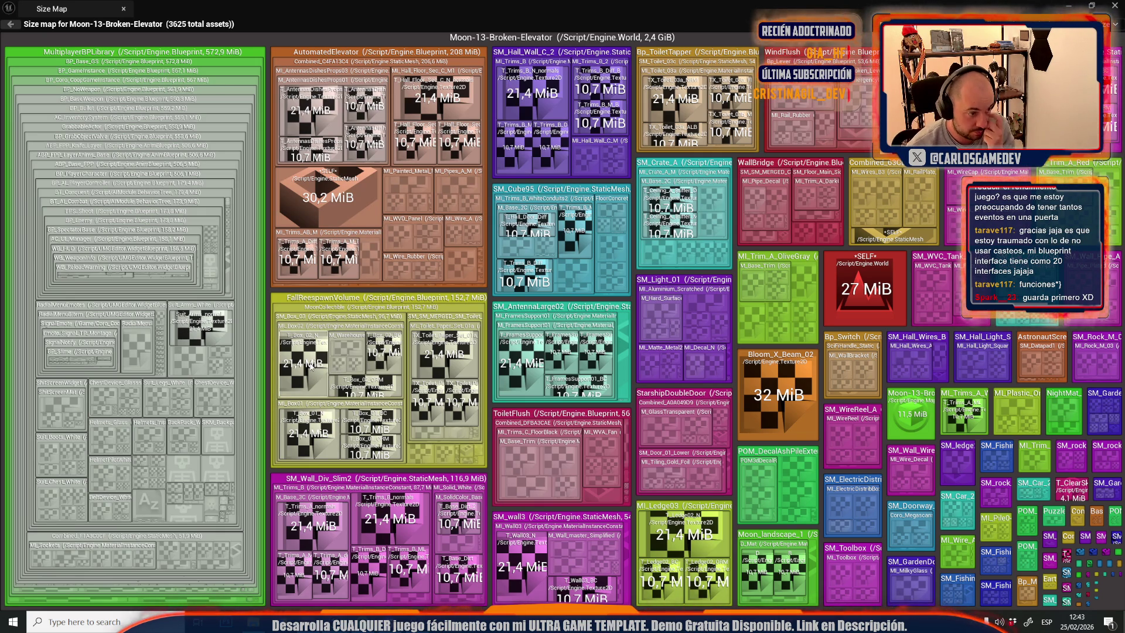
Open T_Box_02_N from the Size Map in the texture editor, then close both tabs.
right_click(310, 365)
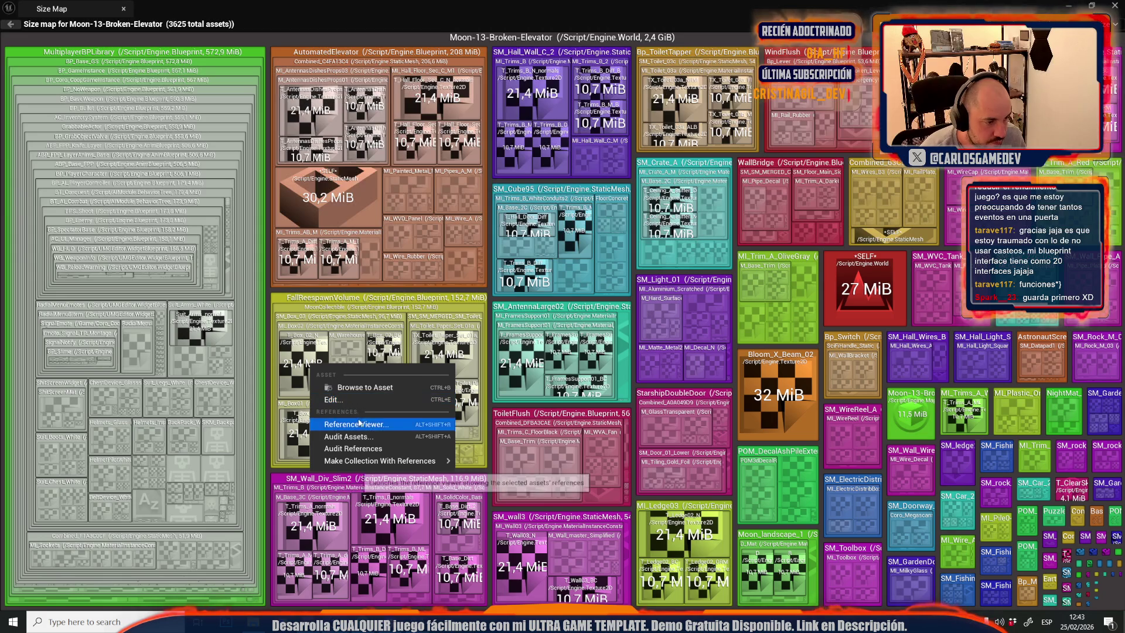
left_click(345, 400)
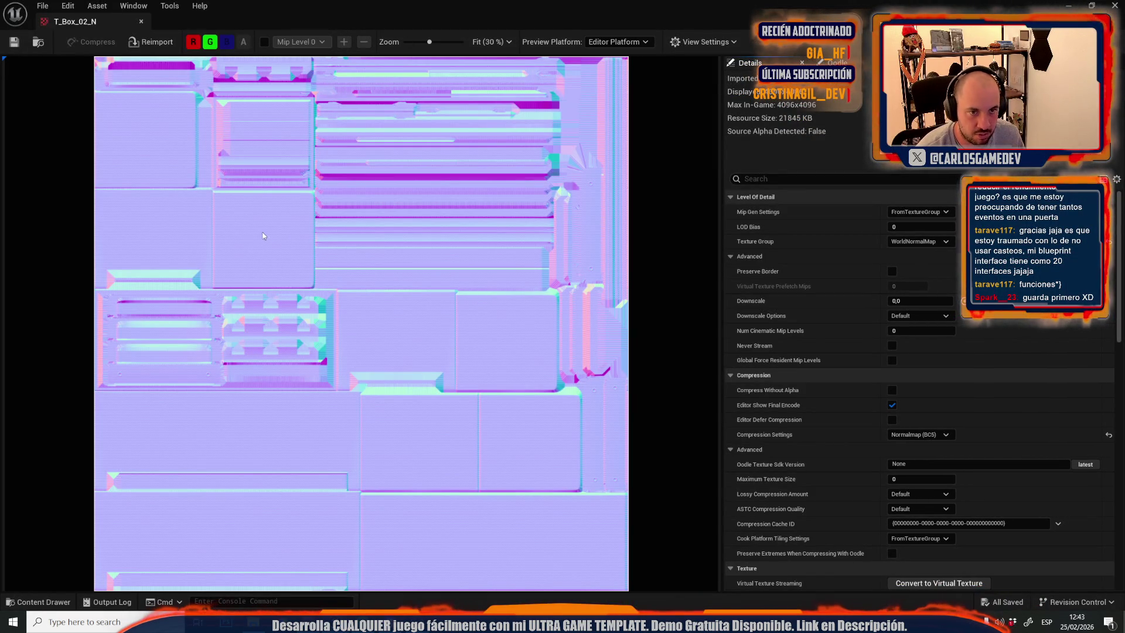
middle_click(86, 22)
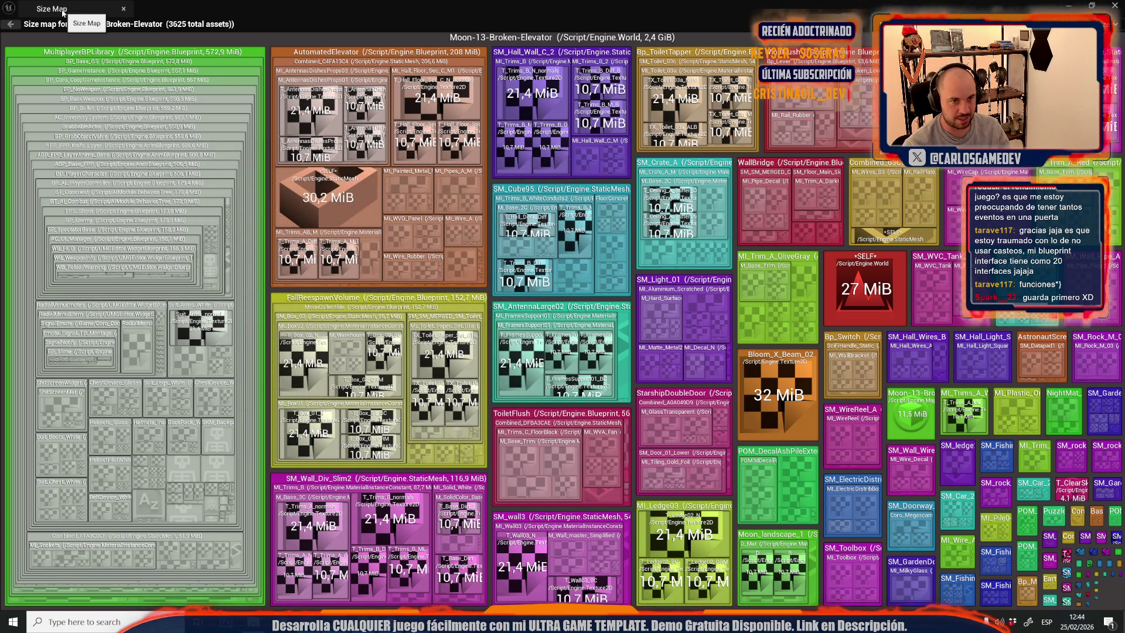
middle_click(63, 11)
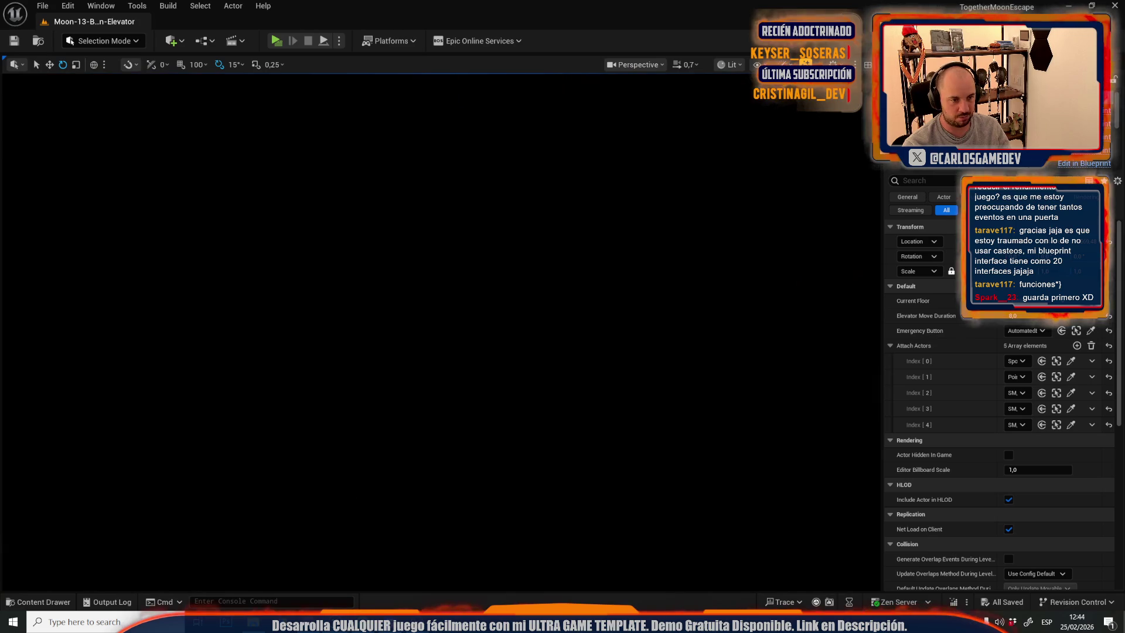
Open Moon-09-Crater from Recent Levels and frame the gantry's padded roof.
scroll(441, 331, "up", 1)
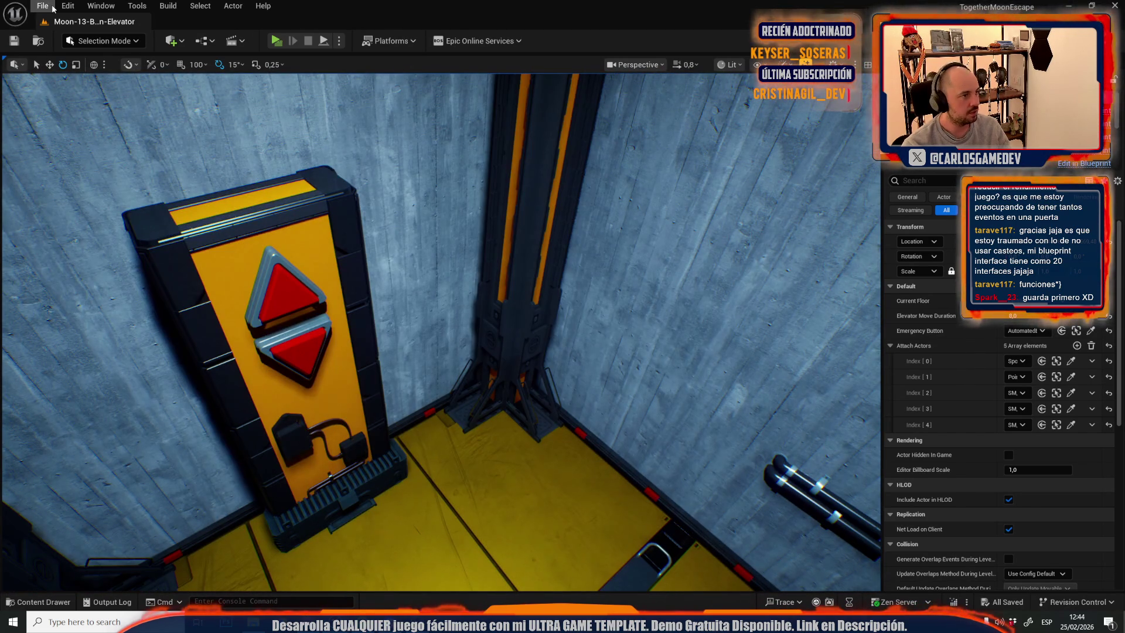
left_click(42, 5)
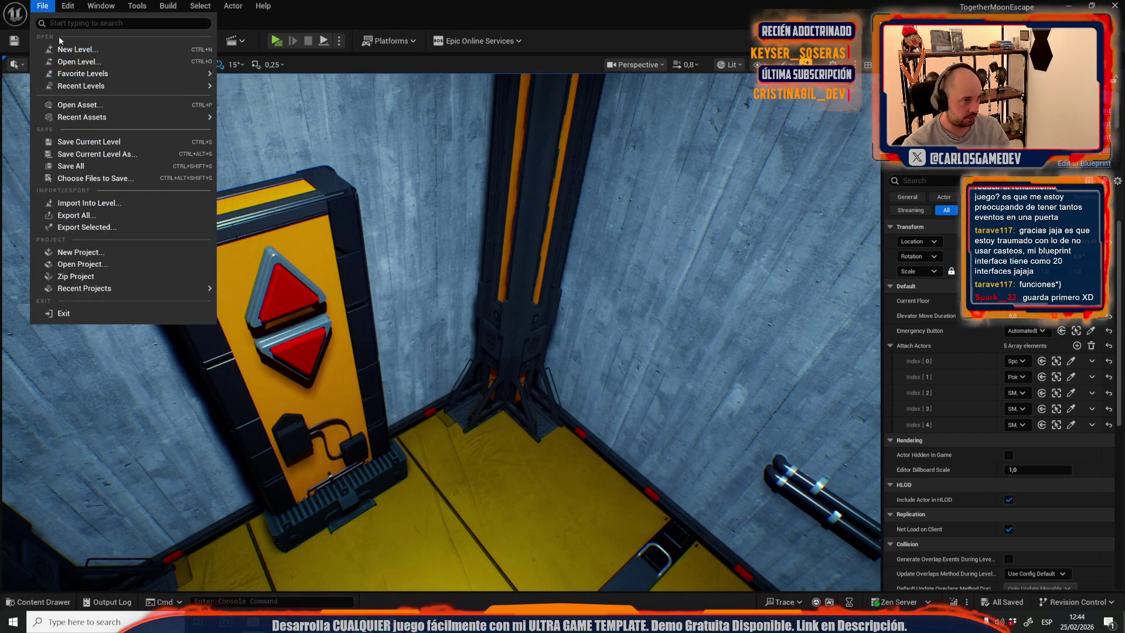
mouse_move(70, 86)
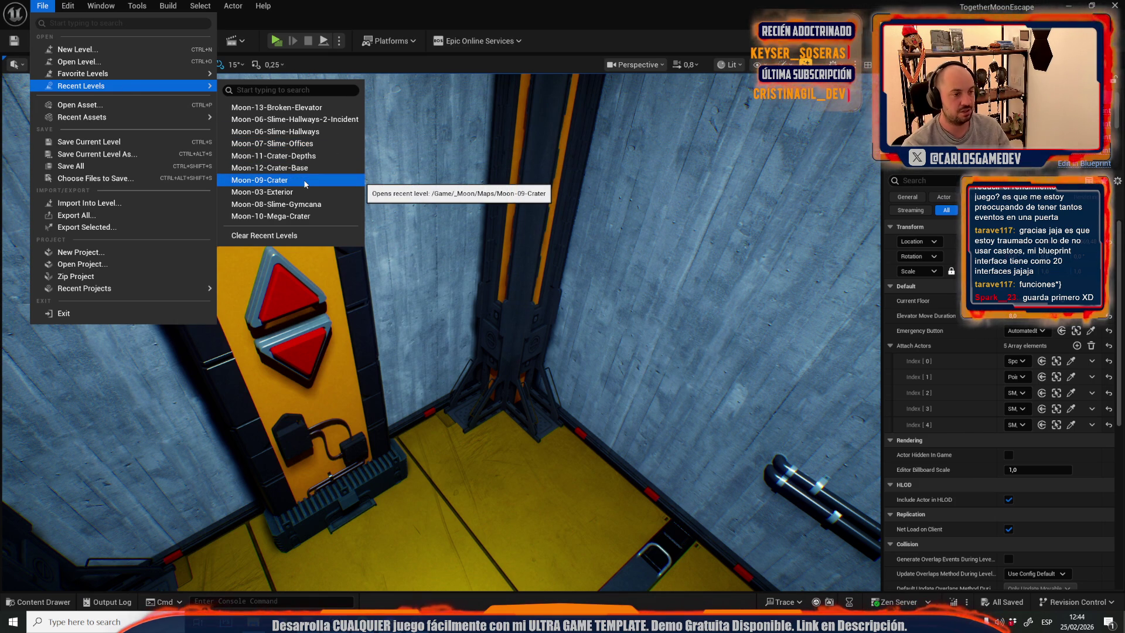
left_click(342, 221)
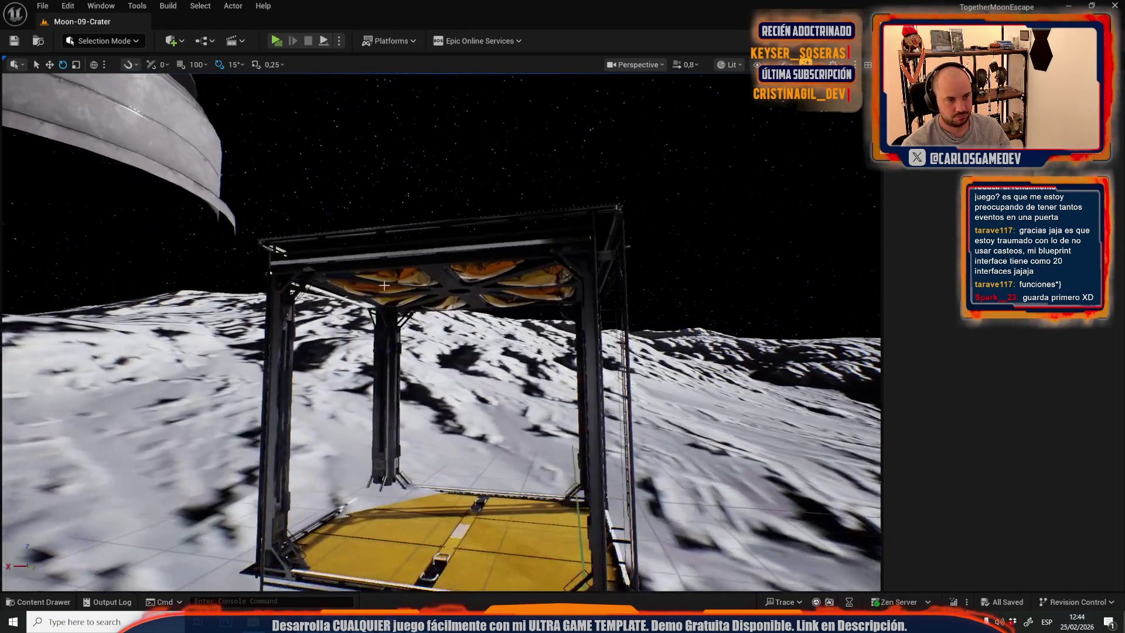
scroll(399, 271, "up", 1)
left_click(408, 262)
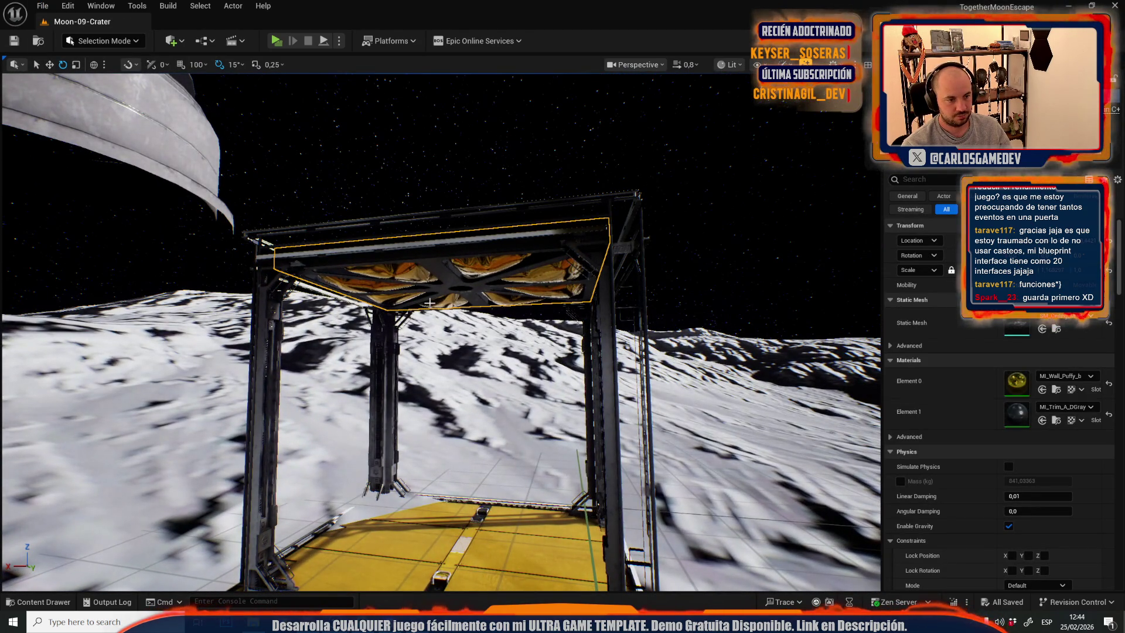
key("w")
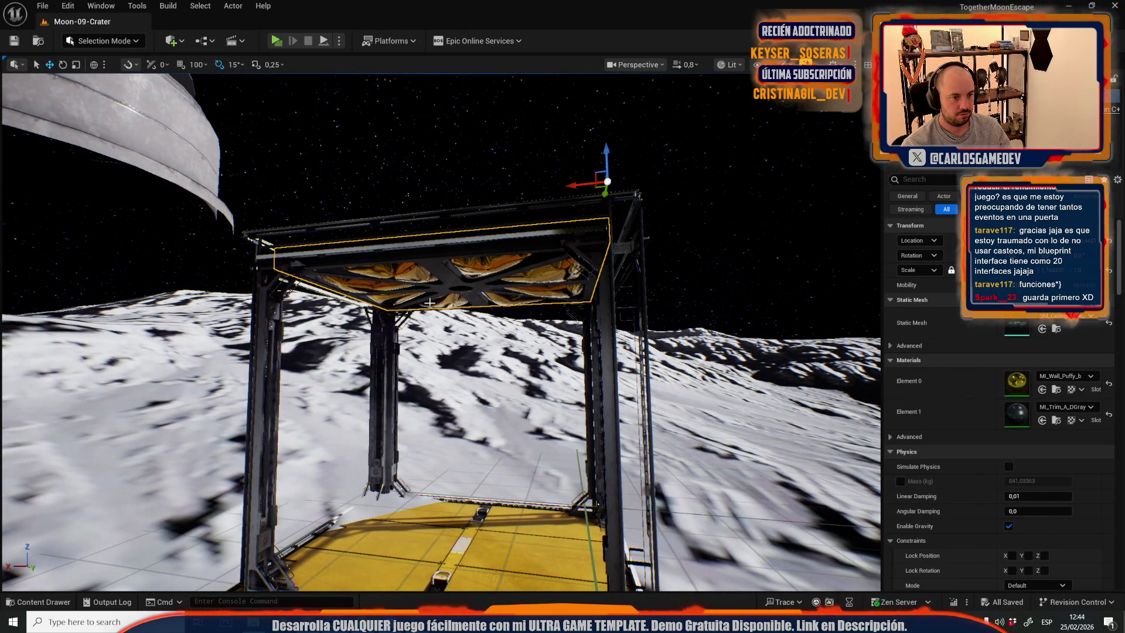
key("f")
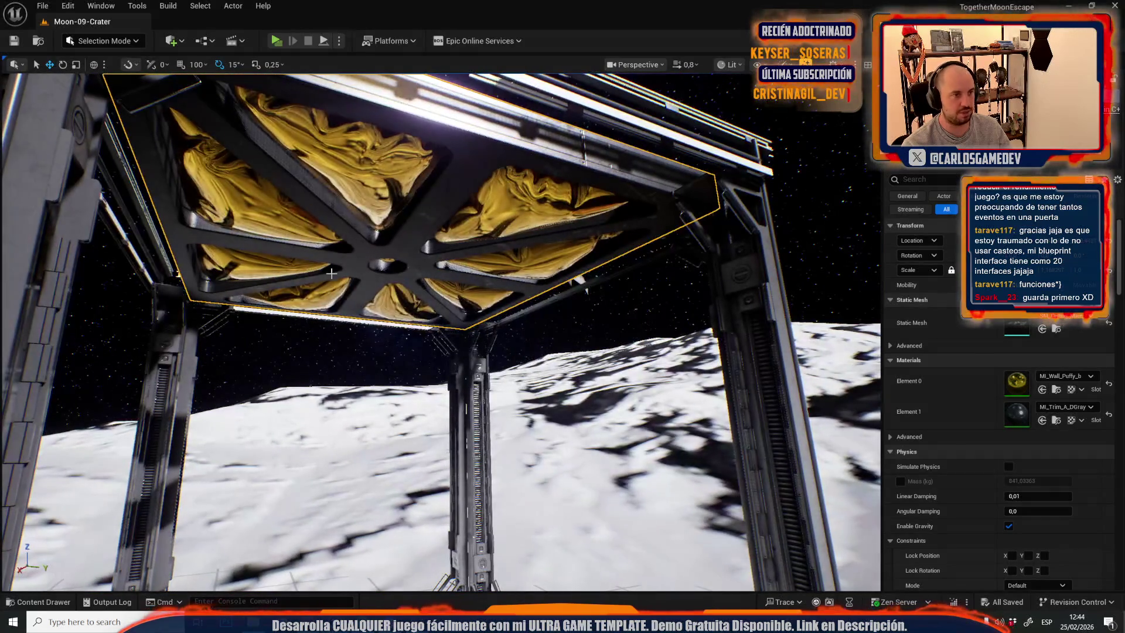
Reopen the Moon-13 elevator level from Recent Levels.
left_click(42, 6)
mouse_move(104, 87)
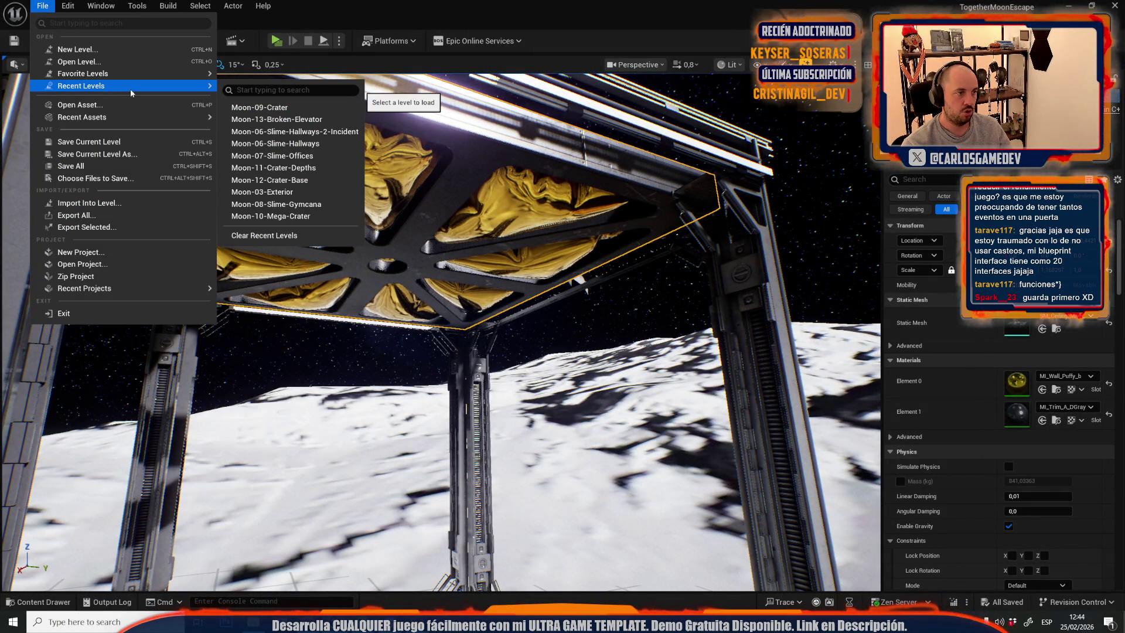
left_click(299, 120)
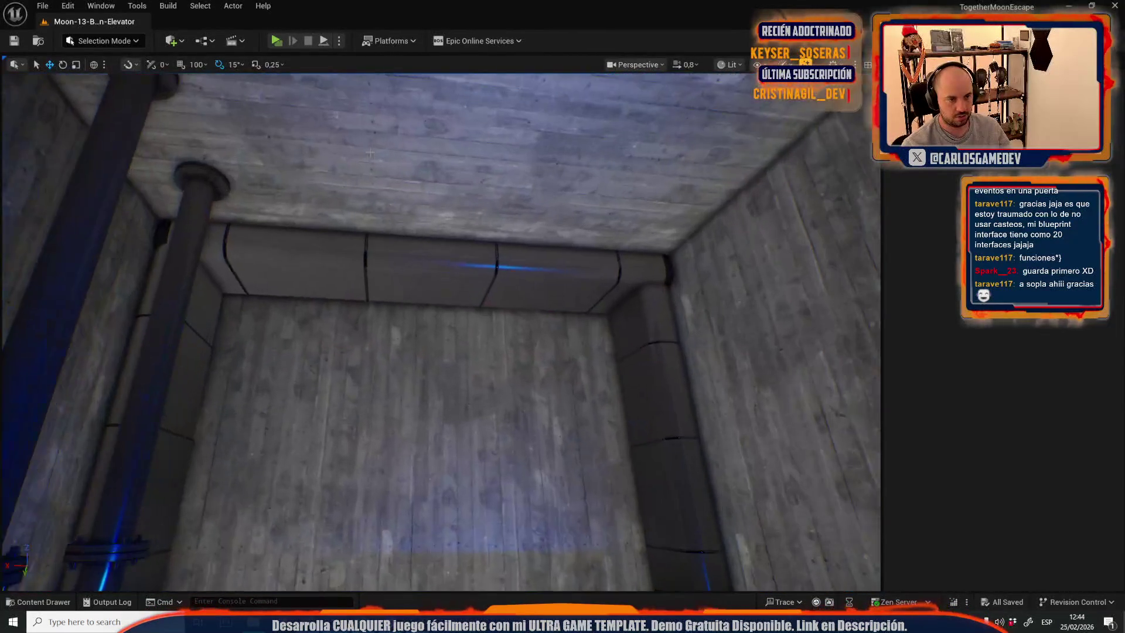
Move the padded panel to the shaft ceiling centre and enlarge it across the ceiling.
left_click(498, 281)
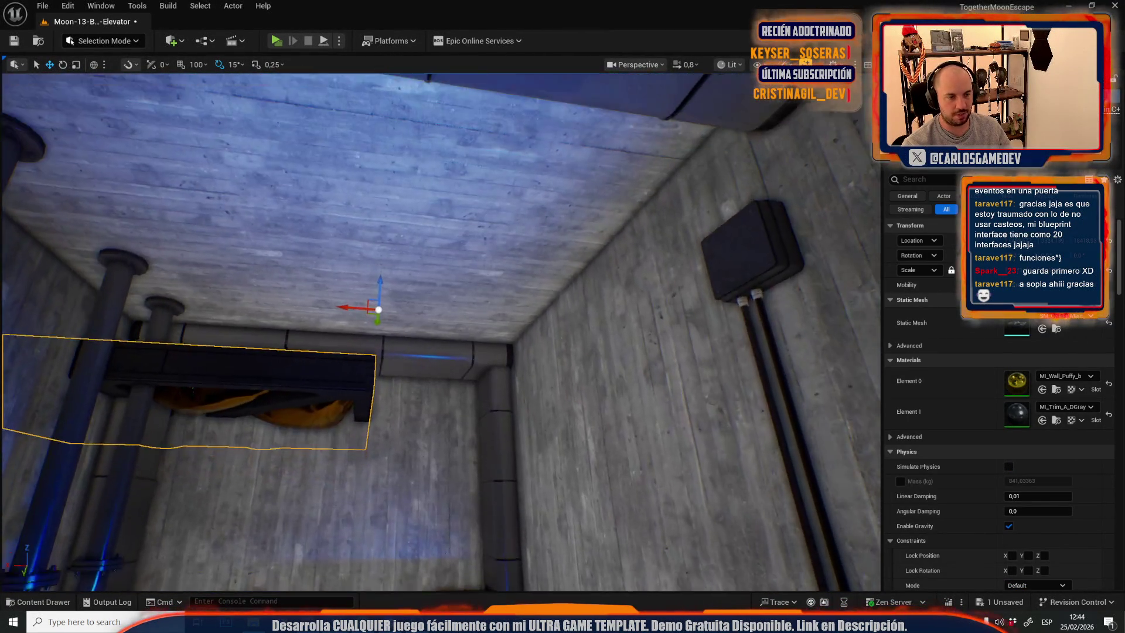
left_click_drag(380, 323, 485, 287)
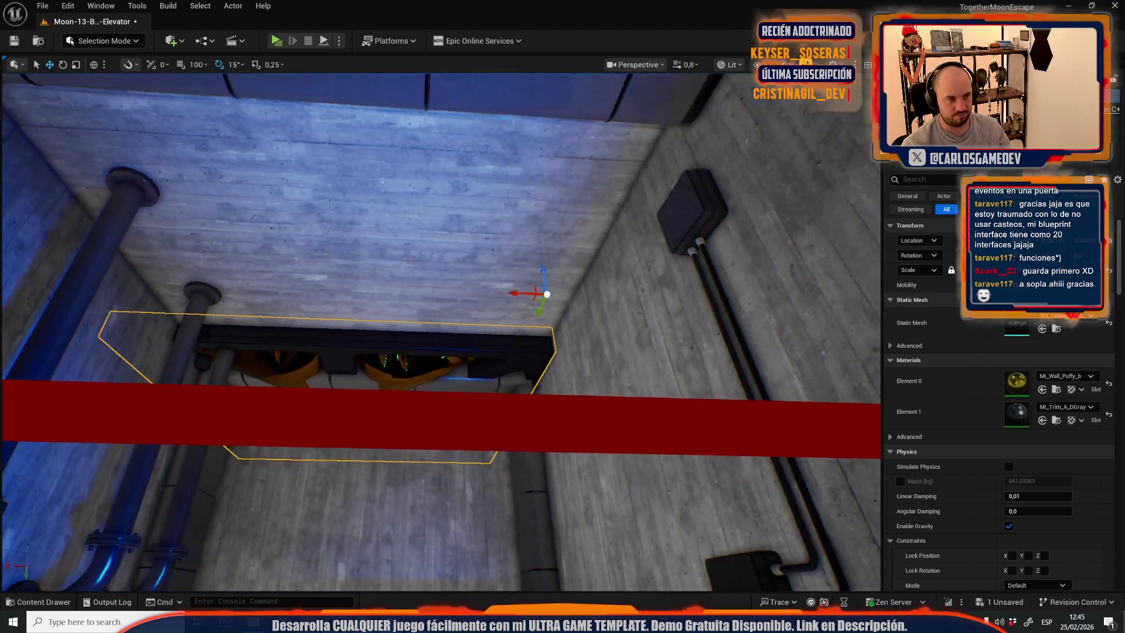
key("r")
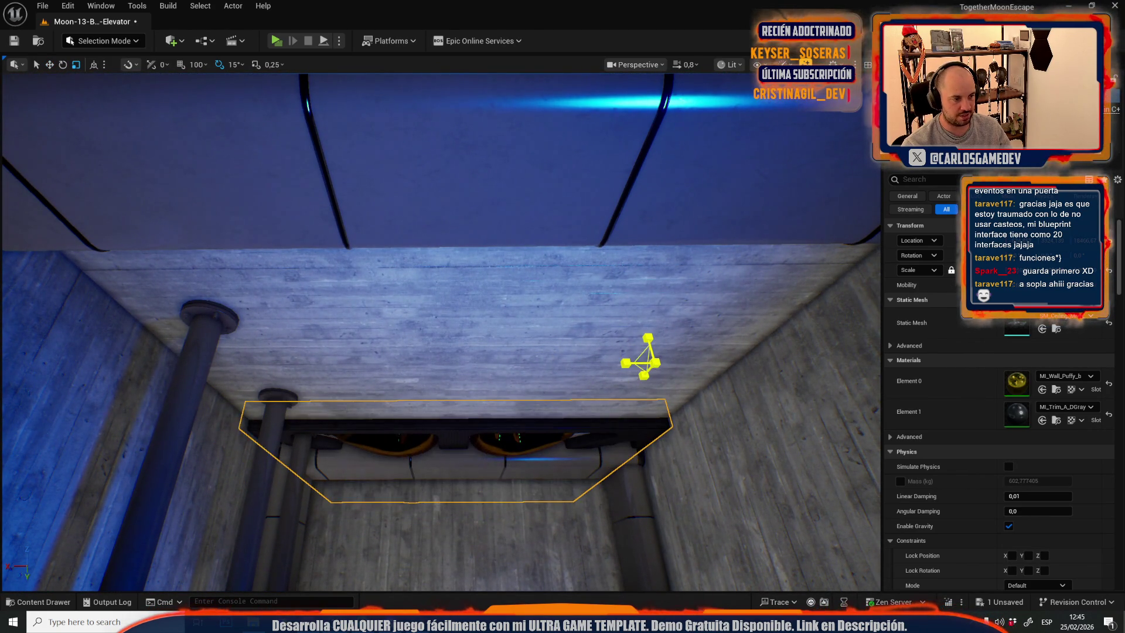
key("w")
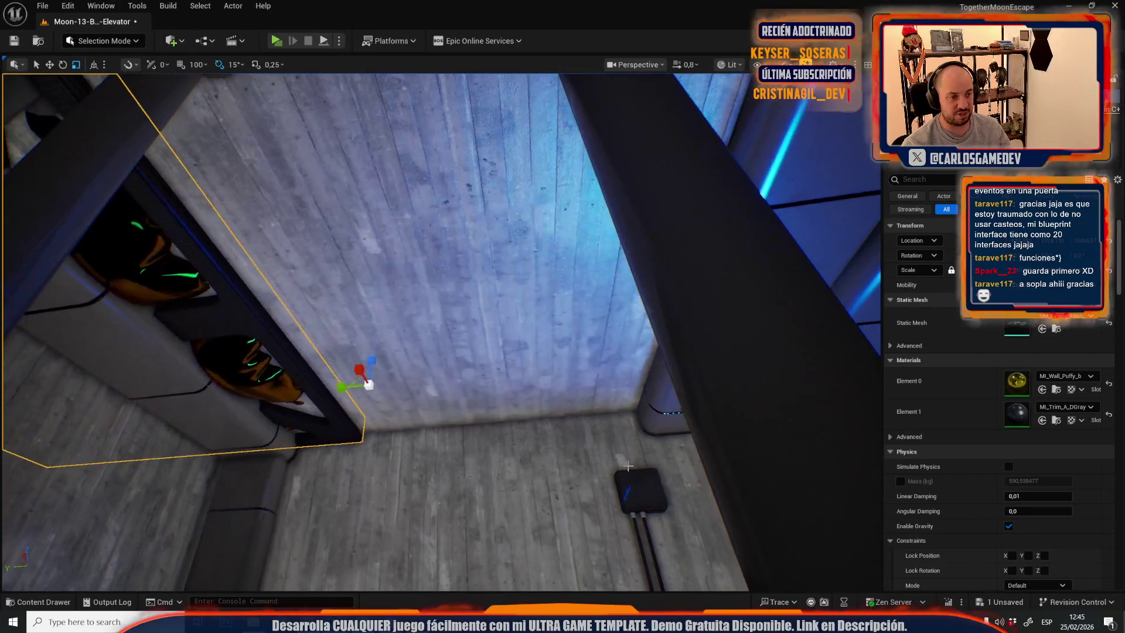
left_click_drag(345, 390, 605, 394)
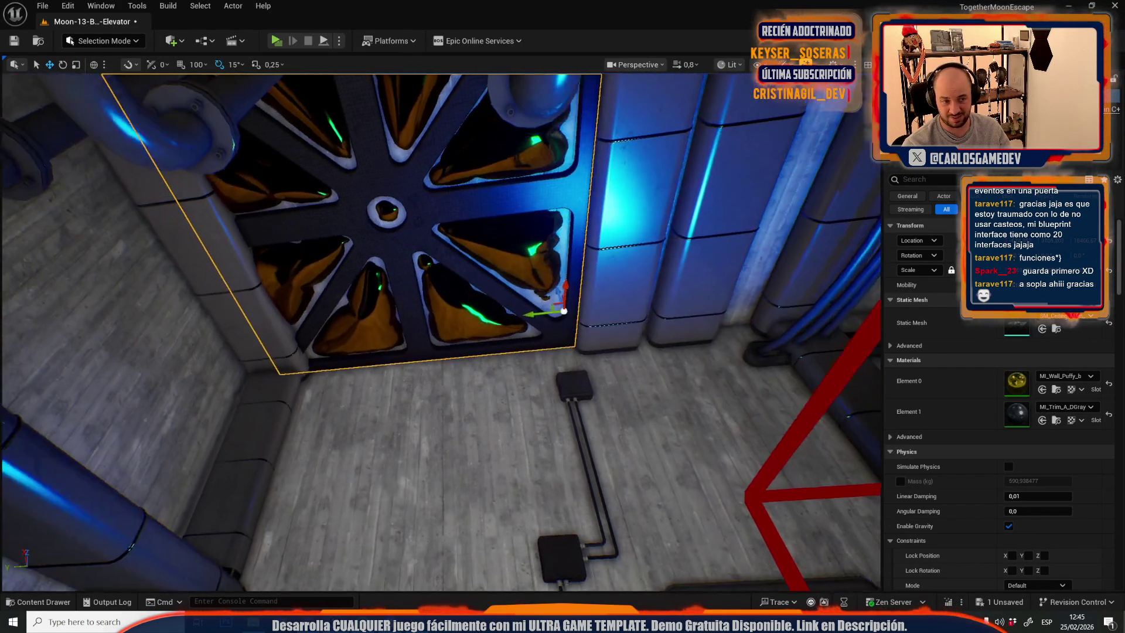
key("r")
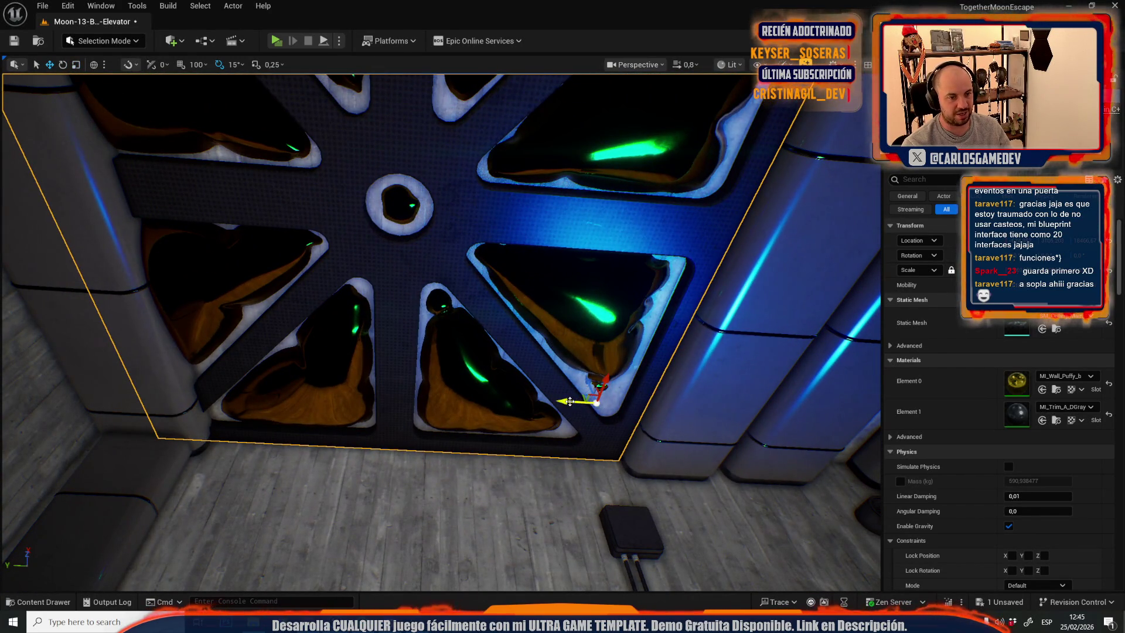
key("r")
left_click_drag(545, 407, 575, 404)
Delete one of the floor pipes and look over the shaft from above.
key("w")
left_click(366, 460)
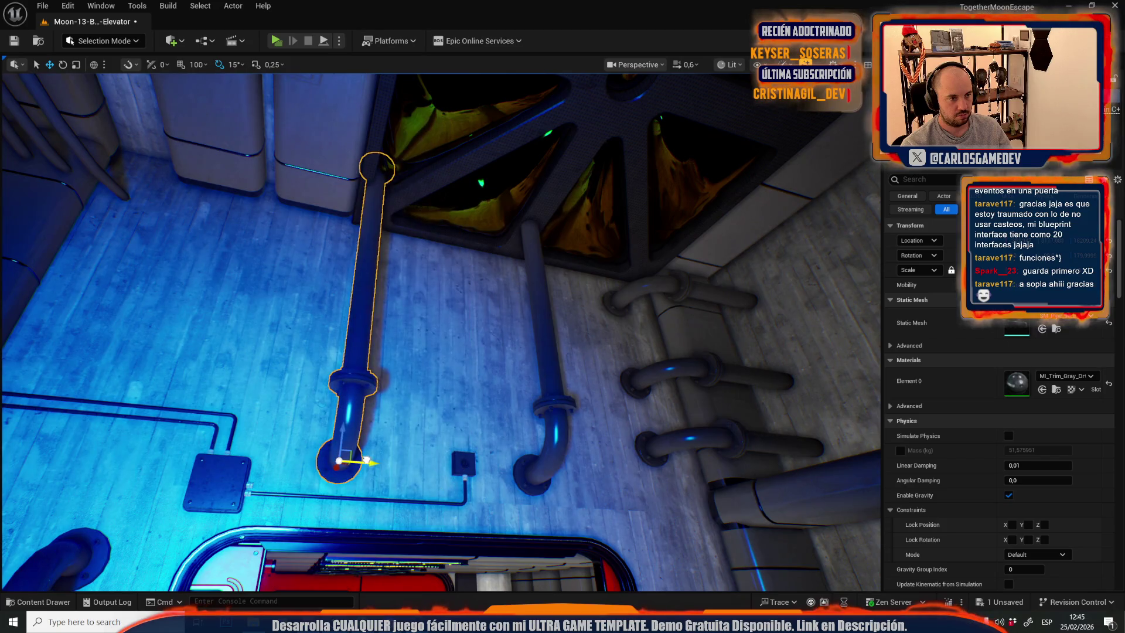
key("Delete")
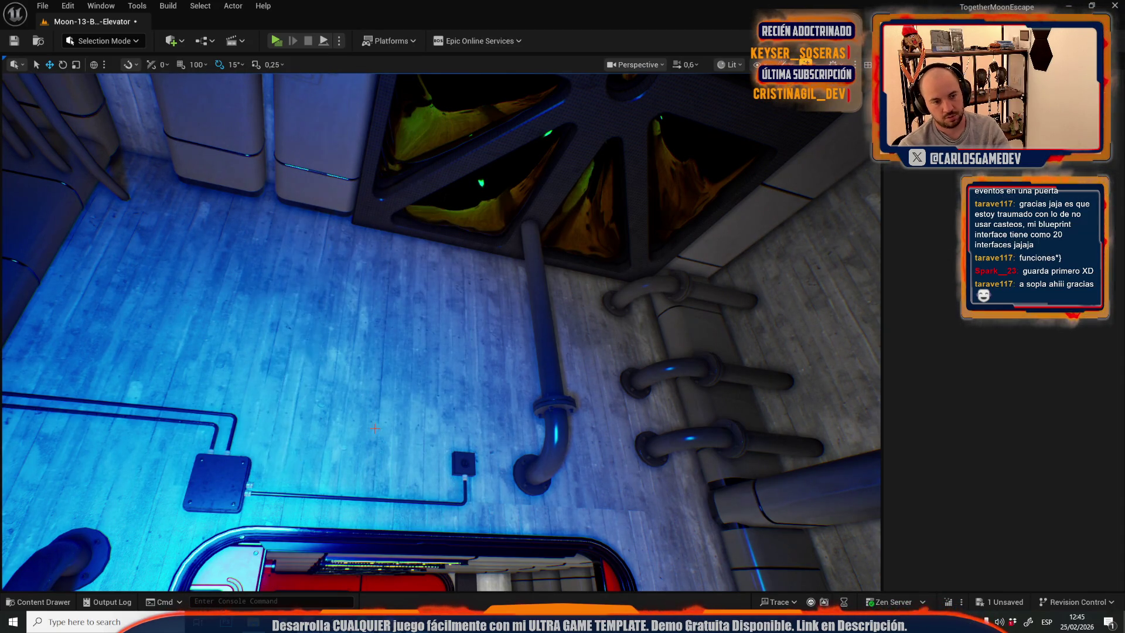
left_click(550, 453)
left_click_drag(550, 453, 515, 381)
left_click(486, 340)
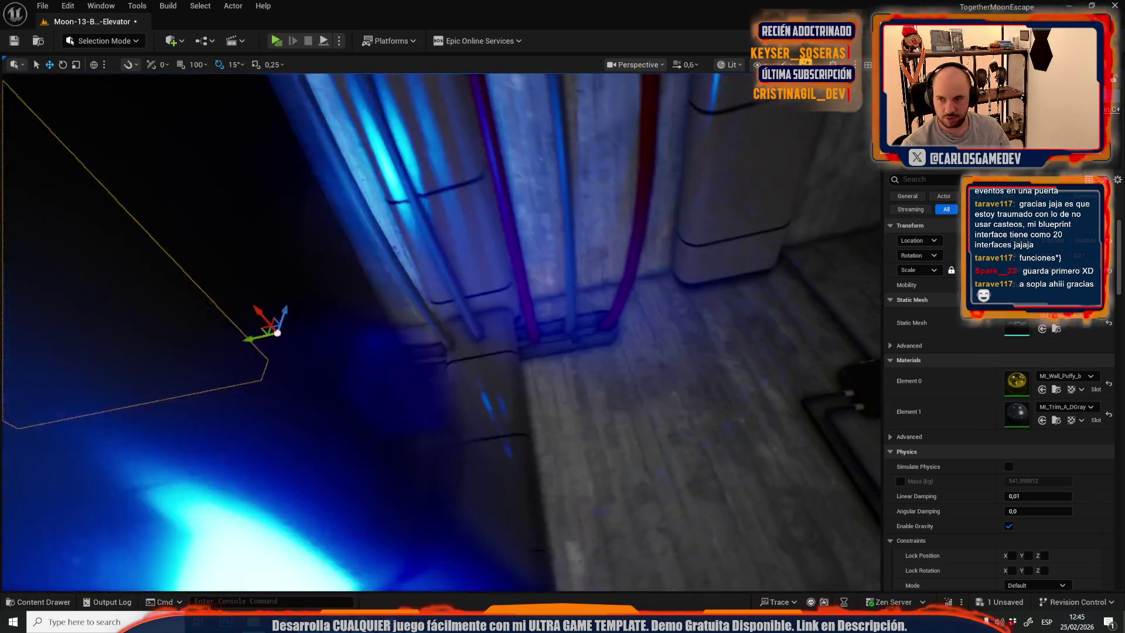
left_click_drag(516, 381, 516, 352)
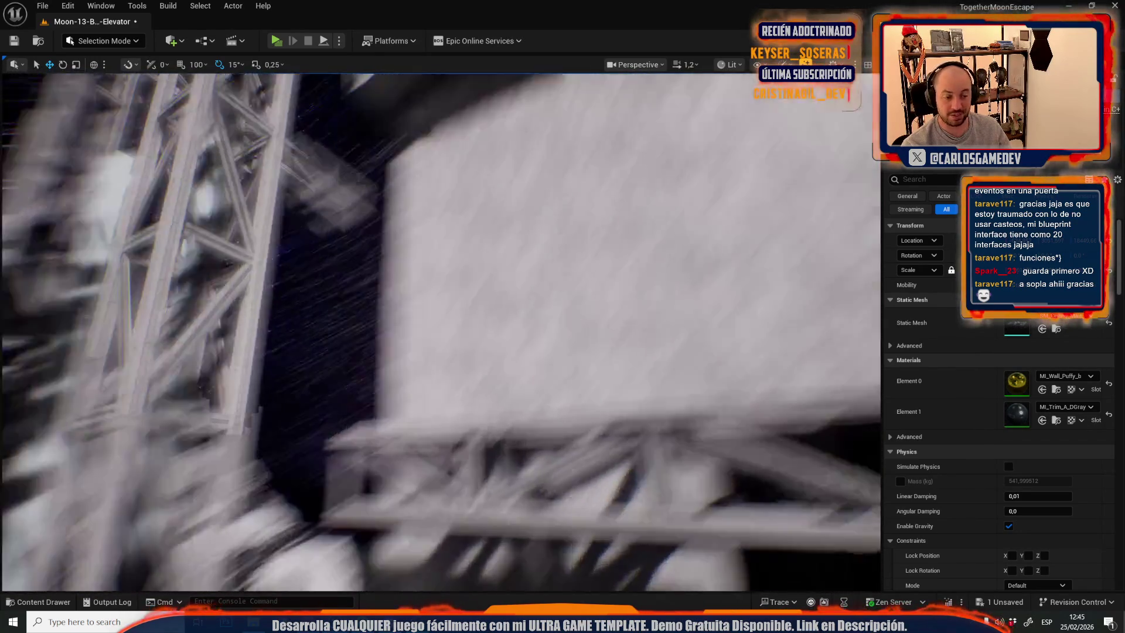
left_click_drag(516, 351, 516, 339)
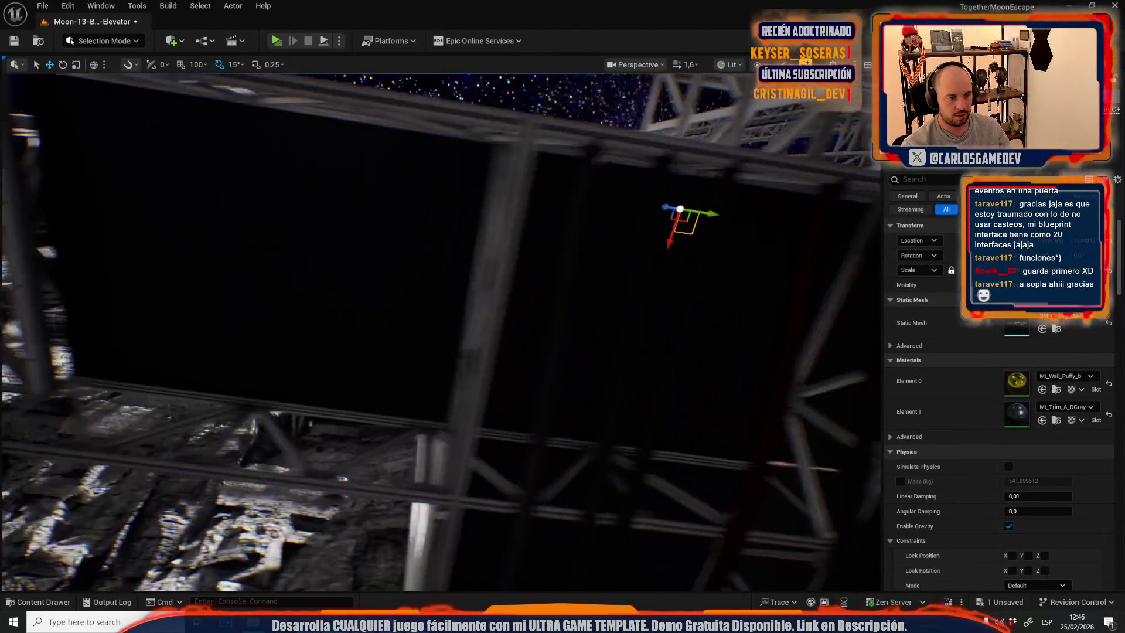
Select the padded panel behind the truss and move it up onto the truss wall.
left_click_drag(526, 204, 525, 203)
left_click(465, 287)
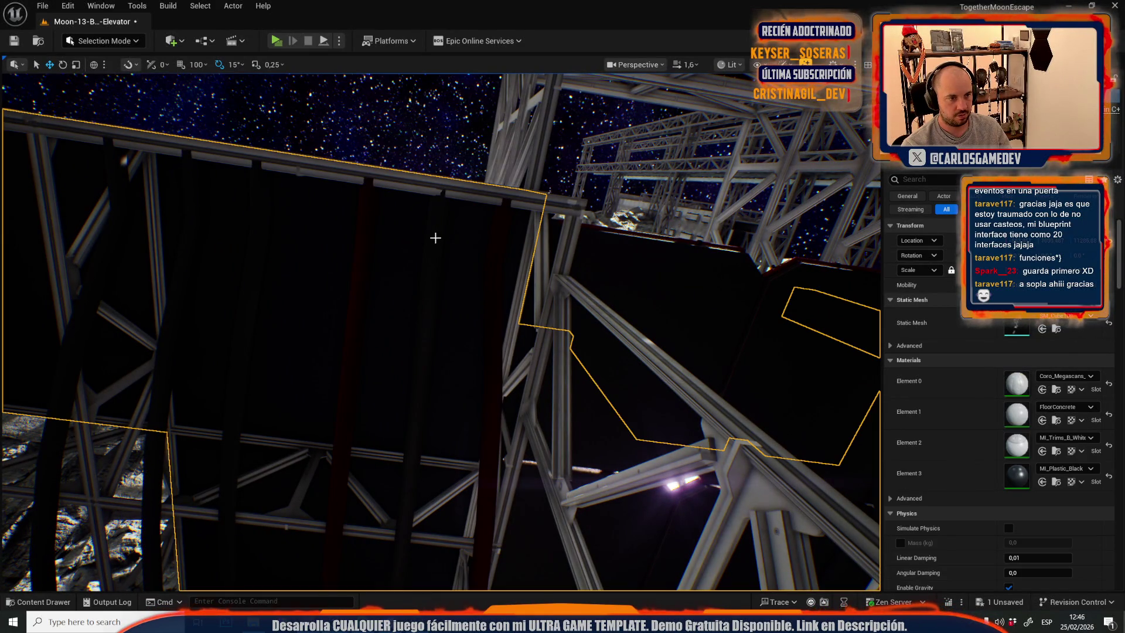
left_click(436, 239)
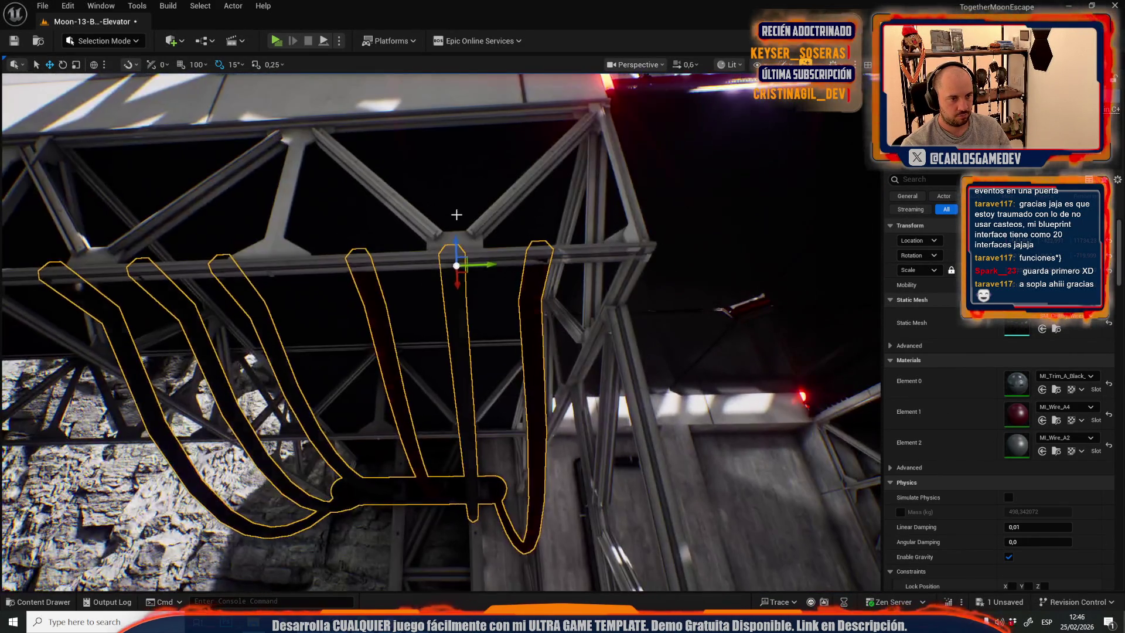
left_click(452, 240)
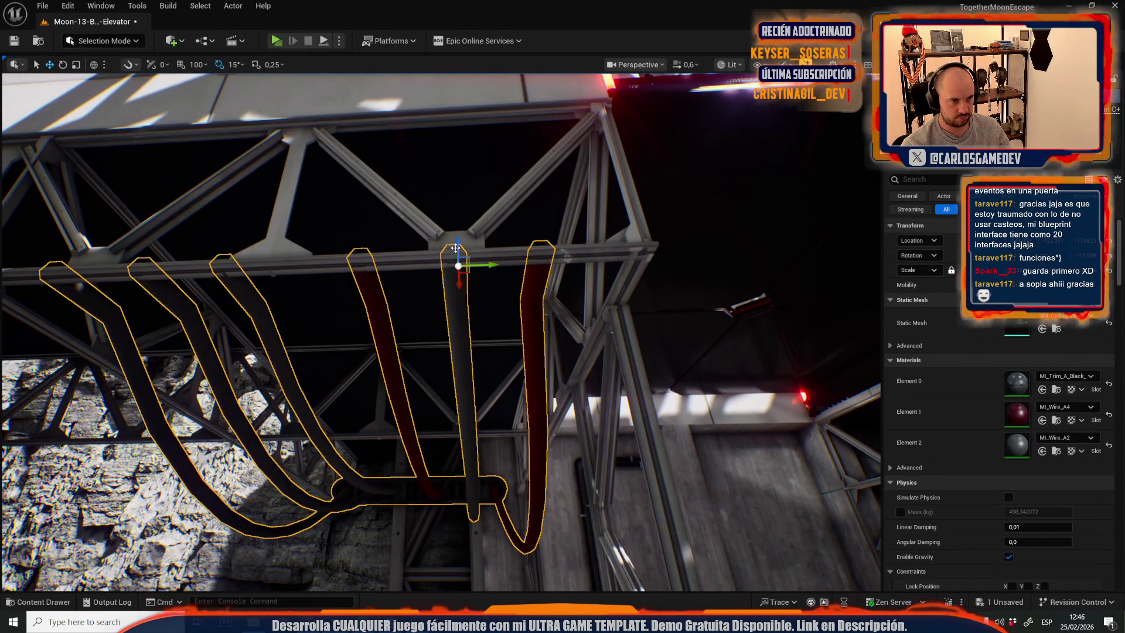
left_click(493, 287)
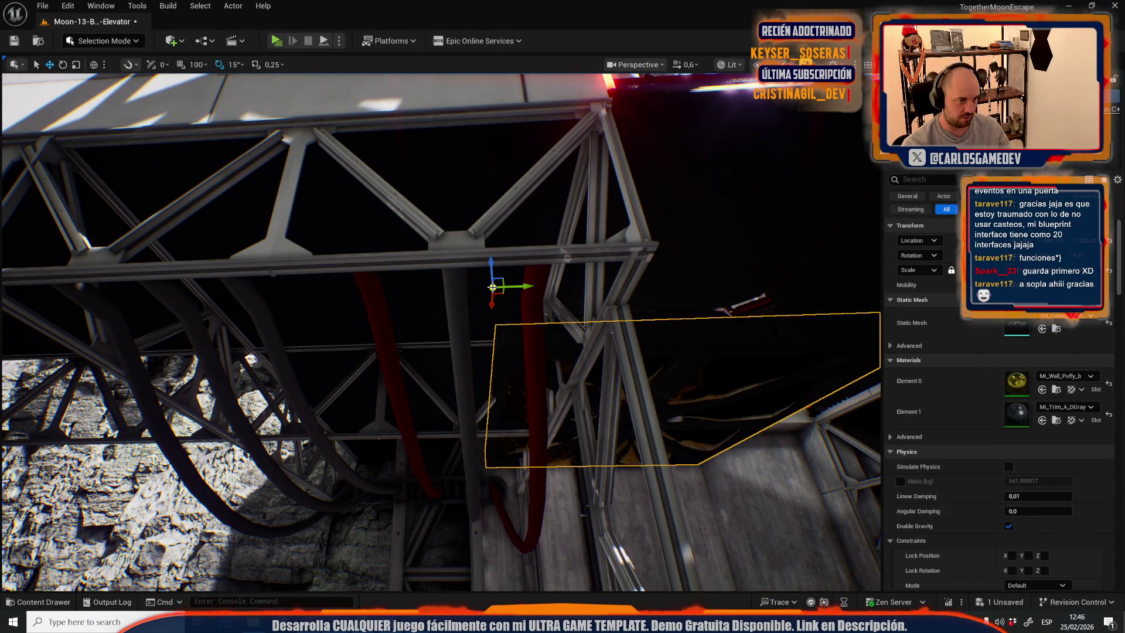
scroll(561, 370, "down", 10)
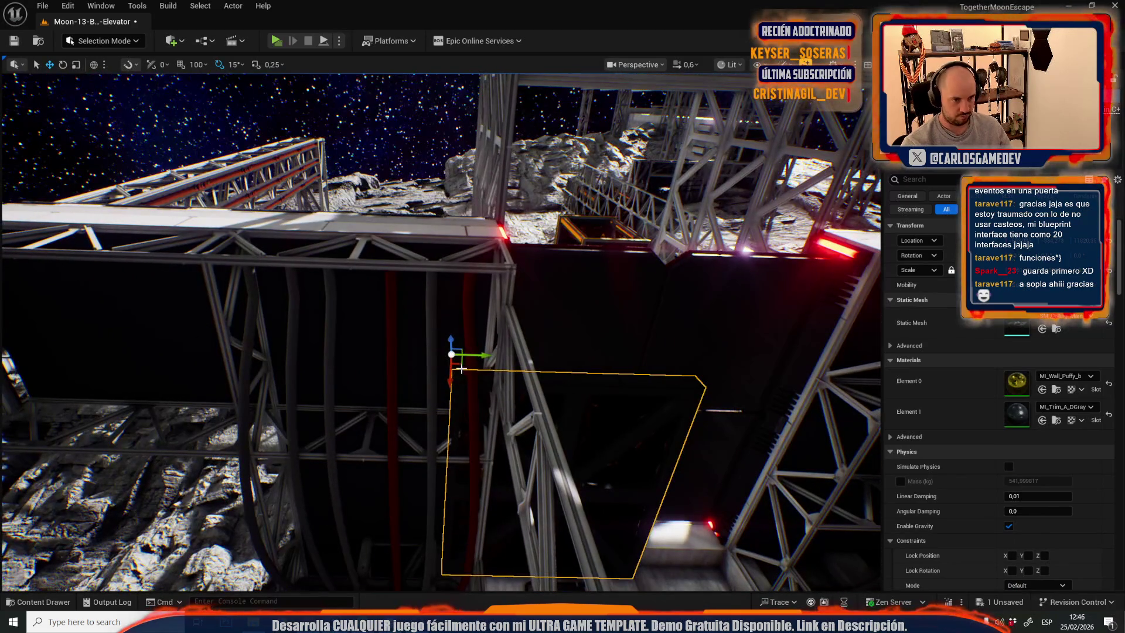
left_click_drag(561, 369, 321, 273)
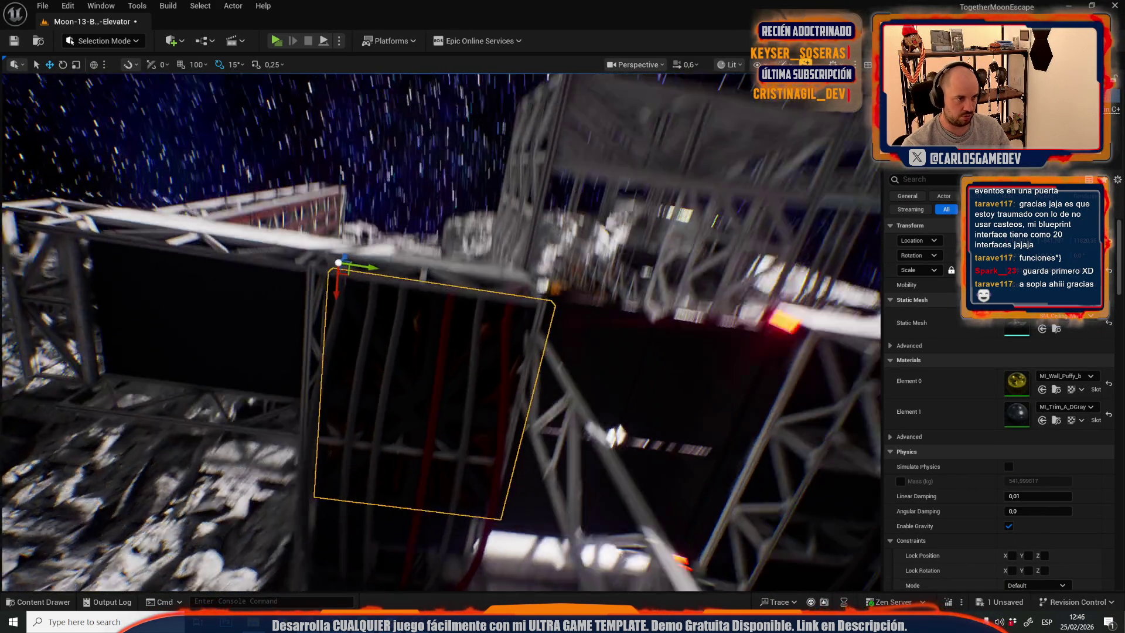
In unlit view, scale the padded panel slightly wider and frame it.
key("alt+3")
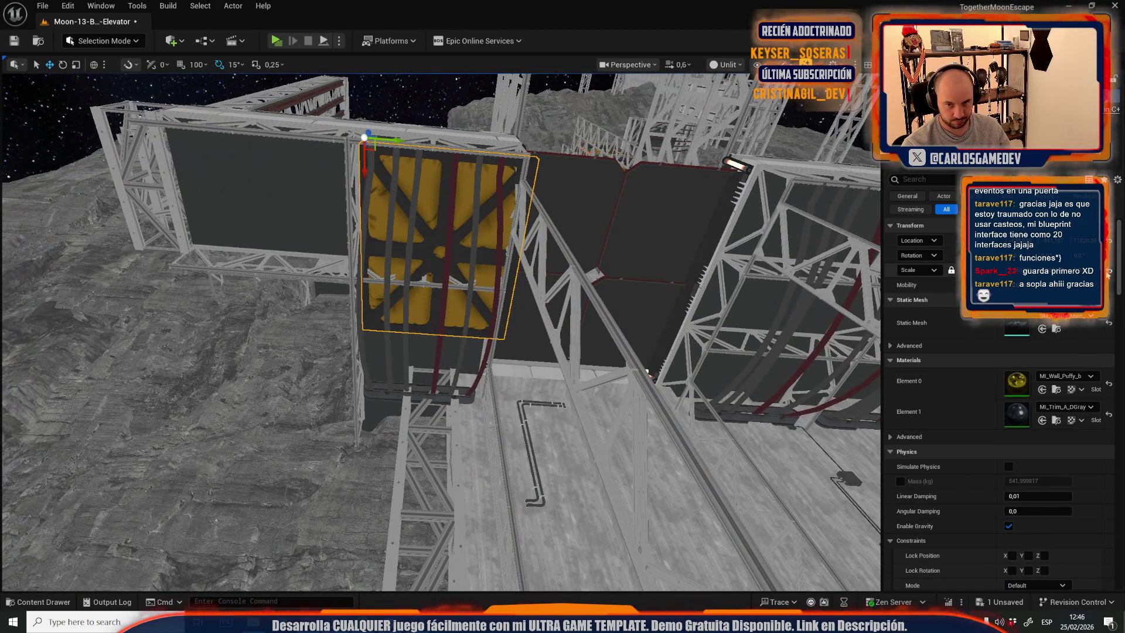
scroll(440, 328, "up", 5)
key("r")
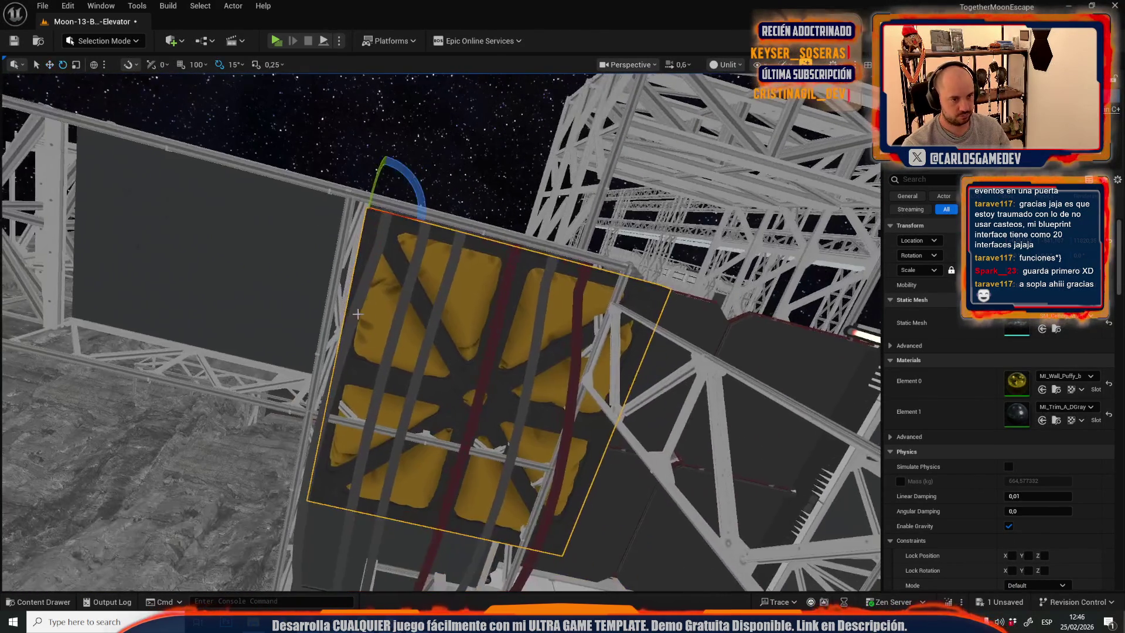
key("ctrl+z")
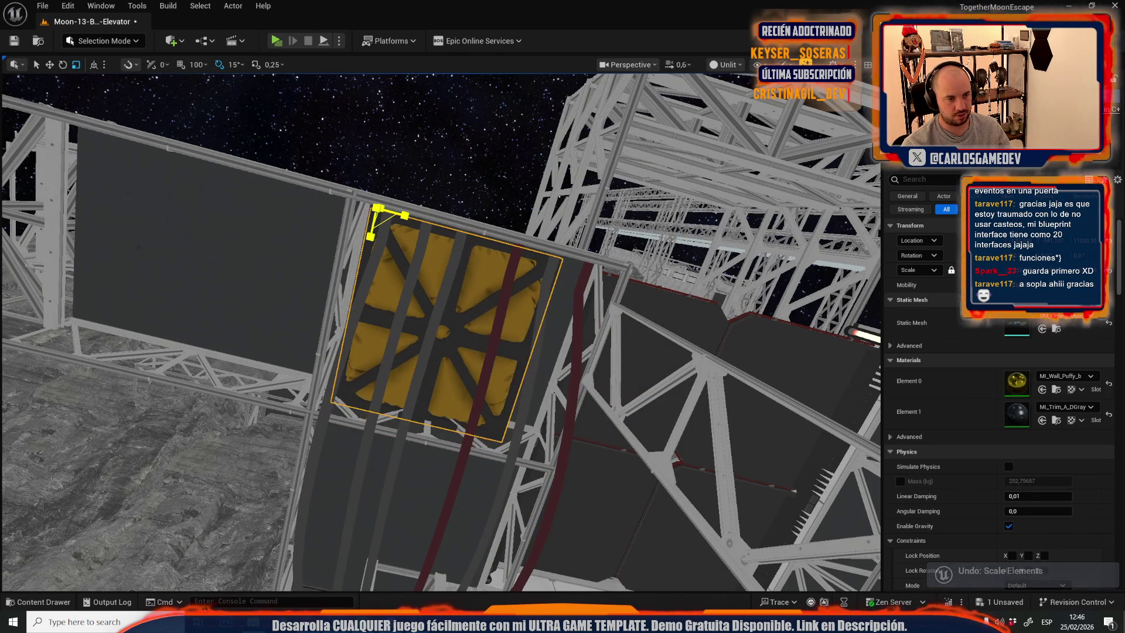
key("ctrl+y")
key("f")
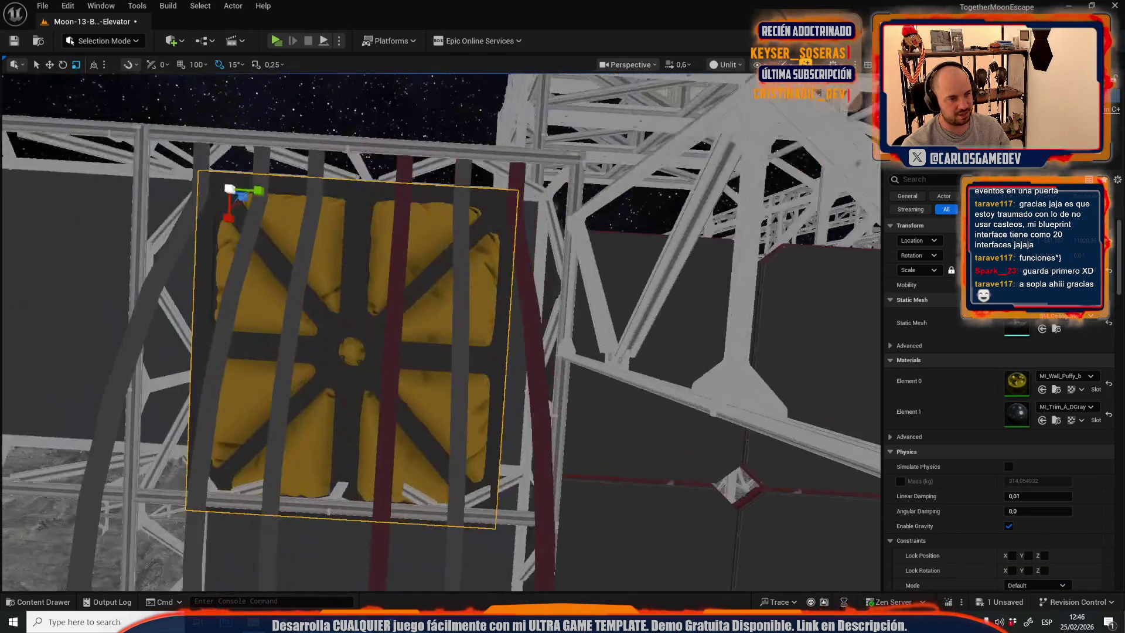
mouse_move(328, 206)
left_mouse_down()
mouse_move(341, 206)
mouse_move(316, 227)
left_mouse_up()
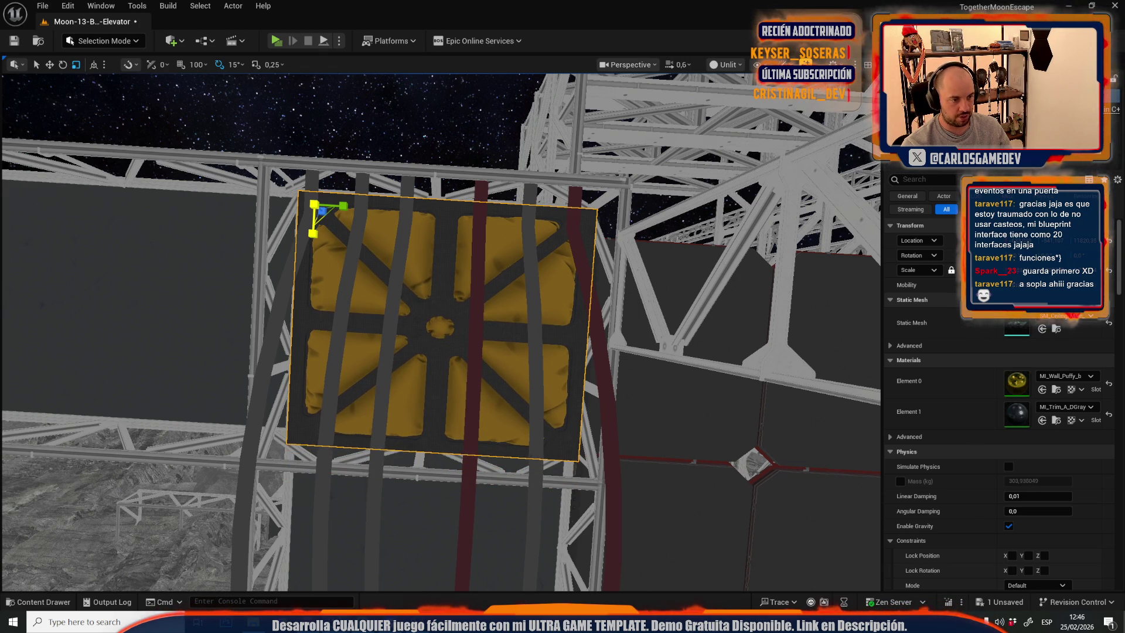
mouse_move(315, 227)
left_mouse_down()
mouse_move(333, 176)
mouse_move(544, 212)
mouse_move(126, 316)
mouse_move(305, 188)
left_mouse_up()
key("w")
Return the viewport to Lit and fly up to a high view over the platforms.
left_click(725, 64)
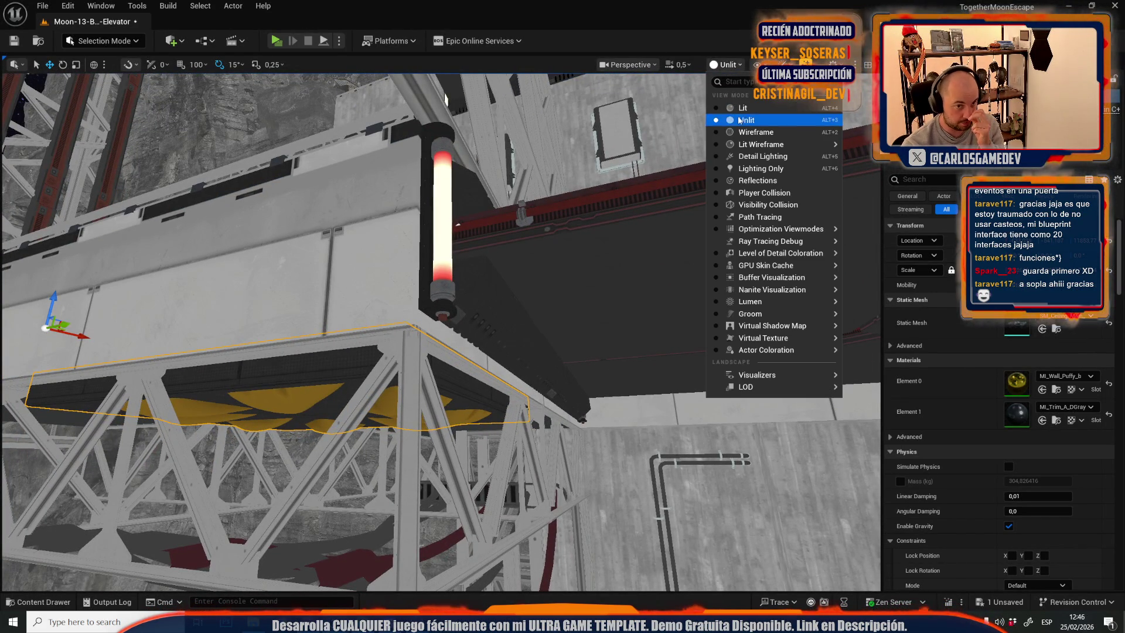
left_click(753, 108)
key("f")
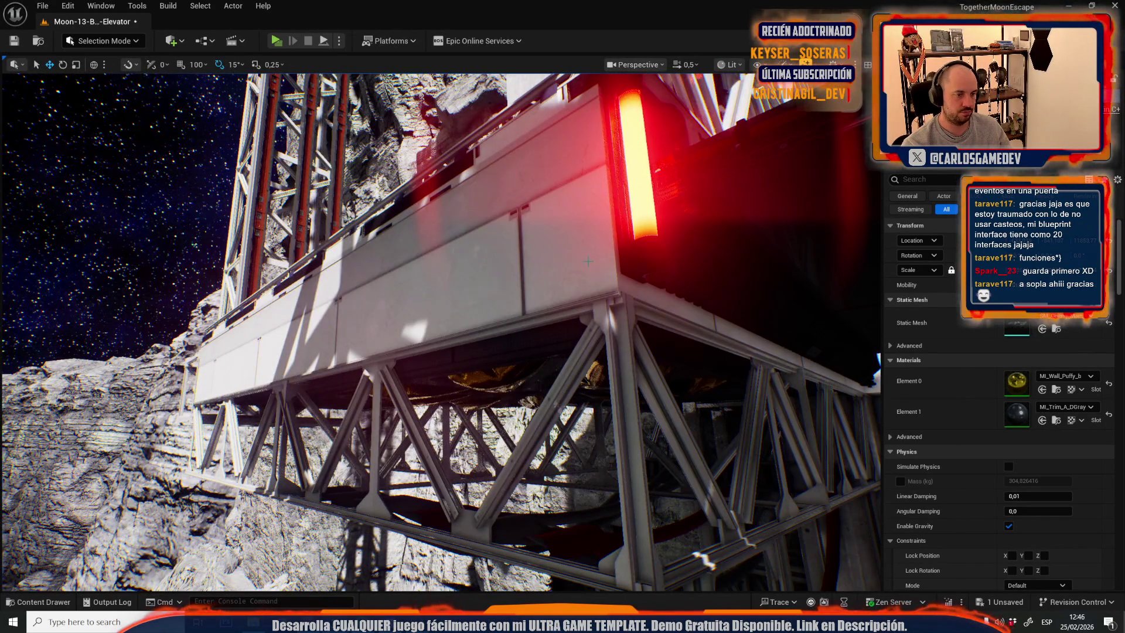
scroll(579, 267, "up", 1)
mouse_move(578, 266)
left_mouse_down()
mouse_move(295, 201)
mouse_move(329, 193)
mouse_move(446, 240)
mouse_move(463, 211)
mouse_move(481, 269)
mouse_move(445, 252)
mouse_move(457, 270)
mouse_move(445, 258)
mouse_move(463, 240)
mouse_move(474, 258)
mouse_move(368, 406)
mouse_move(410, 332)
mouse_move(384, 375)
left_mouse_up()
scroll(295, 201, "up", 1)
scroll(445, 252, "up", 1)
scroll(469, 252, "up", 1)
Shrink the yellow padded panel to fit its truss frame, viewing the result lit.
left_click(368, 406)
left_click(368, 406)
key("alt+3")
key("r")
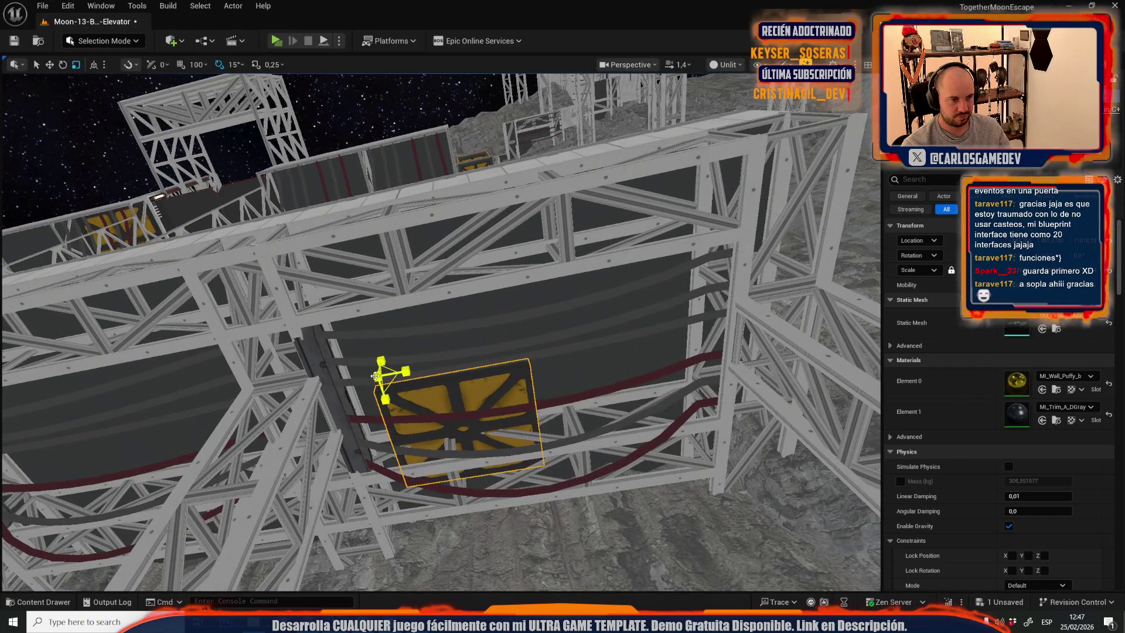
left_click_drag(385, 375, 350, 307)
key("w")
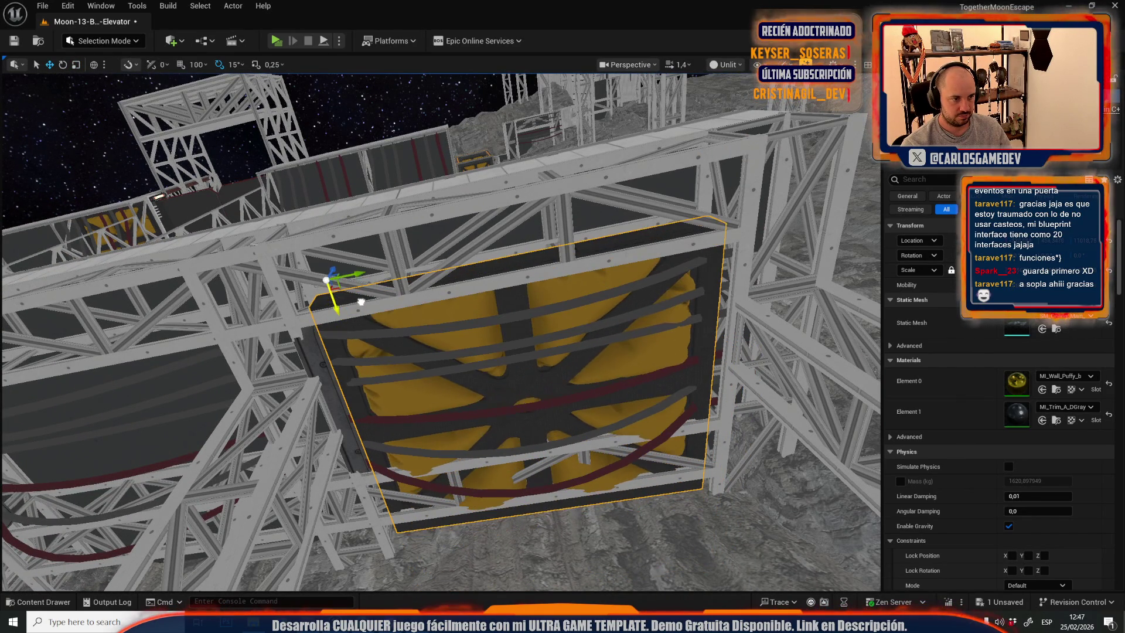
left_click(726, 64)
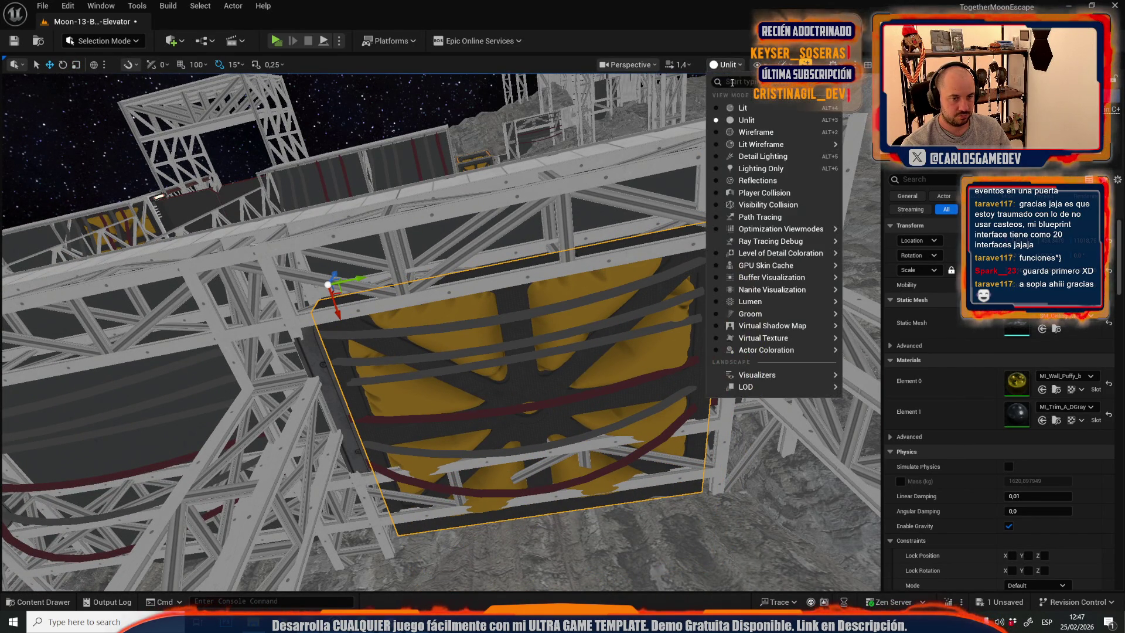
left_click(740, 108)
Alt-drag a copy of the yellow panel into the empty left slot and switch back to Lit.
left_click_drag(420, 167, 451, 141)
key("alt+3")
scroll(461, 135, "down", 10)
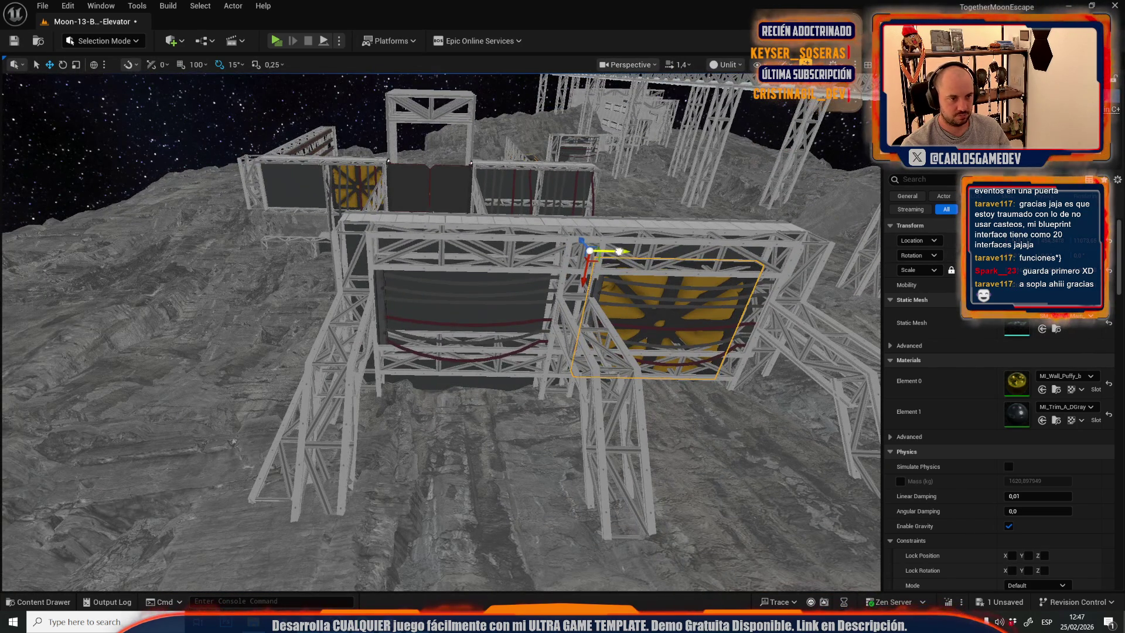
left_click_drag(609, 250, 420, 259)
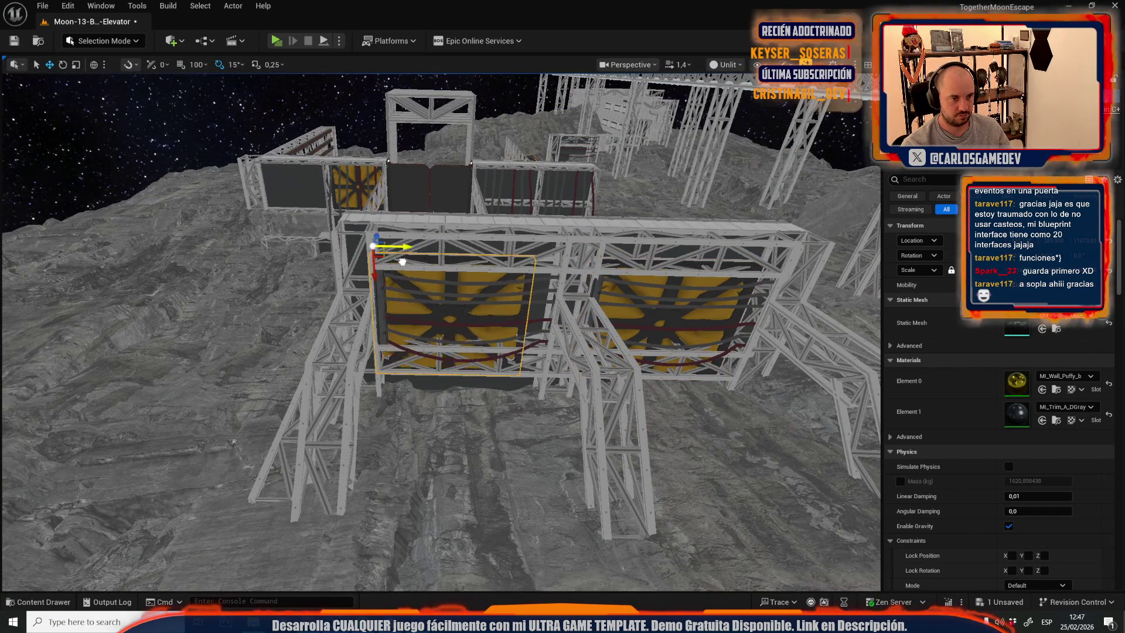
left_click(726, 65)
left_click(727, 111)
scroll(692, 125, "up", 2)
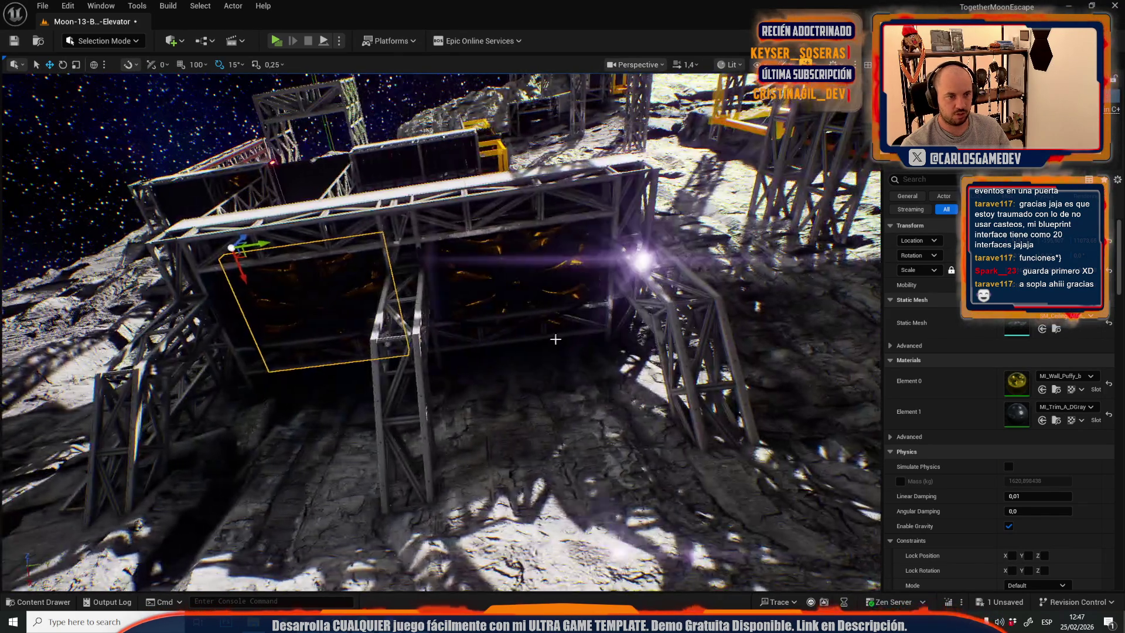
Fly around the truss structure to review it, then save Moon-13-Broken-Elevator with Ctrl+S.
key("s")
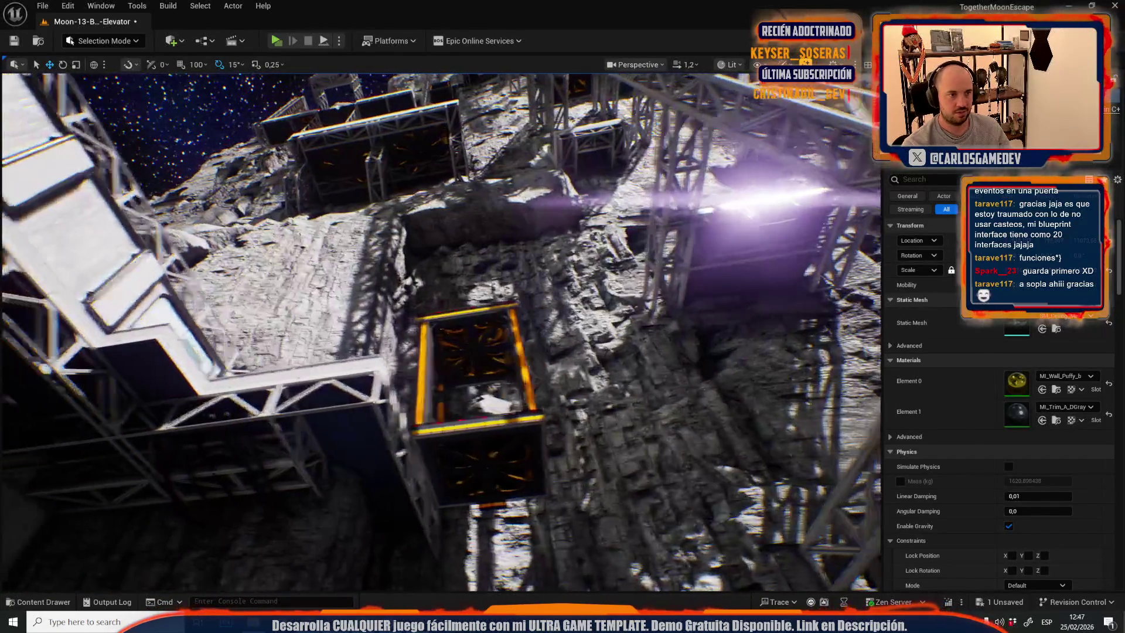
key("s")
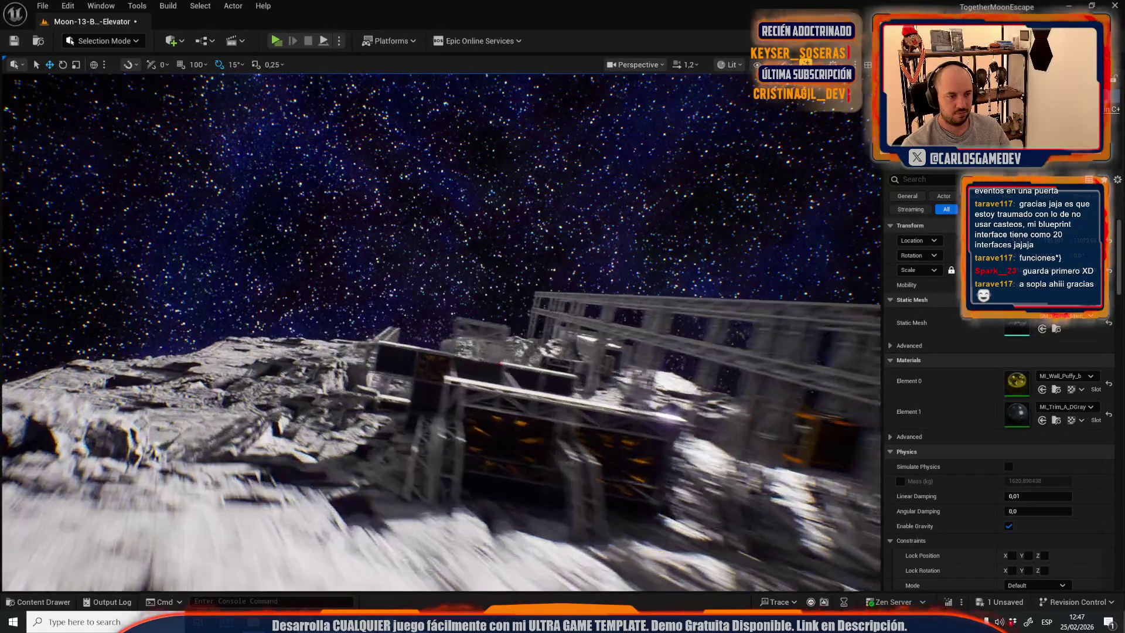
key("w")
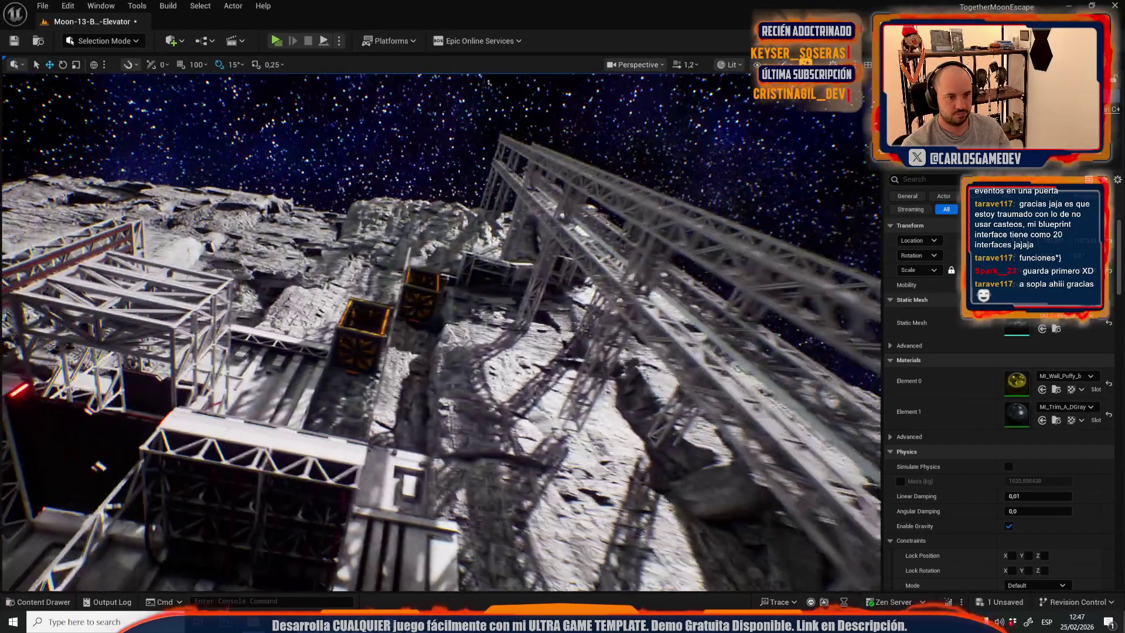
key("w")
scroll(439, 328, "up", 2)
key("s")
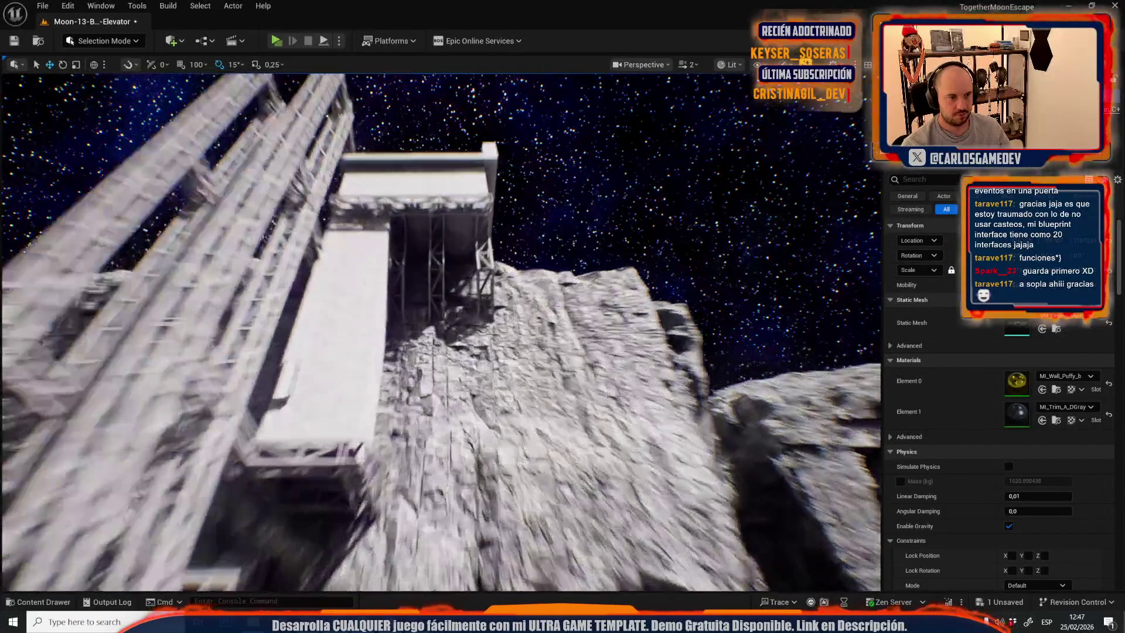
key("ctrl+s")
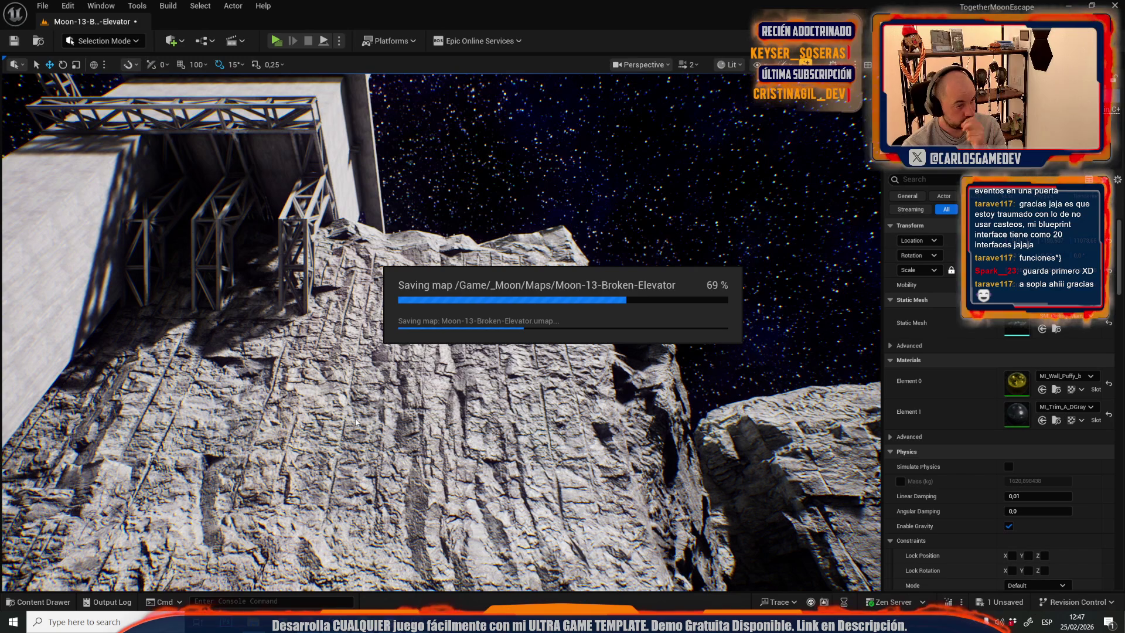
Fly out to the horizon and back in to face the elevator shaft on the cliff.
right_click(355, 418)
scroll(355, 418, "up", 2)
key("s")
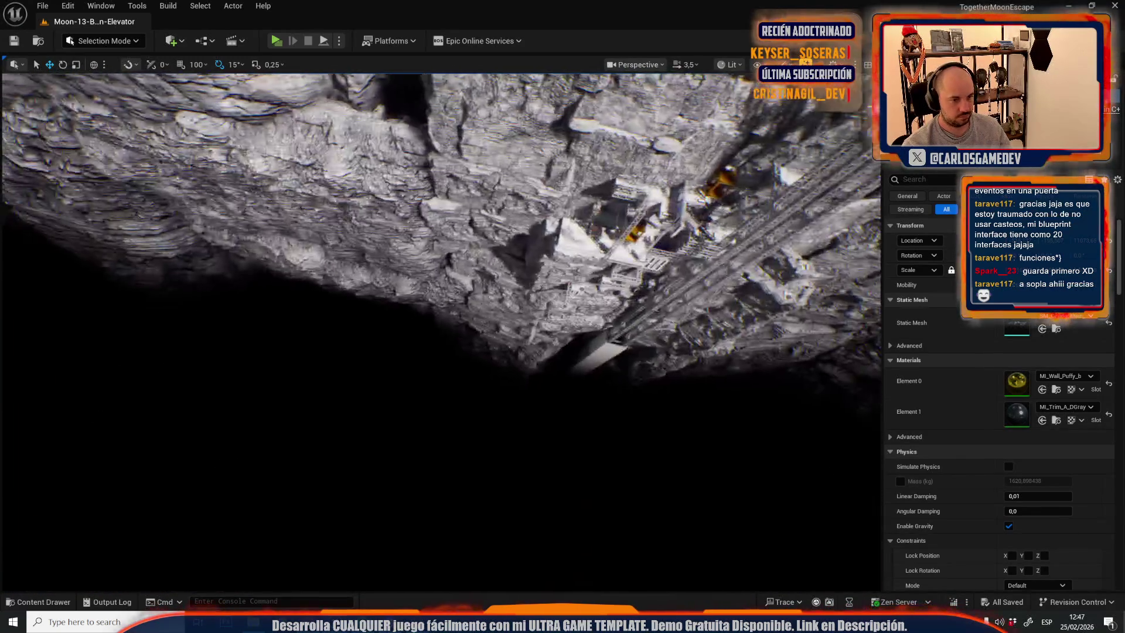
key("s")
key("w")
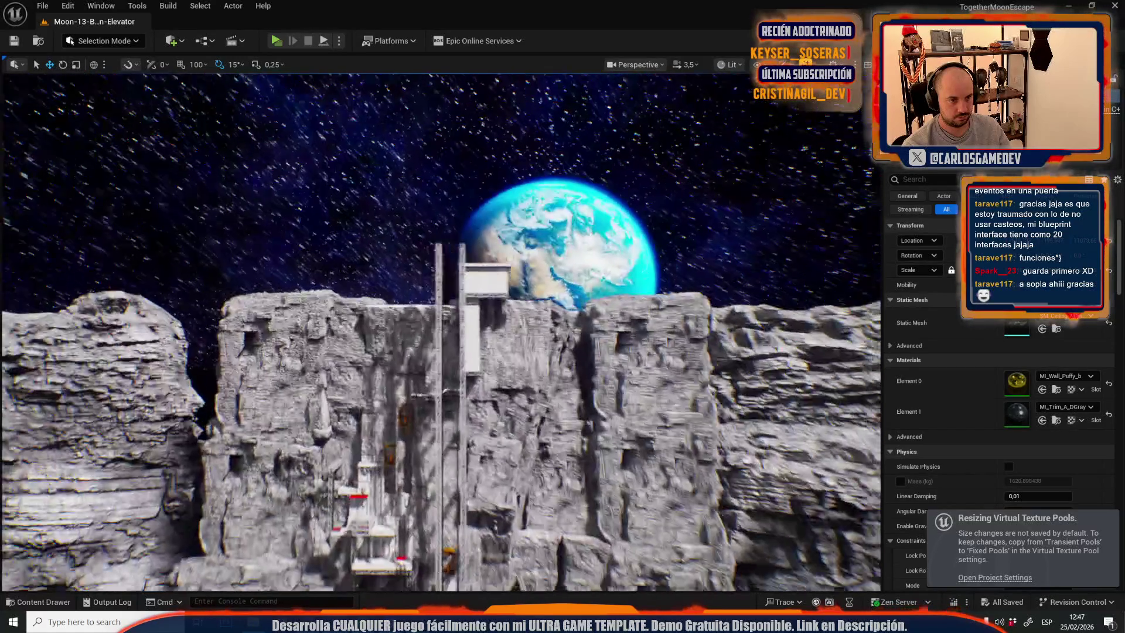
key("w")
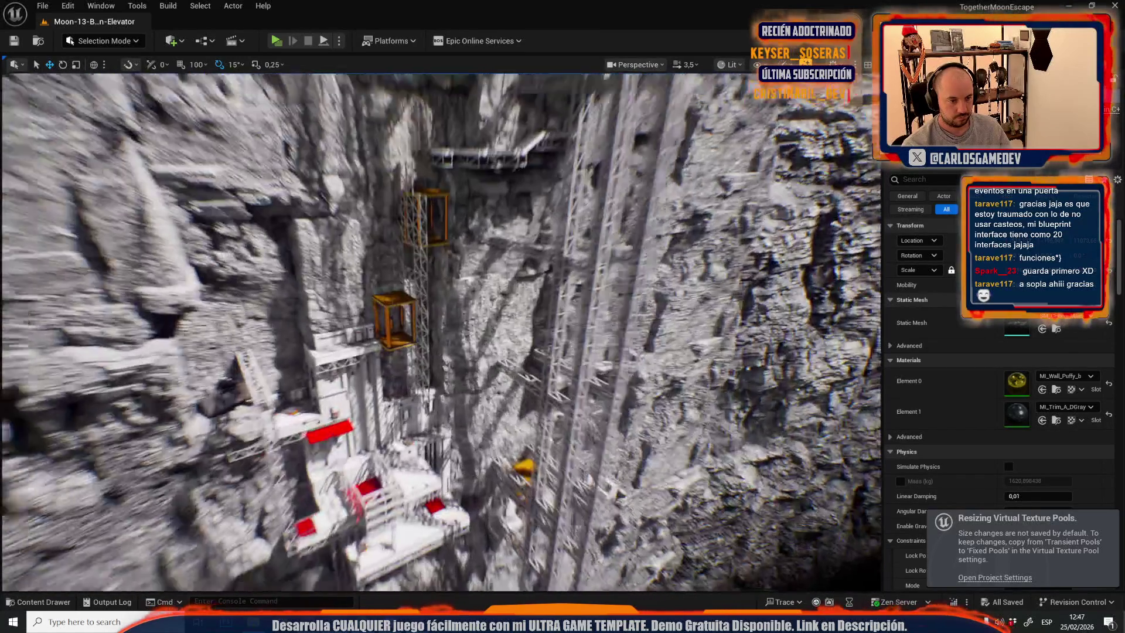
scroll(441, 332, "down", 2)
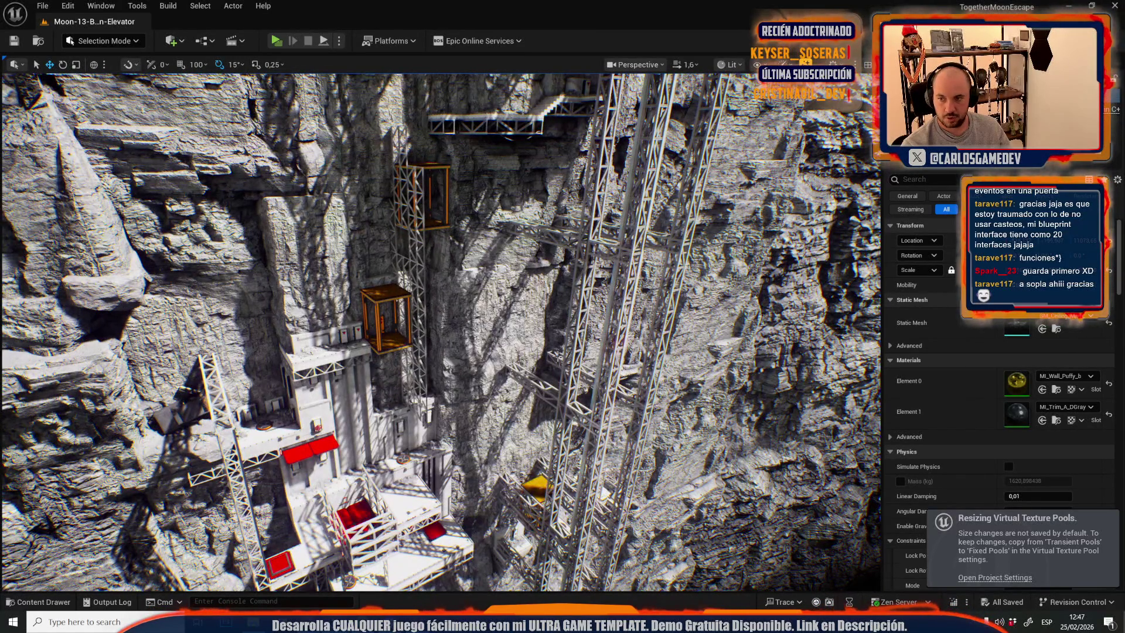
key("w")
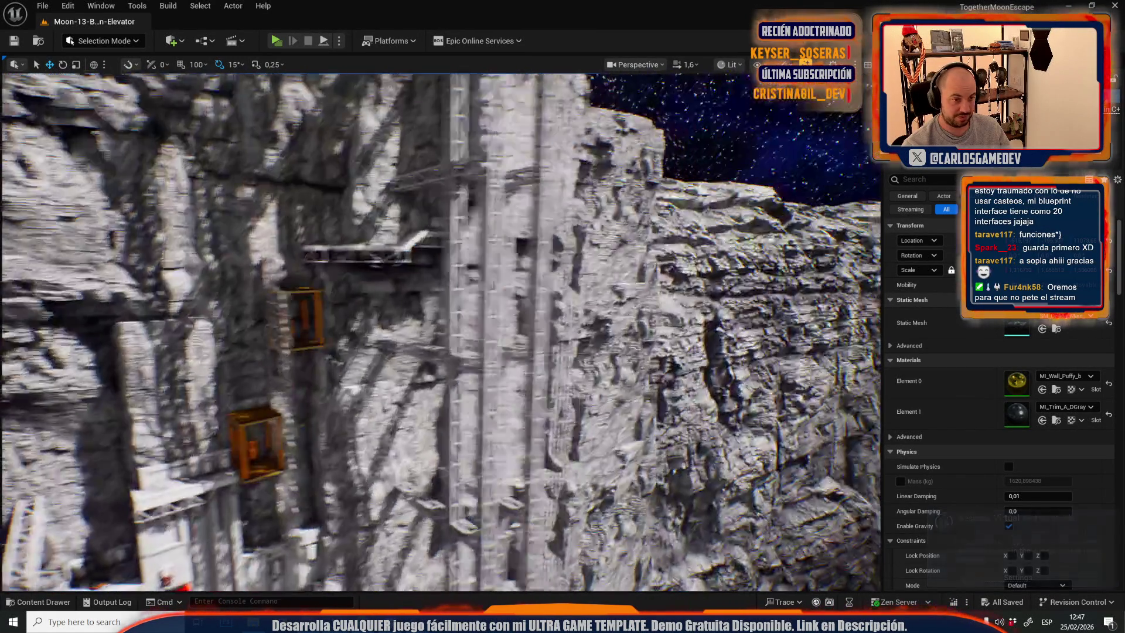
key("w")
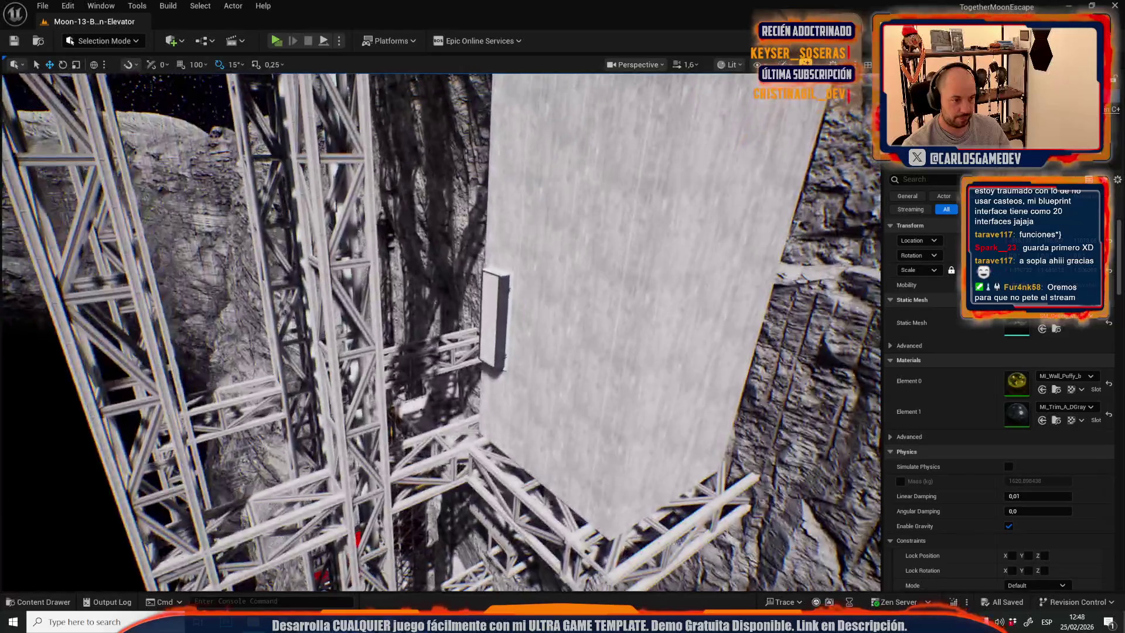
key("w")
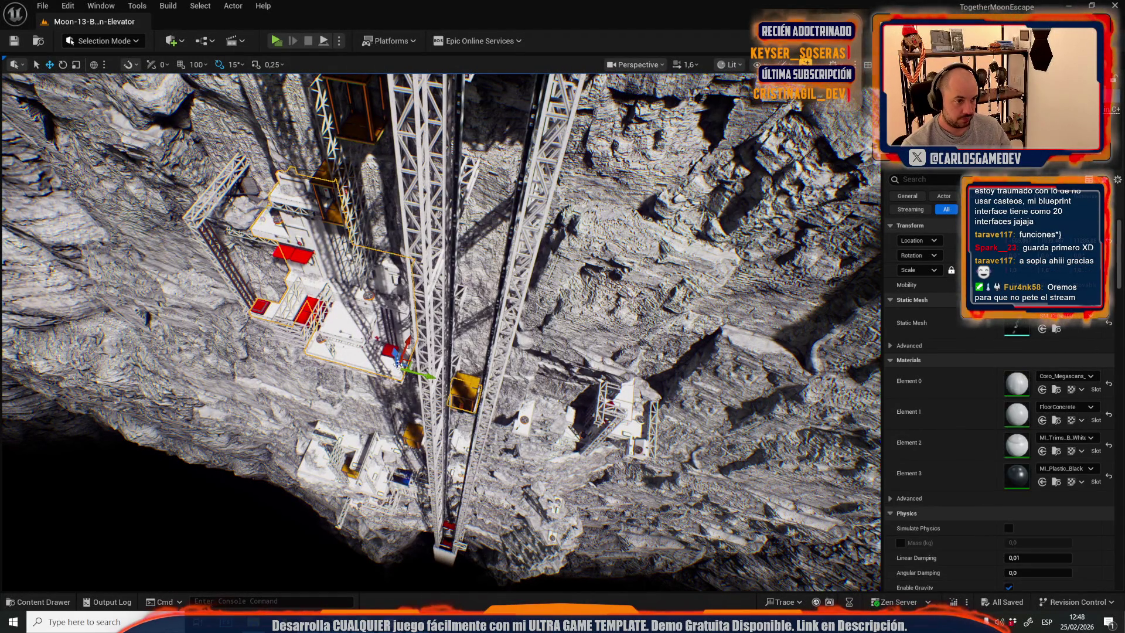
key("w")
key("s")
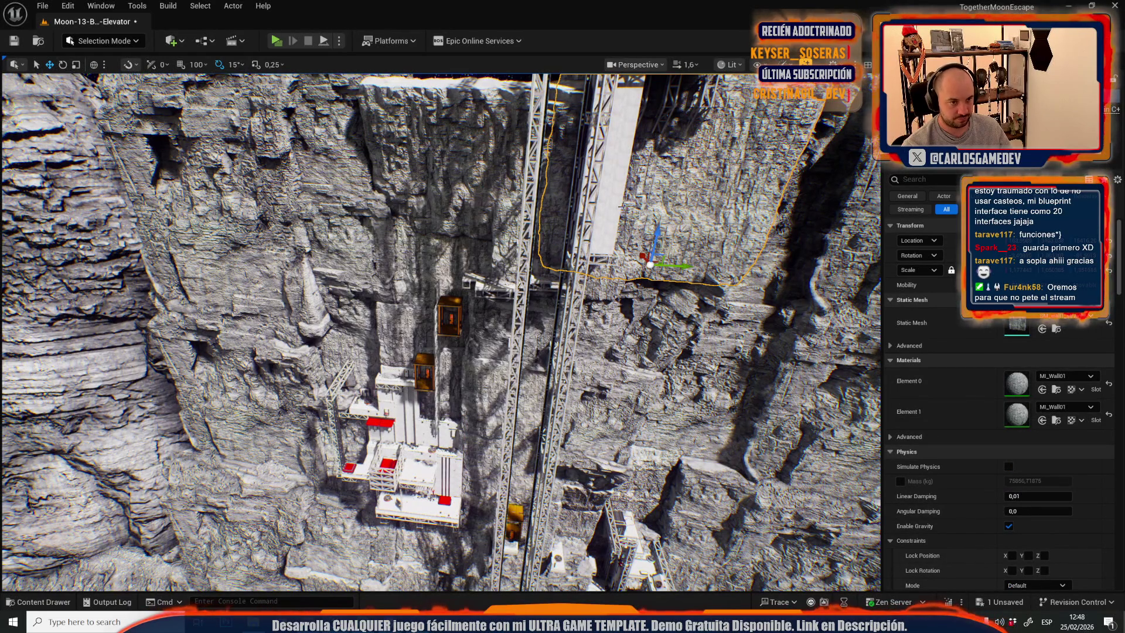
Select several rock meshes, then narrow the selection to only the lower rock chunk.
left_click(498, 179, "ctrl")
left_click(609, 319, "ctrl")
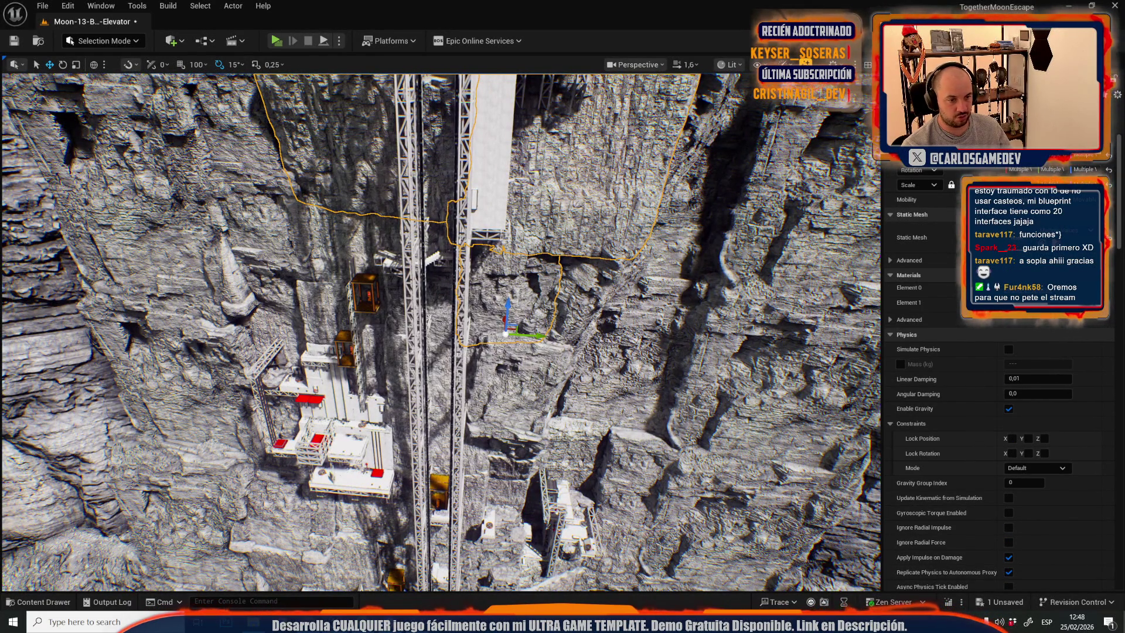
left_click(518, 384)
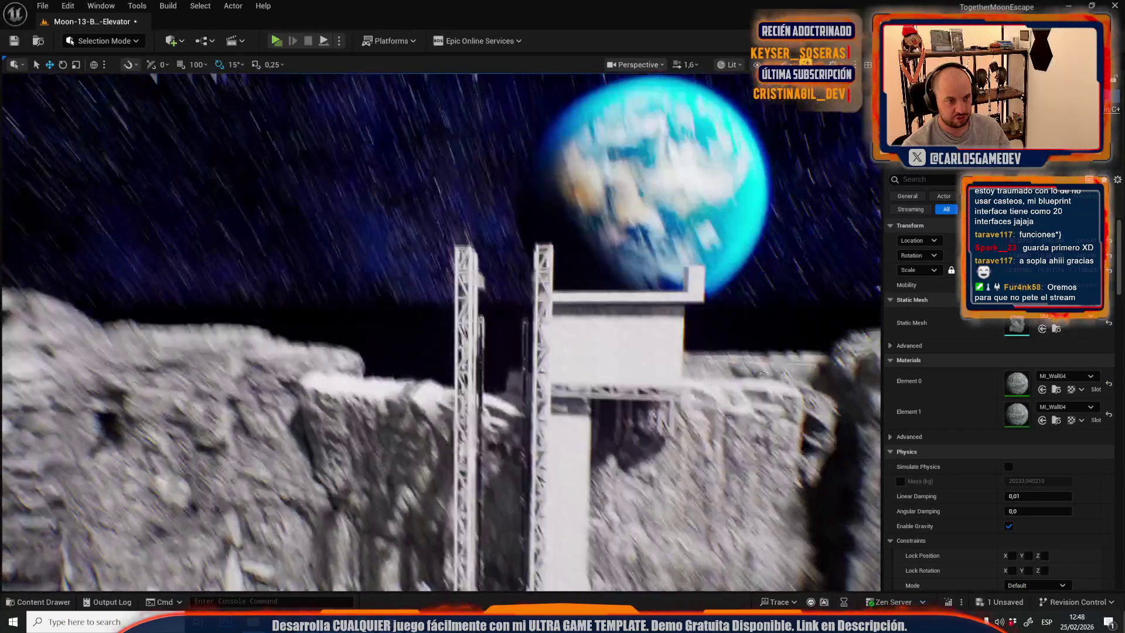
scroll(440, 331, "down", 1)
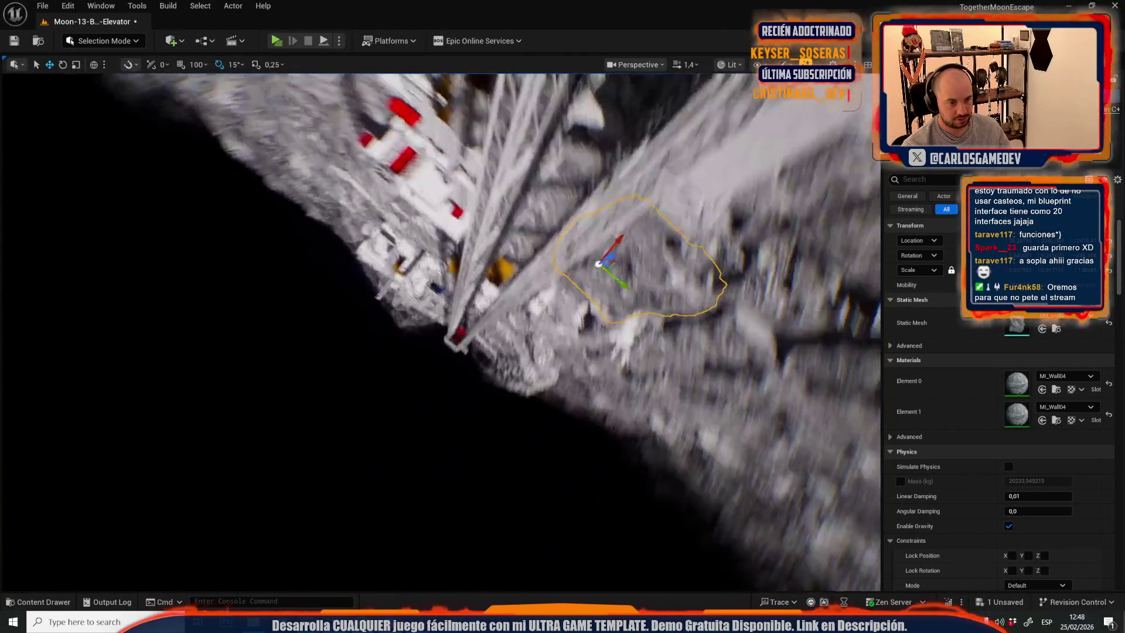
scroll(439, 331, "down", 3)
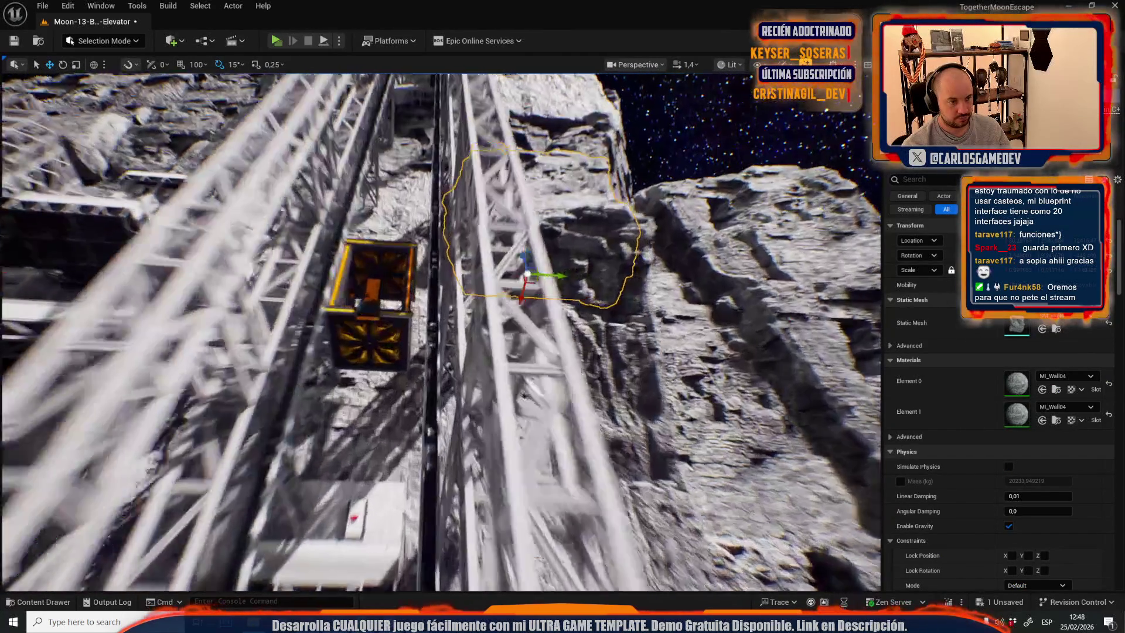
scroll(440, 331, "down", 2)
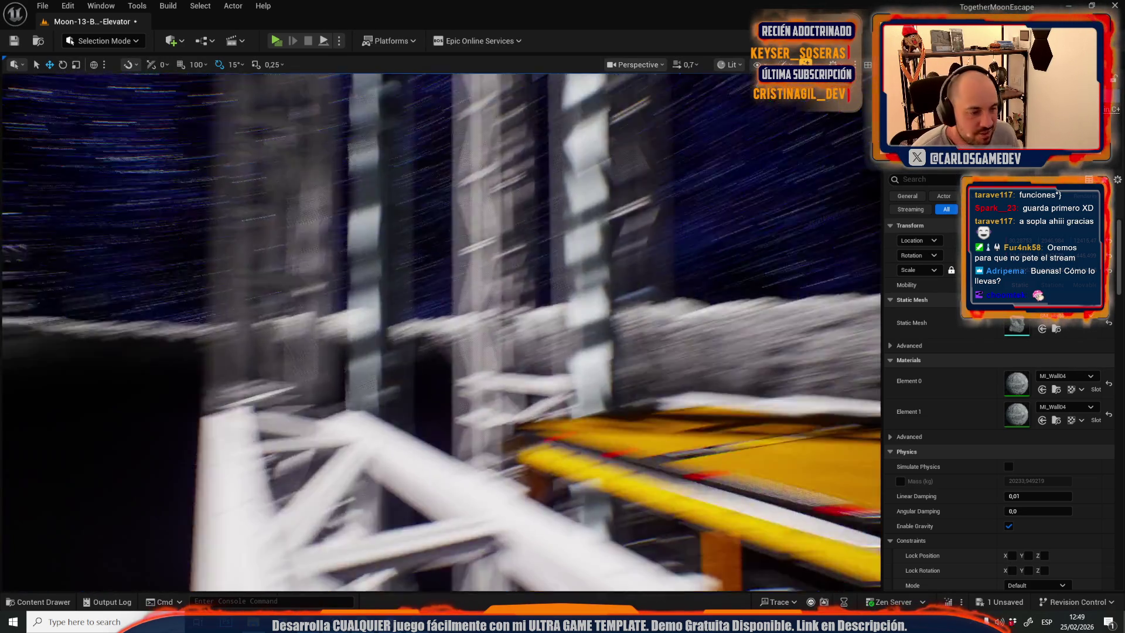
mouse_move(515, 262)
left_mouse_down()
mouse_move(481, 275)
mouse_move(451, 258)
left_mouse_up()
scroll(469, 269, "up", 3)
left_click(323, 293)
left_click_drag(322, 293, 351, 275)
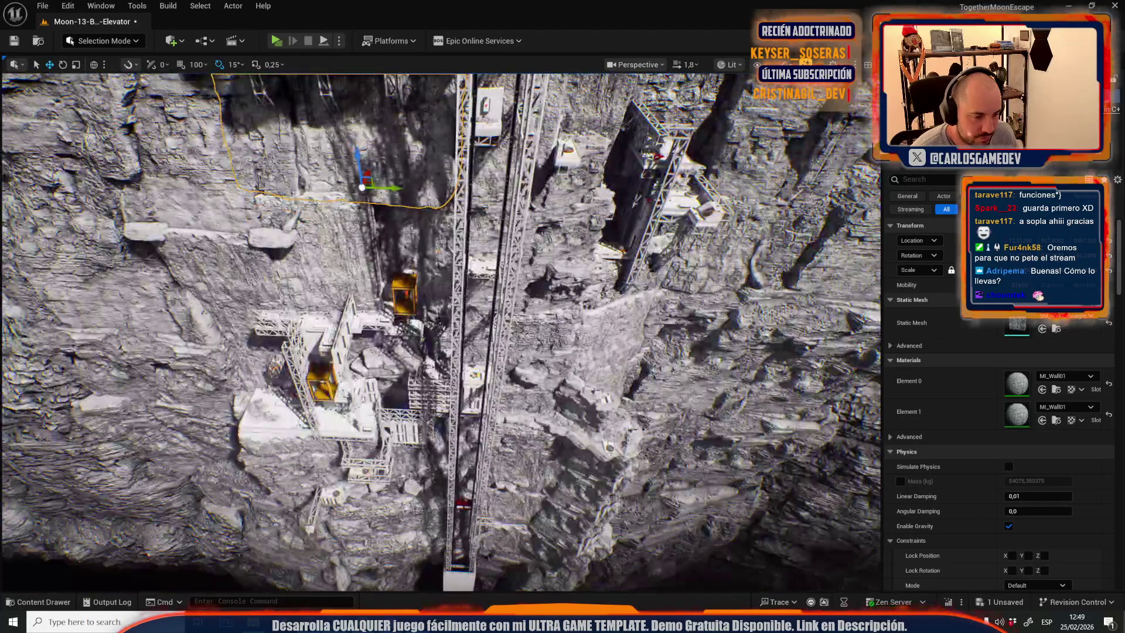
left_click(316, 246)
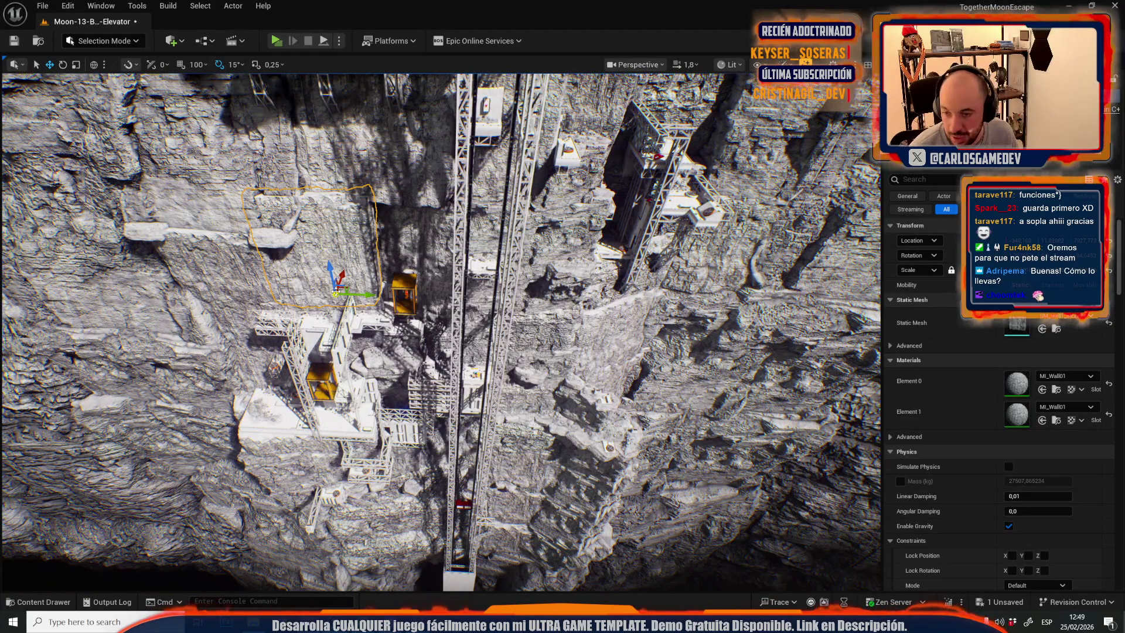
left_click_drag(440, 328, 425, 302)
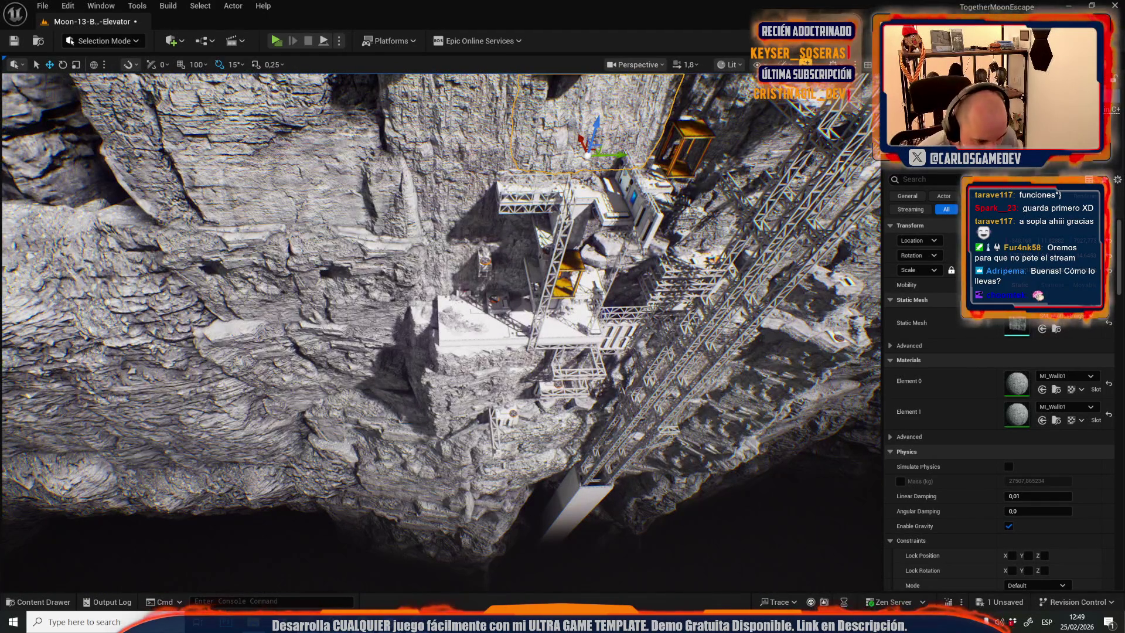
mouse_move(478, 402)
left_mouse_down()
mouse_move(463, 386)
mouse_move(474, 375)
left_mouse_up()
left_click_drag(457, 242, 457, 242)
scroll(457, 242, "up", 2)
left_click(530, 220)
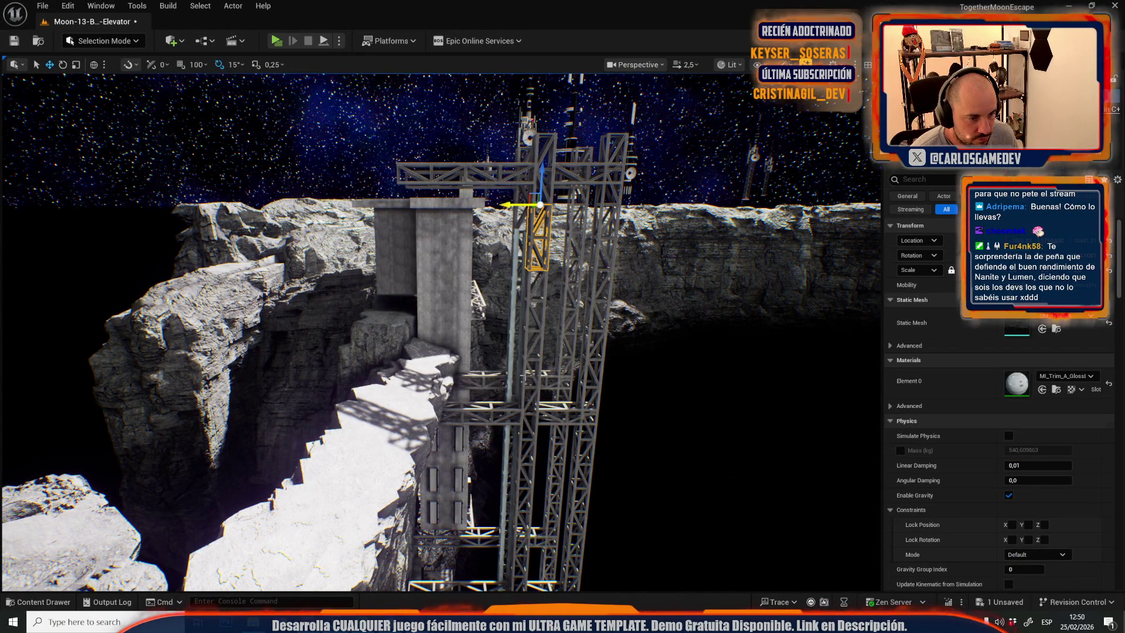
Select the four tall truss columns and move them up onto the rock ledge.
left_click(526, 378, "ctrl")
left_click(548, 368)
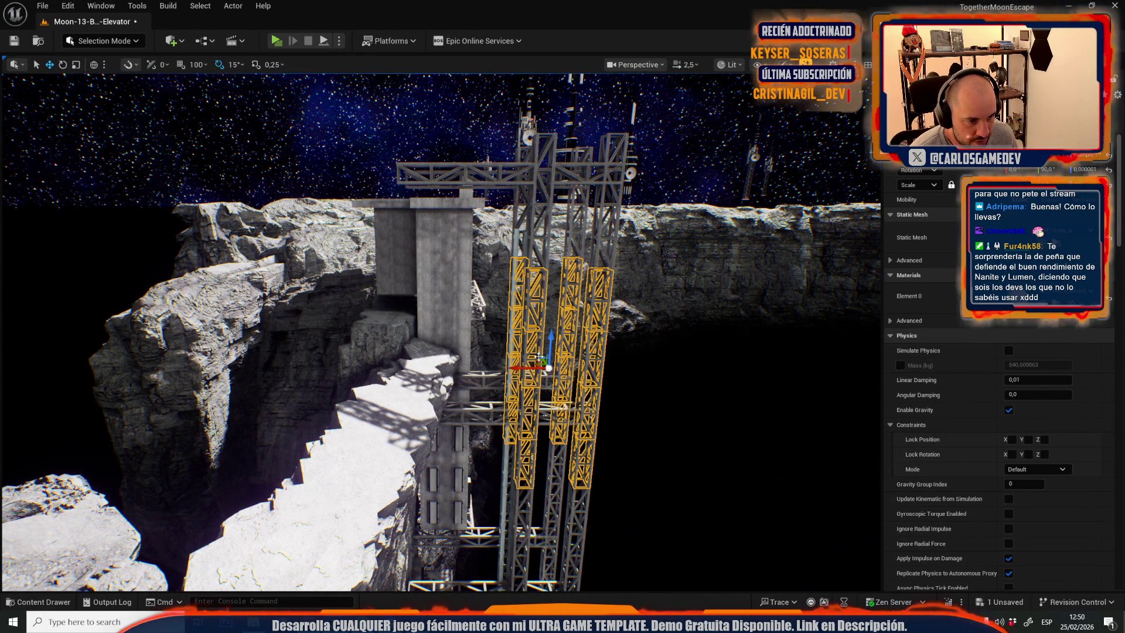
left_click_drag(548, 368, 528, 336)
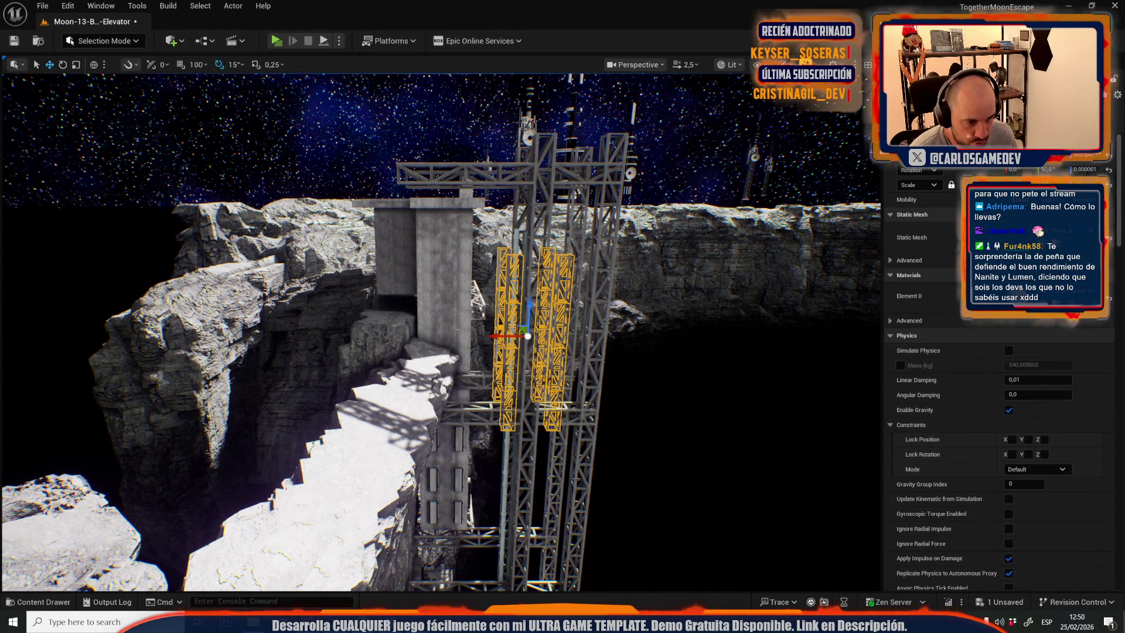
key("ctrl+z")
mouse_move(536, 364)
left_mouse_down()
mouse_move(366, 282)
mouse_move(584, 280)
left_mouse_up()
scroll(368, 282, "down", 2)
scroll(475, 281, "up", 1)
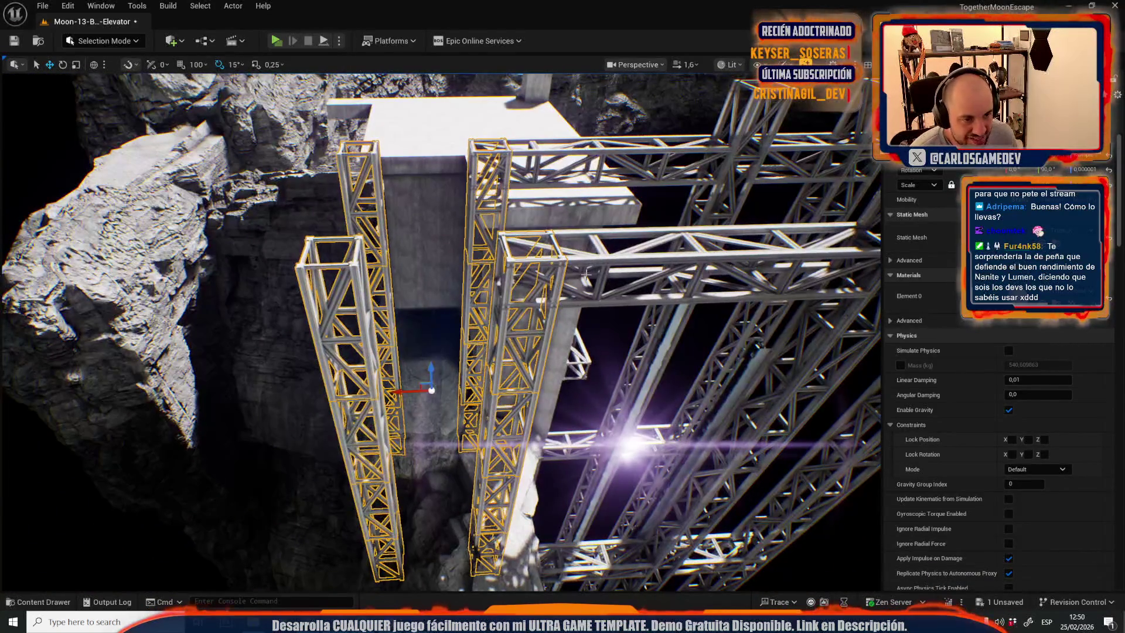
Undo the stray pillar selection, clear the selection, and view the tower from a lower side angle.
left_click(584, 280)
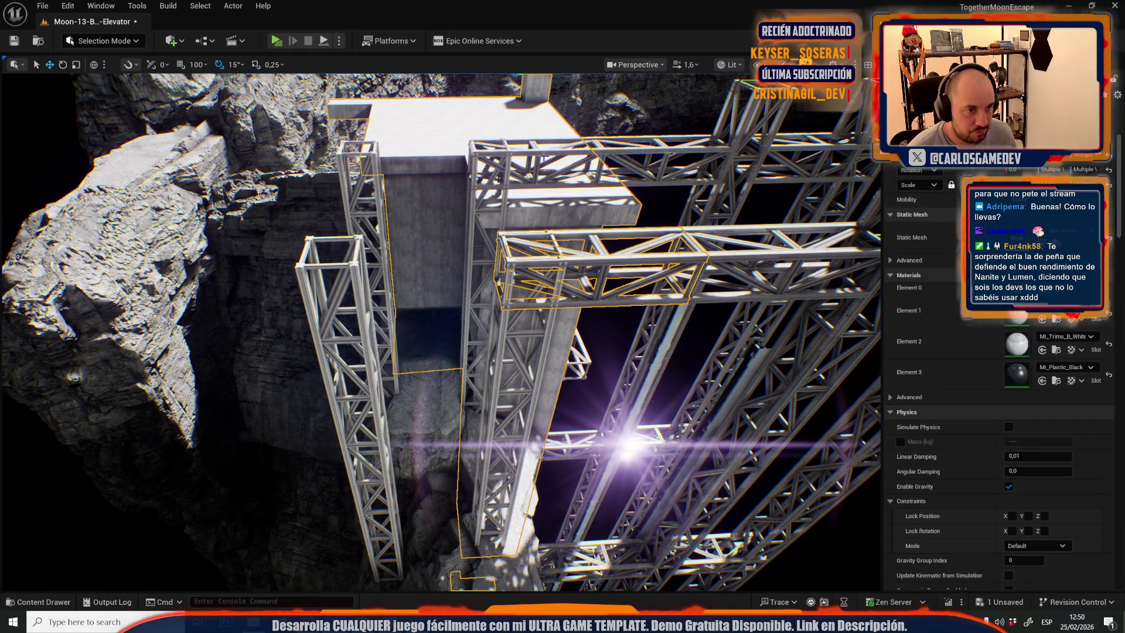
key("ctrl+z")
key("ctrl+z")
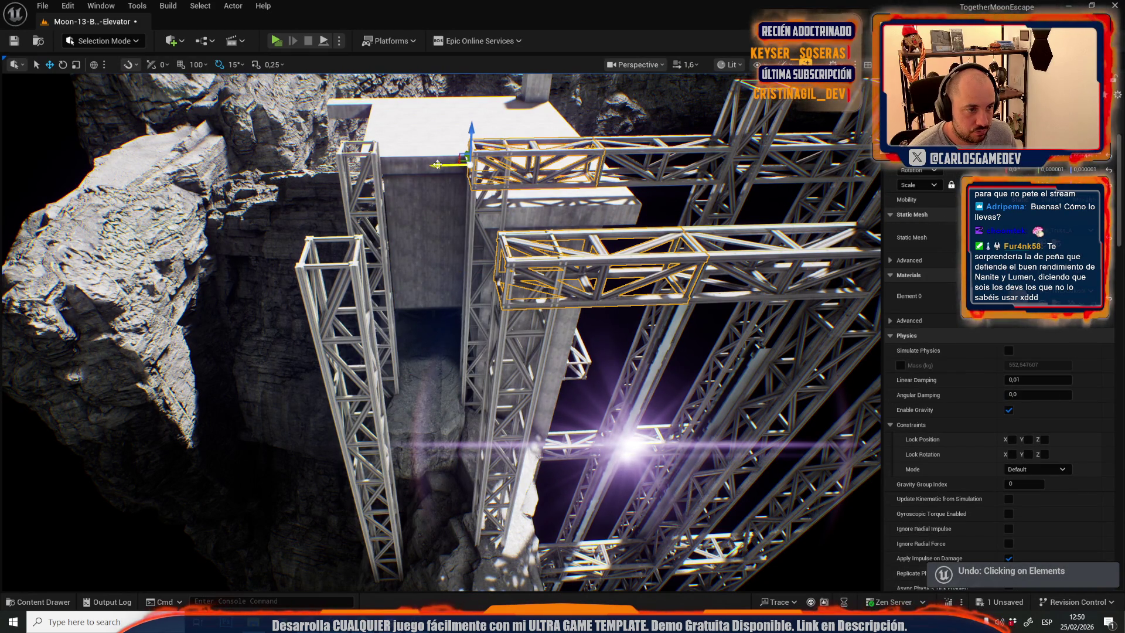
key("Escape")
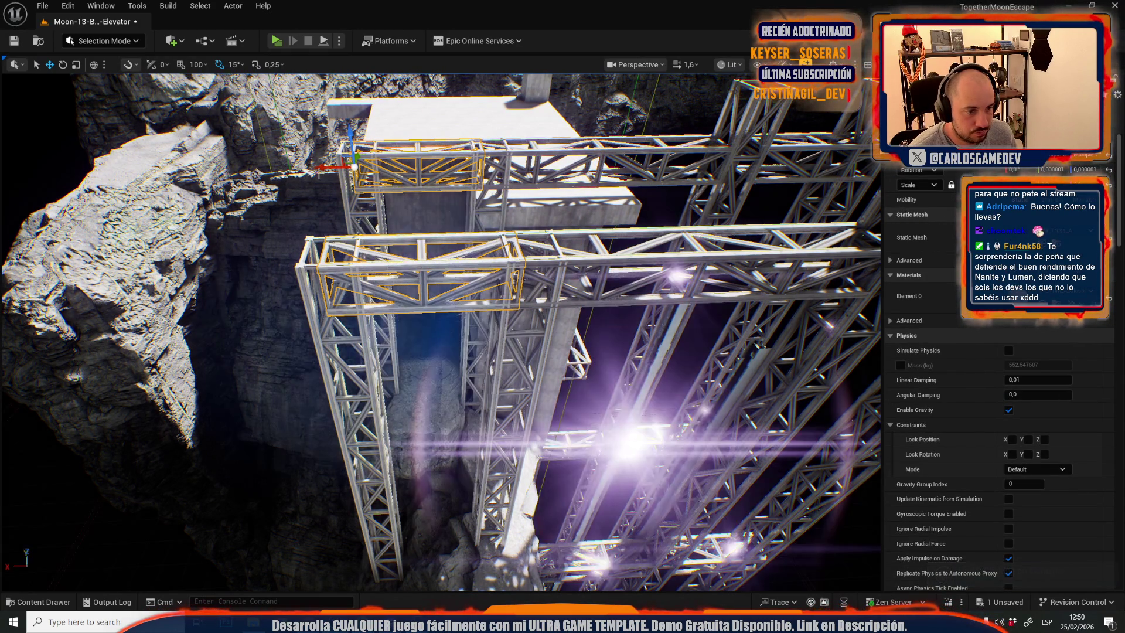
left_click(355, 159)
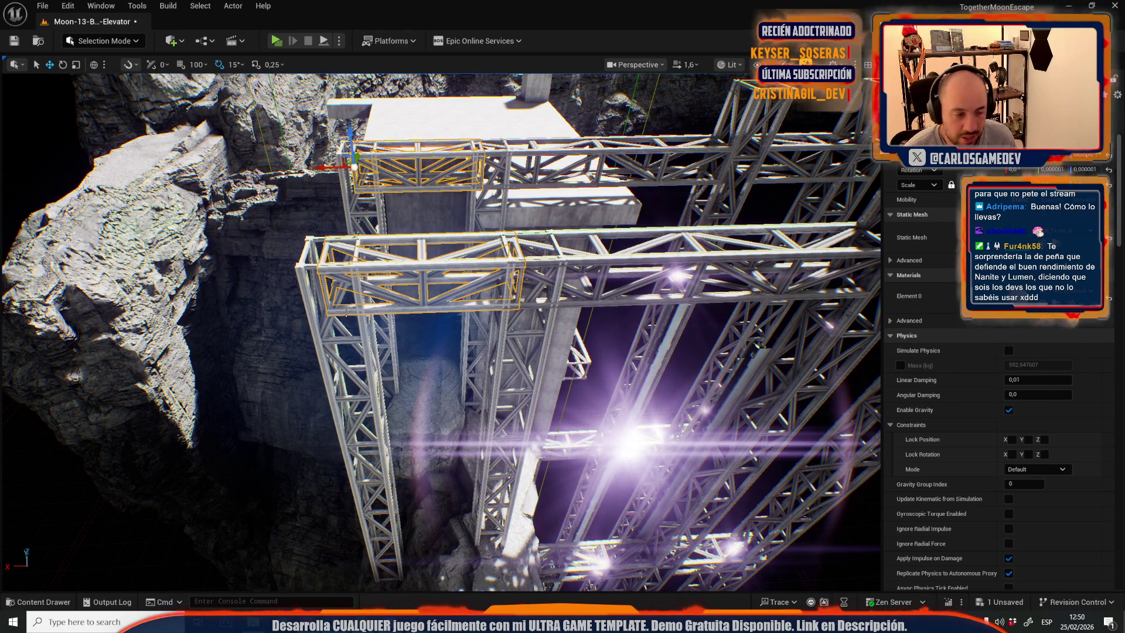
scroll(439, 328, "up", 1)
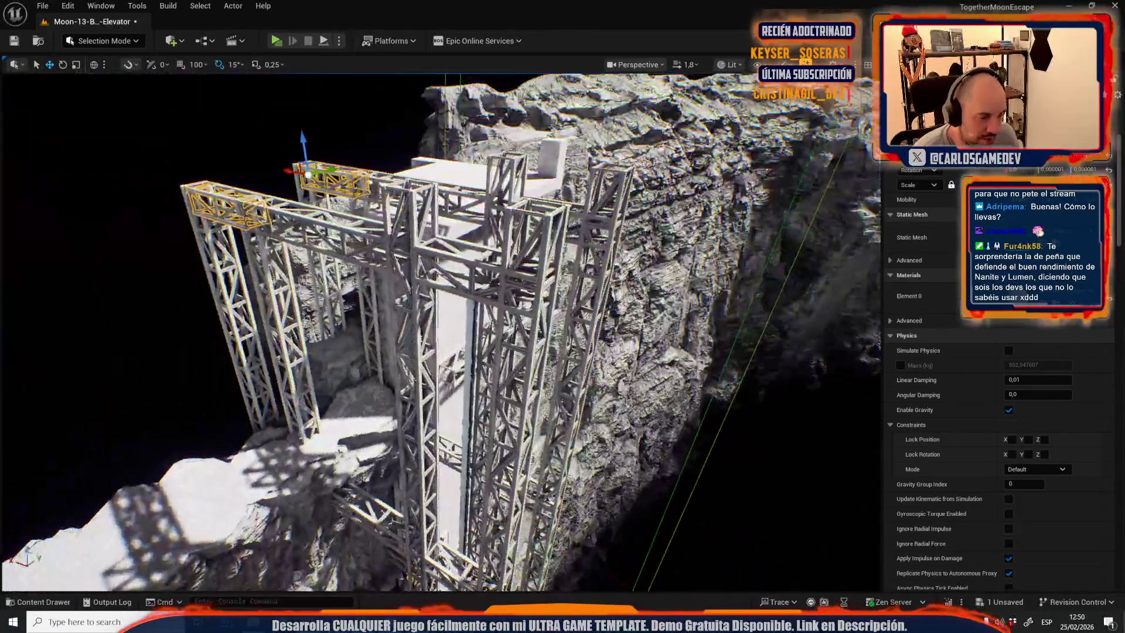
key("Escape")
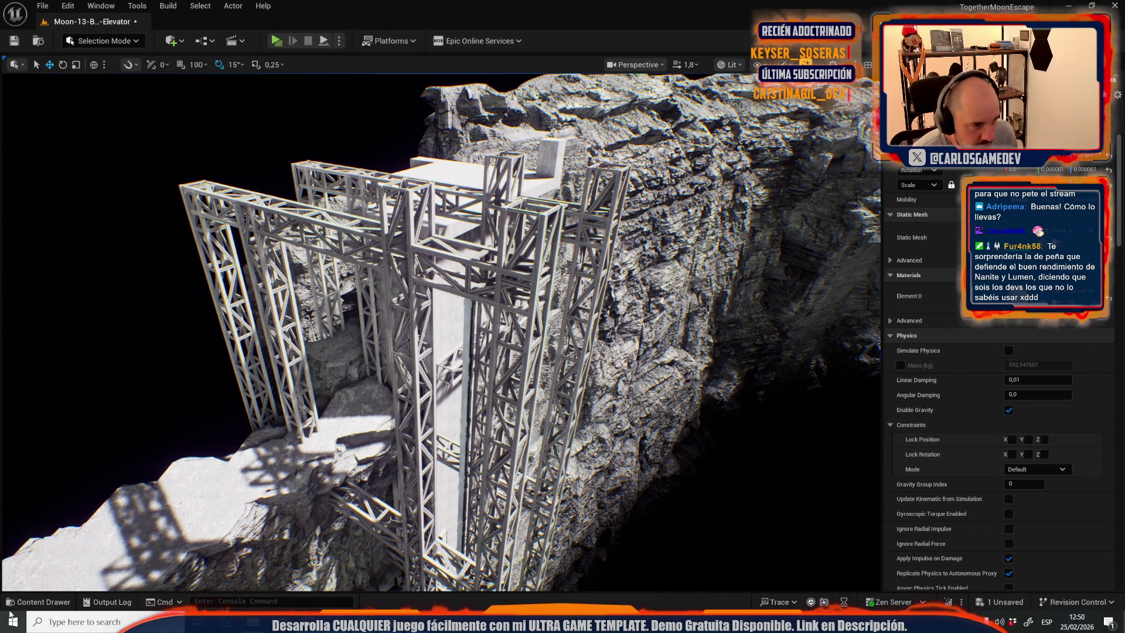
mouse_move(406, 306)
left_mouse_down()
mouse_move(406, 246)
mouse_move(328, 258)
mouse_move(341, 261)
mouse_move(342, 293)
mouse_move(334, 252)
mouse_move(312, 255)
left_mouse_up()
scroll(339, 264, "down", 1)
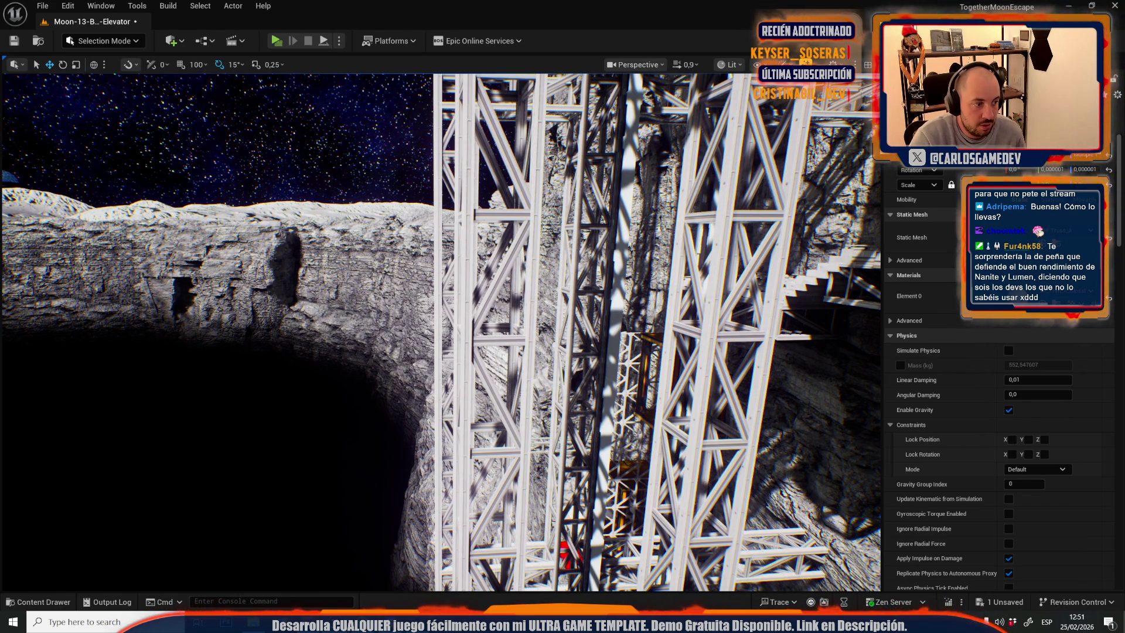
Select the crater mesh, then bring up the context menu of the FallReespawnVolume beneath it.
key("1")
left_click(439, 310)
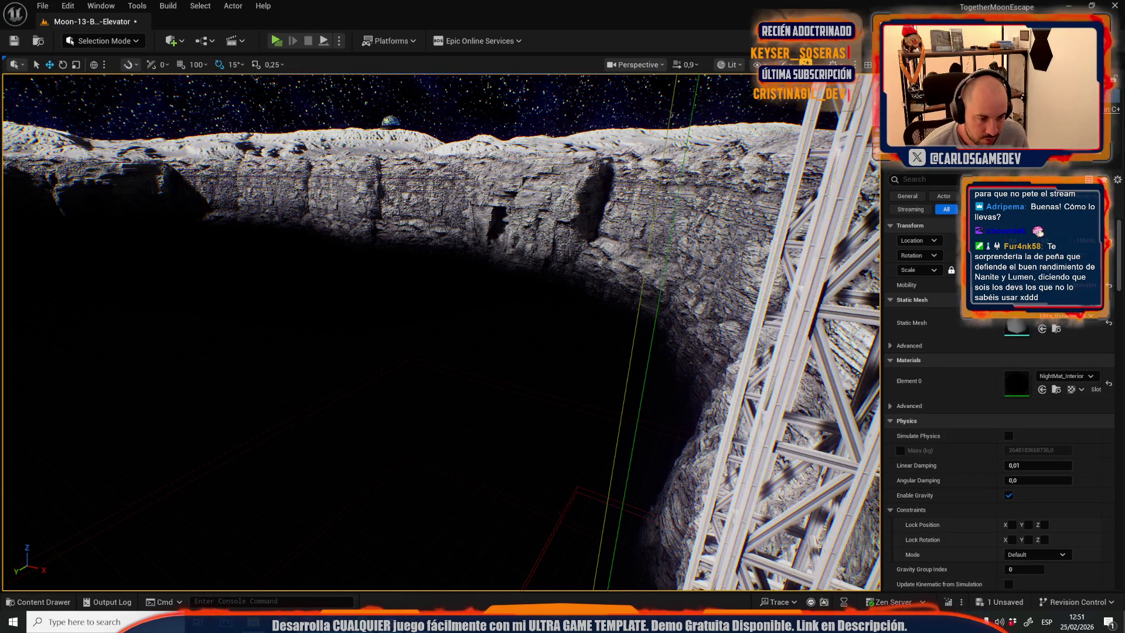
left_click(562, 513)
right_click(563, 514)
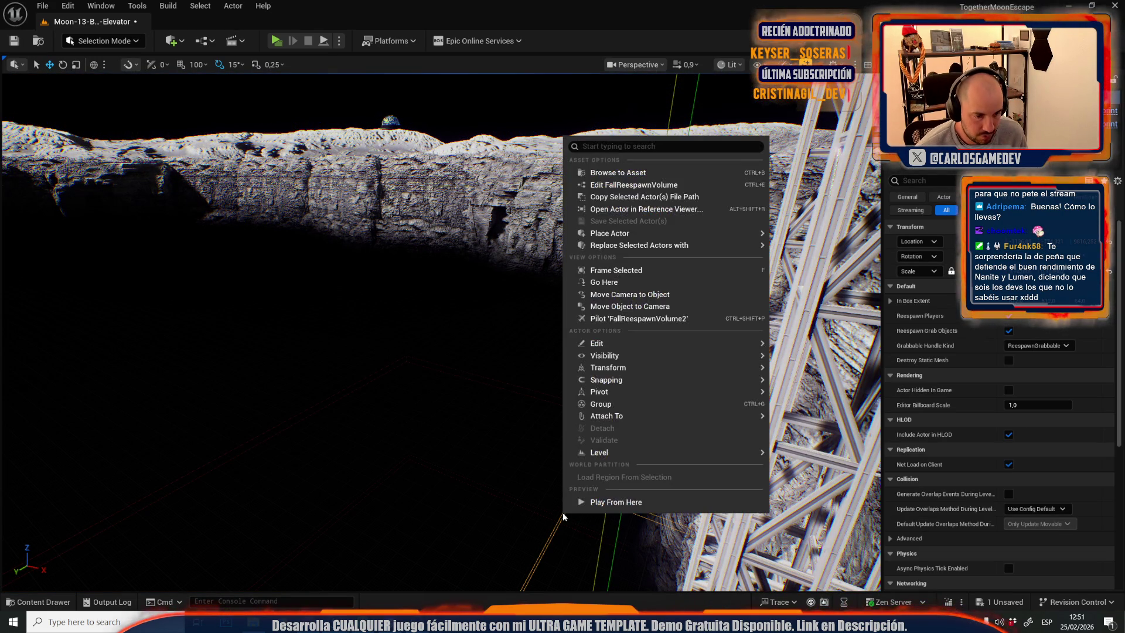
Edit the FallReespawnVolume blueprint and select its Begin Overlap, Cast To BP_Slime and Fall Death nodes.
left_click(598, 185)
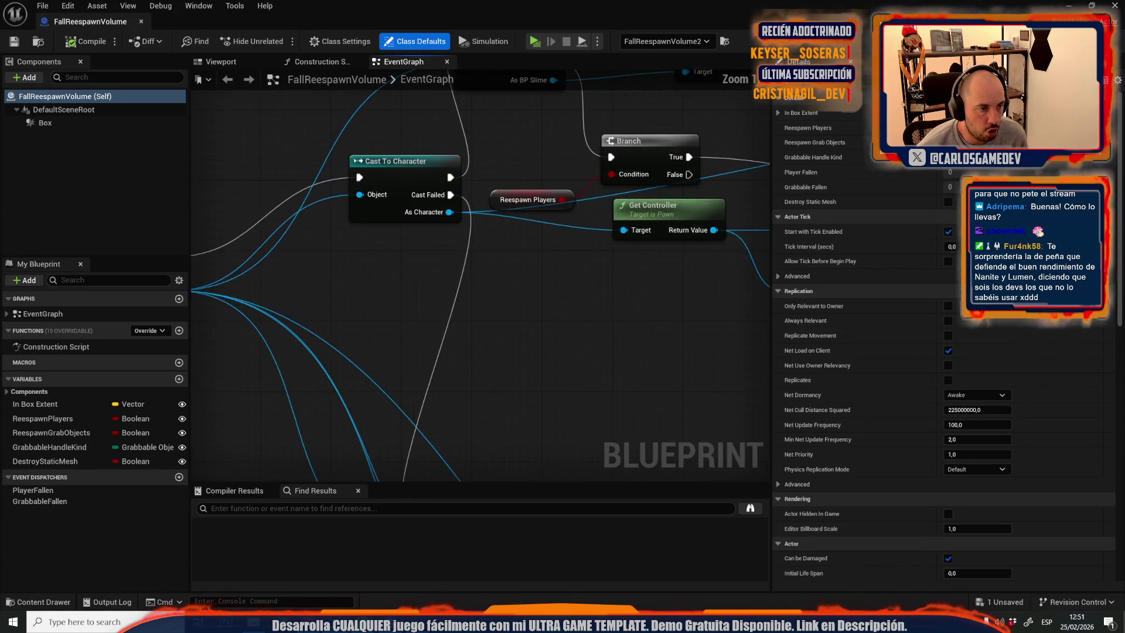
scroll(314, 149, "down", 4)
left_click(433, 267)
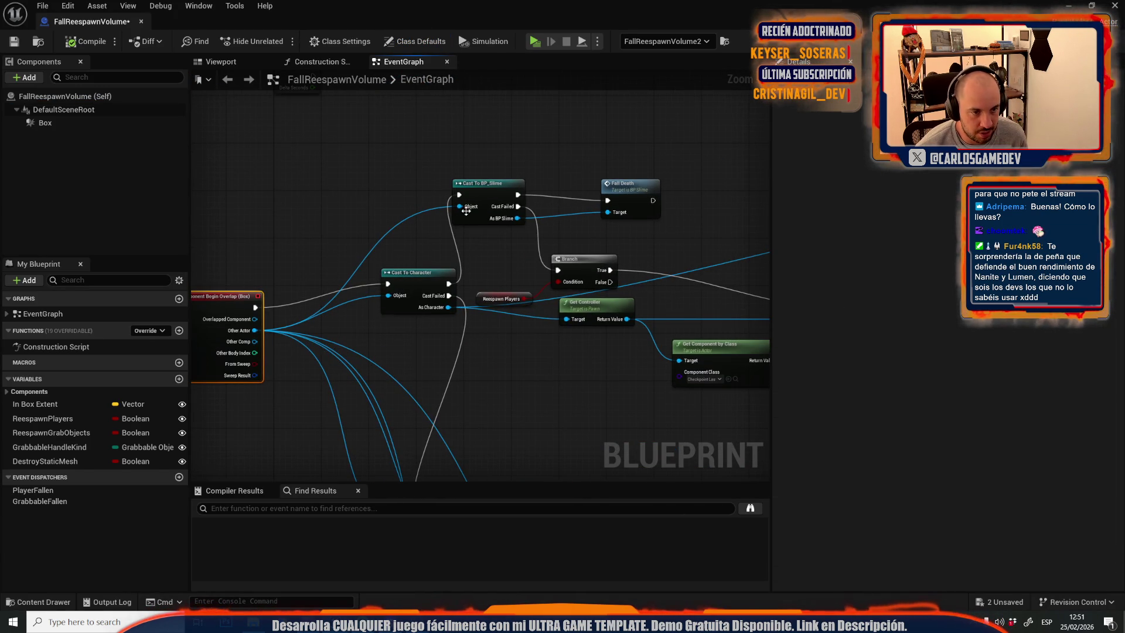
left_click_drag(474, 133, 645, 211)
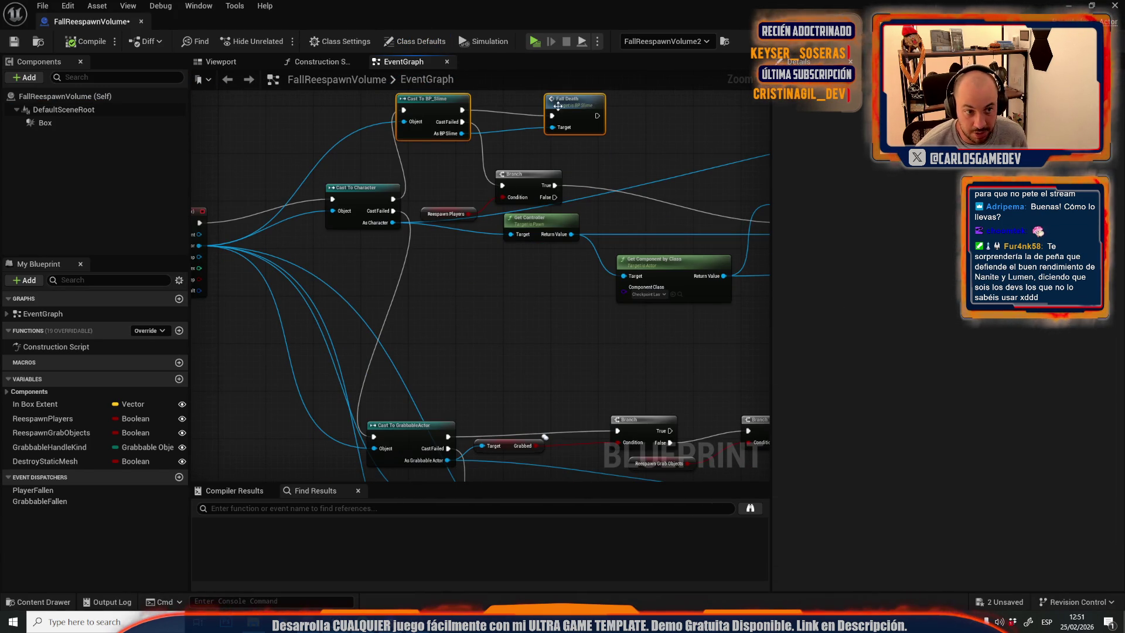
Zoom through the EventGraph to inspect the overlap logic, then return to the Moon-13 level.
scroll(497, 302, "down", 1)
scroll(503, 326, "up", 2)
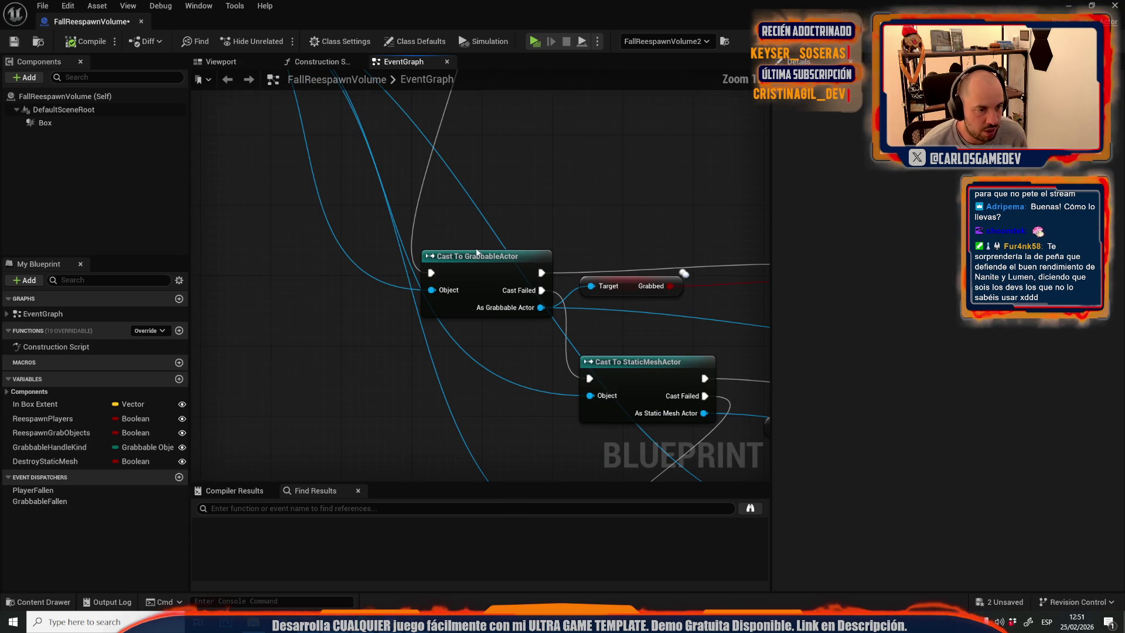
scroll(485, 249, "down", 3)
scroll(485, 249, "down", 2)
scroll(511, 175, "up", 2)
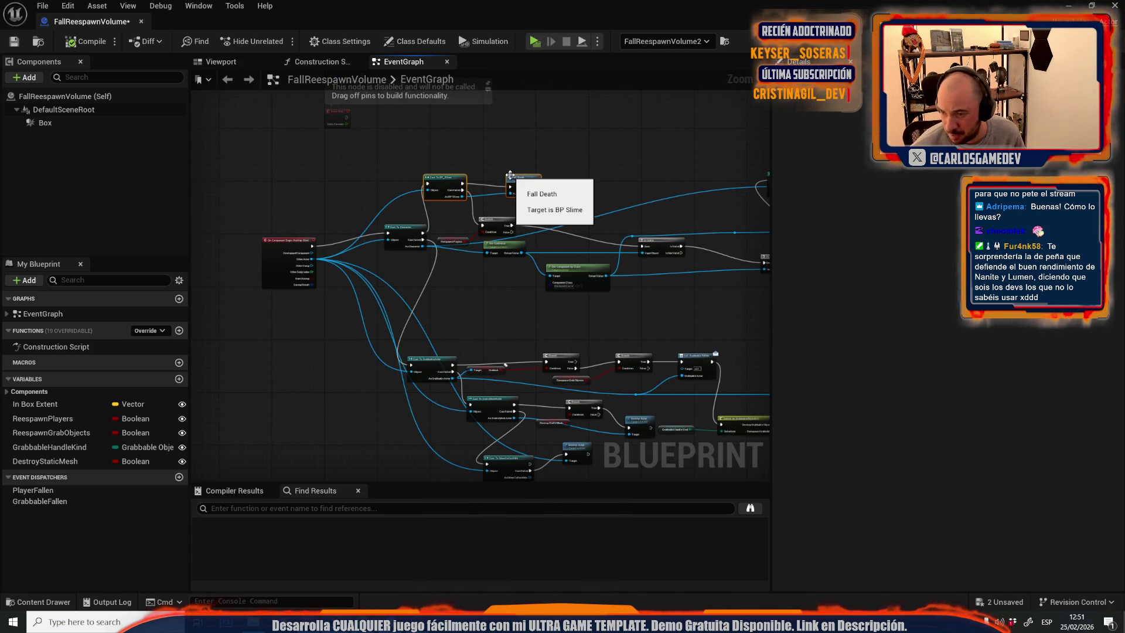
scroll(492, 312, "up", 3)
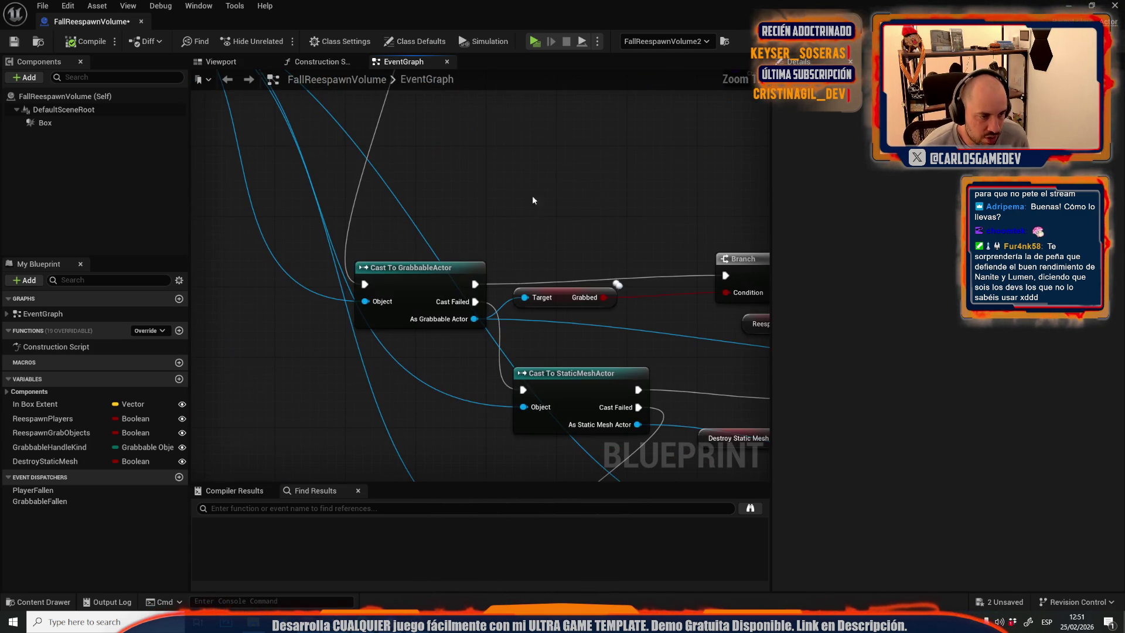
scroll(525, 234, "down", 1)
scroll(525, 234, "down", 4)
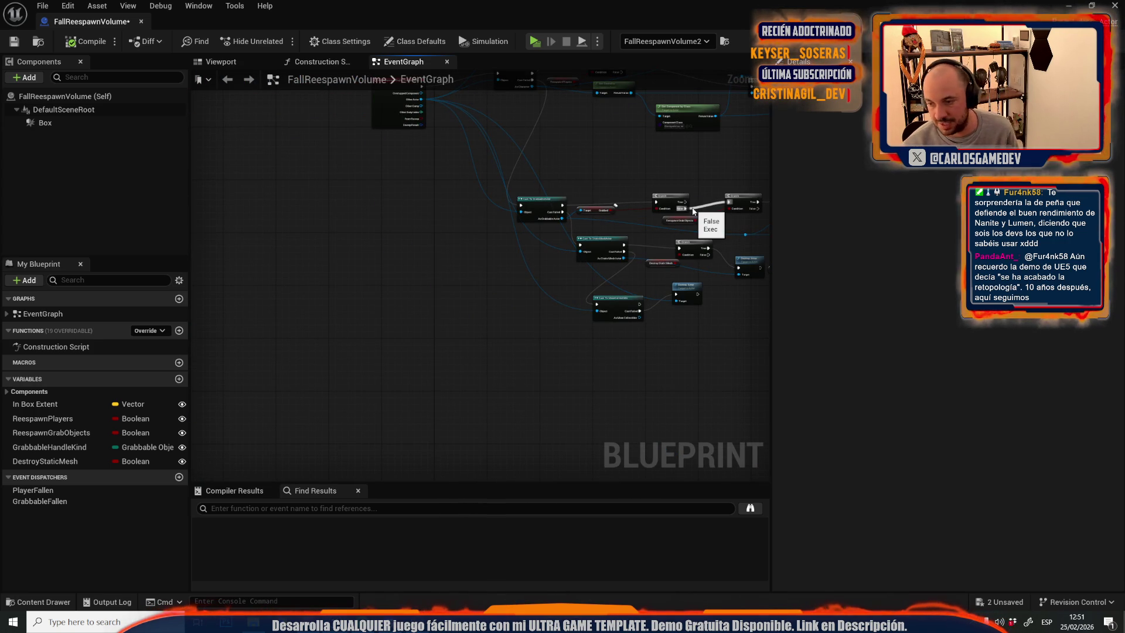
scroll(692, 211, "up", 5)
scroll(533, 191, "down", 3)
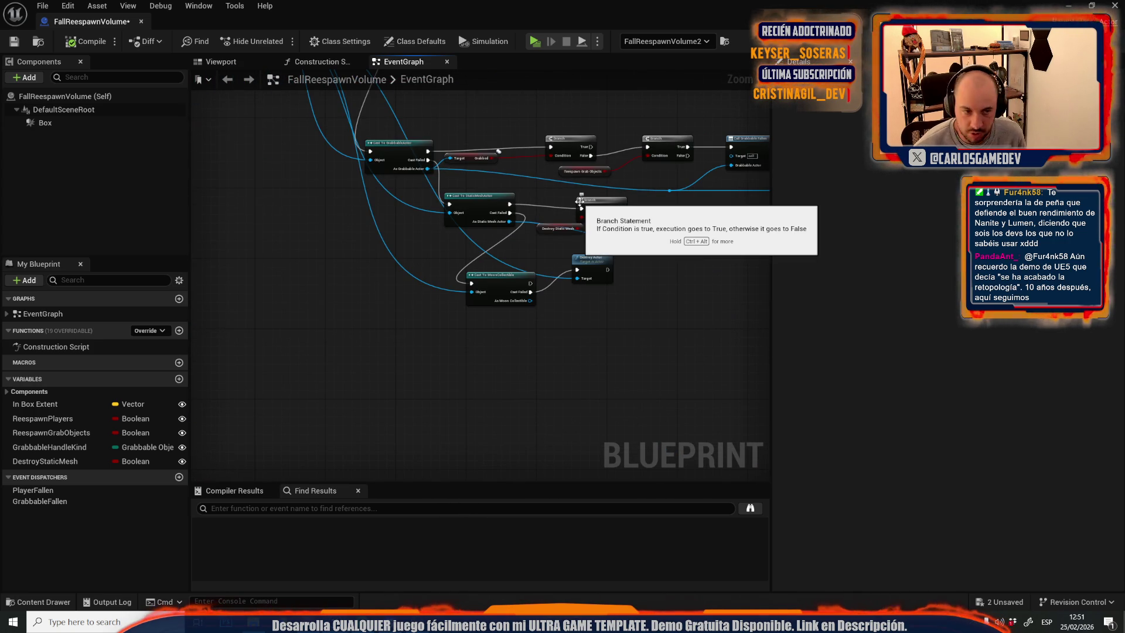
scroll(580, 201, "up", 3)
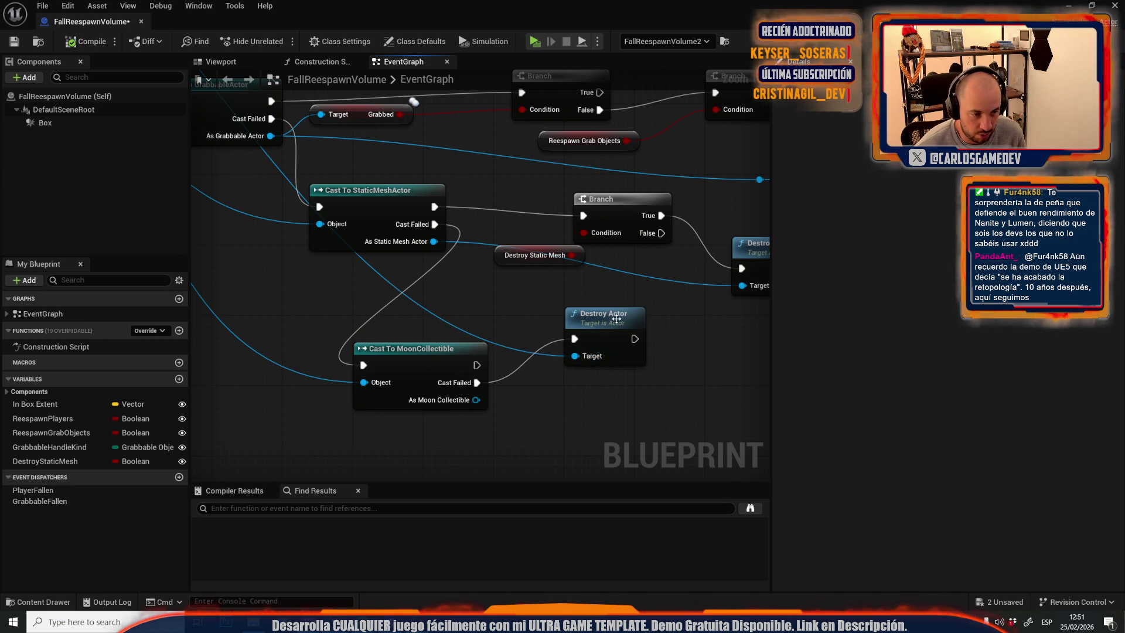
scroll(543, 282, "down", 2)
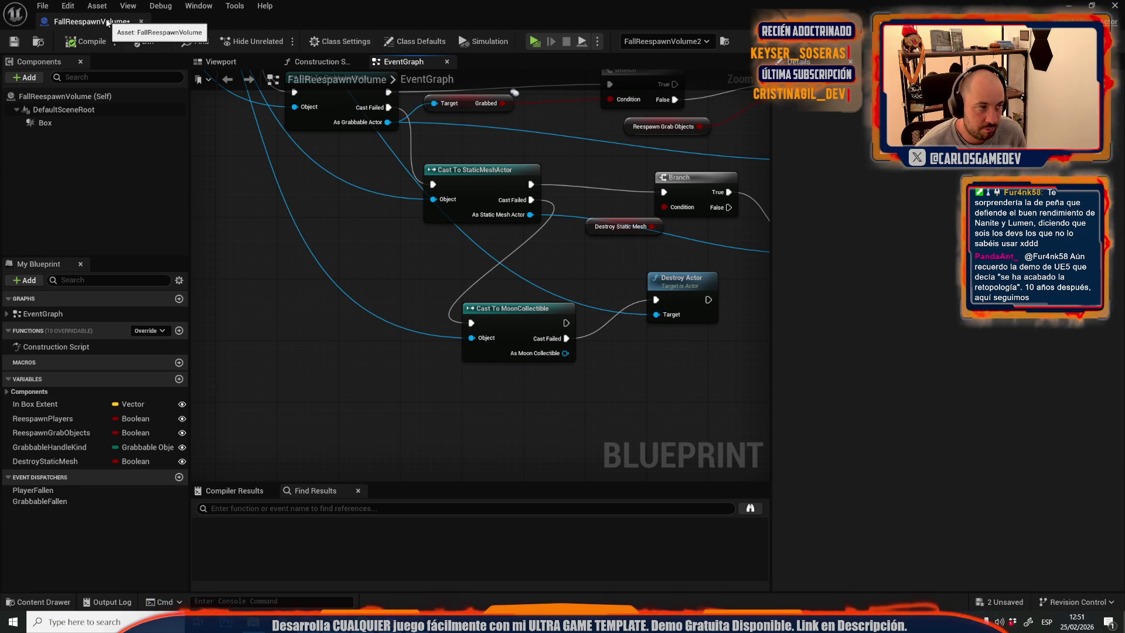
key("alt+Tab")
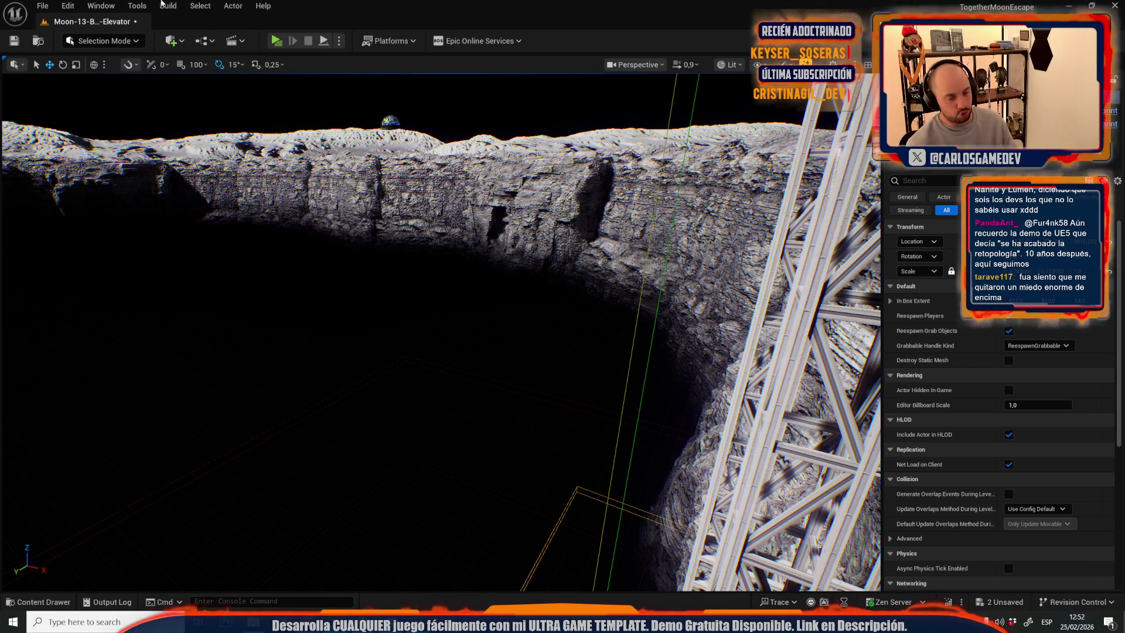
key("f")
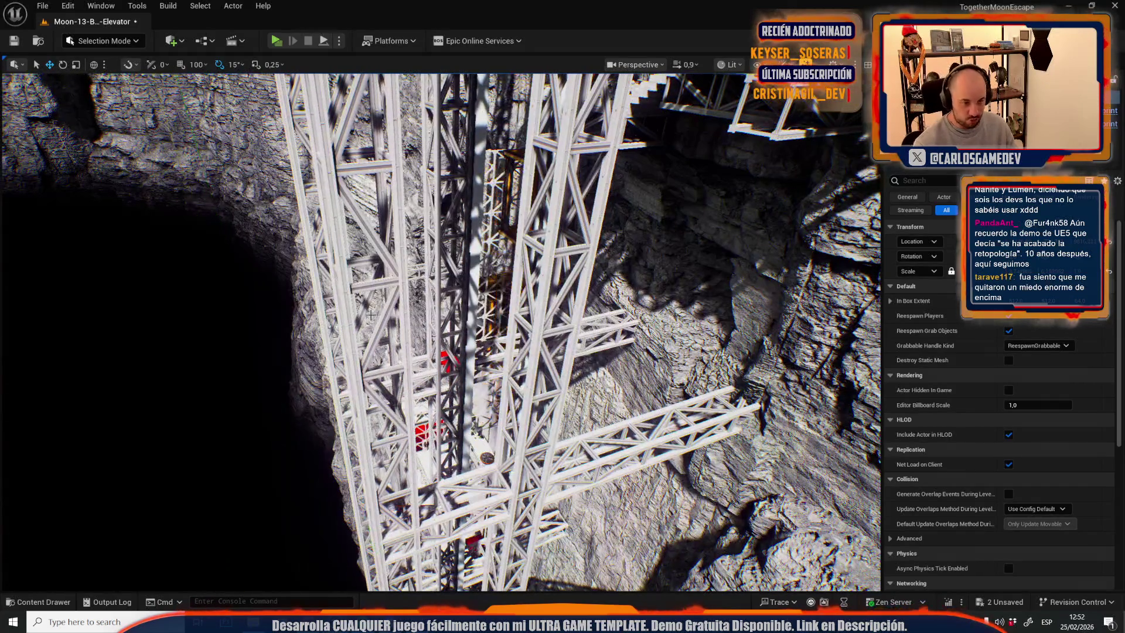
scroll(371, 315, "down", 5)
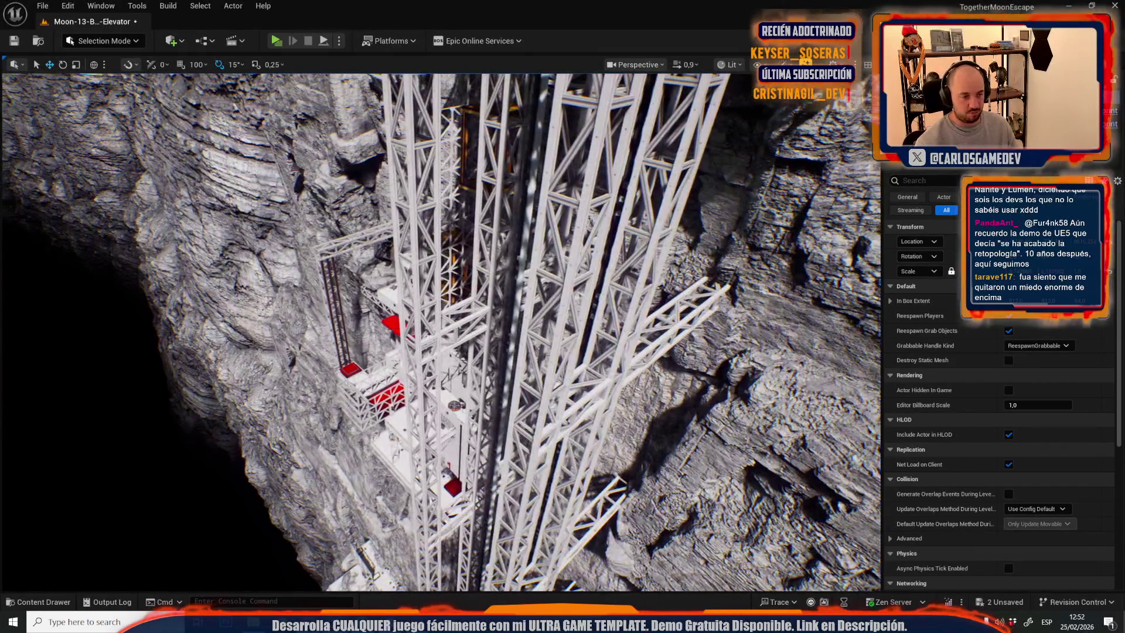
scroll(574, 357, "up", 2)
left_click_drag(574, 356, 575, 356)
left_click_drag(552, 246, 552, 246)
scroll(552, 246, "up", 3)
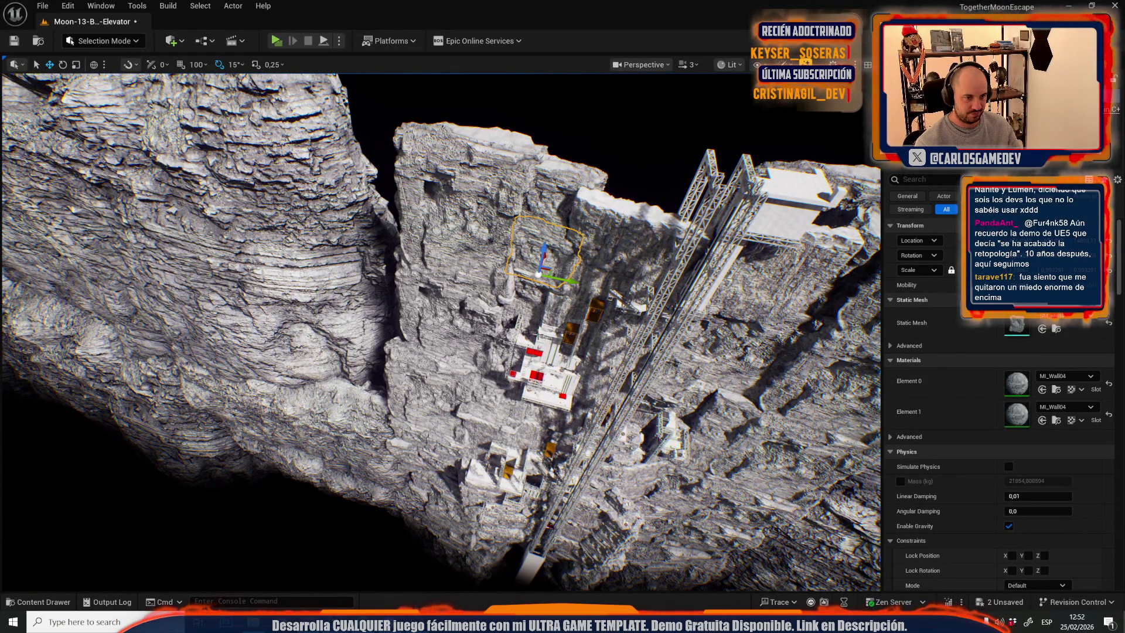
left_click(542, 351)
key("f")
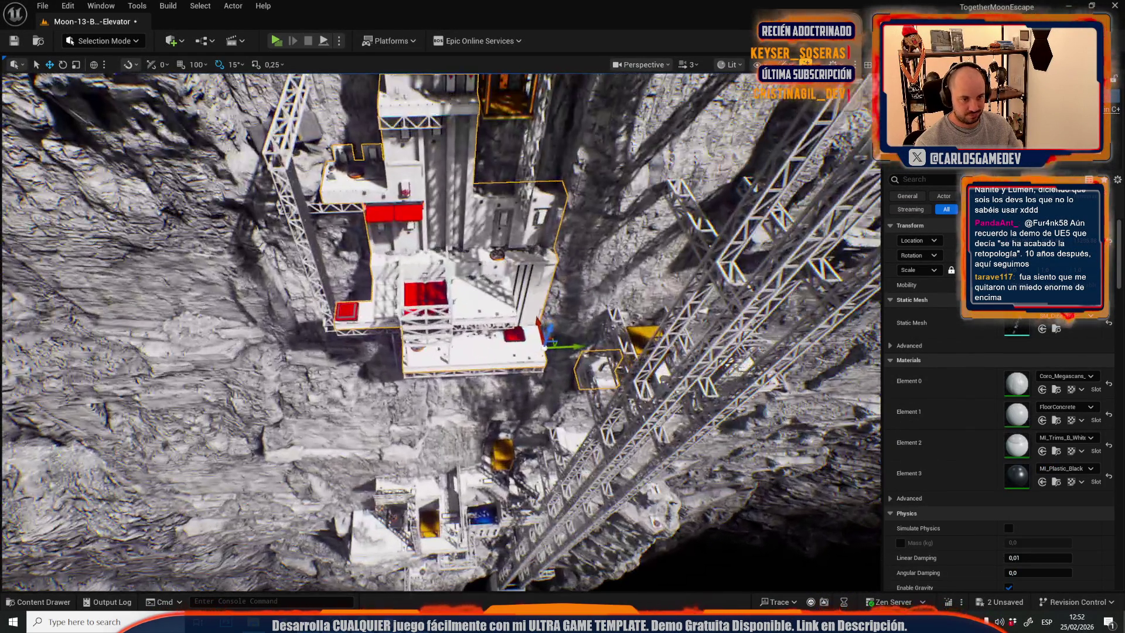
scroll(440, 331, "down", 2)
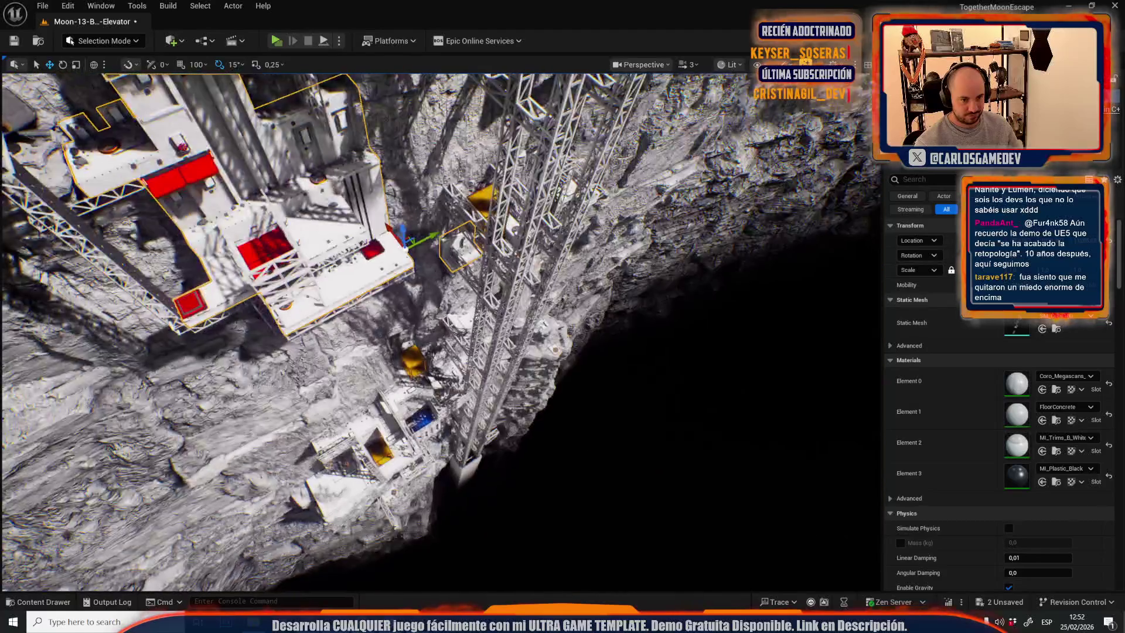
scroll(433, 273, "up", 2)
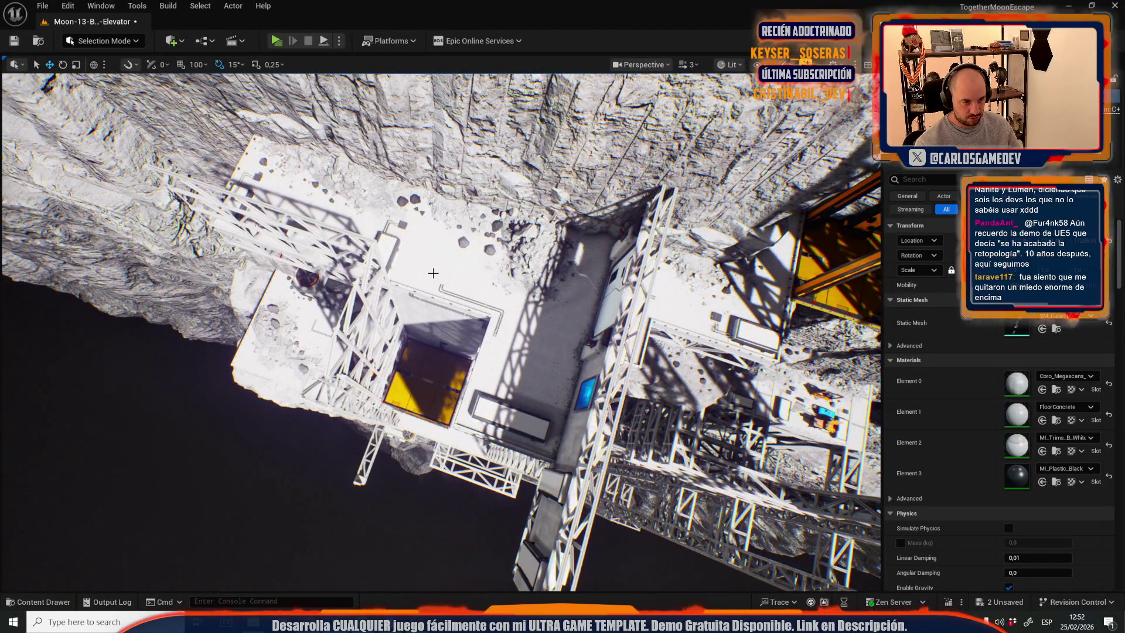
scroll(433, 273, "up", 5)
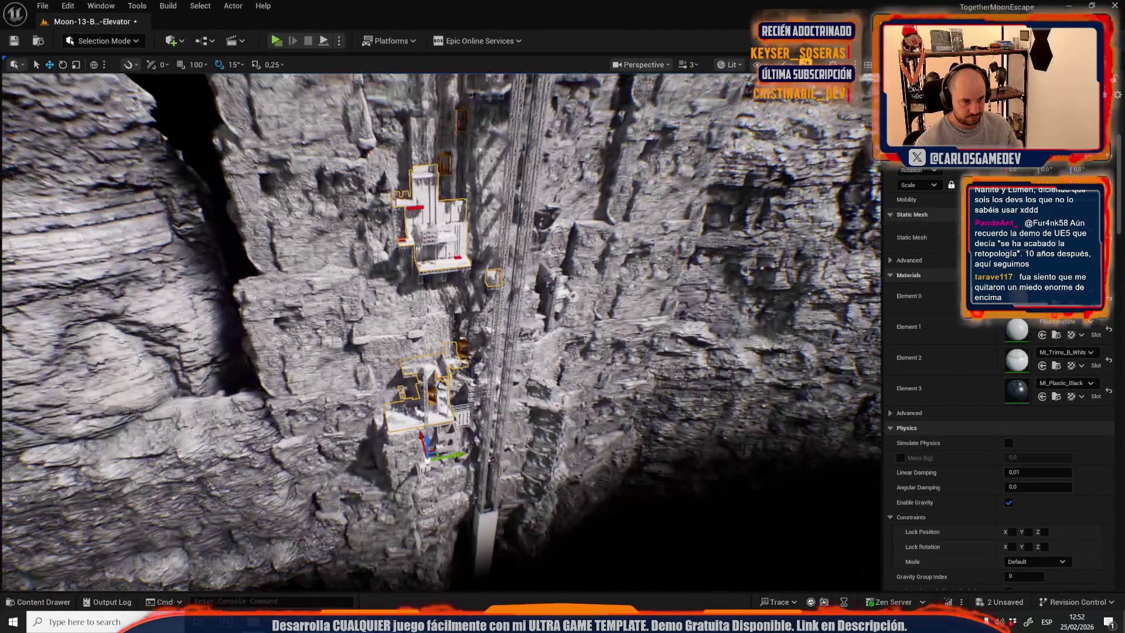
scroll(486, 379, "down", 5)
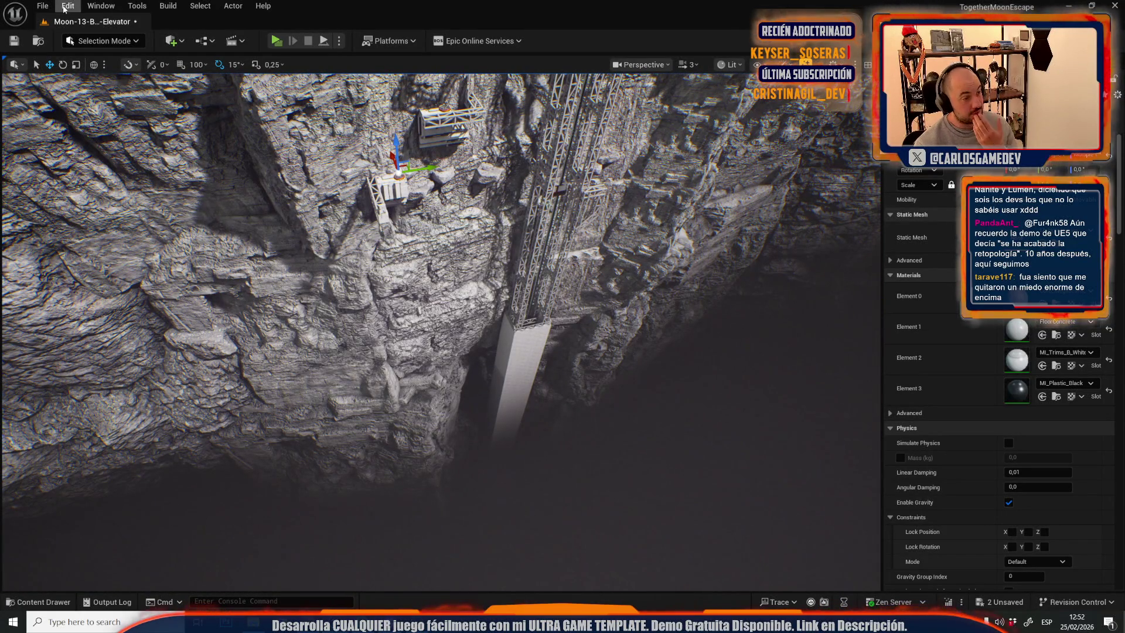
left_click(44, 7)
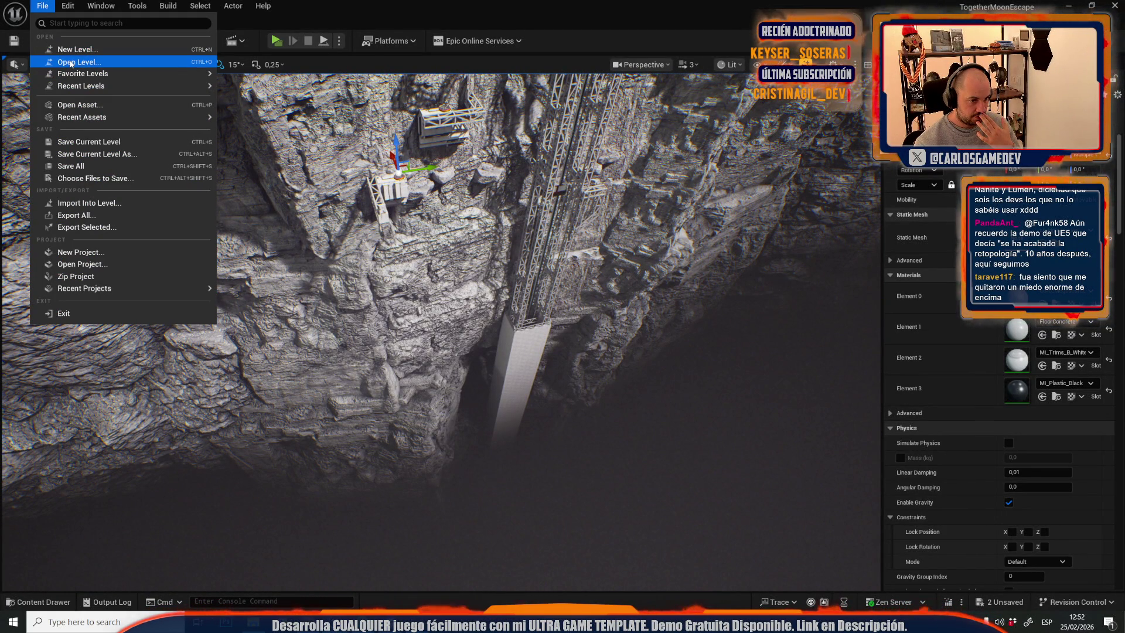
Open Moon-03-Exterior from the Open Level dialog, saving the Moon-13 changes with Save Selected.
left_click(70, 63)
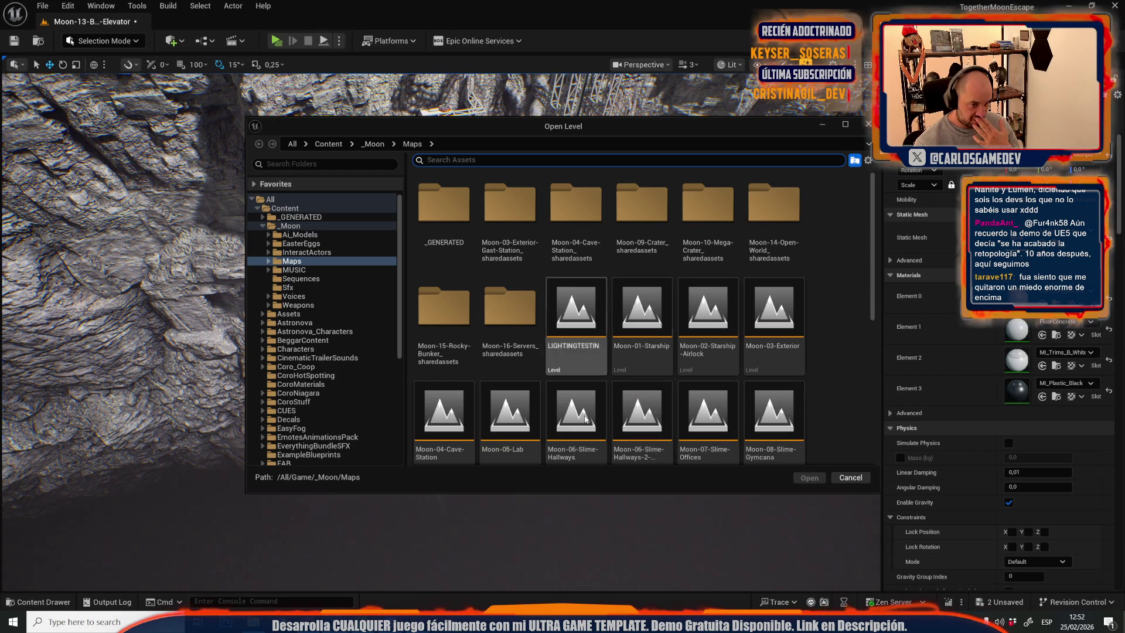
double_click(768, 347)
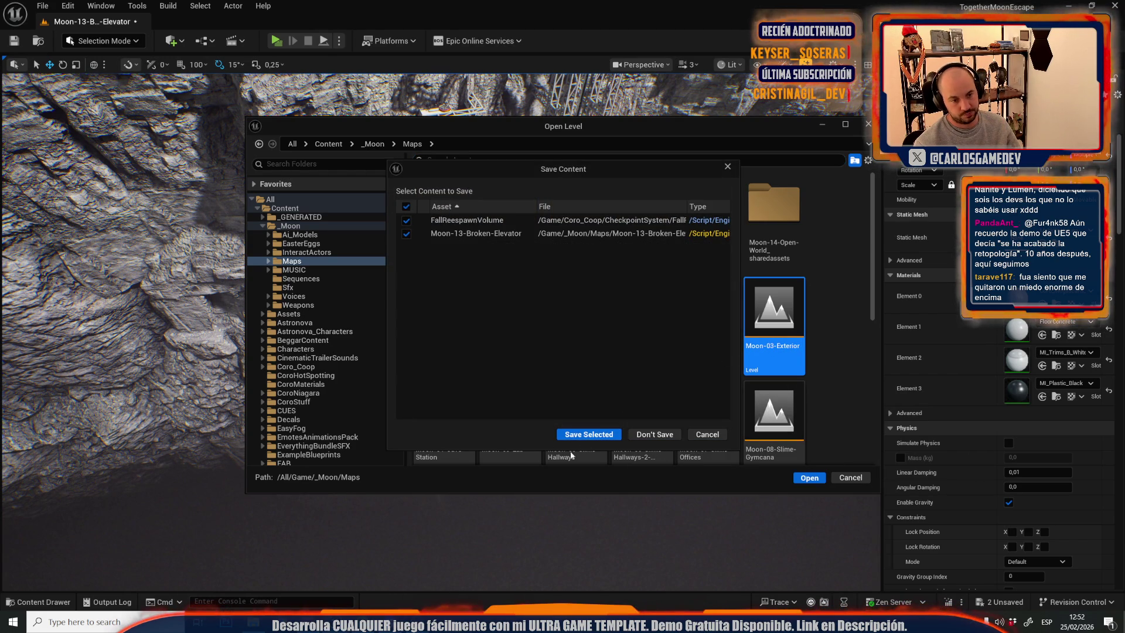
left_click(589, 437)
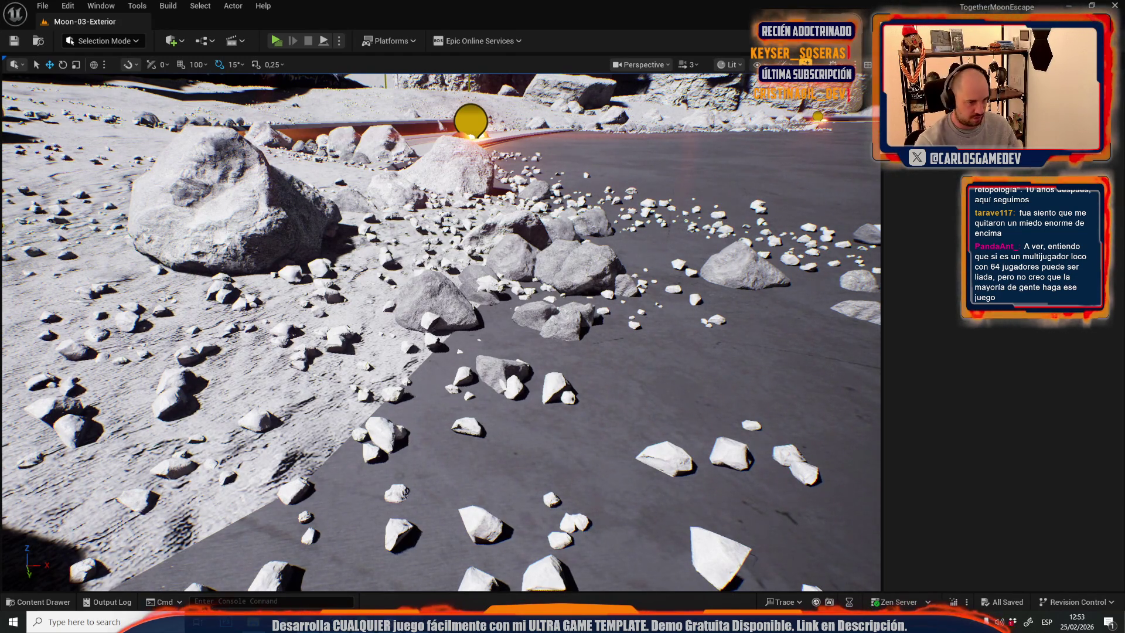
Select a crater tank, frame it, and switch the view to unlit shading.
scroll(441, 332, "up", 2)
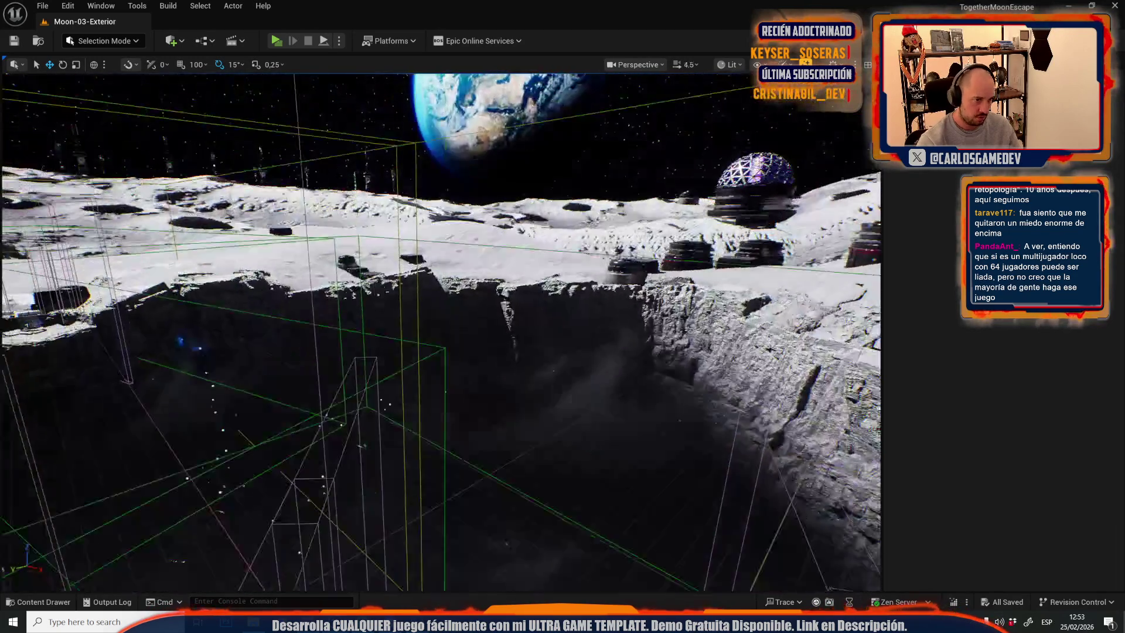
scroll(441, 332, "down", 3)
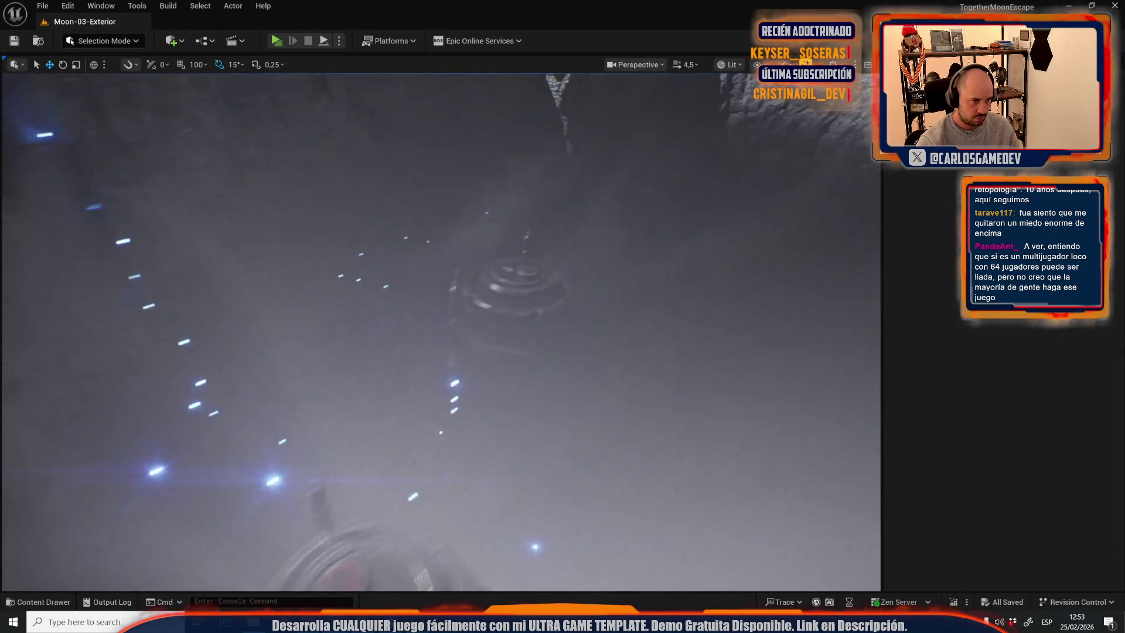
scroll(441, 333, "up", 2)
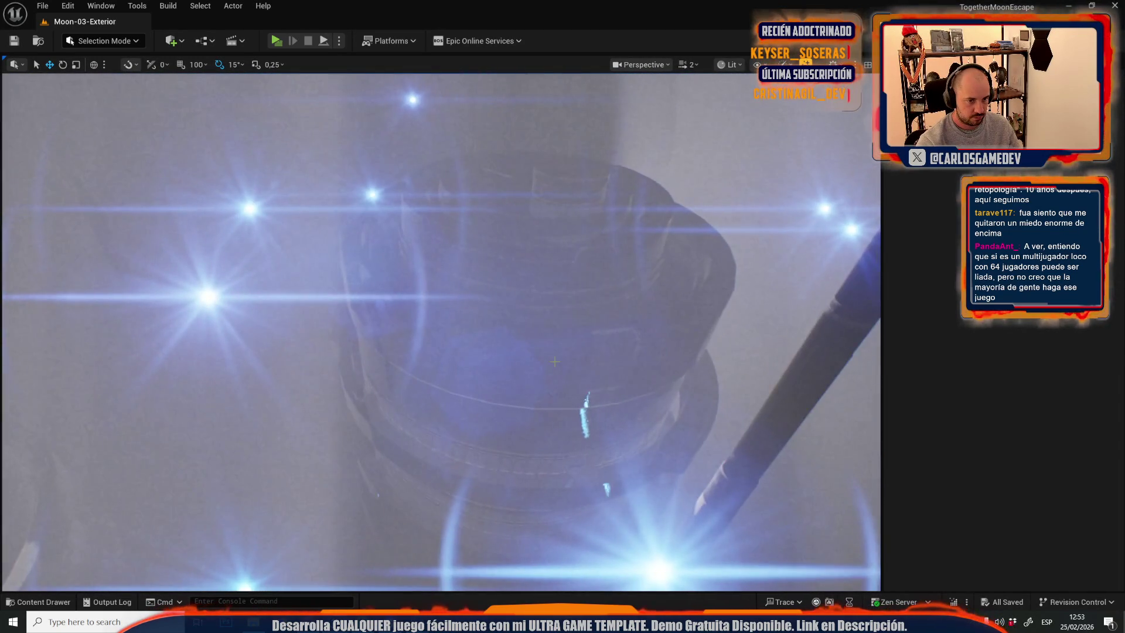
left_click(474, 346)
key("f")
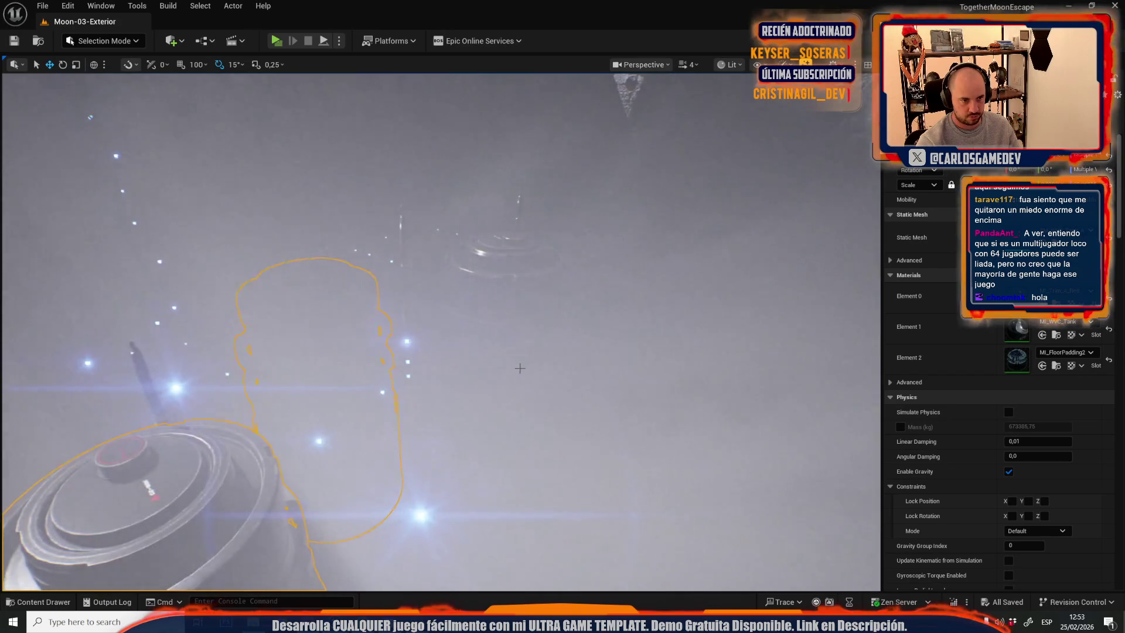
key("alt+3")
Undo the accidental floor selection and add the beacon light to the tank selection.
left_click(445, 281)
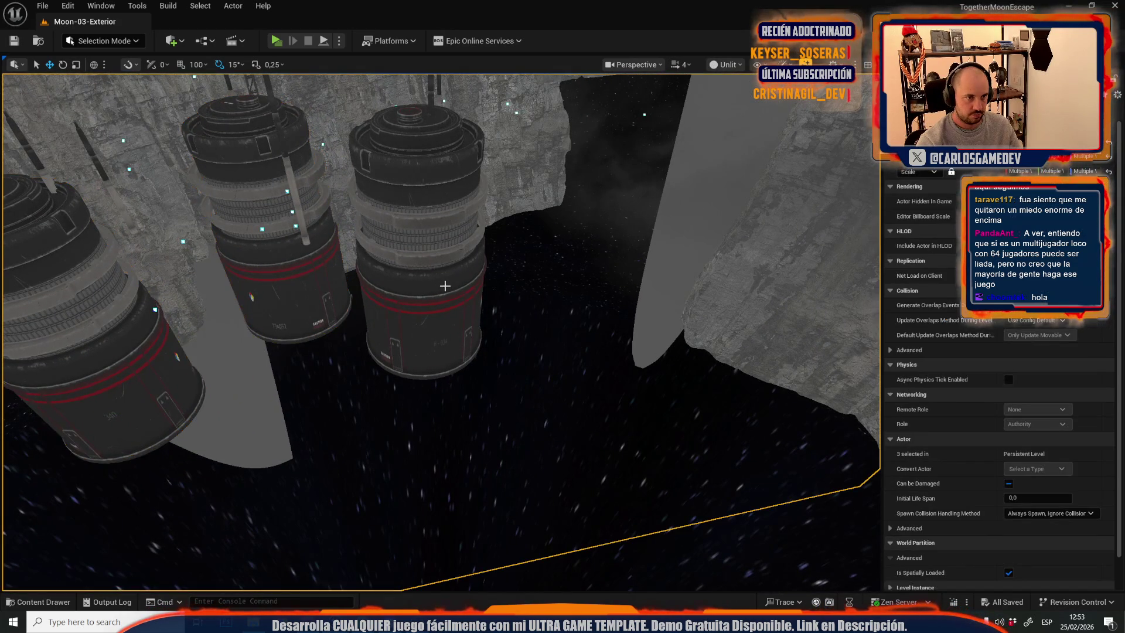
key("ctrl+z")
key("ctrl+y")
key("ctrl+z")
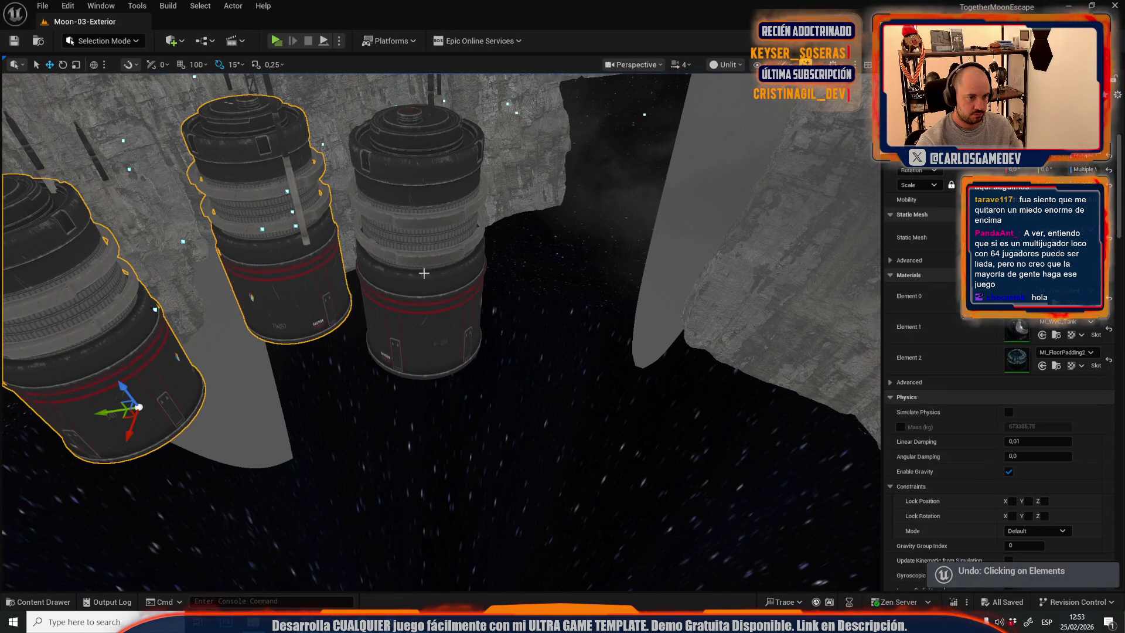
scroll(412, 302, "down", 2)
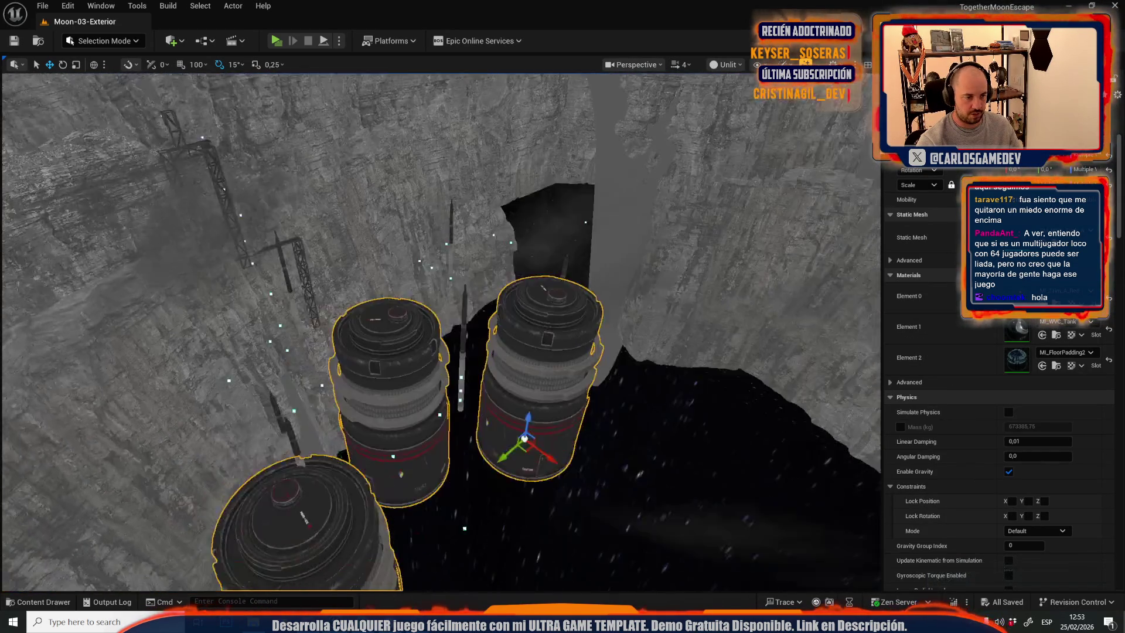
scroll(440, 331, "down", 5)
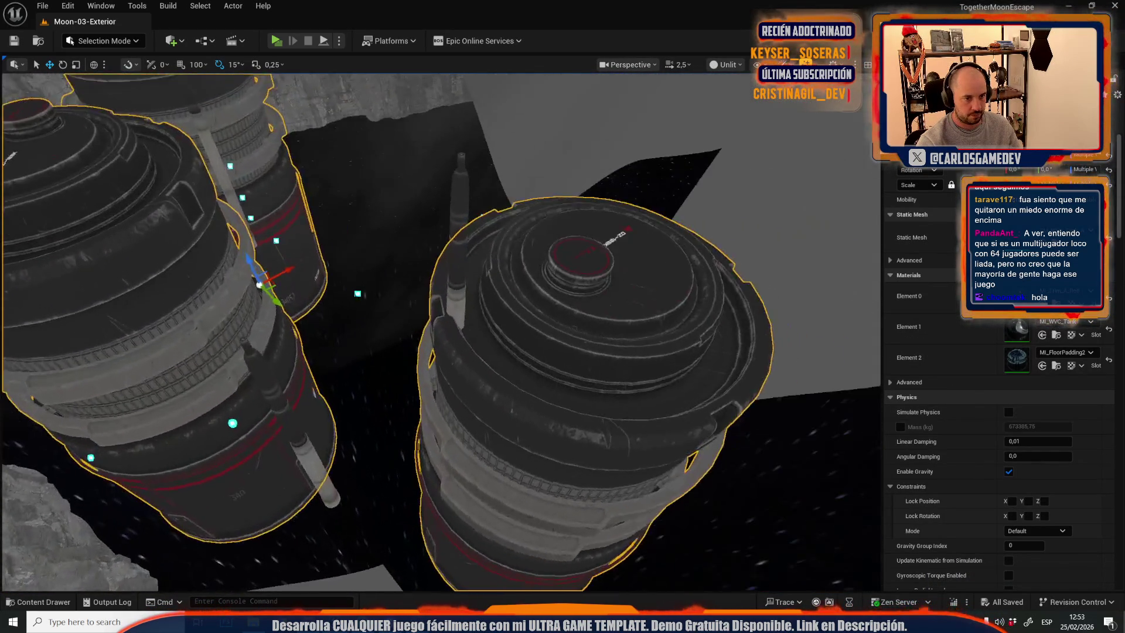
scroll(457, 302, "up", 5)
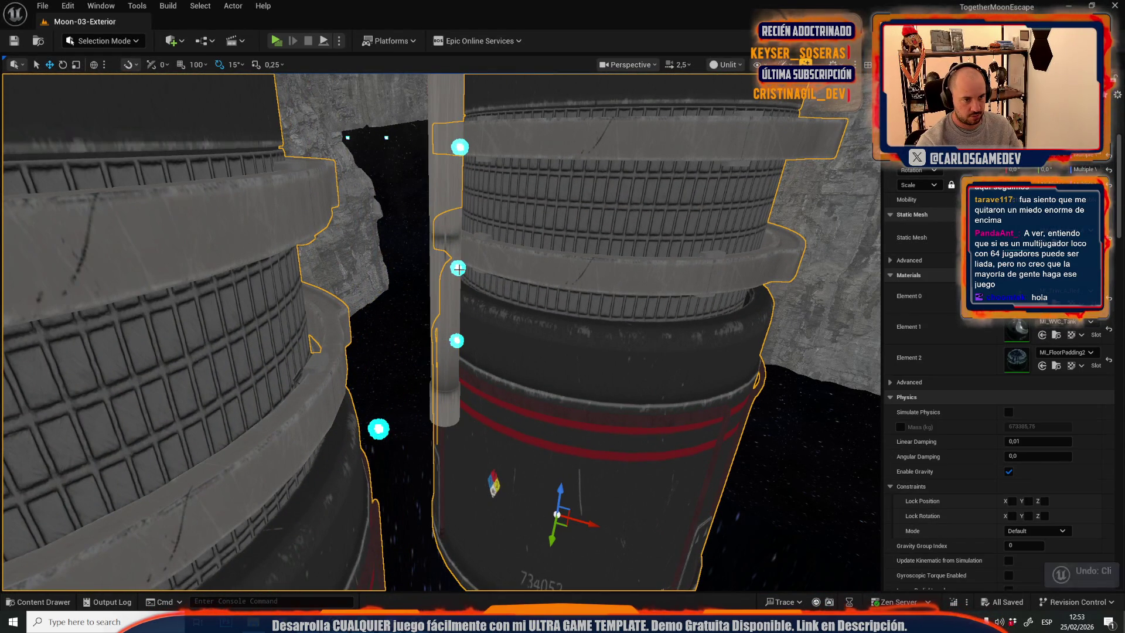
left_click(458, 267, "ctrl")
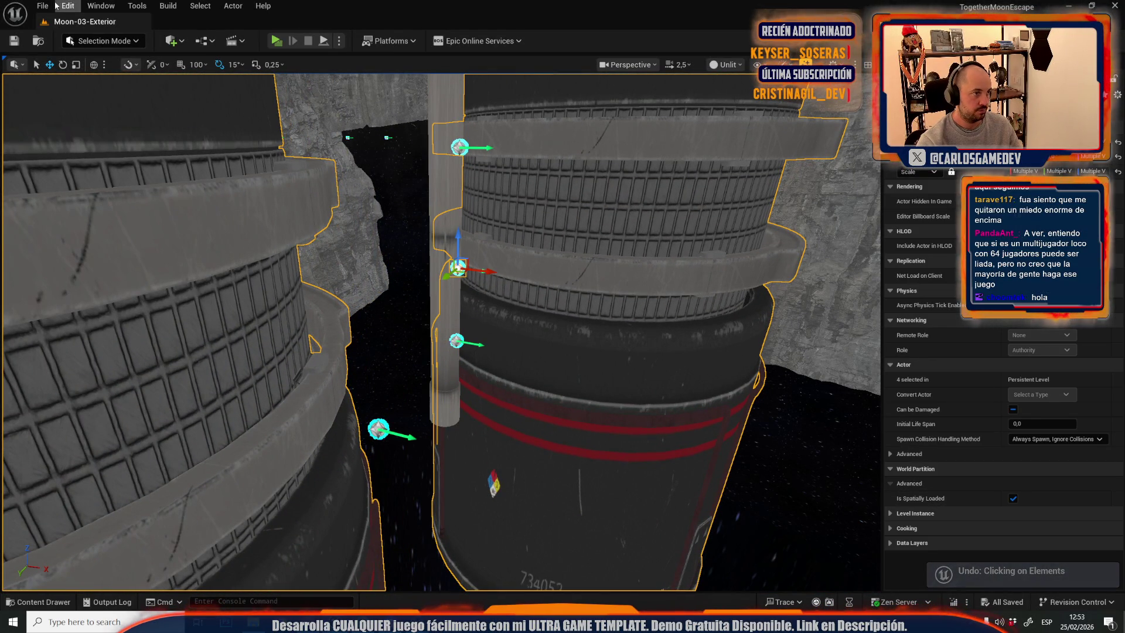
Reopen Moon-13-Broken-Elevator from Recent Levels and paste the copied tanks and light.
left_click(44, 6)
mouse_move(132, 87)
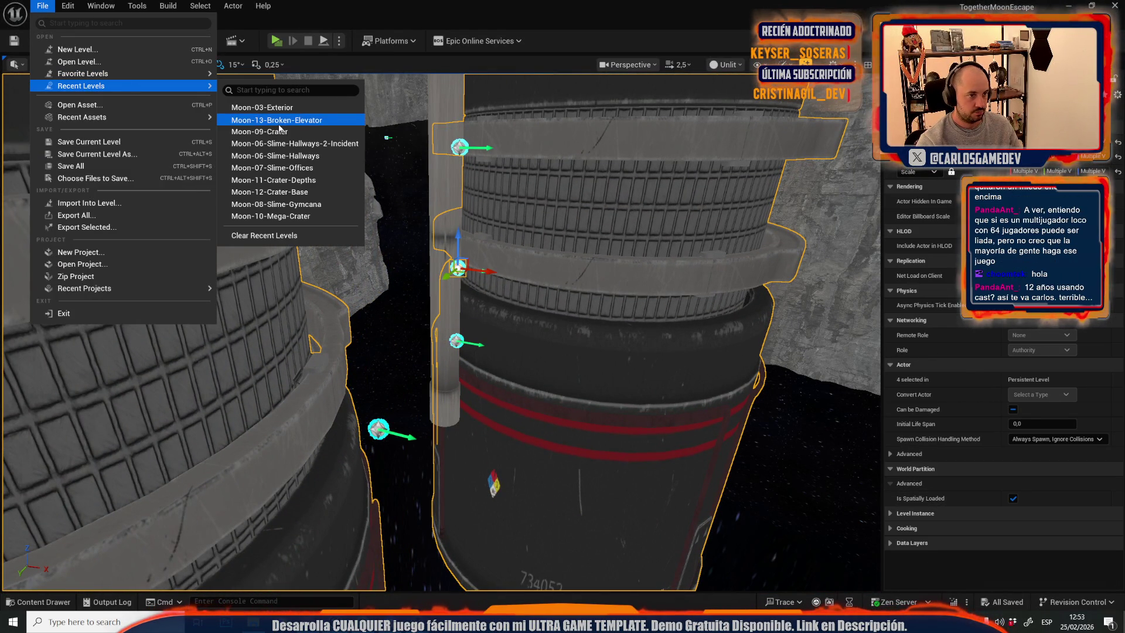
left_click(278, 122)
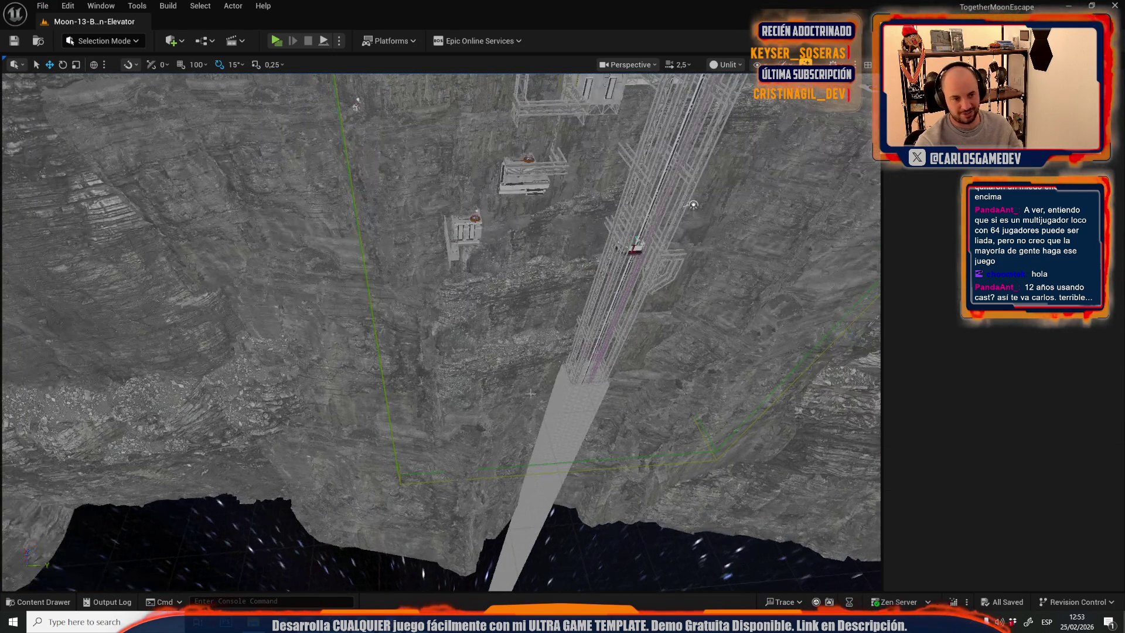
key("ctrl+v")
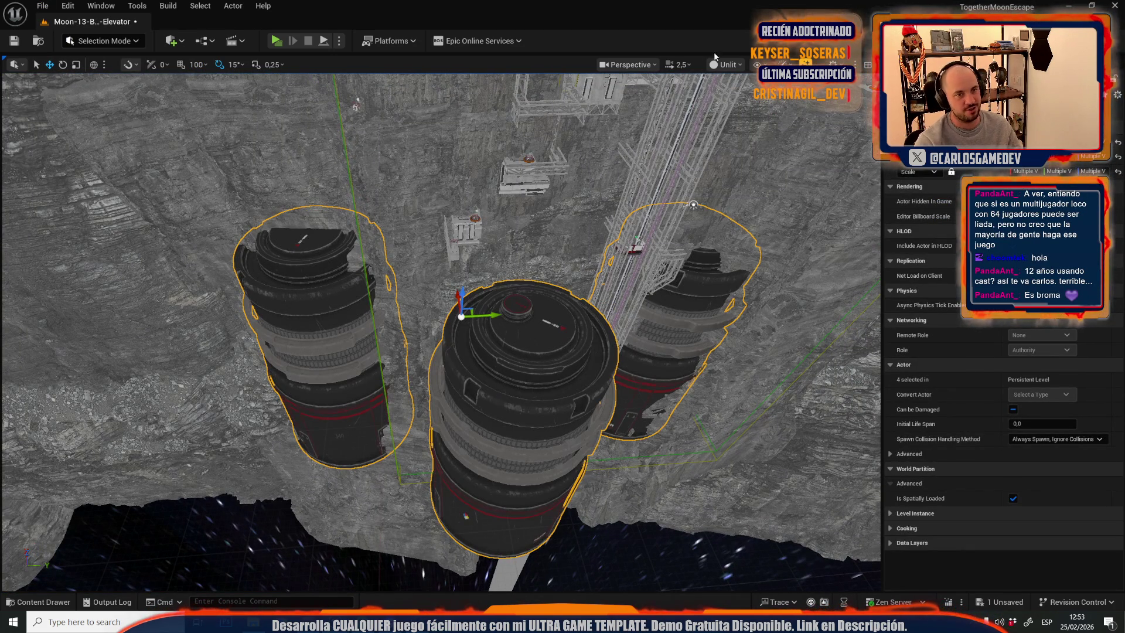
Switch the viewport back to Lit shading and look down on the pasted tanks in game view.
left_click(724, 65)
left_click(742, 108)
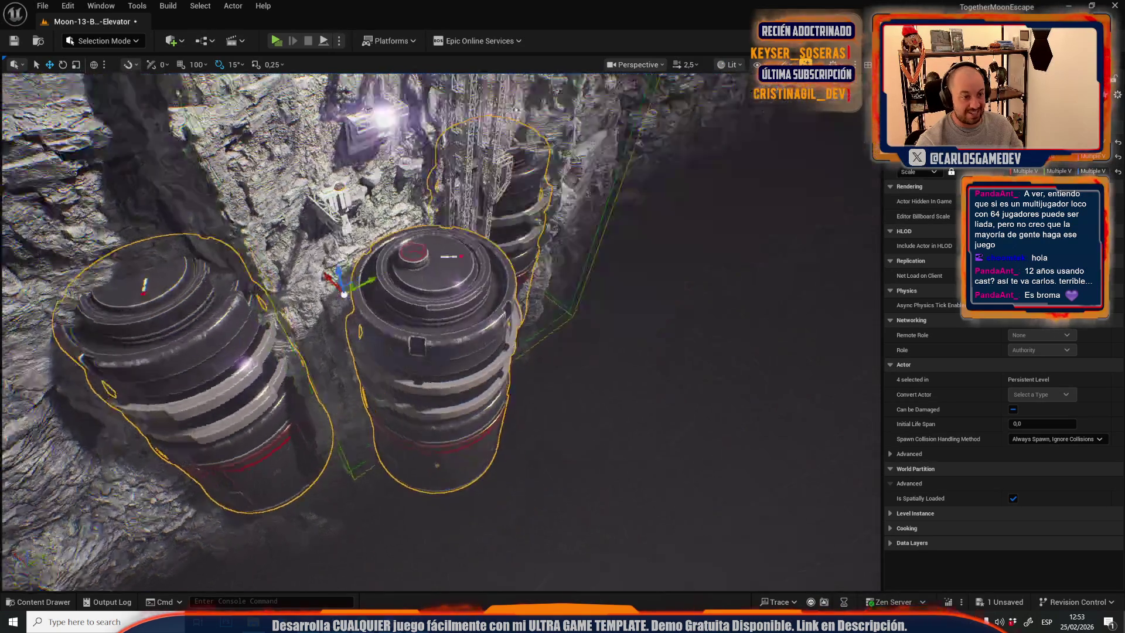
scroll(345, 267, "down", 5)
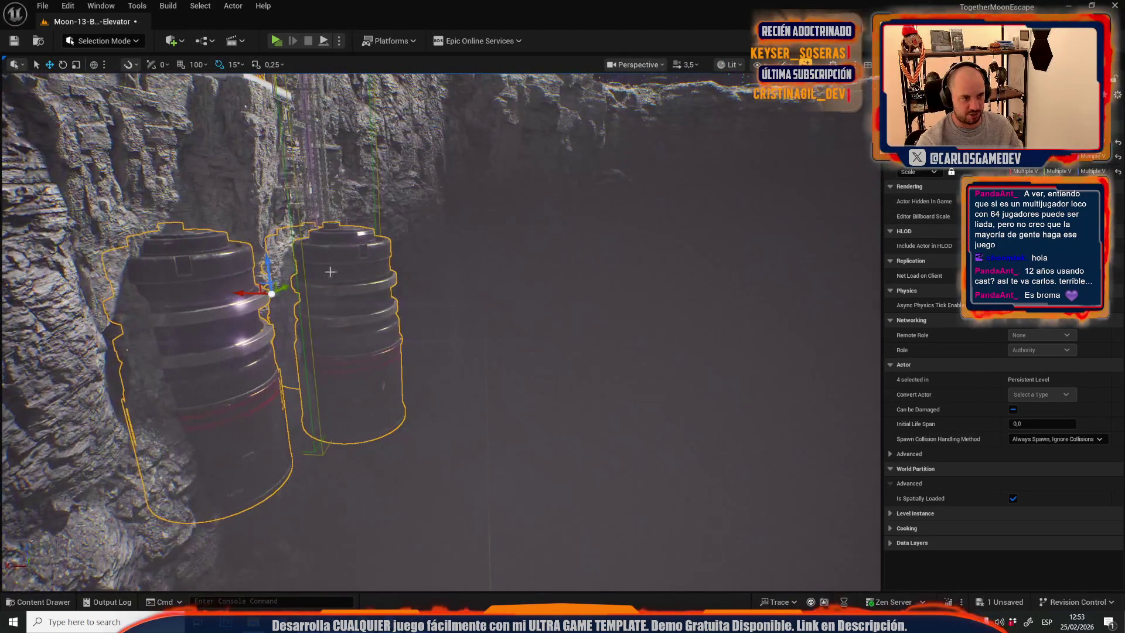
mouse_move(262, 285)
left_mouse_down()
mouse_move(423, 427)
mouse_move(483, 583)
mouse_move(422, 510)
mouse_move(551, 397)
mouse_move(503, 326)
left_mouse_up()
key("g")
scroll(486, 451, "up", 1)
Try scaling a tank uniformly, undo it, and clear the selection.
left_click(503, 325)
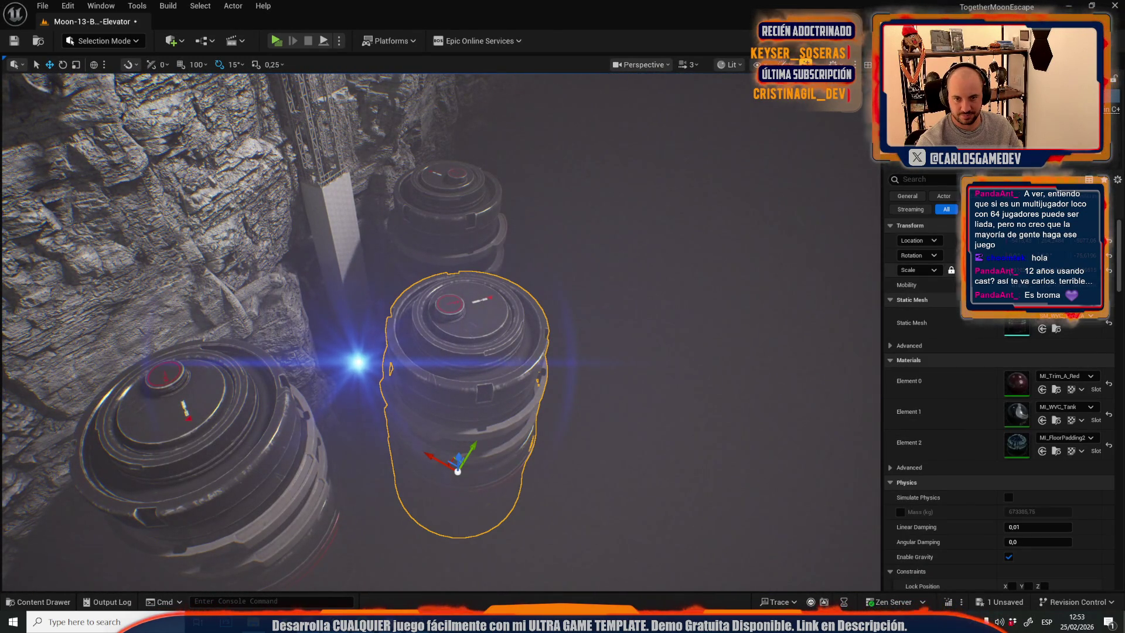
key("e")
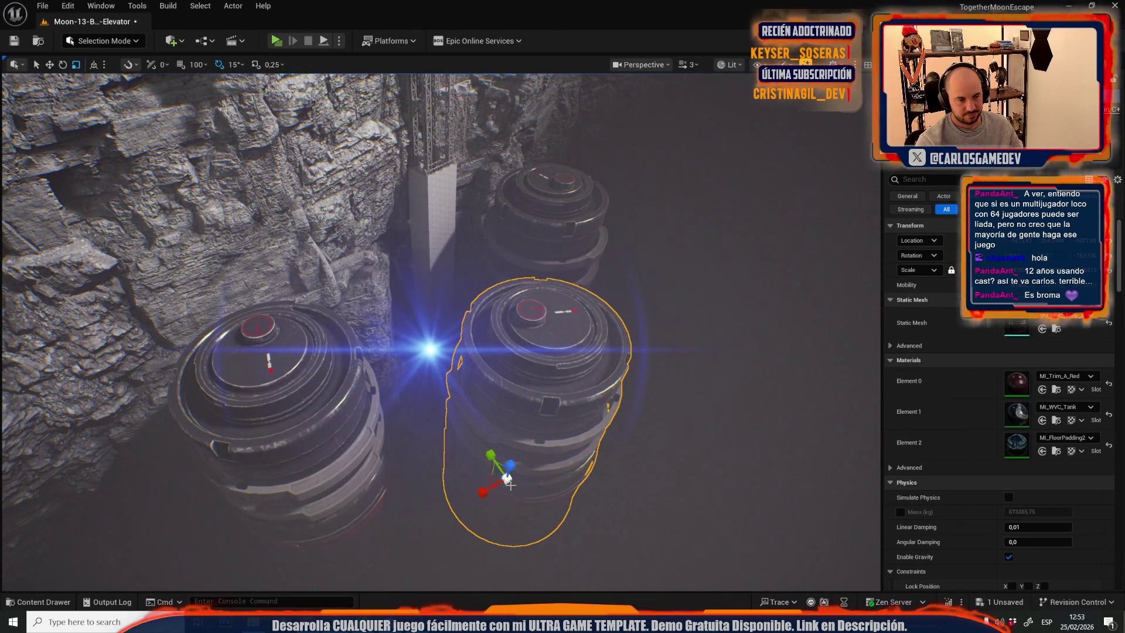
left_click_drag(508, 484, 539, 437)
key("ctrl+z")
left_click(292, 402)
key("Escape")
left_click_drag(292, 402, 432, 377)
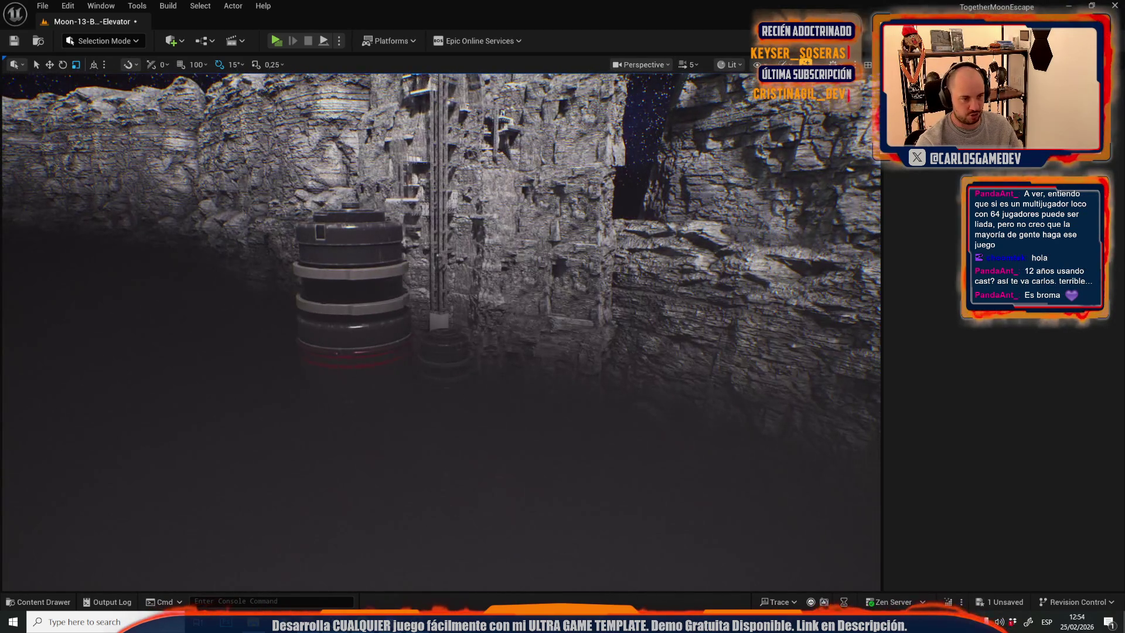
Shrink the lower tank's height on Z with the scale gizmo and frame it.
left_click(364, 387)
left_click_drag(360, 391, 344, 517)
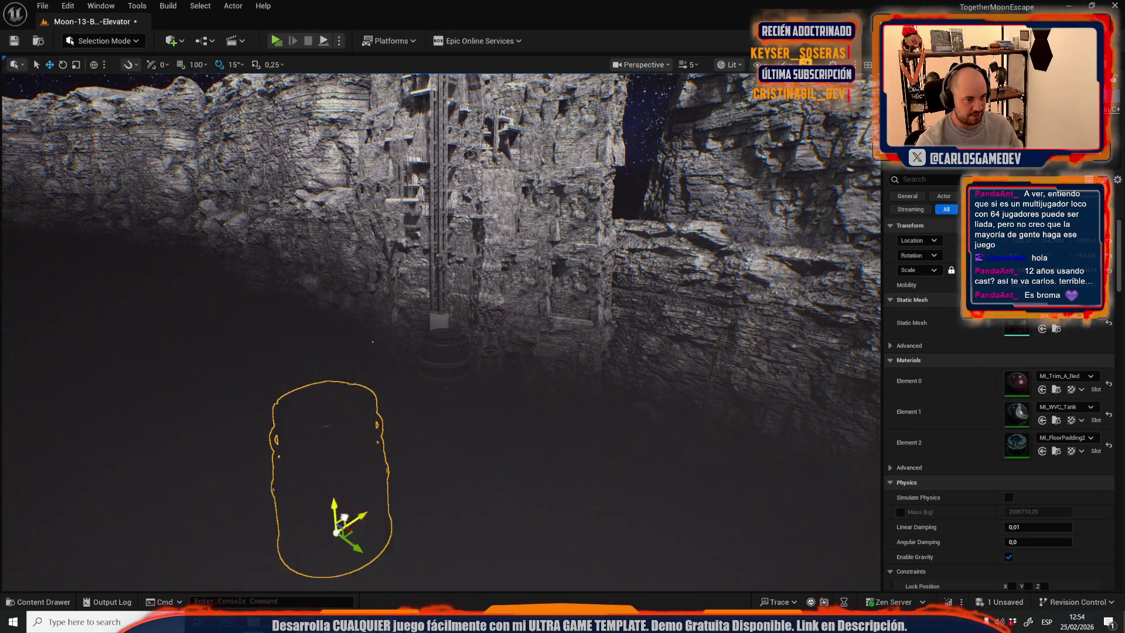
mouse_move(439, 383)
left_mouse_down()
mouse_move(514, 412)
mouse_move(603, 326)
mouse_move(595, 469)
mouse_move(615, 422)
mouse_move(642, 473)
mouse_move(495, 488)
mouse_move(495, 530)
left_mouse_up()
key("f")
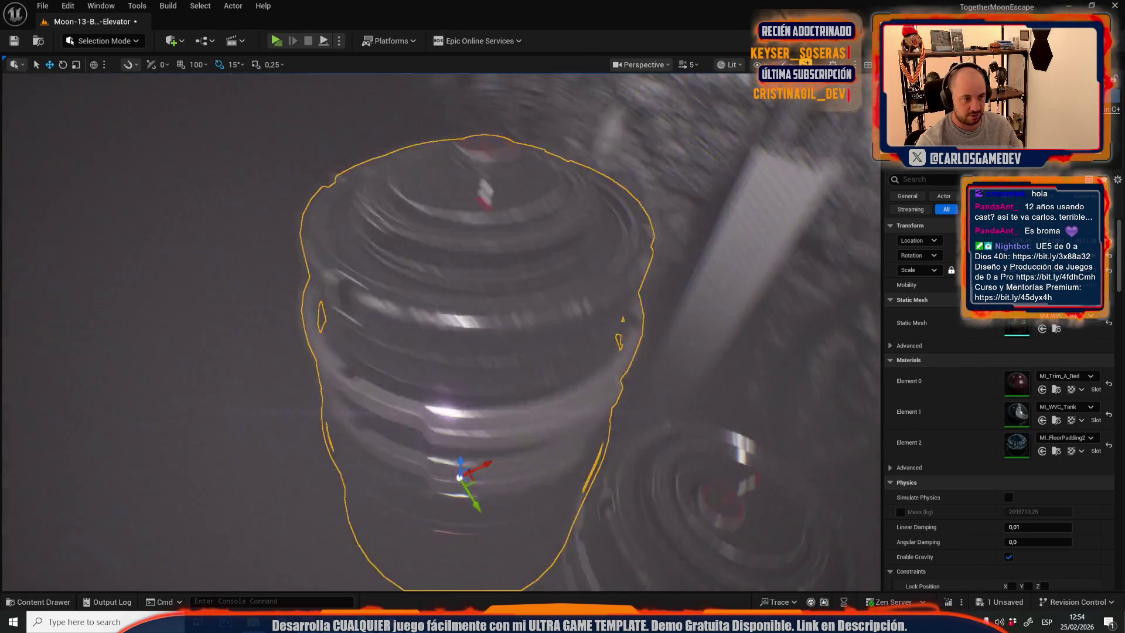
left_click_drag(460, 477, 469, 379)
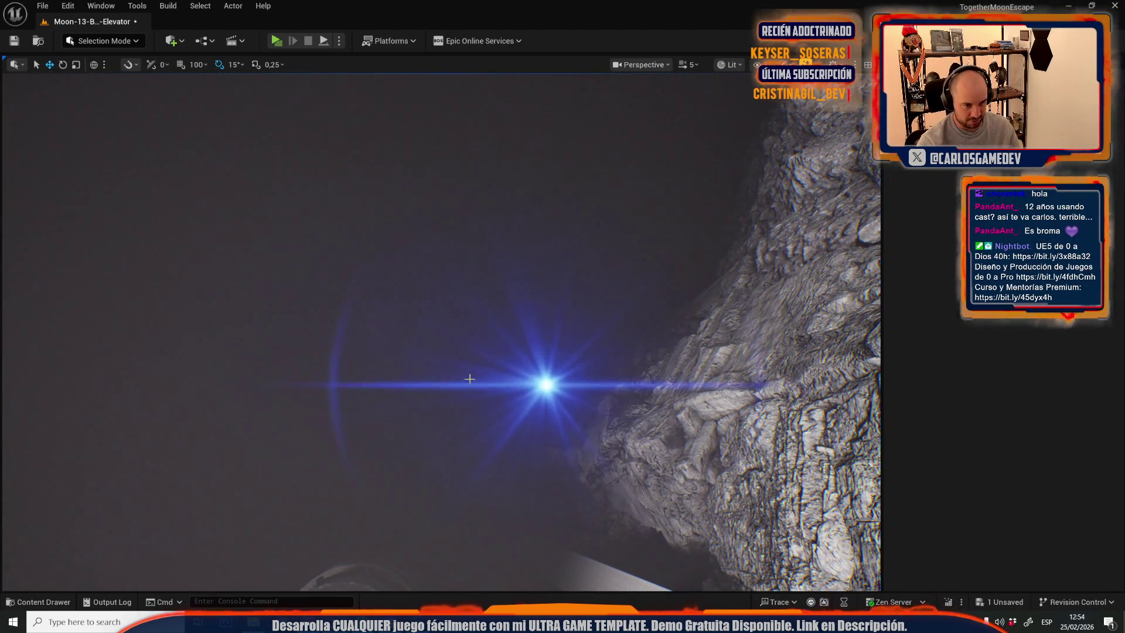
Place the blue Niagara beacon over the tank top and start a Play In Editor test.
left_click(546, 384)
mouse_move(546, 384)
left_mouse_down()
mouse_move(537, 433)
mouse_move(525, 387)
mouse_move(383, 330)
left_mouse_up()
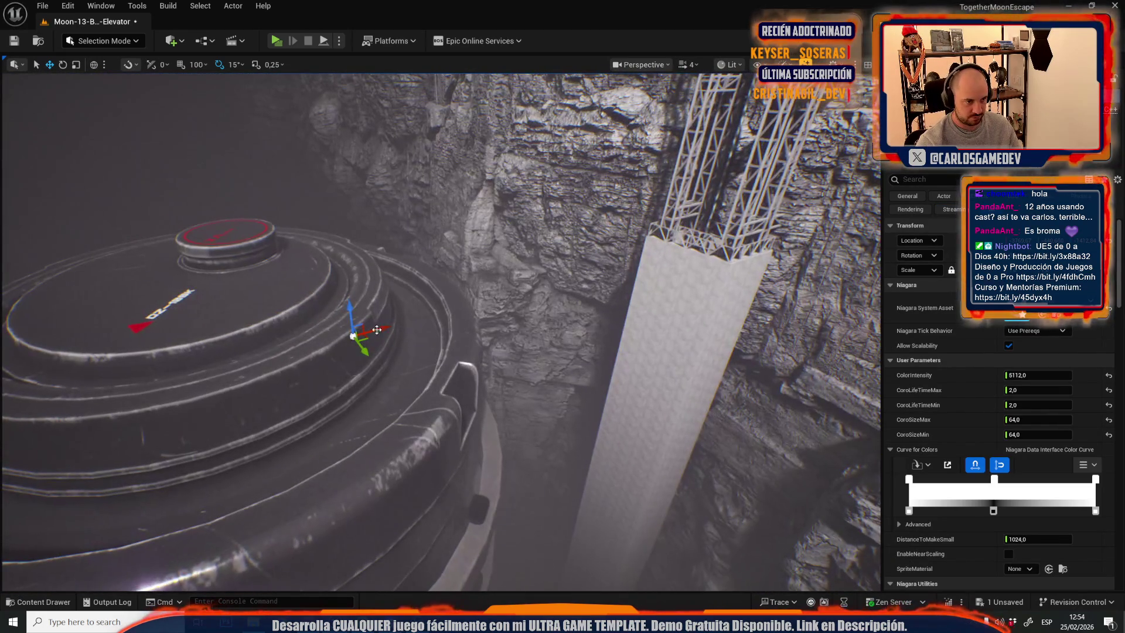
scroll(363, 337, "up", 2)
mouse_move(327, 272)
left_mouse_down()
mouse_move(347, 224)
mouse_move(387, 223)
mouse_move(334, 227)
mouse_move(331, 275)
left_mouse_up()
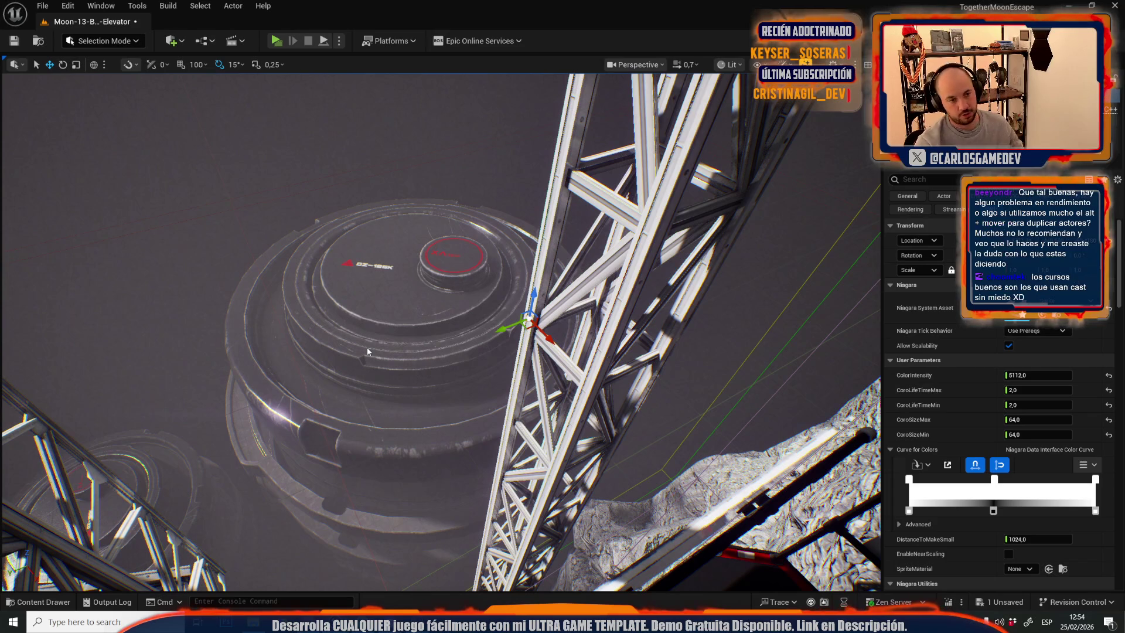
key("alt+p")
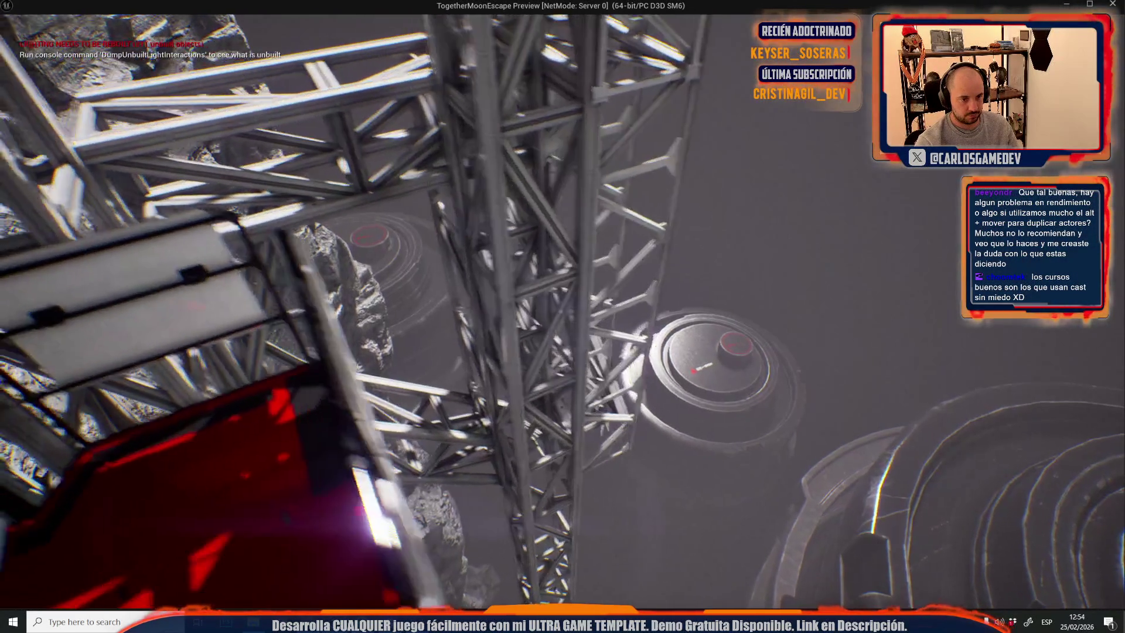
Stop the play test, close the Message Log, and lower the tank.
key("Escape")
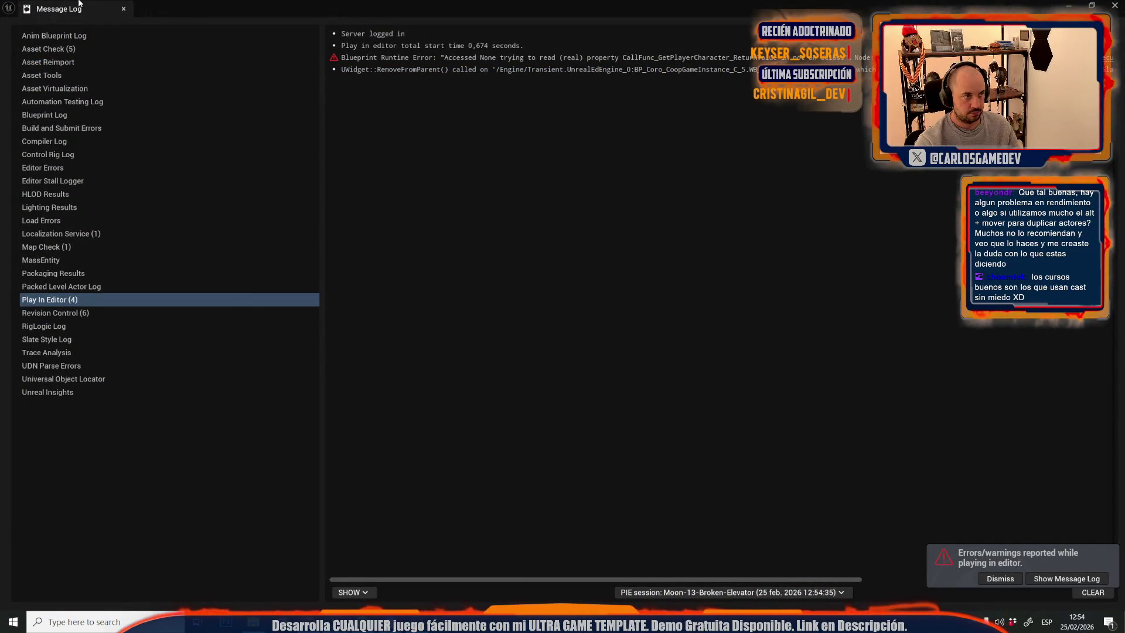
left_click(124, 9)
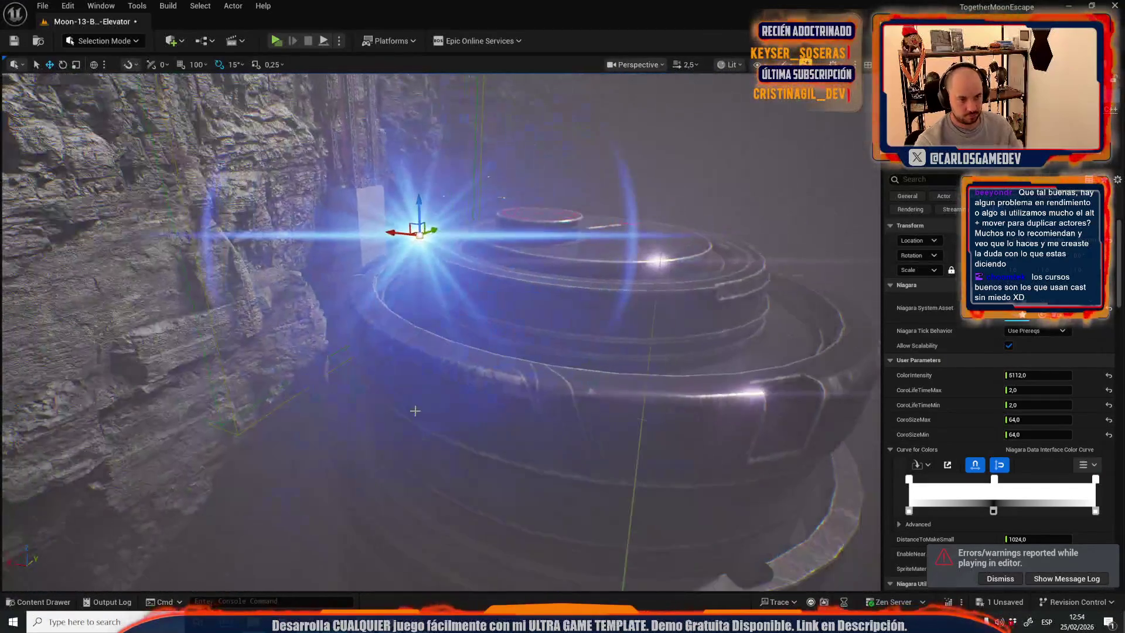
left_click(415, 410)
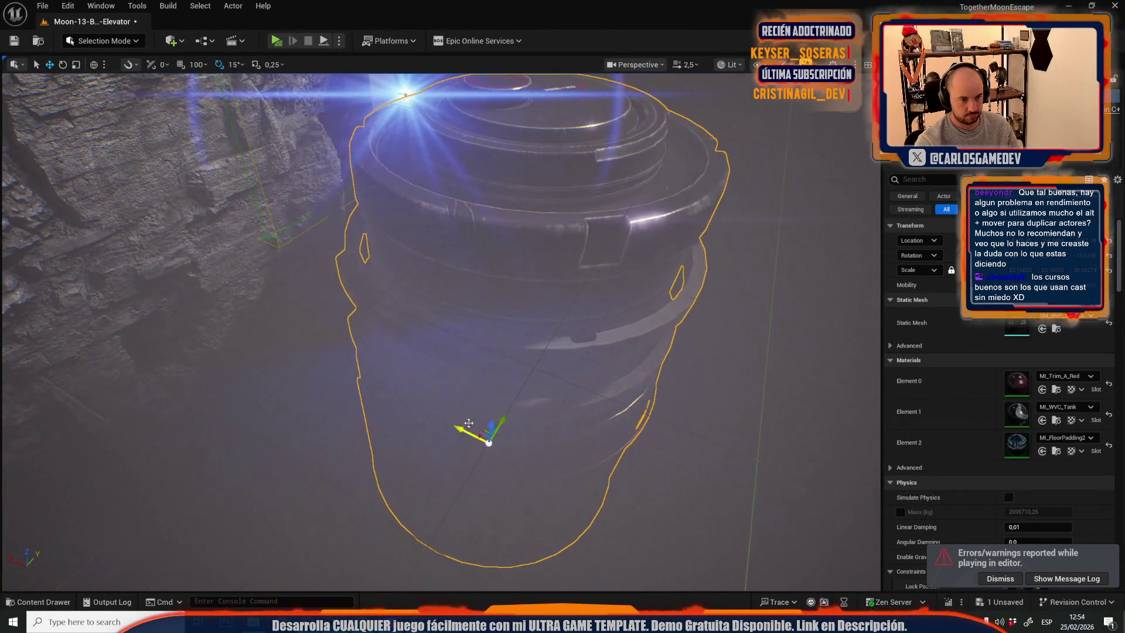
mouse_move(491, 427)
left_mouse_down()
mouse_move(480, 460)
mouse_move(490, 490)
left_mouse_up()
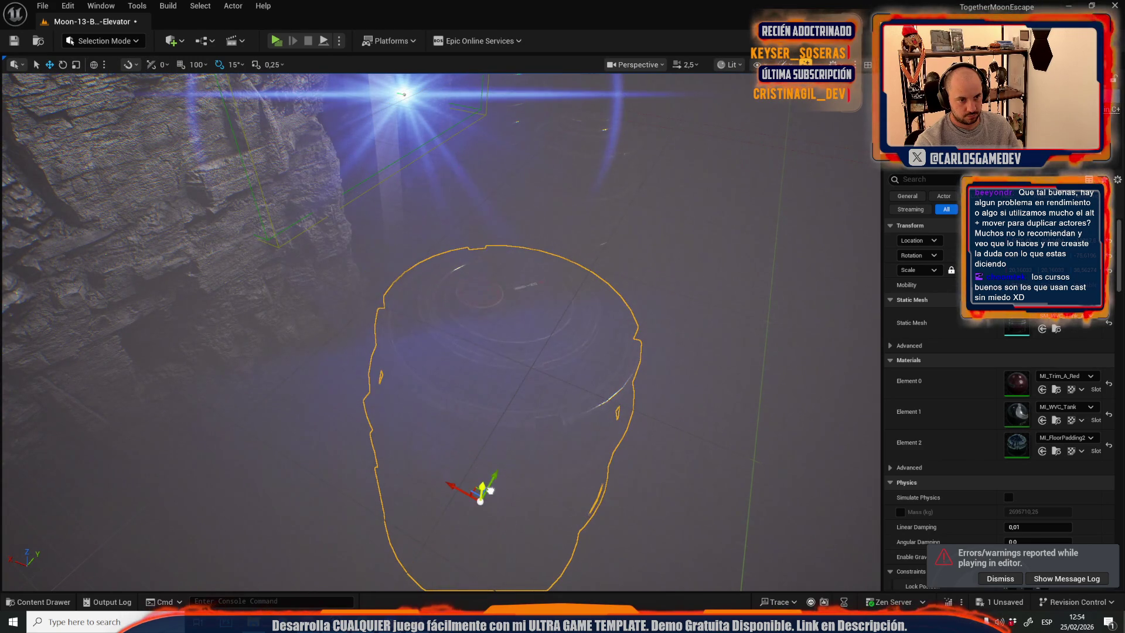
Move the beacon light down onto the tank top.
left_click(406, 92)
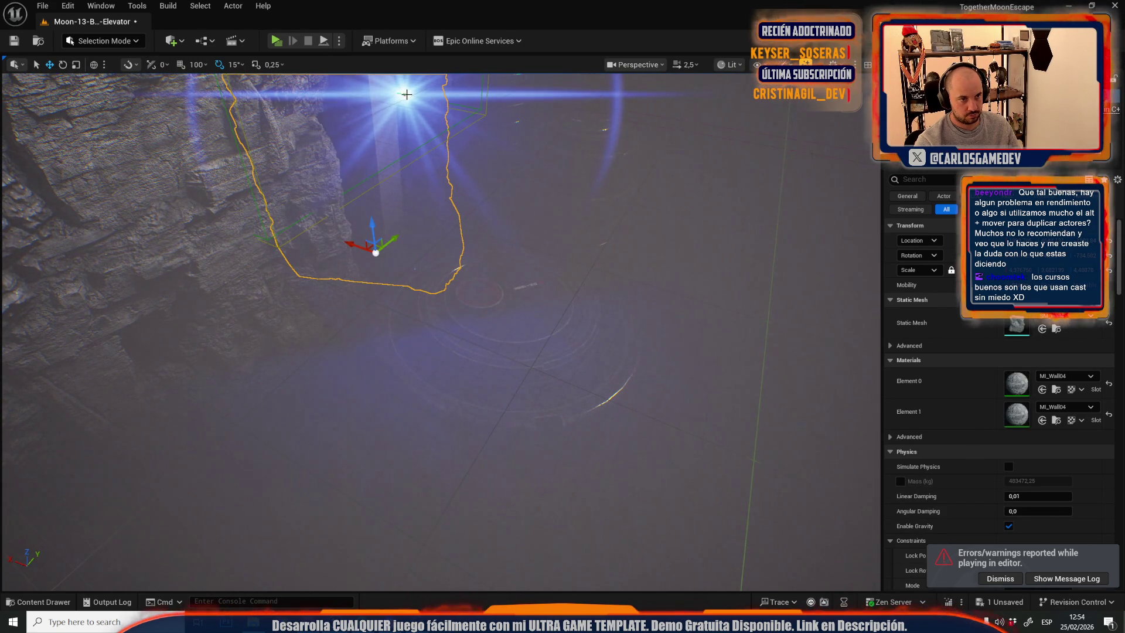
left_click(405, 94)
left_click_drag(396, 81, 597, 306)
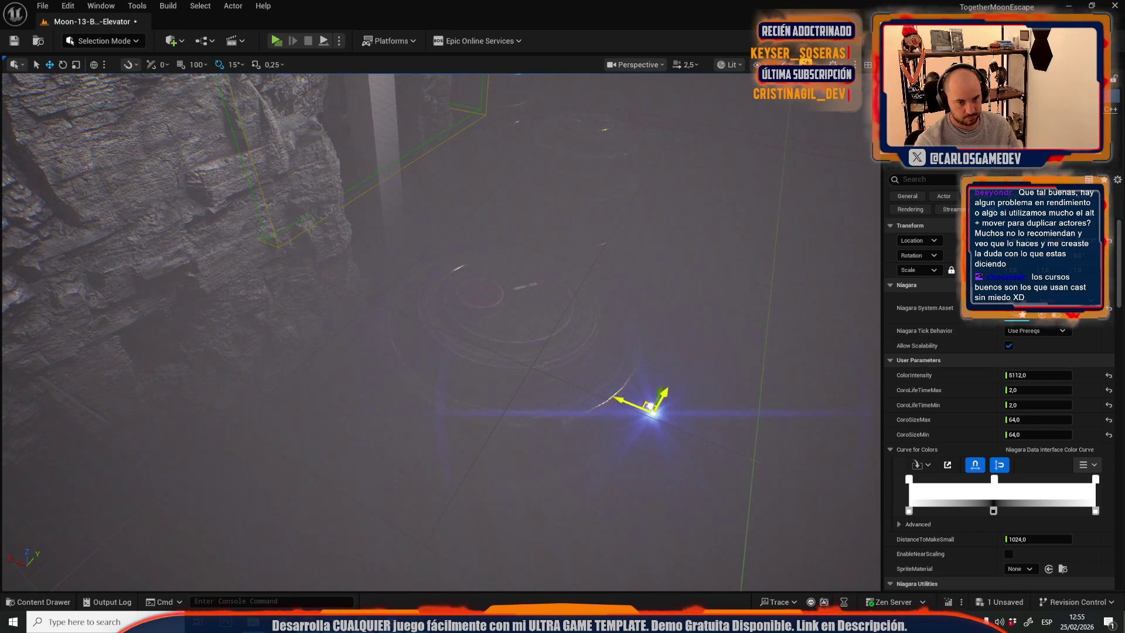
scroll(441, 331, "up", 1)
key("w")
key("w")
mouse_move(587, 240)
left_mouse_down()
mouse_move(454, 412)
mouse_move(532, 402)
left_mouse_up()
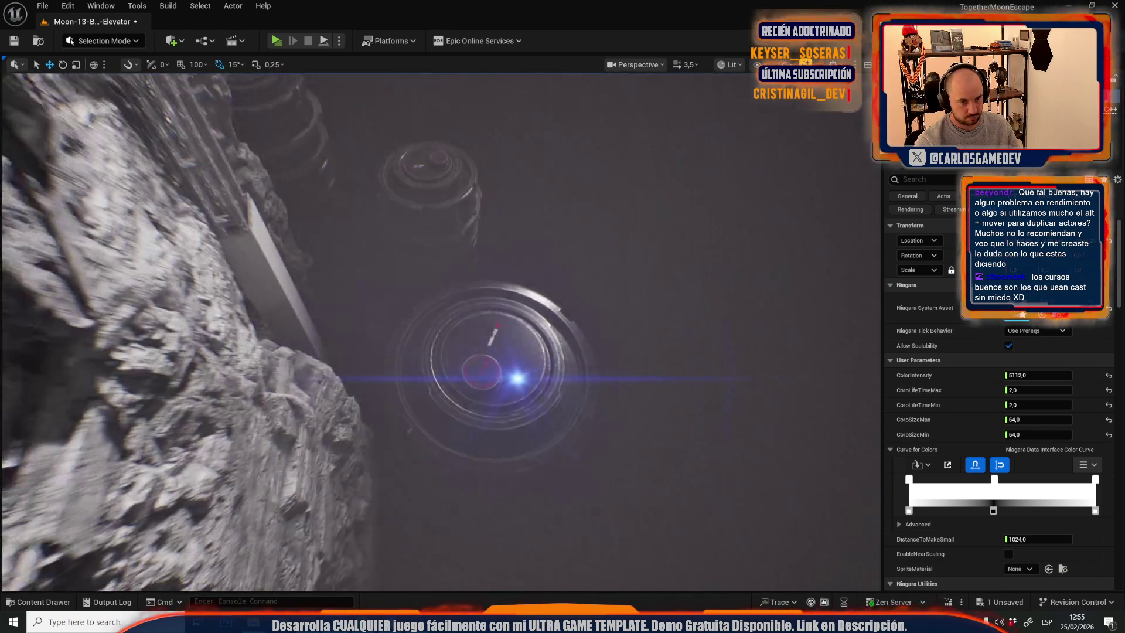
scroll(532, 447, "down", 2)
scroll(441, 332, "down", 1)
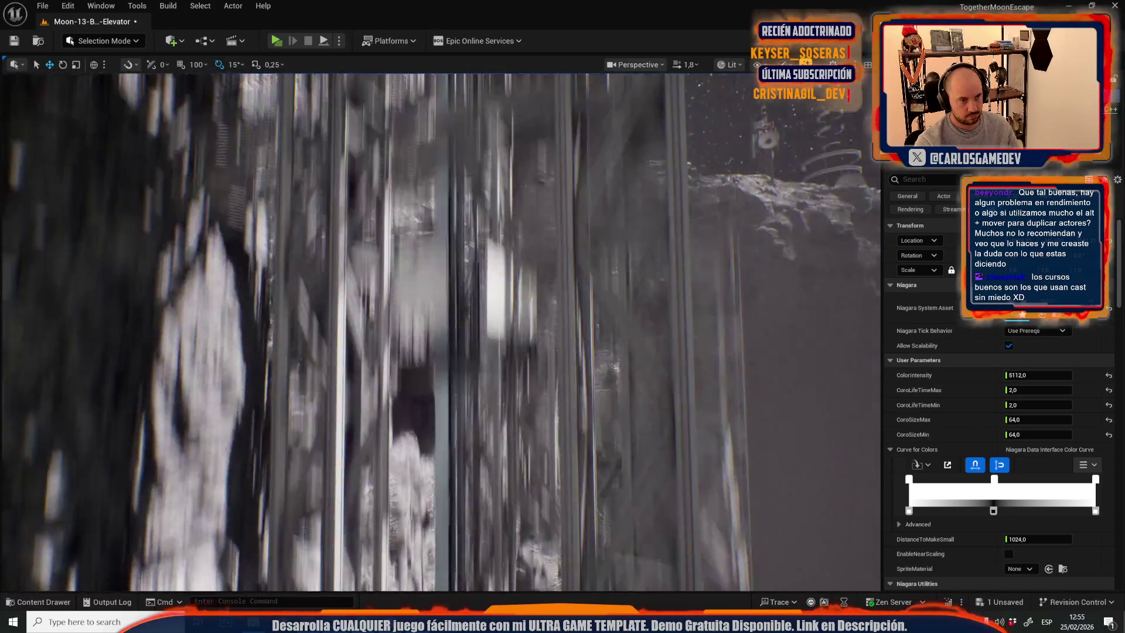
scroll(530, 448, "down", 1)
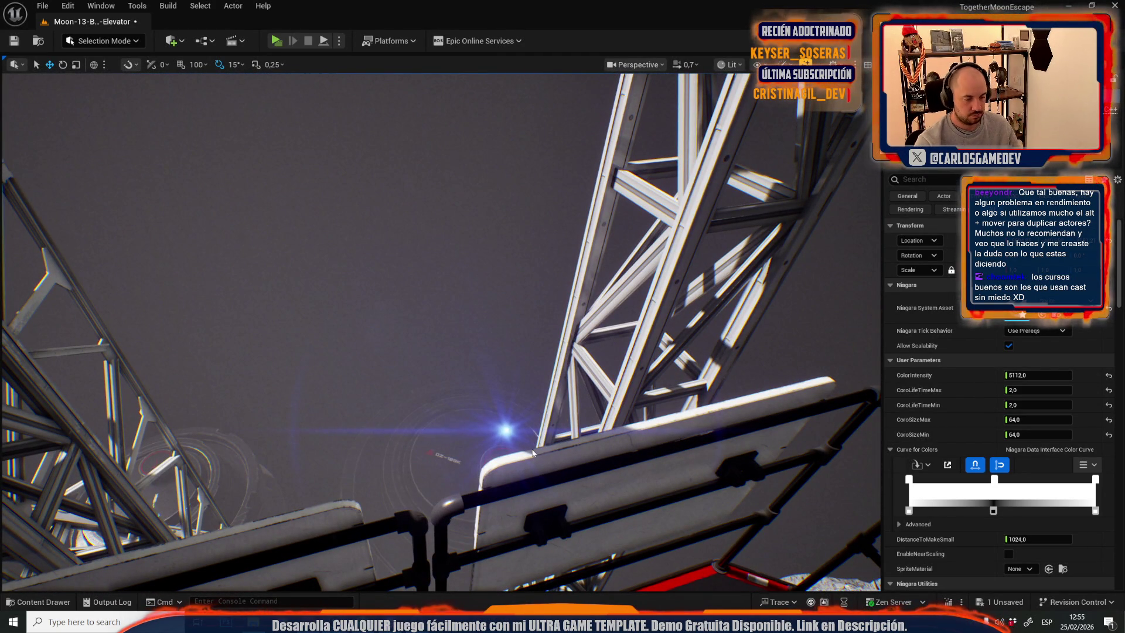
Run a play preview, then back in the editor lower the tank further down the shaft.
key("alt+p")
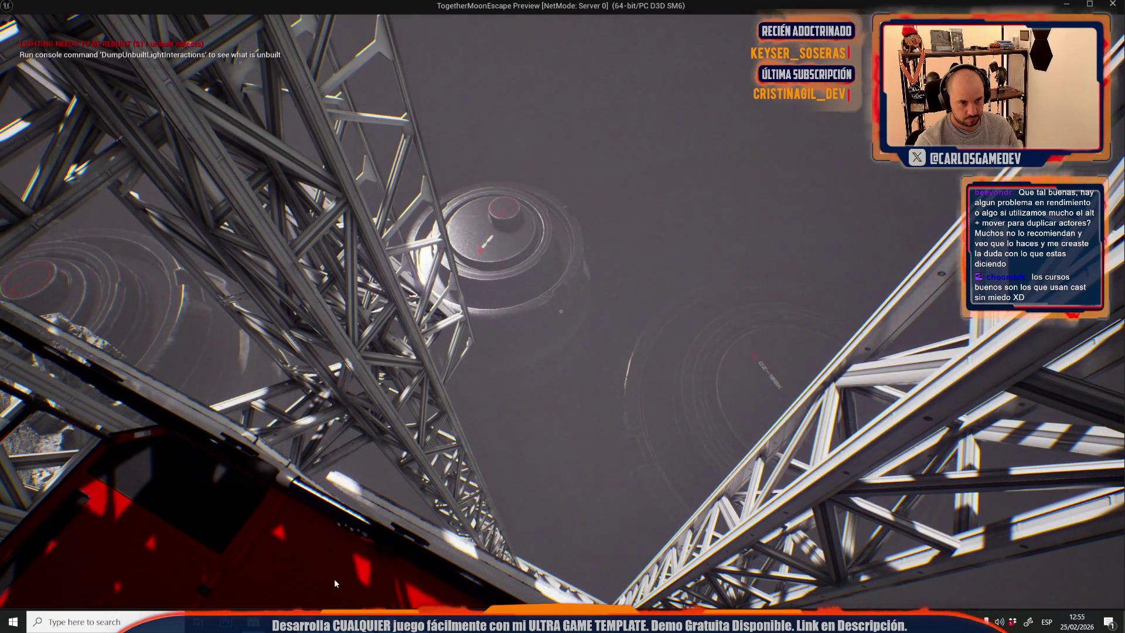
key("Escape")
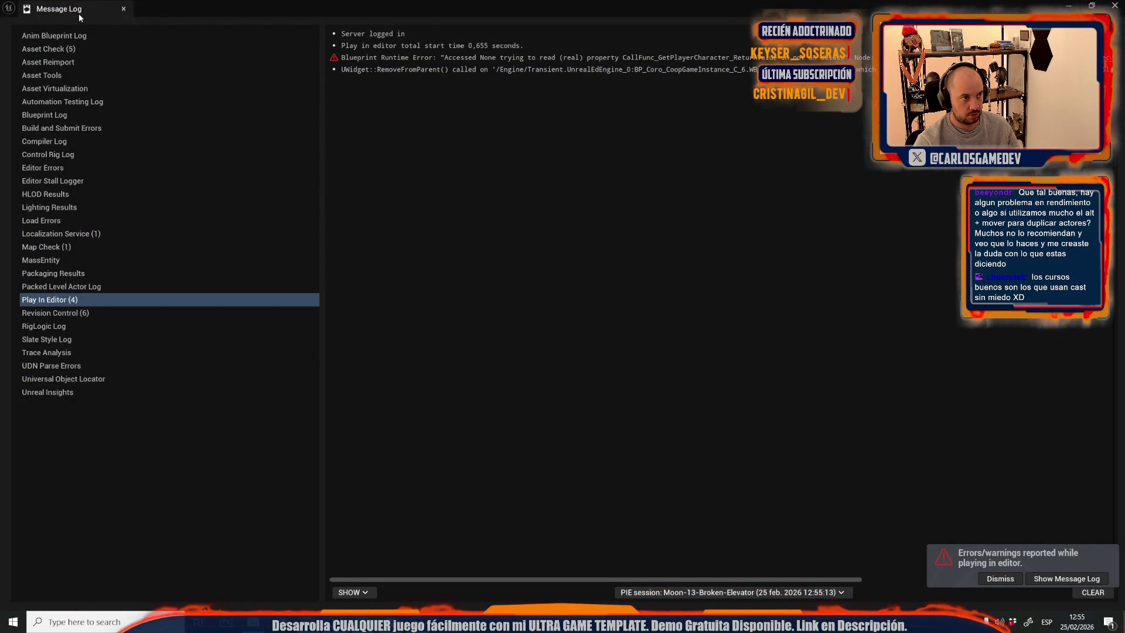
left_click(124, 9)
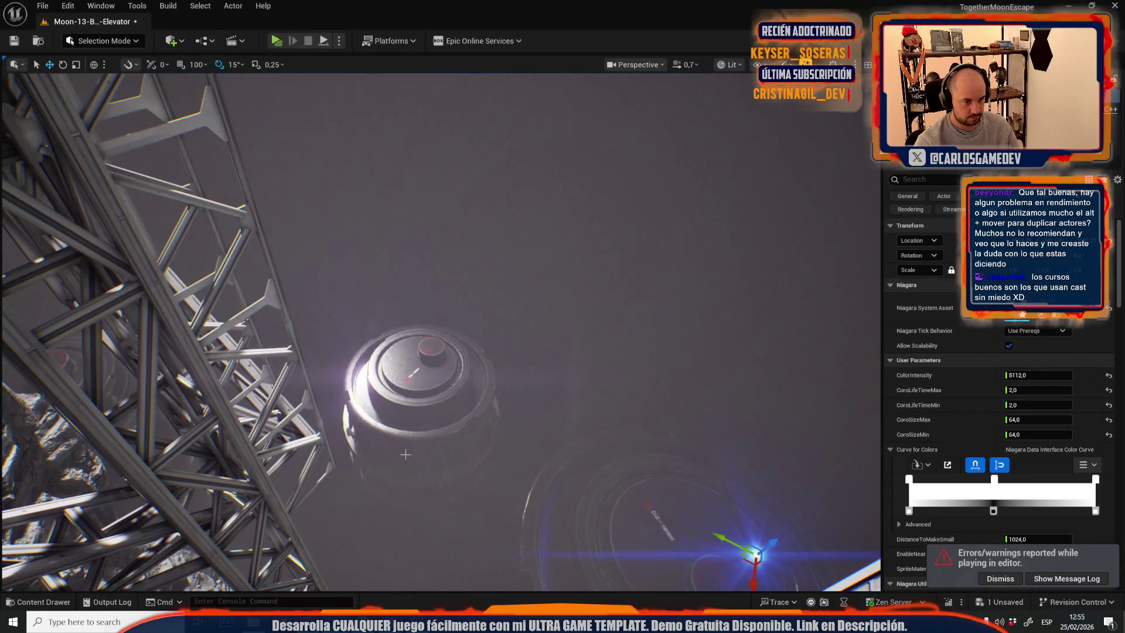
left_click(405, 455)
left_click_drag(427, 503, 431, 554)
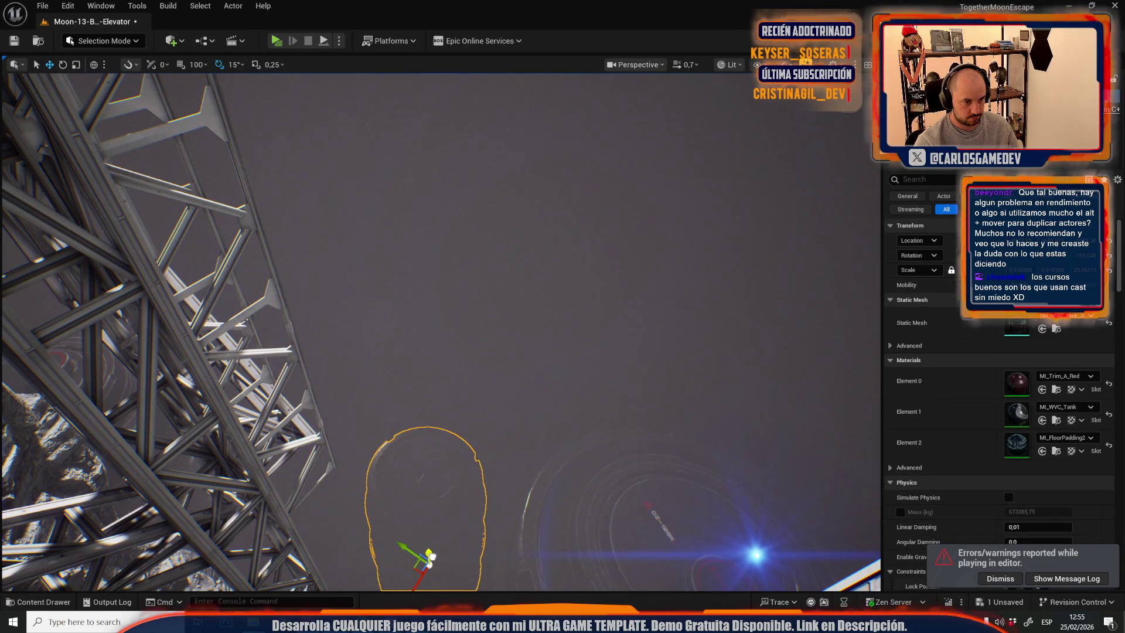
scroll(432, 556, "up", 3)
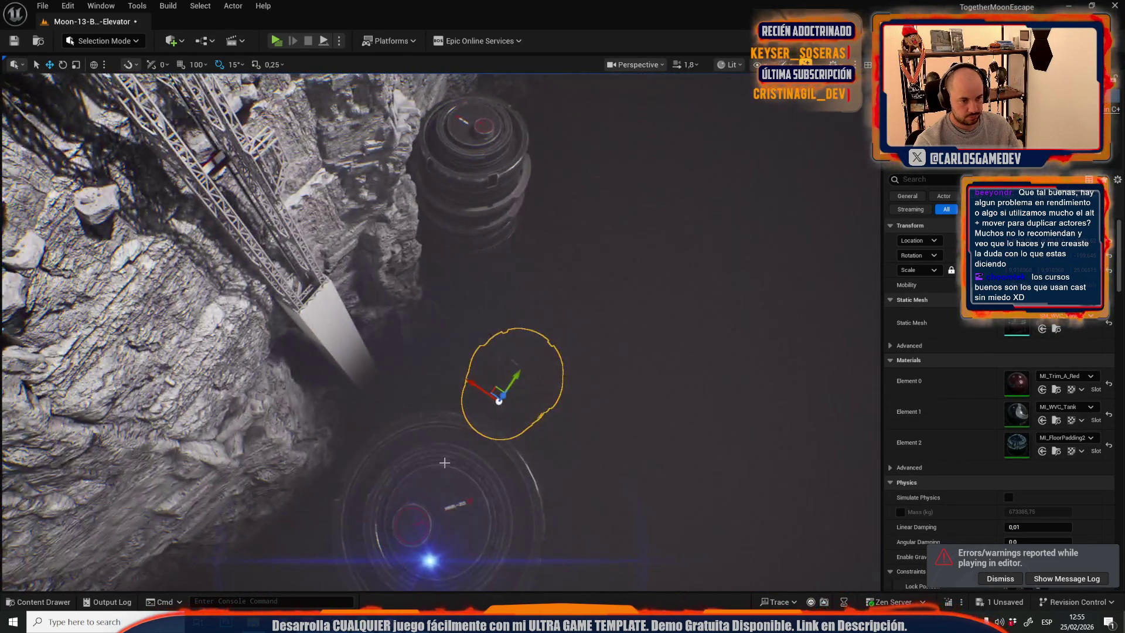
Alt-drag a copy of the large tank up-right, rotate it 60°, and play the level again.
left_click(445, 463)
mouse_move(436, 491)
left_mouse_down()
mouse_move(463, 293)
mouse_move(560, 306)
mouse_move(640, 522)
mouse_move(610, 459)
mouse_move(646, 469)
left_mouse_up()
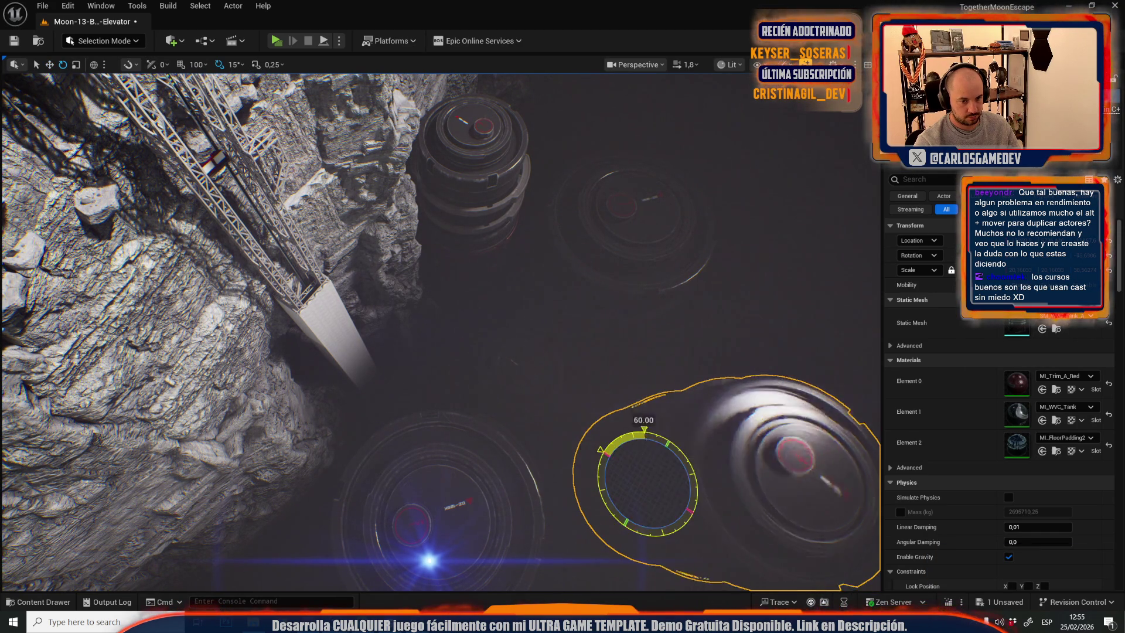
mouse_move(627, 499)
left_mouse_down()
mouse_move(586, 411)
mouse_move(586, 305)
left_mouse_up()
scroll(441, 332, "down", 2)
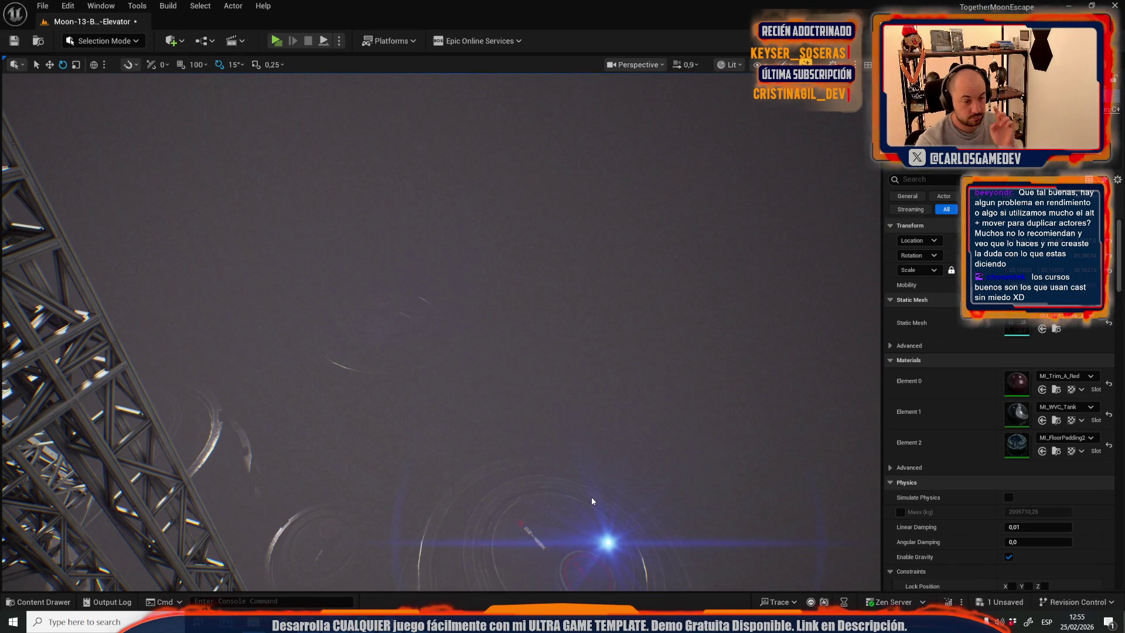
key("alt+p")
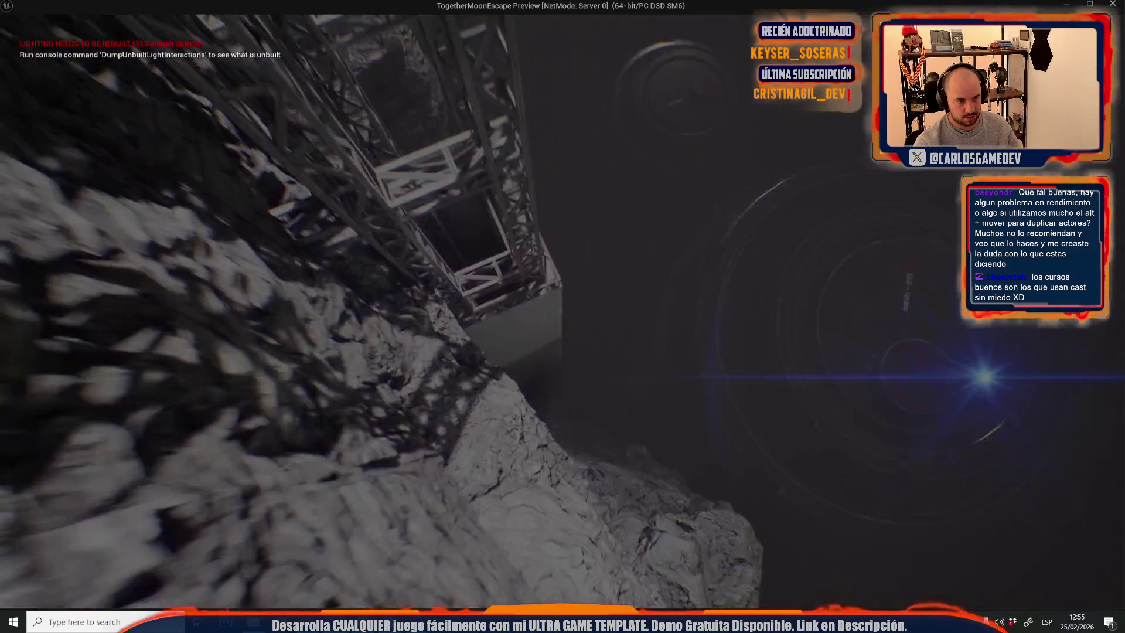
Stop the play preview, close the Message Log, fly back to the tanks and select the tank-top disc.
key("Escape")
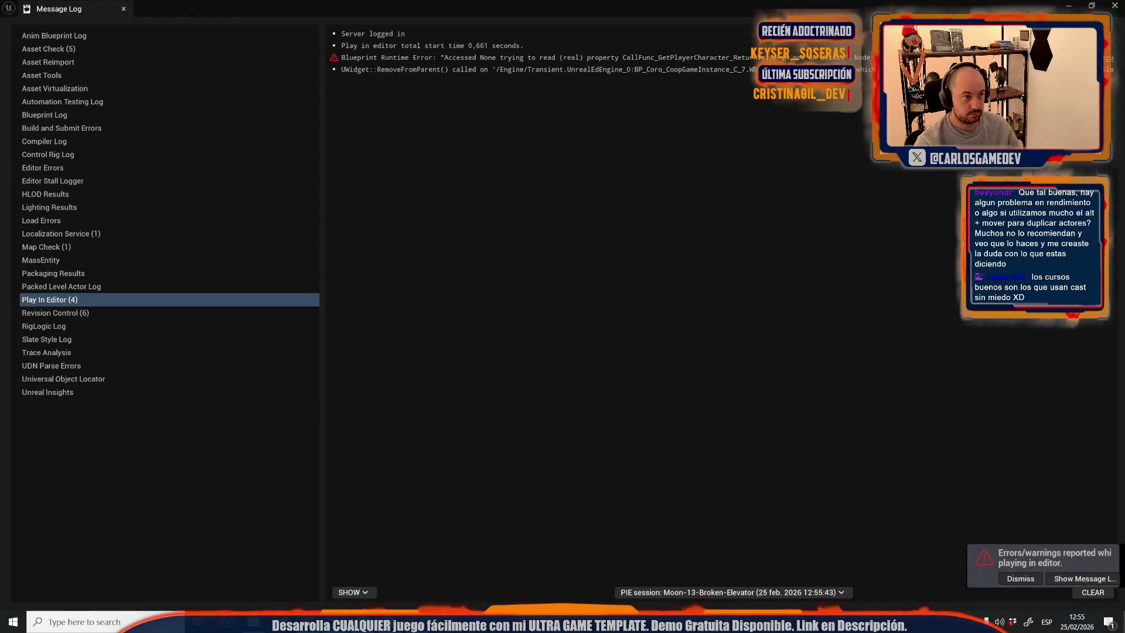
left_click(124, 9)
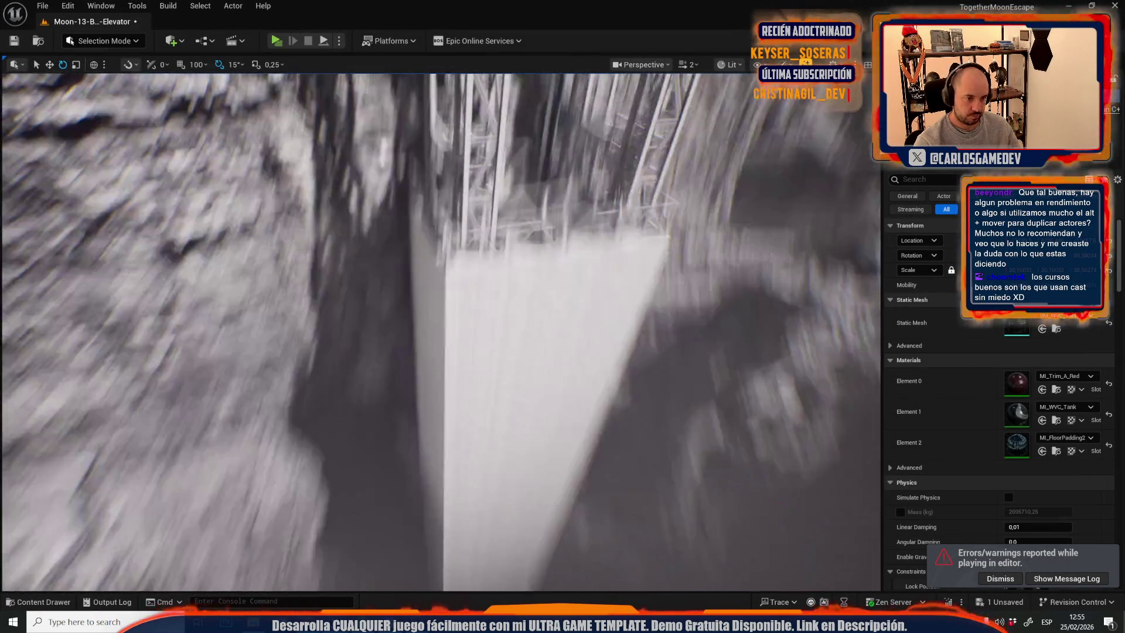
left_click_drag(411, 208, 411, 208)
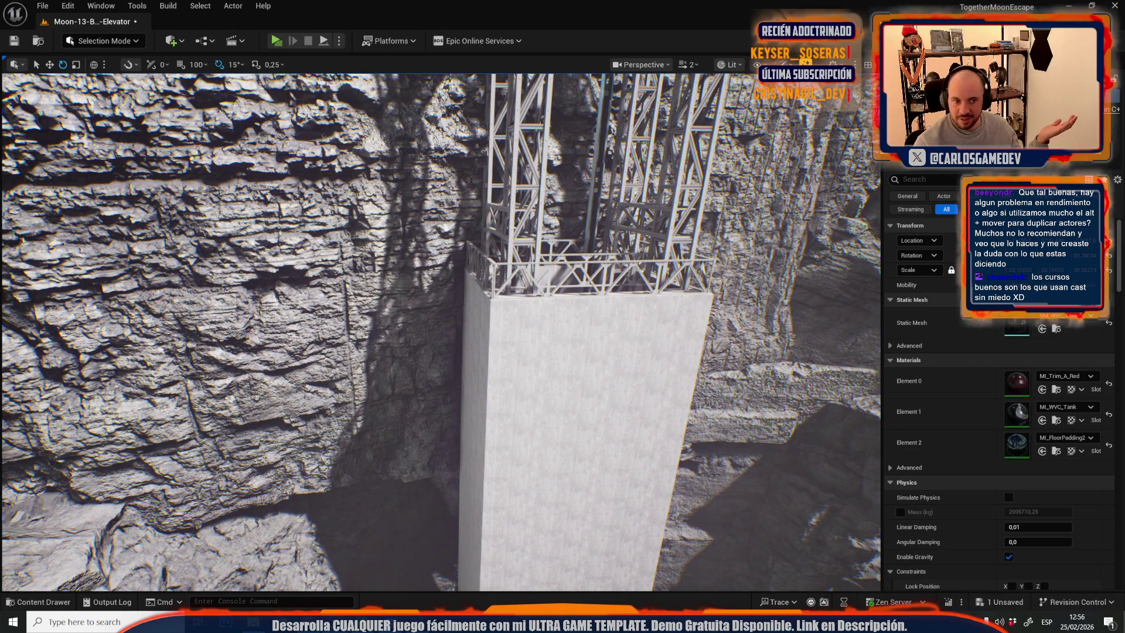
mouse_move(614, 324)
left_mouse_down()
mouse_move(639, 363)
mouse_move(614, 324)
left_mouse_up()
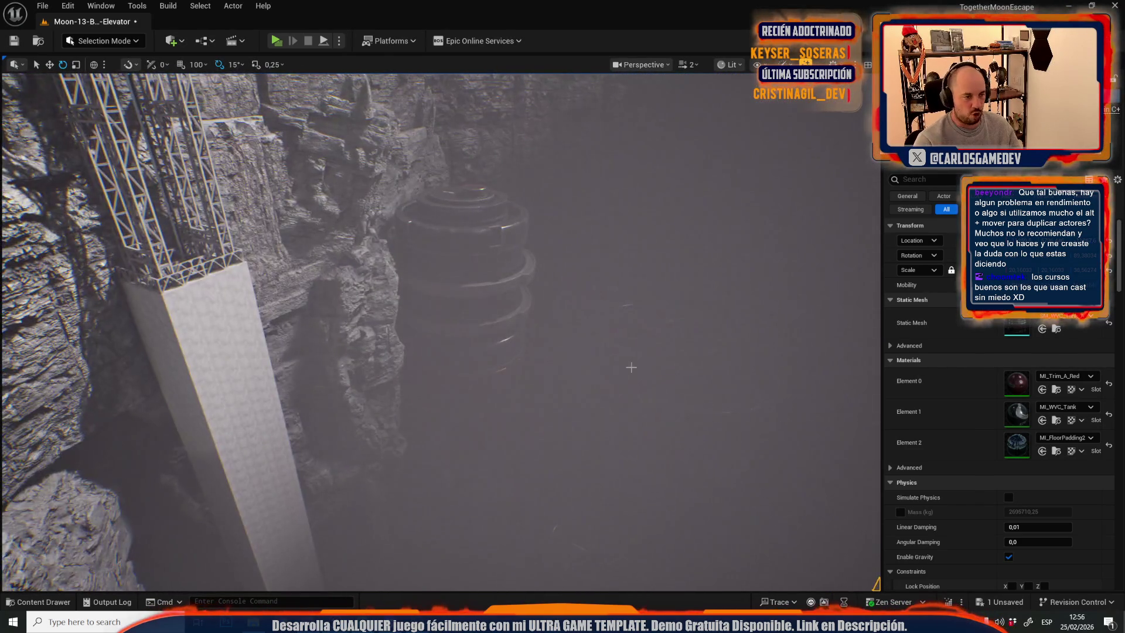
key("f")
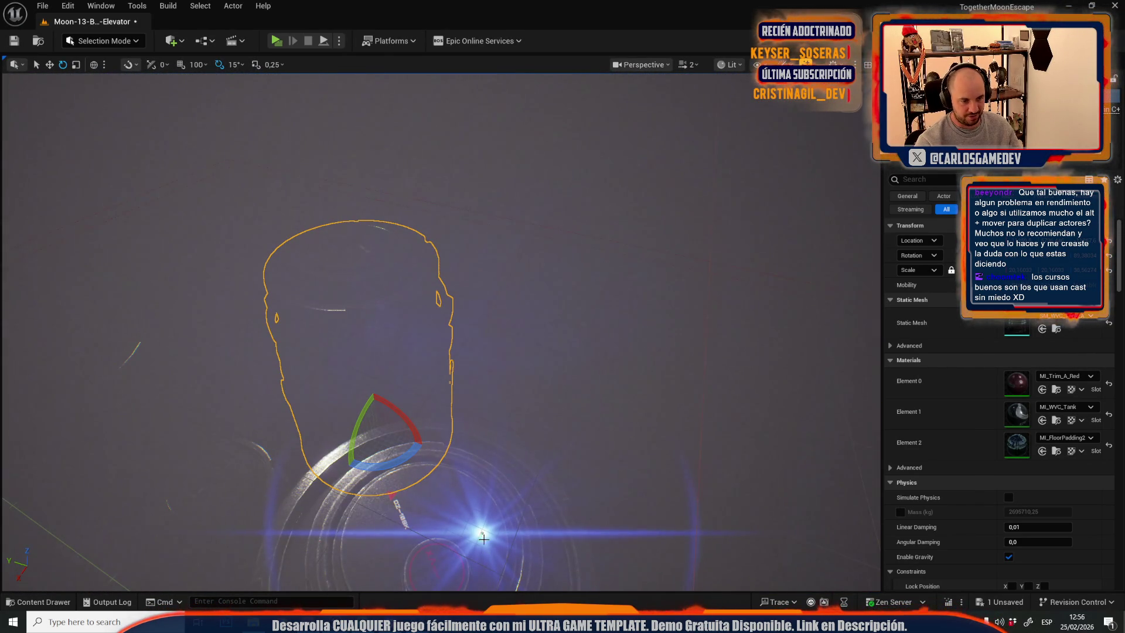
left_click(481, 535)
Set the beacon's ColorIntensity user parameter to 512, then to 64, and frame it.
left_click(481, 533)
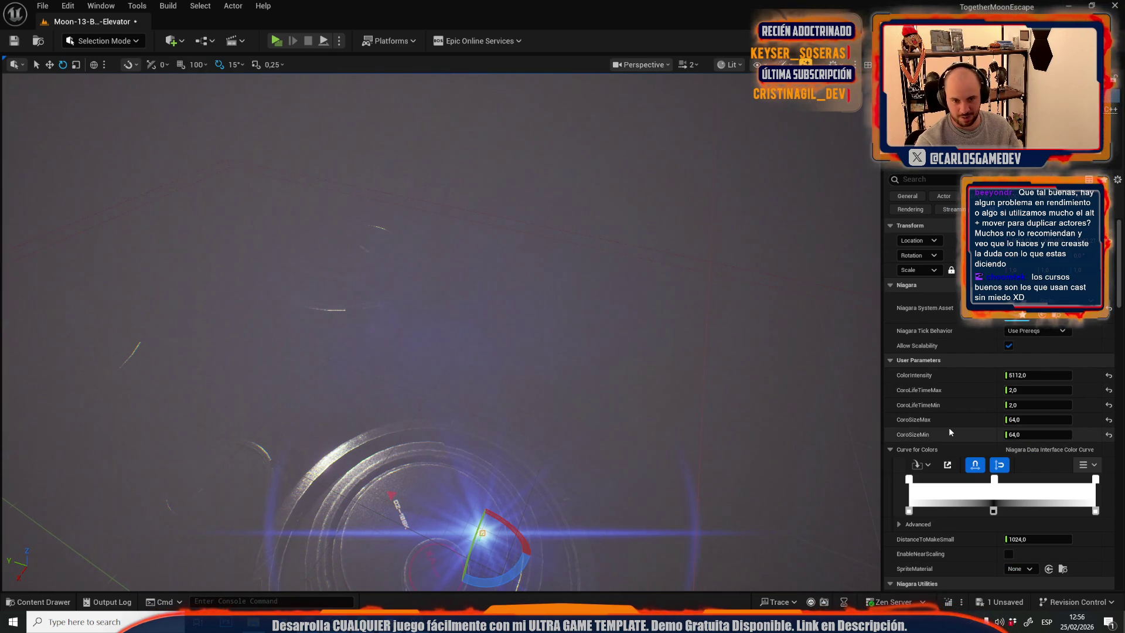
left_click(1025, 375)
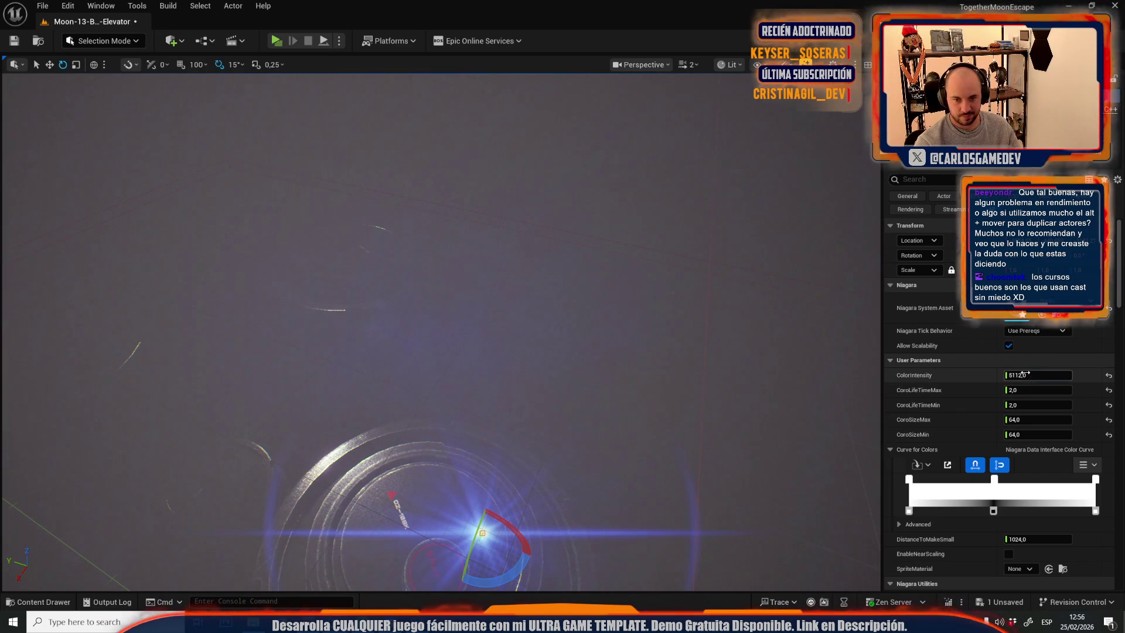
type("512")
key("Return")
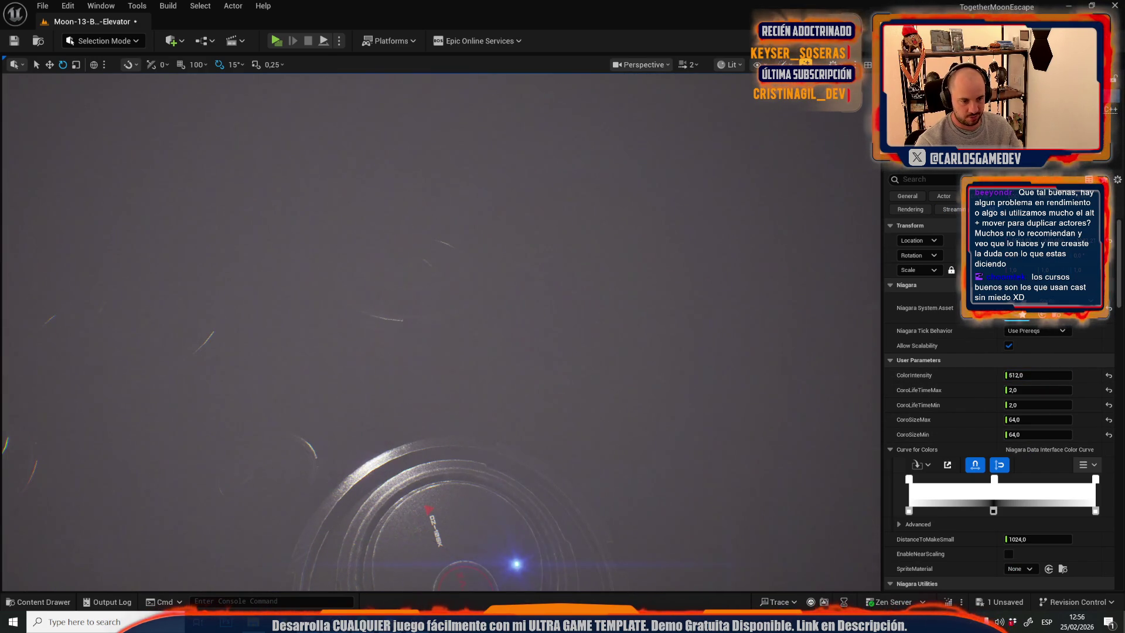
scroll(441, 332, "down", 2)
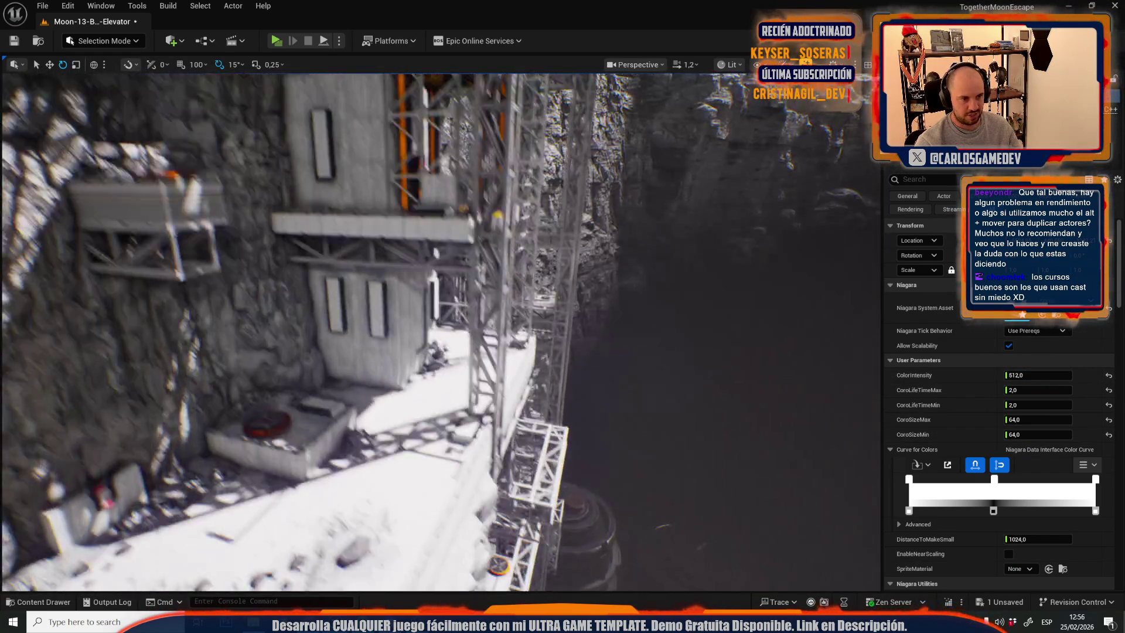
scroll(441, 332, "down", 1)
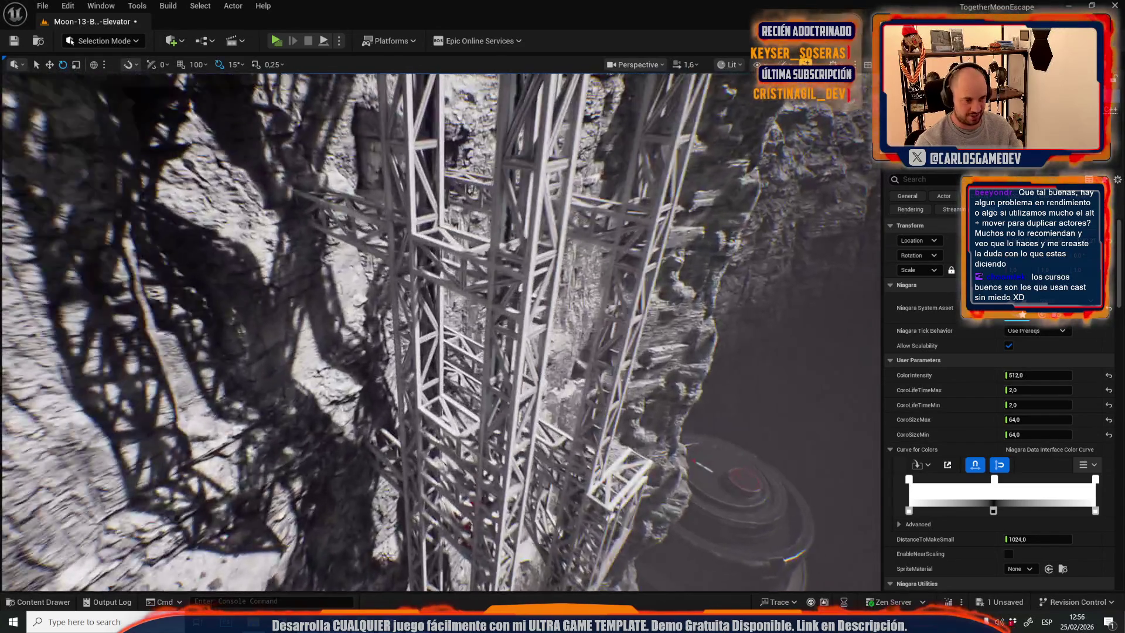
scroll(607, 406, "down", 1)
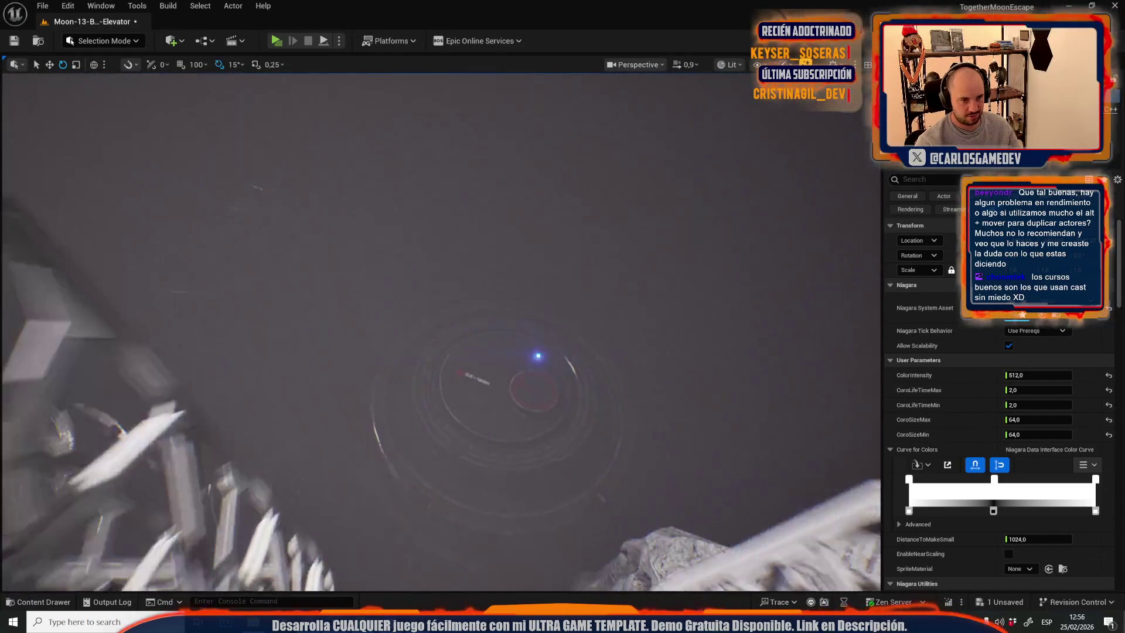
left_click(1037, 375)
type("6")
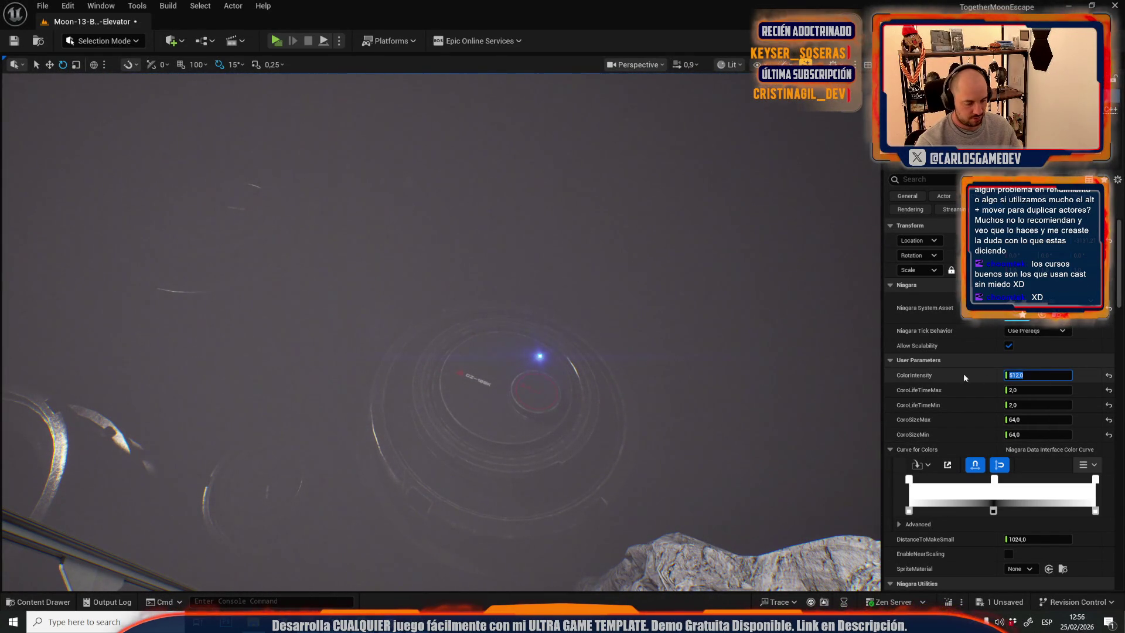
type("4")
key("Return")
key("f")
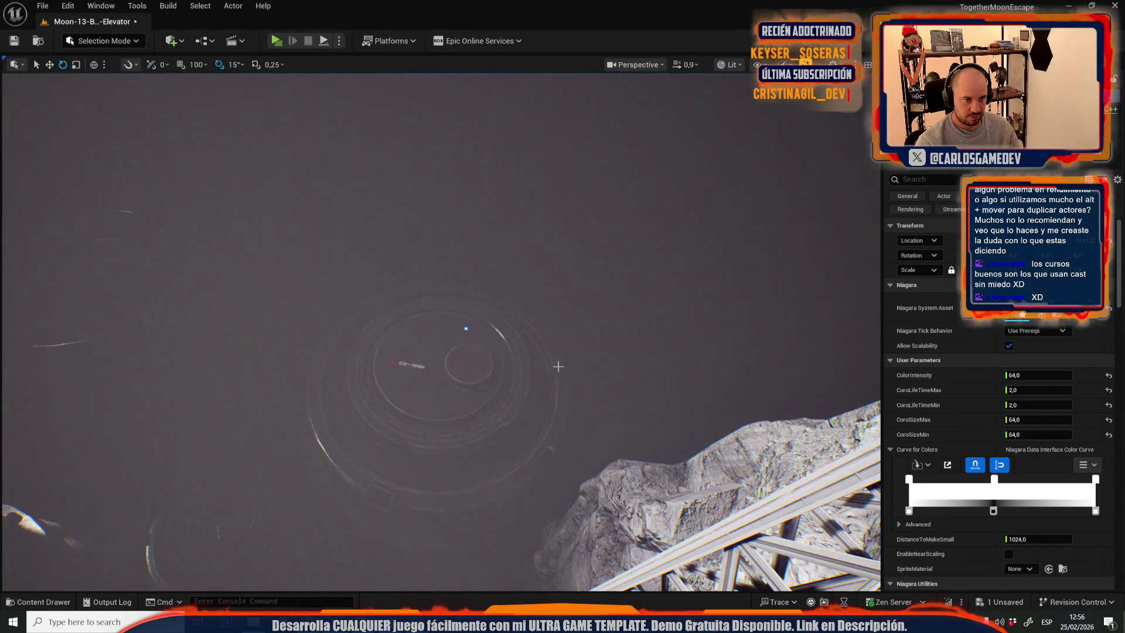
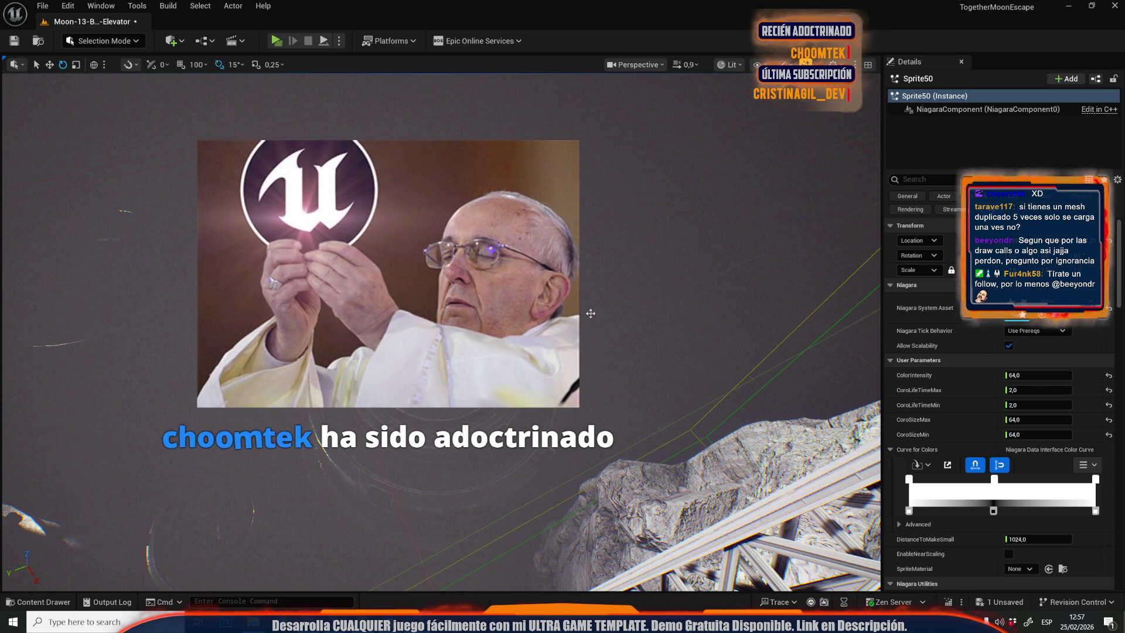
Try the light sprite's ColorIntensity at test values 1, 32 and 512.
left_click(1026, 375)
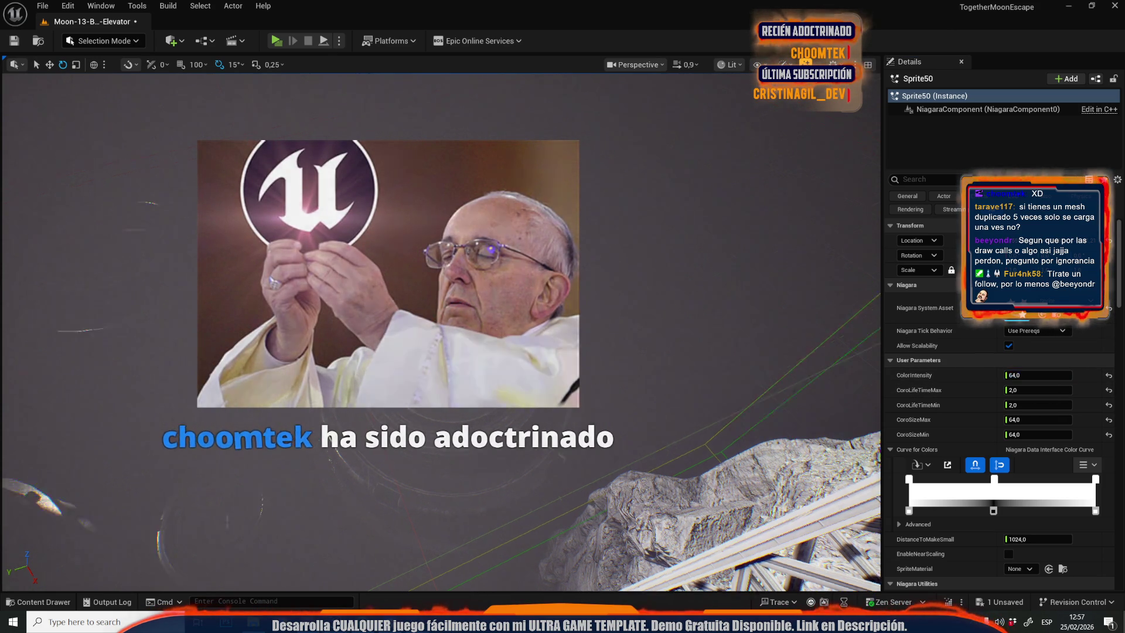
scroll(439, 328, "up", 3)
scroll(439, 328, "down", 2)
type("1")
key("Return")
scroll(703, 364, "up", 1)
left_click(1040, 380)
type("32")
key("Return")
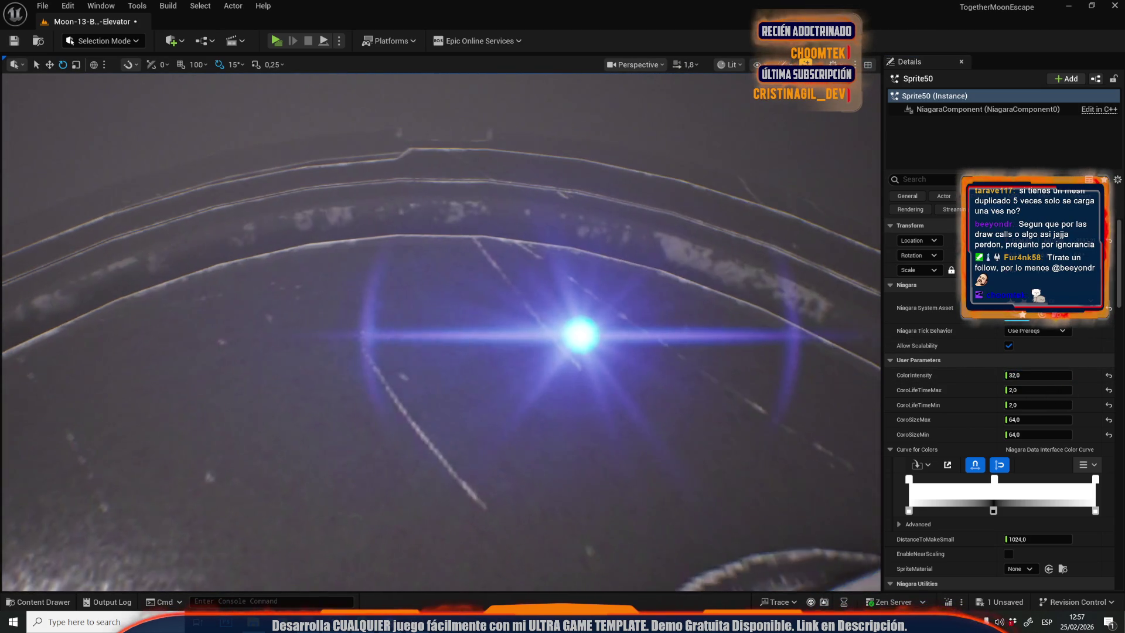
scroll(821, 362, "up", 2)
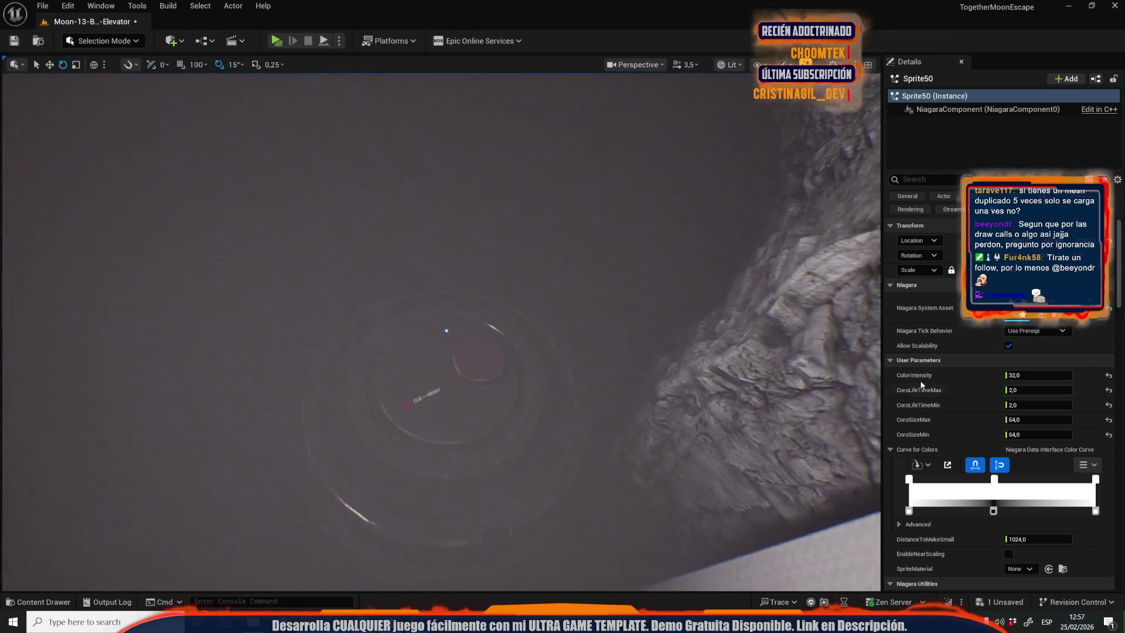
left_click(1042, 379)
type("512")
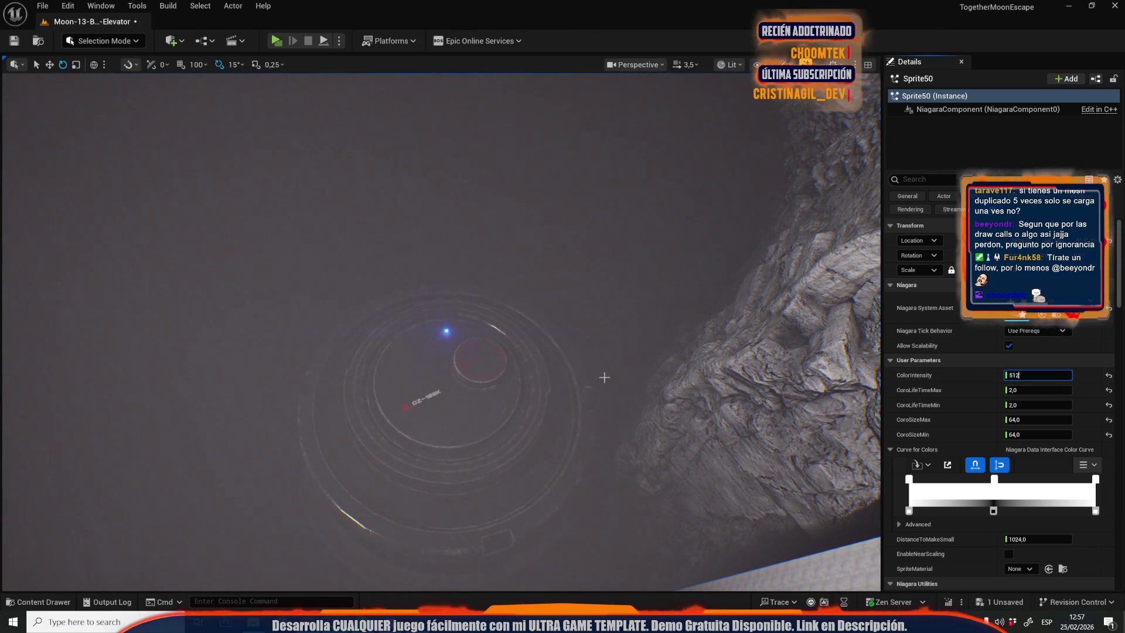
key("Return")
scroll(604, 377, "down", 3)
scroll(441, 332, "down", 5)
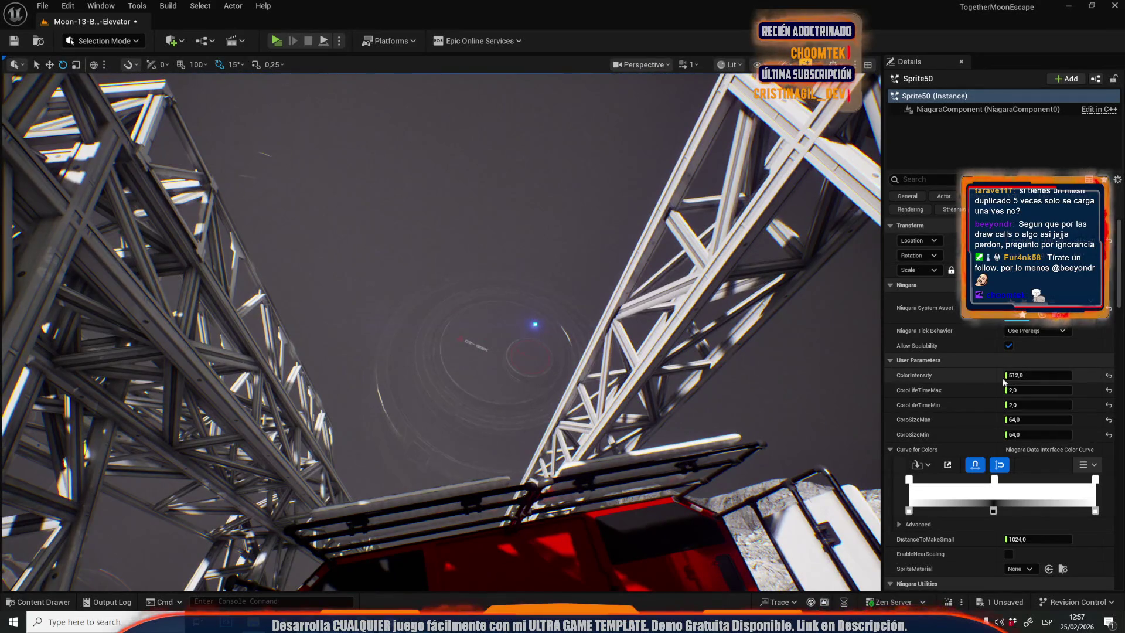
Bring ColorIntensity back down through 32 and settle on a final value of 8.
left_click(1011, 376)
type("32")
key("Return")
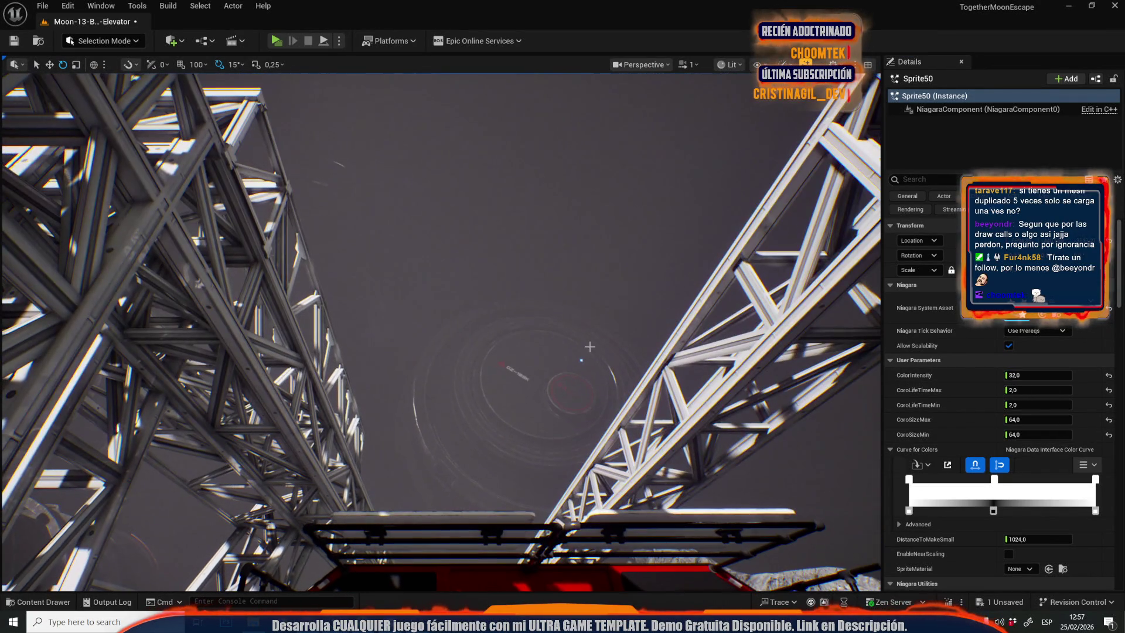
left_click(1025, 376)
type("8")
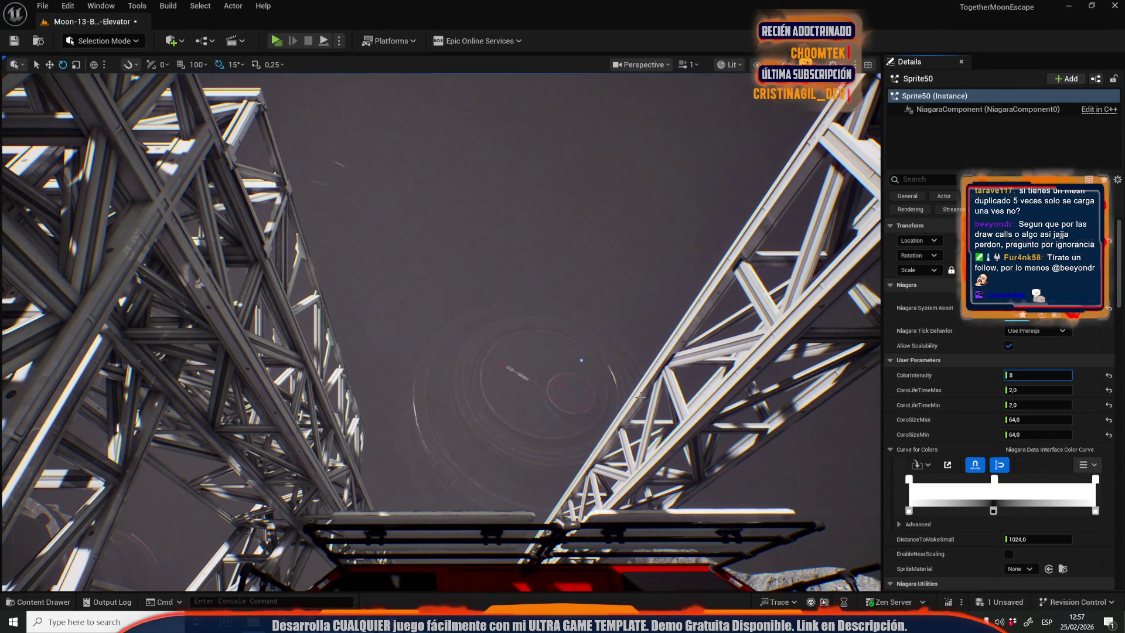
key("Return")
scroll(628, 342, "up", 3)
Duplicate the light sprite and move the copy down into the crater.
key("w")
mouse_move(665, 346)
left_mouse_down("alt")
mouse_move(632, 392)
mouse_move(548, 395)
mouse_move(581, 446)
mouse_move(663, 471)
mouse_move(732, 440)
mouse_move(314, 472)
mouse_move(535, 427)
mouse_move(568, 477)
mouse_move(741, 504)
left_mouse_up("alt")
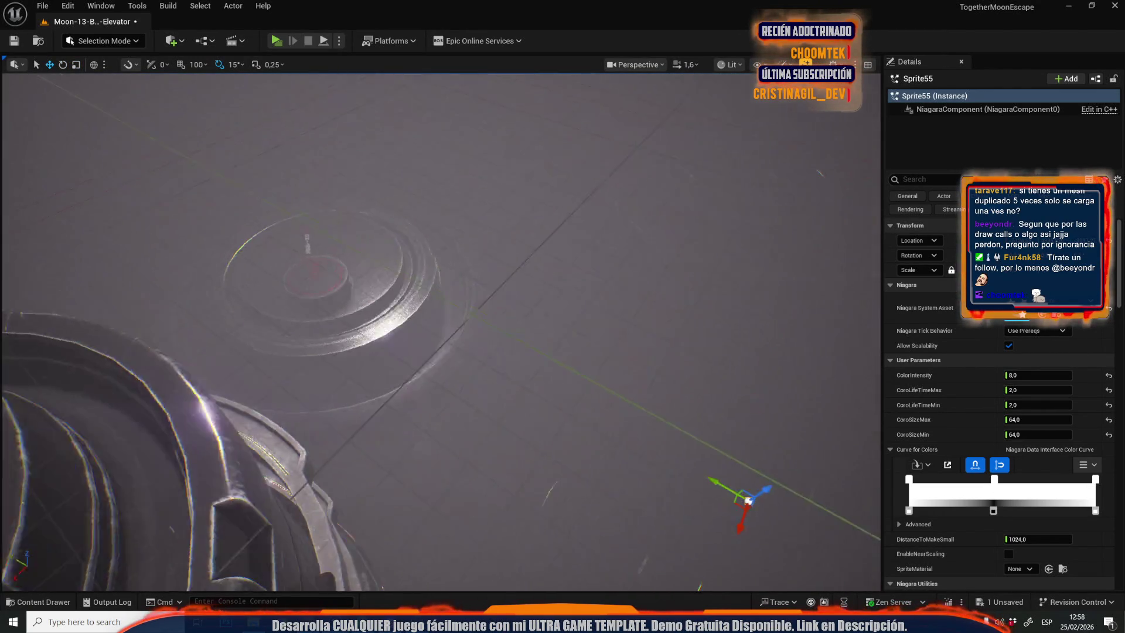
scroll(741, 504, "up", 3)
scroll(441, 331, "down", 3)
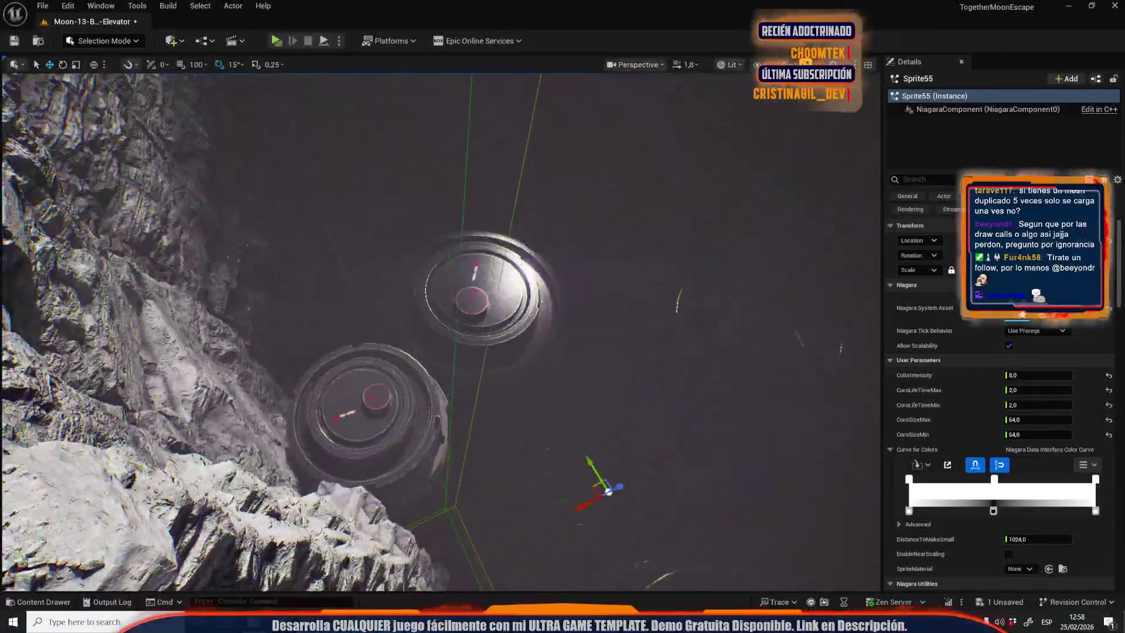
scroll(441, 331, "up", 5)
scroll(441, 331, "down", 5)
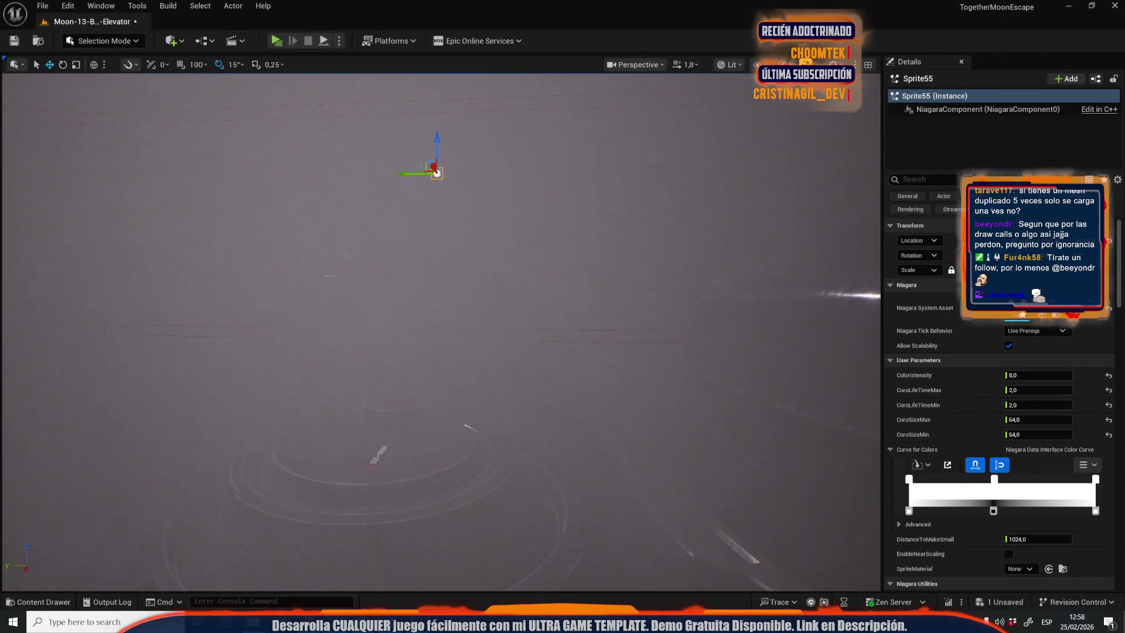
scroll(442, 331, "up", 3)
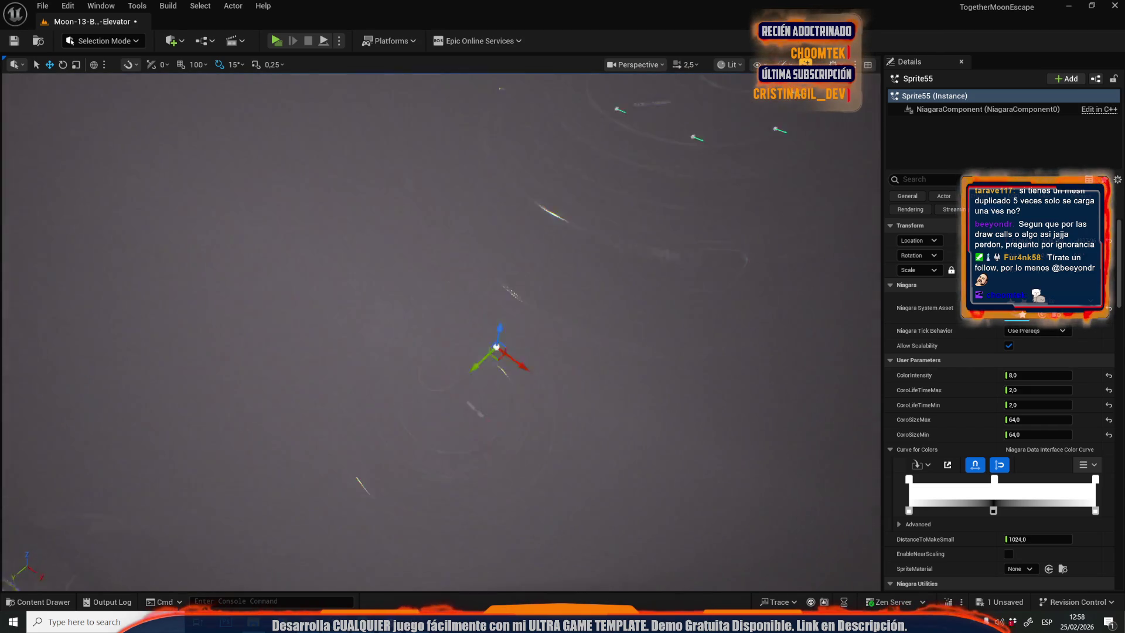
scroll(442, 331, "down", 3)
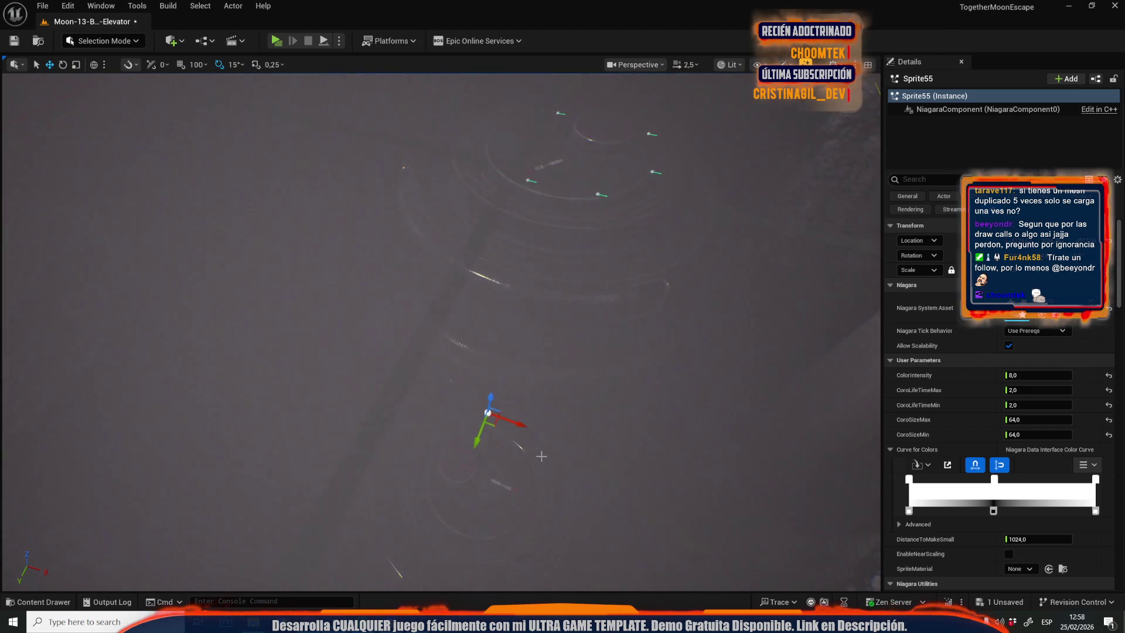
Duplicate the sprite again at grid snap 5000, then lower it onto the crater floor at snap 1000.
left_click(197, 65)
left_click(218, 175)
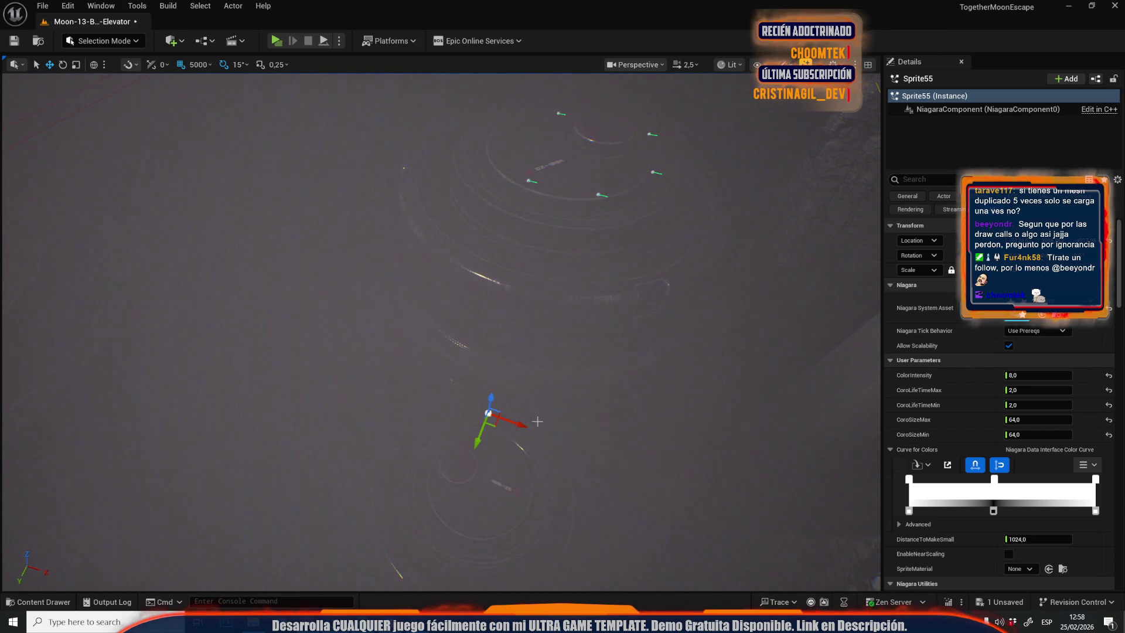
key("ctrl+d")
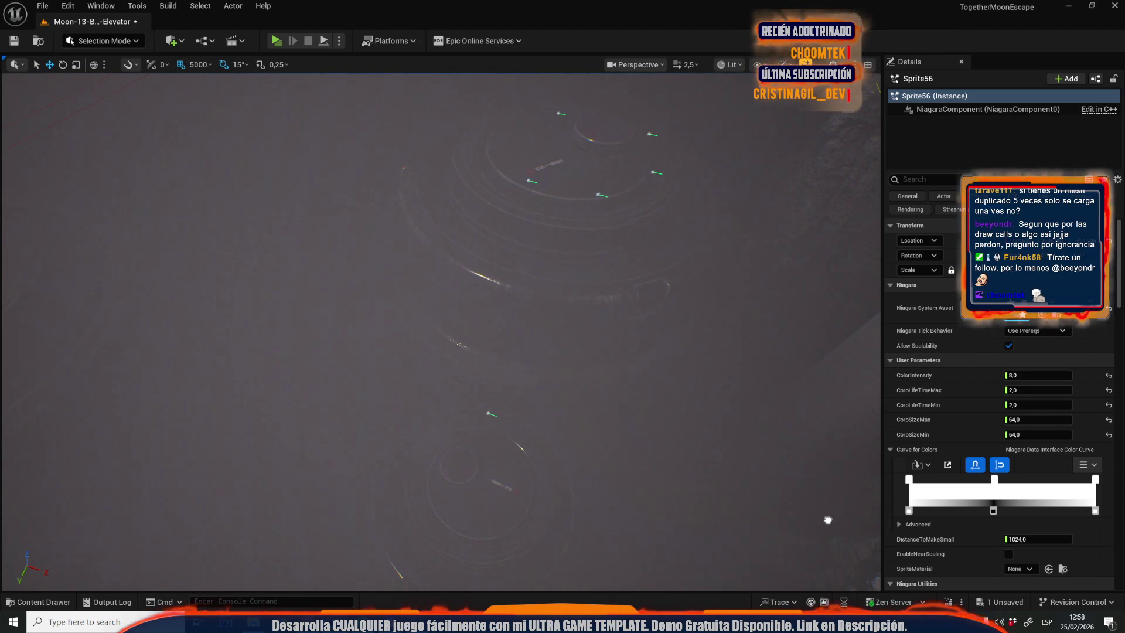
key("f")
left_click(197, 64)
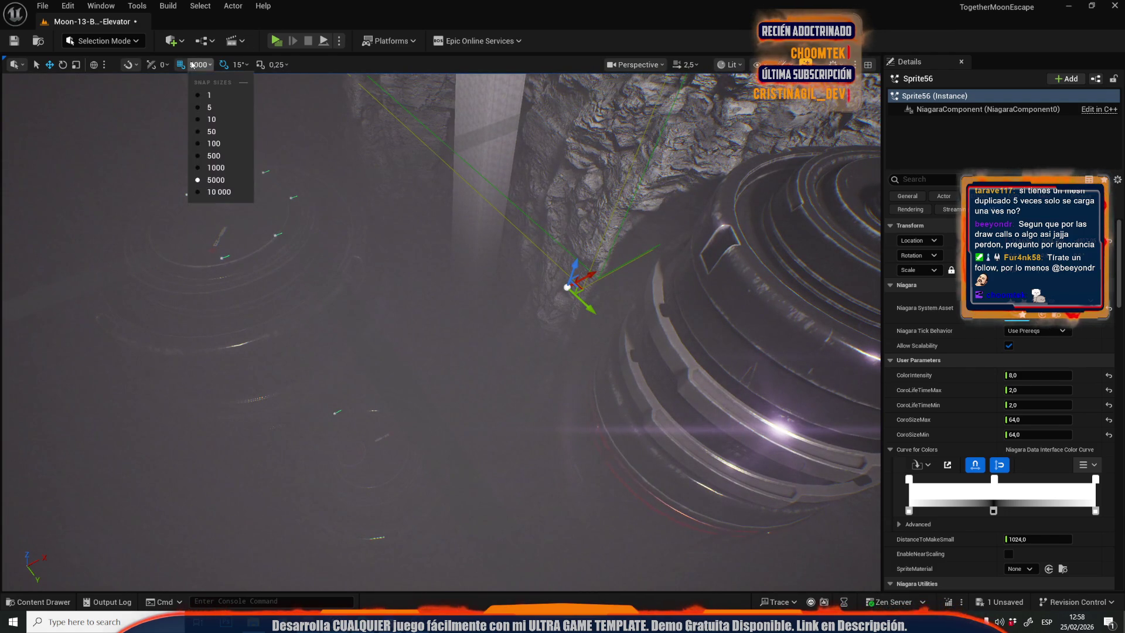
left_click(211, 168)
left_click_drag(593, 274, 413, 371)
With grid snap at 500, nudge the copy along X and add another copy along X.
left_click(202, 64)
left_click(208, 156)
mouse_move(416, 373)
left_mouse_down()
mouse_move(400, 377)
mouse_move(469, 357)
mouse_move(450, 360)
left_mouse_up()
mouse_move(567, 427)
left_mouse_down("alt")
mouse_move(287, 428)
mouse_move(326, 431)
left_mouse_up("alt")
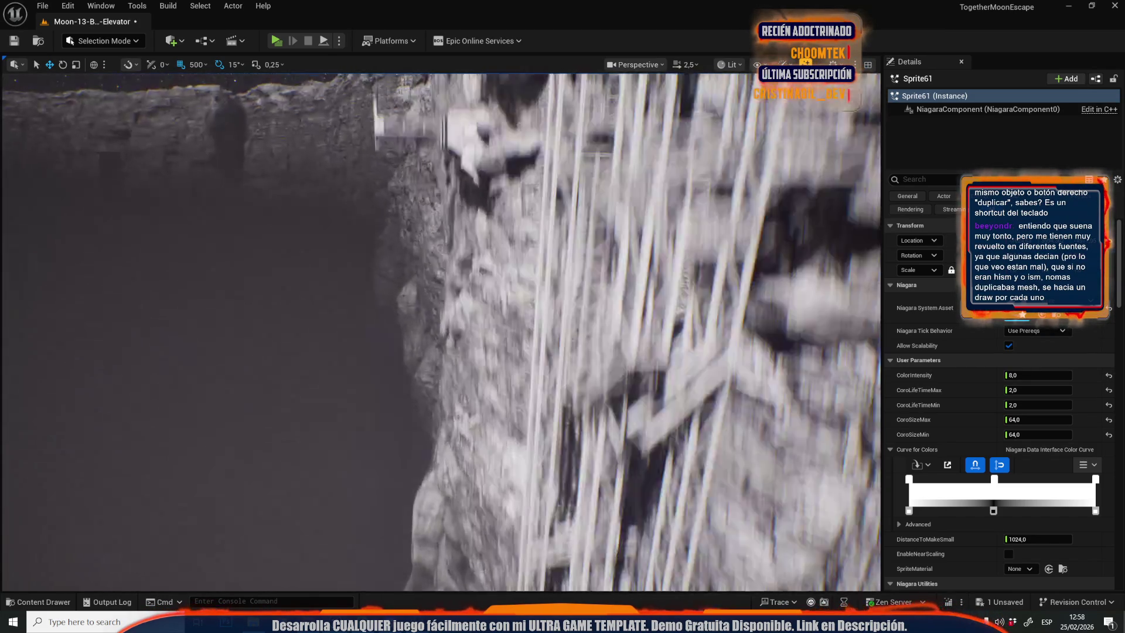
scroll(441, 333, "down", 2)
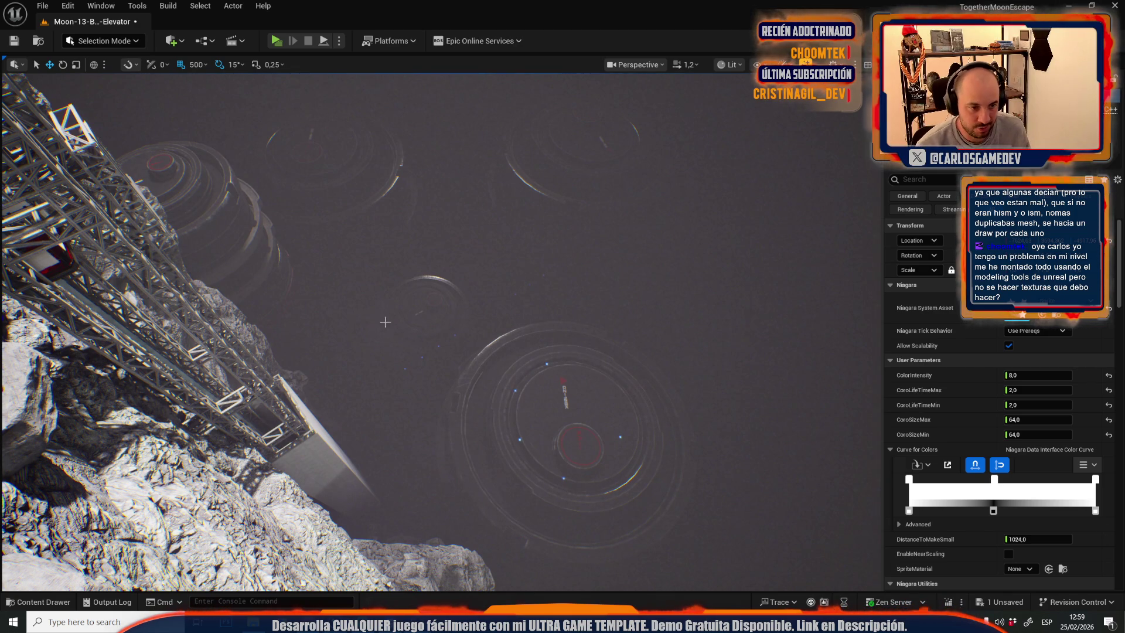
Move Sprite61 up-left across the floor and relocate another light effect to a new spot.
key("f")
scroll(423, 332, "up", 2)
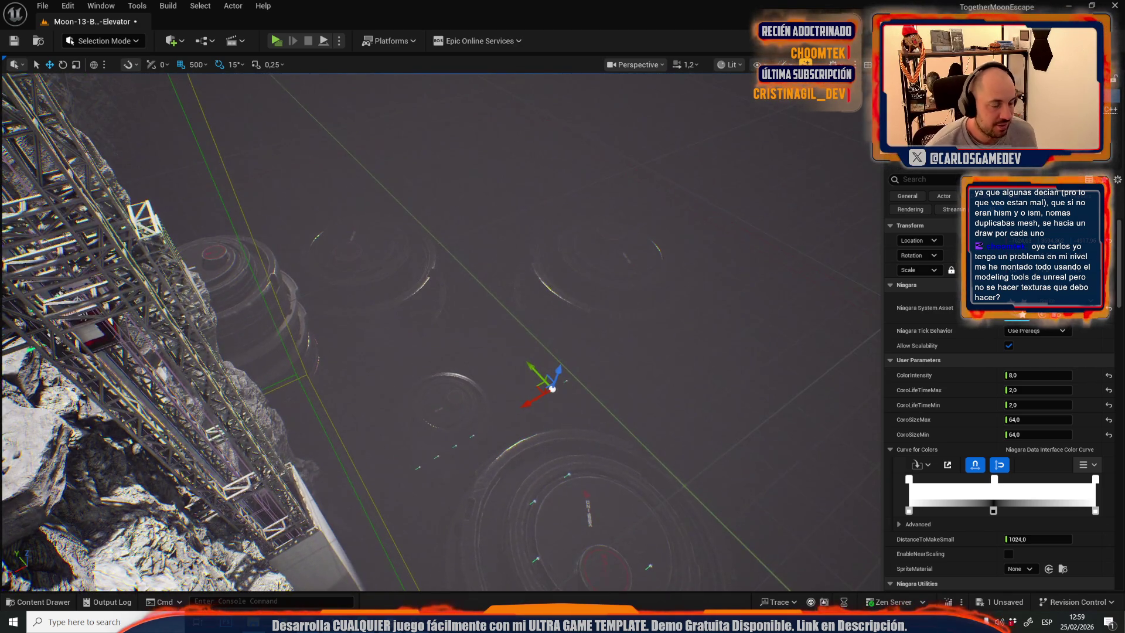
scroll(570, 404, "up", 2)
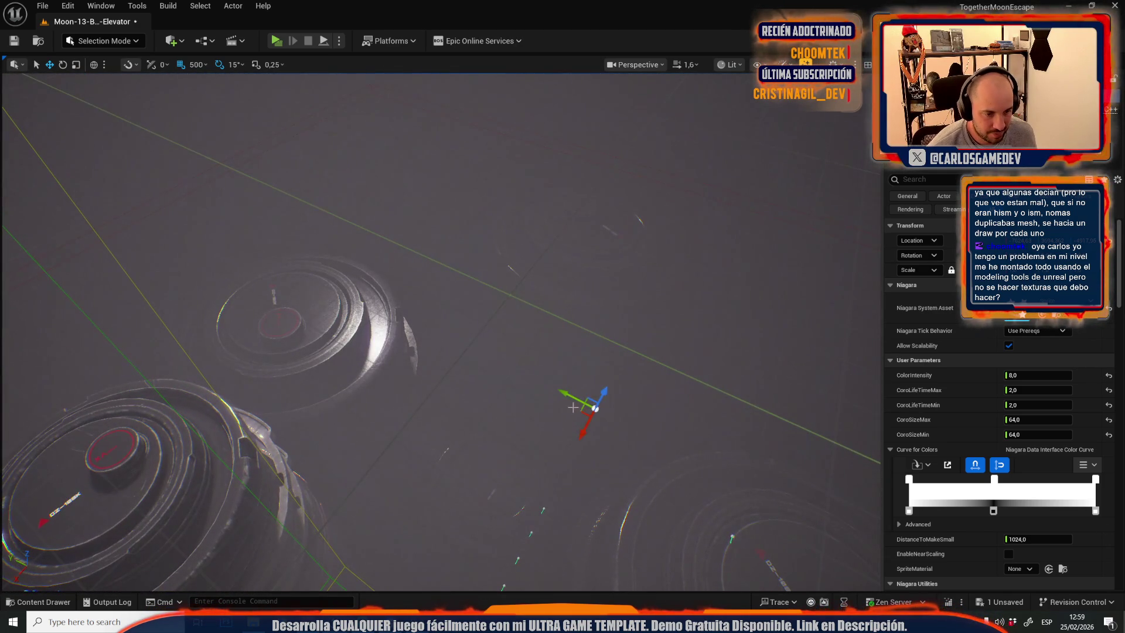
mouse_move(580, 410)
left_mouse_down()
mouse_move(460, 329)
mouse_move(458, 304)
mouse_move(476, 316)
mouse_move(442, 291)
left_mouse_up()
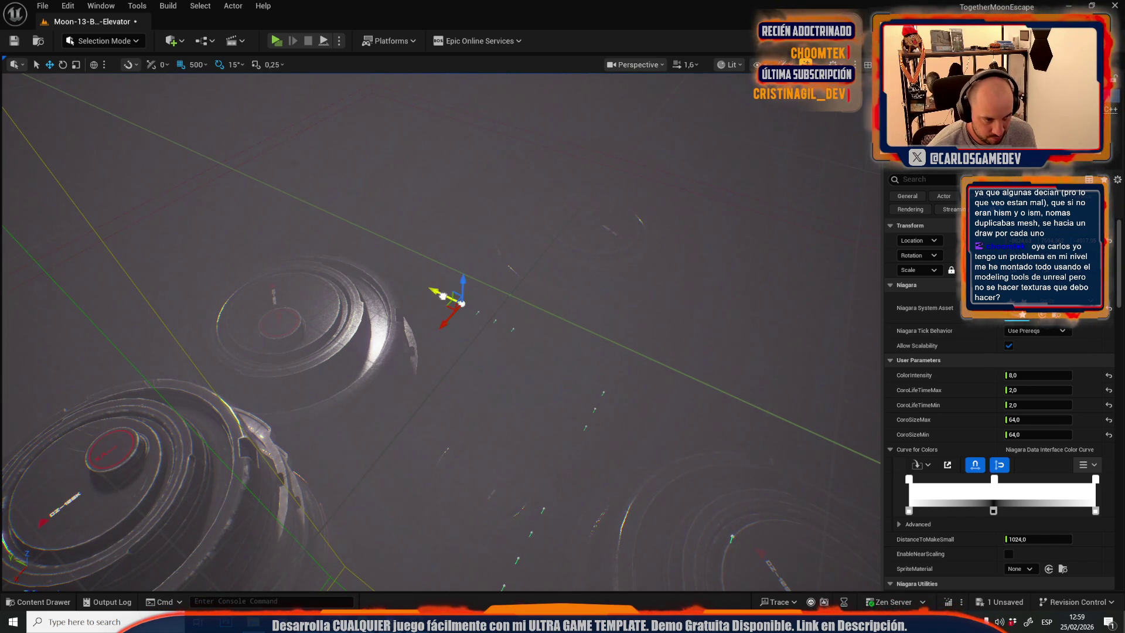
left_click(459, 311)
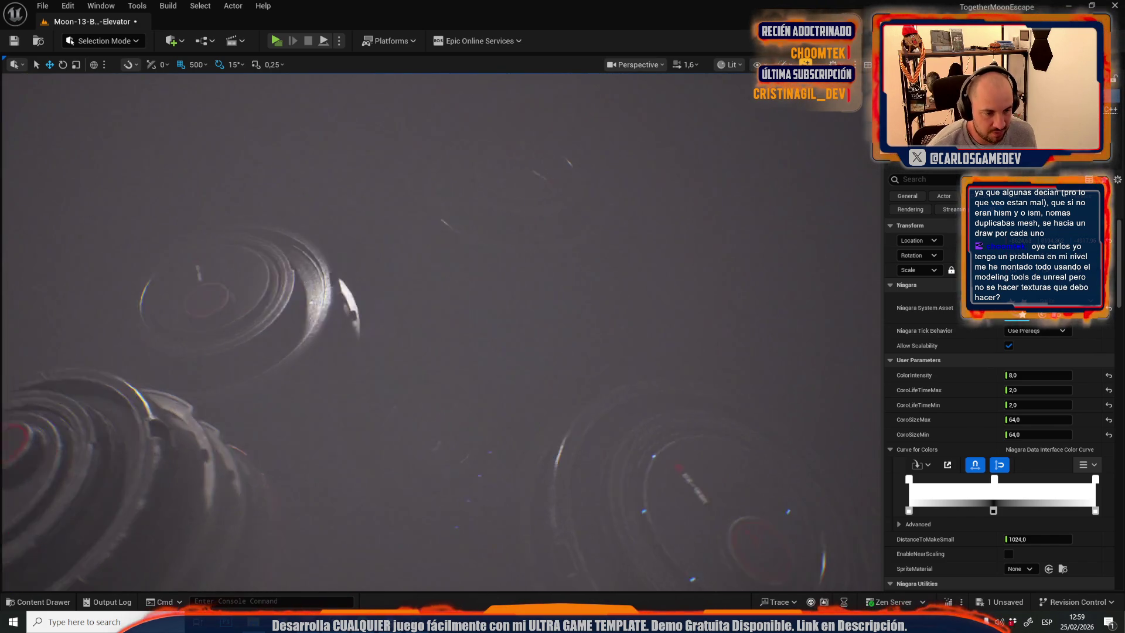
left_click(524, 302)
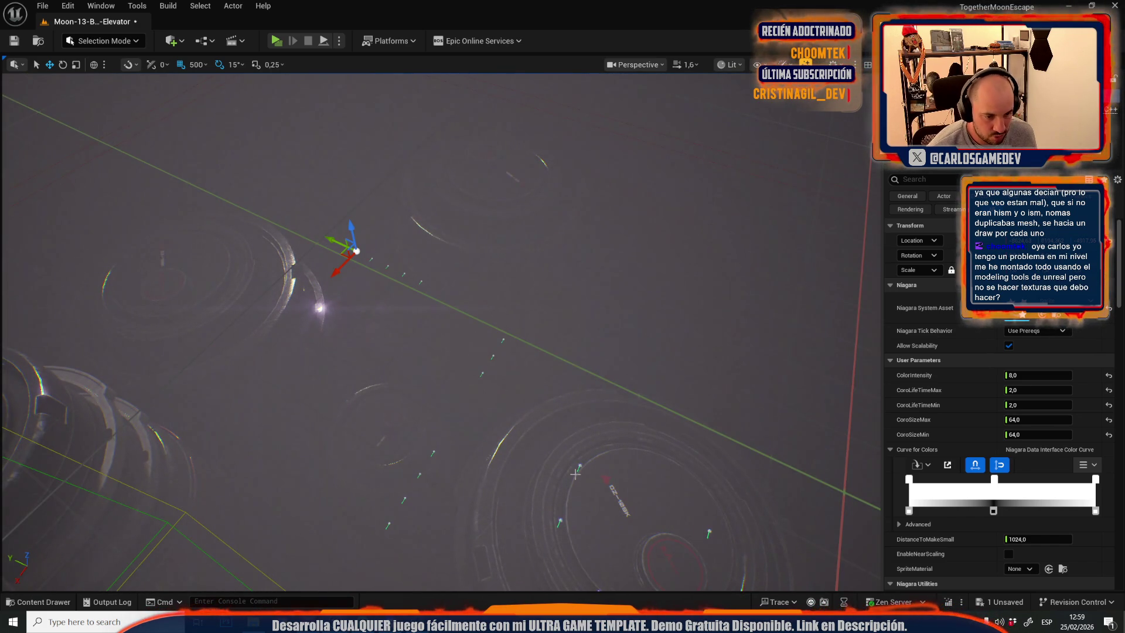
left_click_drag(579, 465, 252, 317)
key("f")
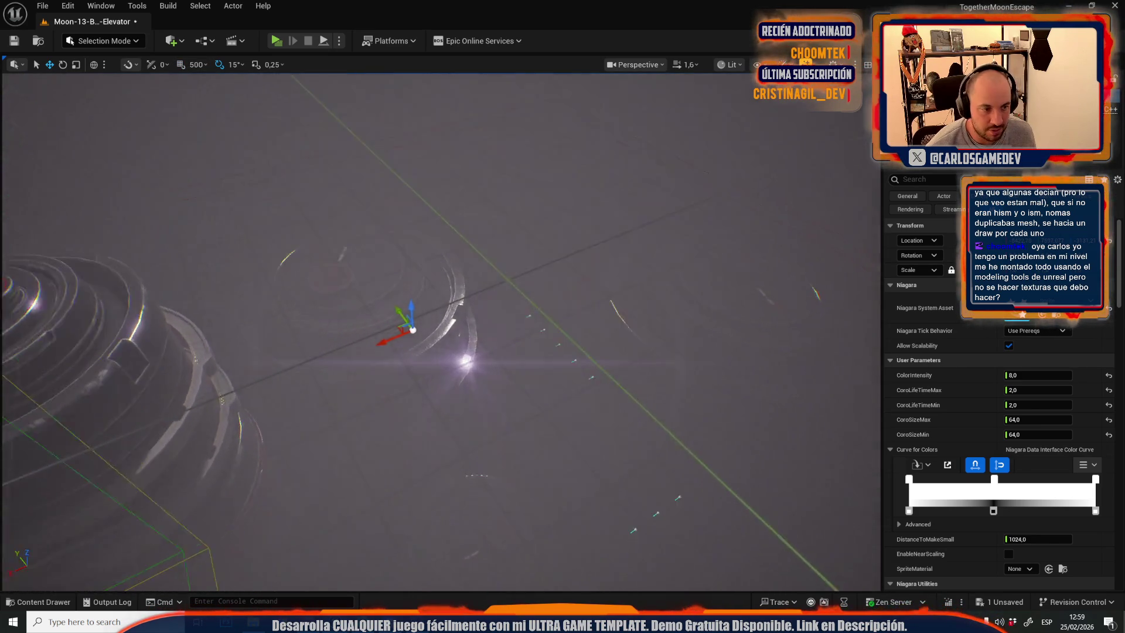
Frame the tank and select a light sprite above its top ring.
left_click(396, 335)
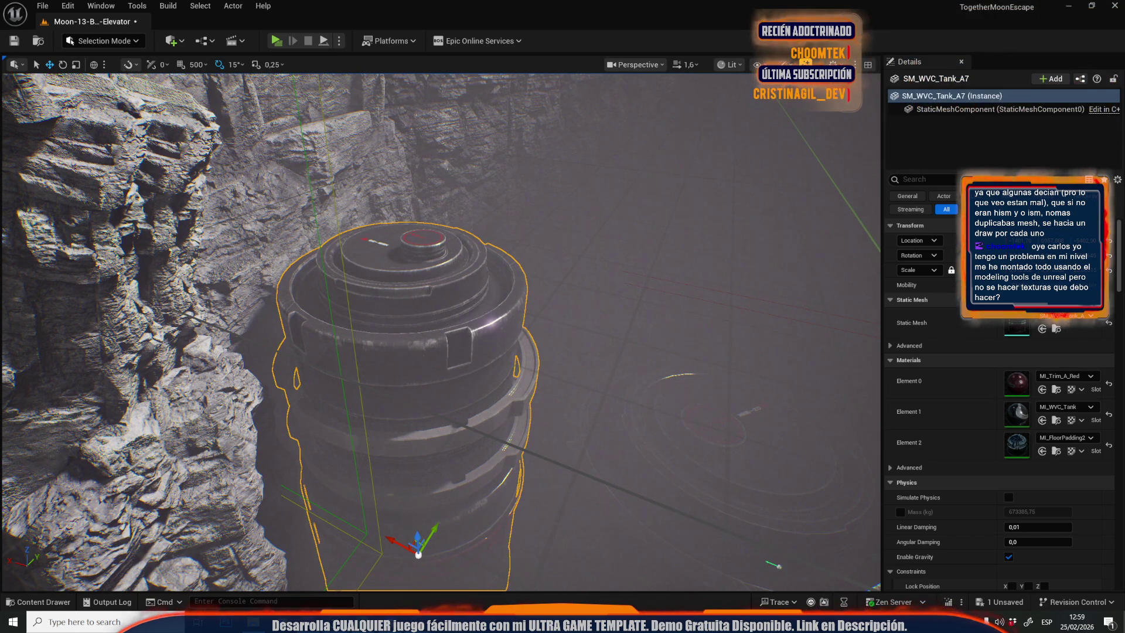
left_click_drag(421, 504, 455, 441)
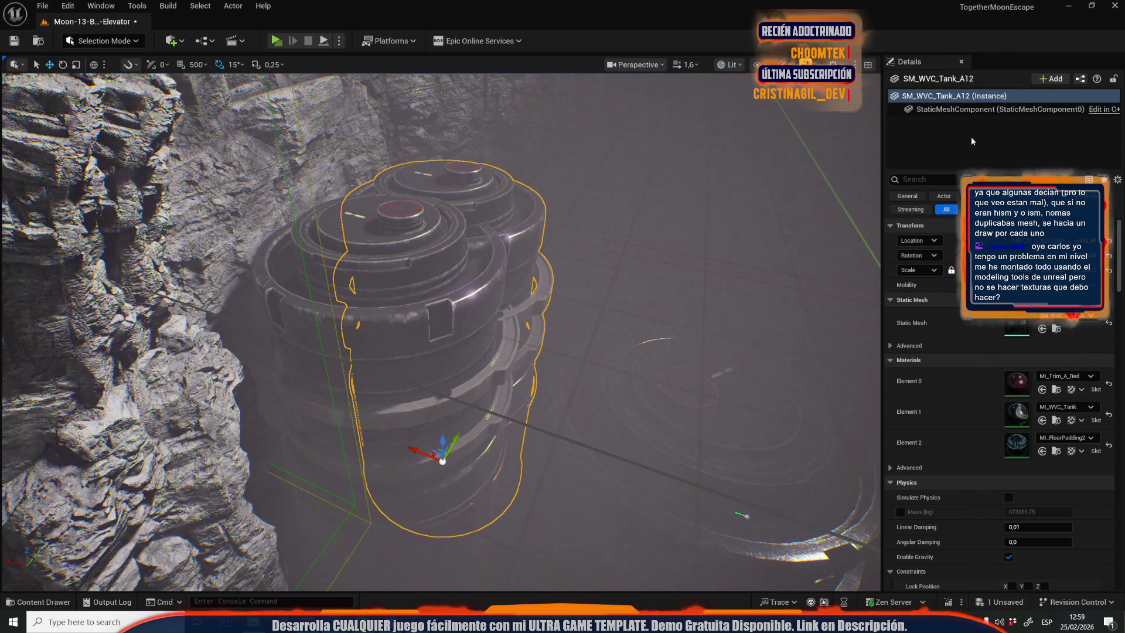
left_click_drag(776, 119, 458, 241)
left_click(458, 242)
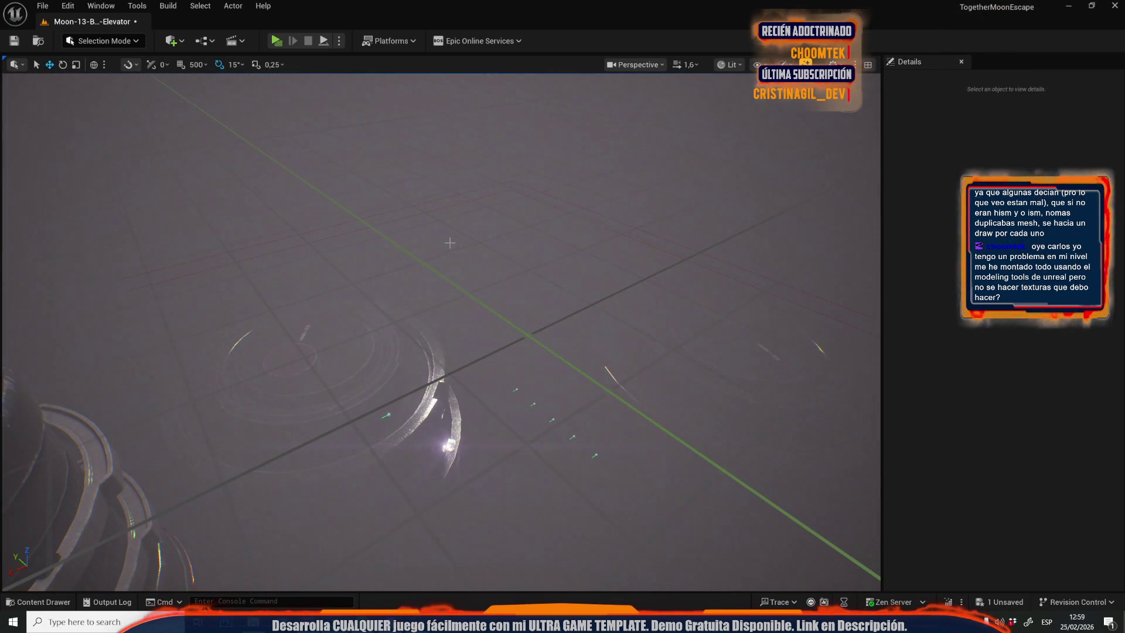
mouse_move(376, 306)
left_mouse_down()
mouse_move(537, 241)
mouse_move(567, 309)
mouse_move(504, 289)
mouse_move(479, 200)
mouse_move(492, 353)
mouse_move(414, 426)
mouse_move(294, 447)
mouse_move(126, 253)
mouse_move(149, 222)
mouse_move(630, 452)
mouse_move(602, 539)
mouse_move(590, 518)
mouse_move(213, 247)
left_mouse_up()
left_click(537, 241)
Move the sprite copy across the crater floor toward the elevator platform.
scroll(297, 440, "up", 1)
scroll(213, 248, "down", 1)
mouse_move(290, 309)
left_mouse_down()
mouse_move(562, 415)
mouse_move(627, 485)
mouse_move(665, 452)
mouse_move(585, 363)
mouse_move(667, 449)
left_mouse_up()
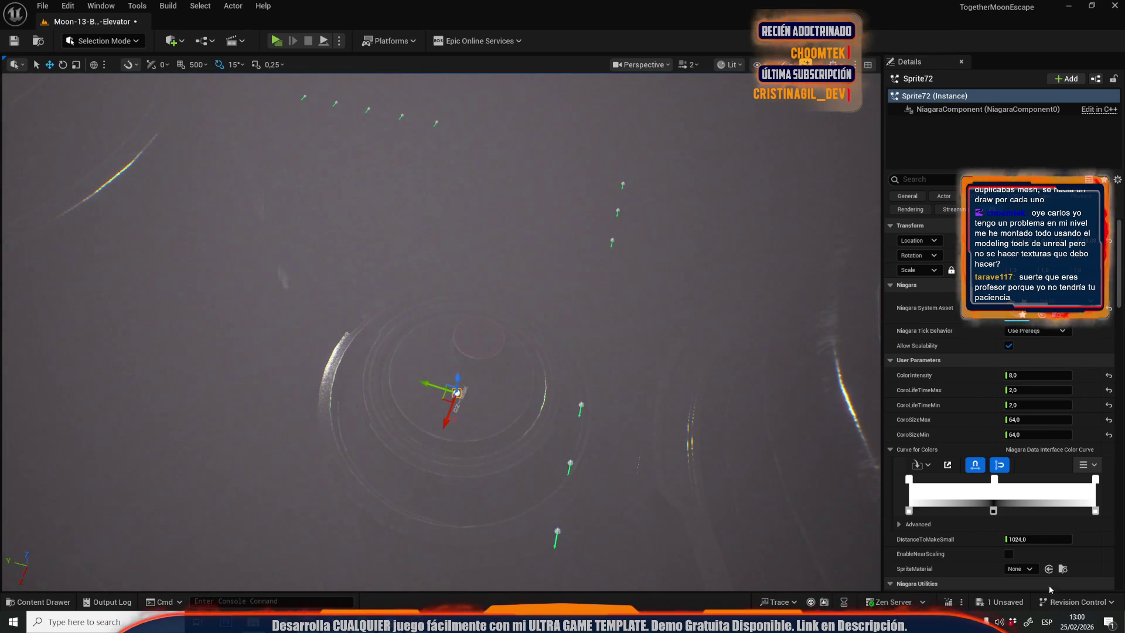
mouse_move(797, 390)
left_mouse_down()
mouse_move(392, 458)
mouse_move(371, 445)
mouse_move(419, 448)
mouse_move(419, 404)
mouse_move(368, 477)
mouse_move(341, 435)
left_mouse_up()
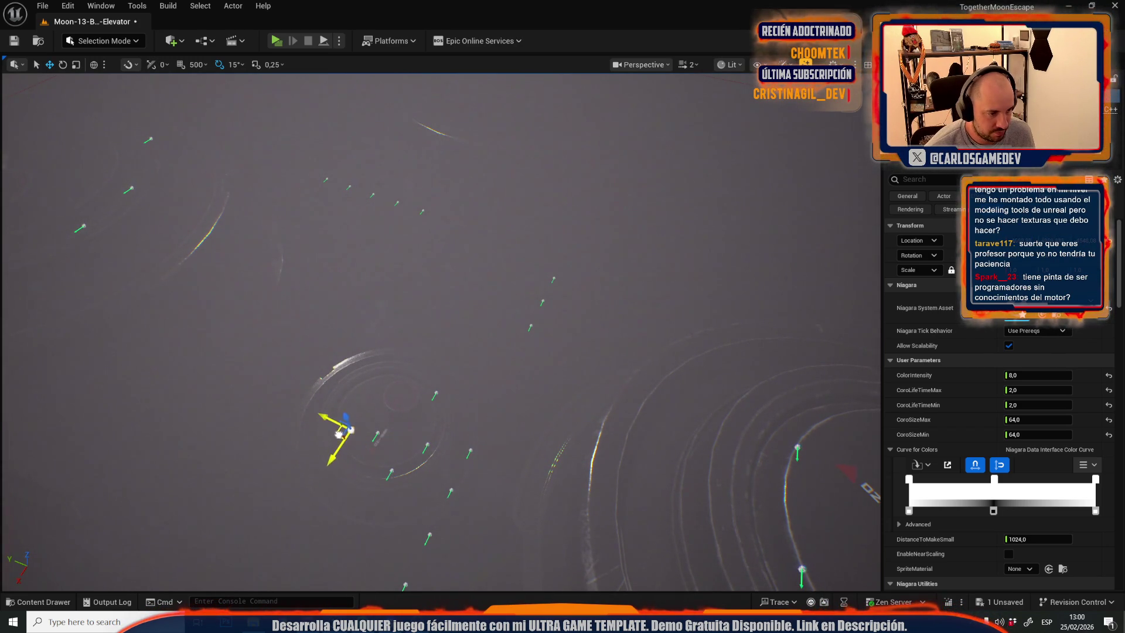
Move the particle effect across the crater floor and set its ColorIntensity to 64.
scroll(381, 416, "up", 1)
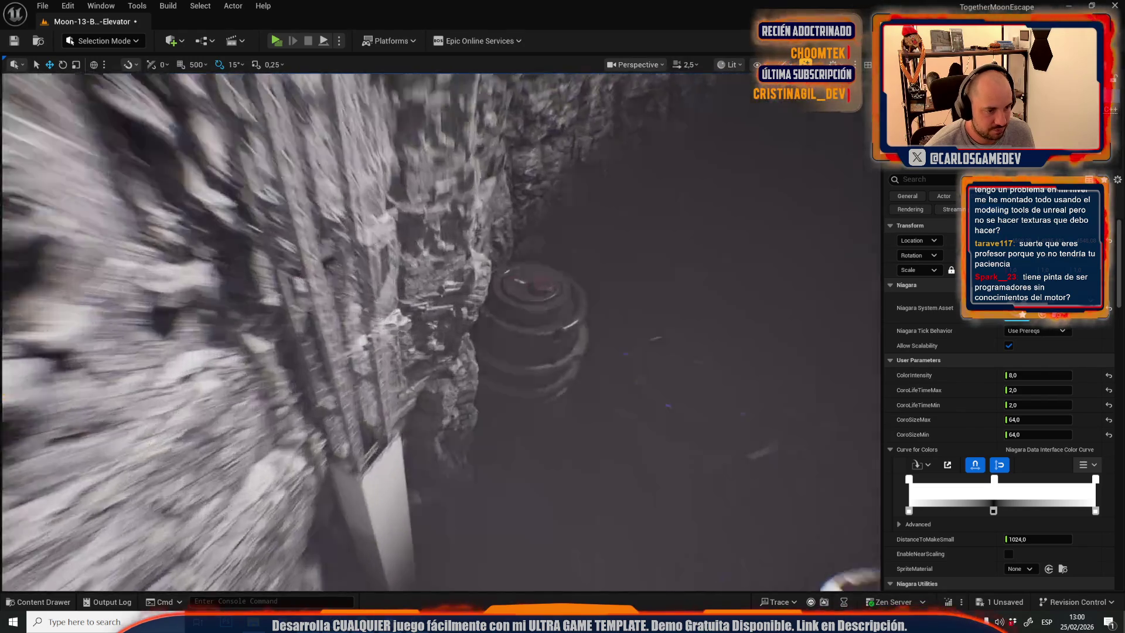
key("w")
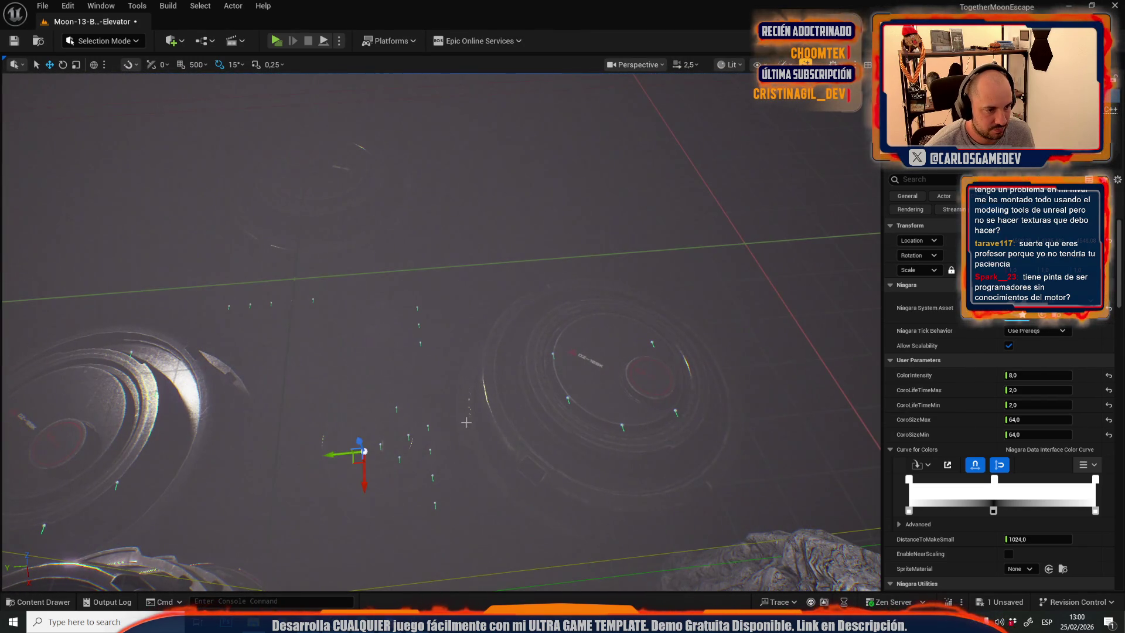
left_click_drag(357, 458, 471, 252)
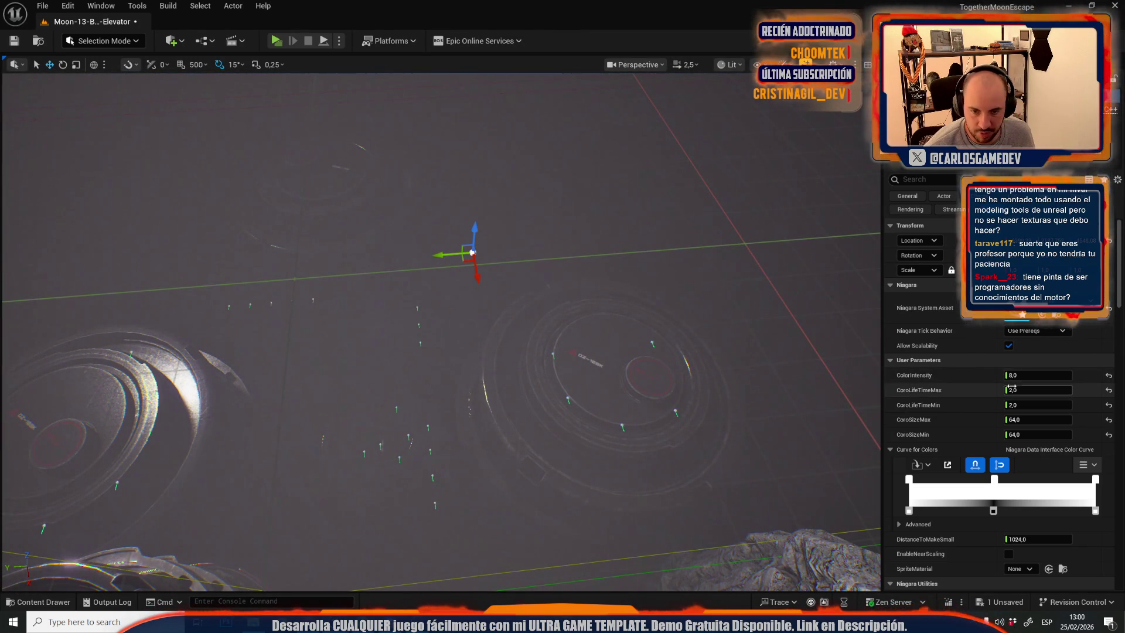
type("64")
key("Return")
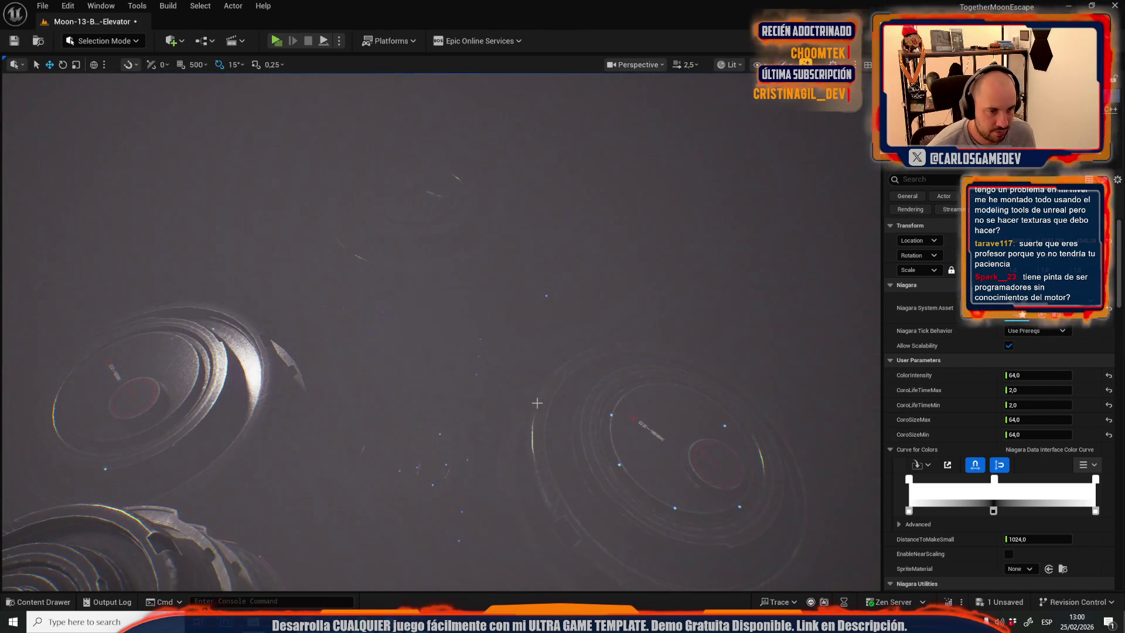
Turn off Game View and drag the particle effect up-left between the round platforms.
key("g")
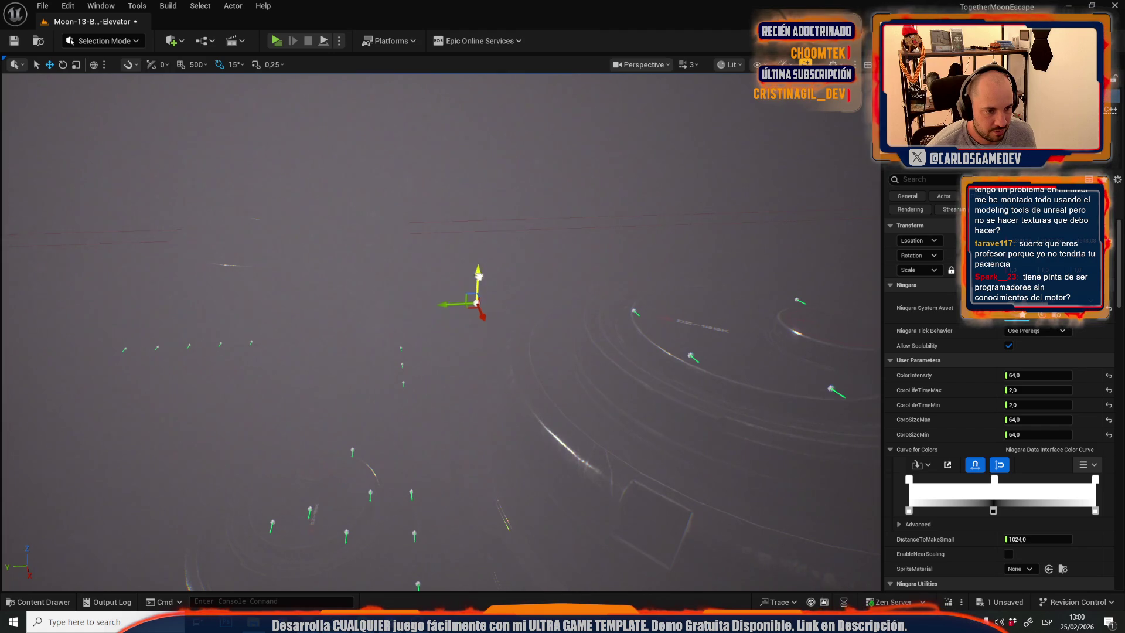
scroll(375, 374, "up", 1)
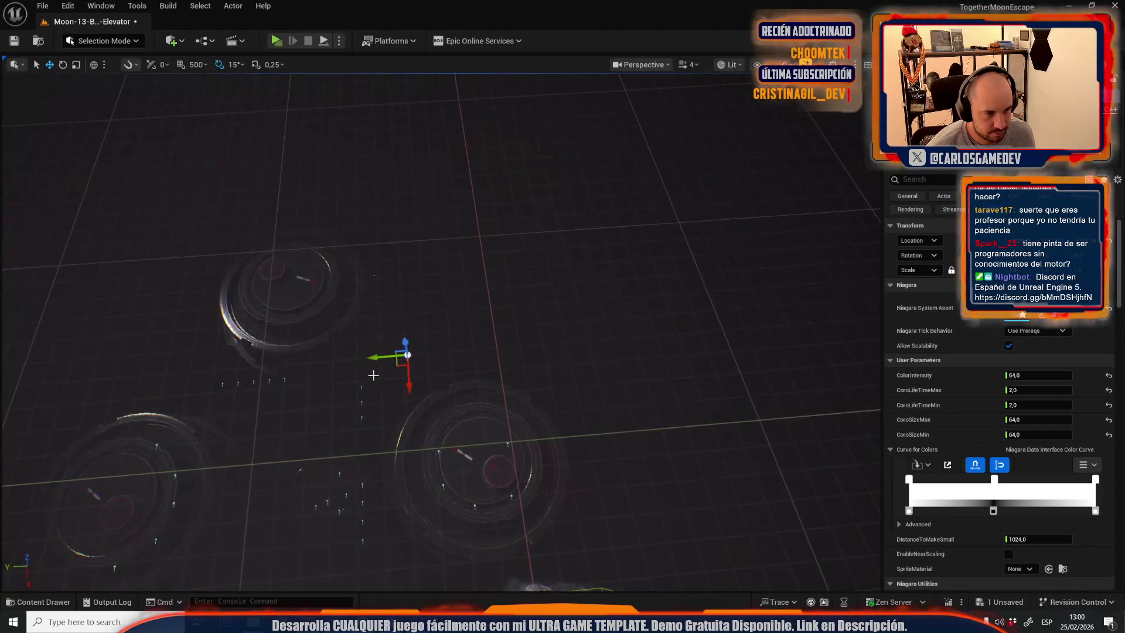
mouse_move(395, 366)
left_mouse_down()
mouse_move(481, 362)
mouse_move(583, 408)
mouse_move(598, 516)
mouse_move(588, 490)
mouse_move(308, 437)
mouse_move(332, 387)
mouse_move(231, 448)
mouse_move(180, 394)
left_mouse_up()
key("f")
mouse_move(398, 245)
left_mouse_down()
mouse_move(428, 236)
mouse_move(189, 371)
left_mouse_up()
Frame the particle effect at the cliff edge and pull back to show cliff and elevator.
key("f")
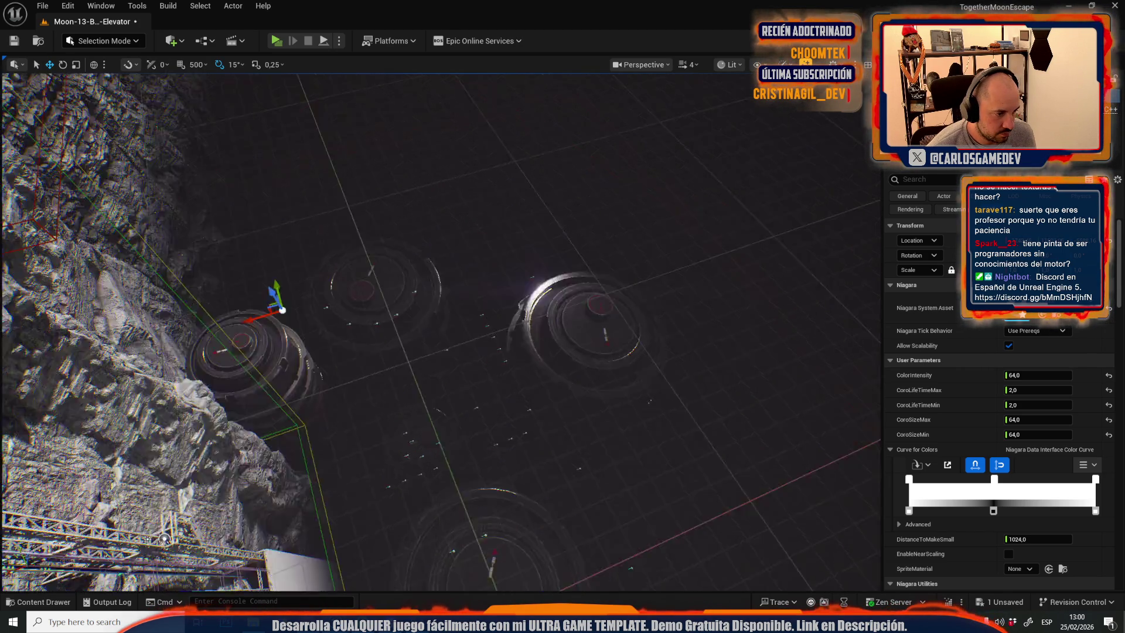
left_click(290, 348)
key("f")
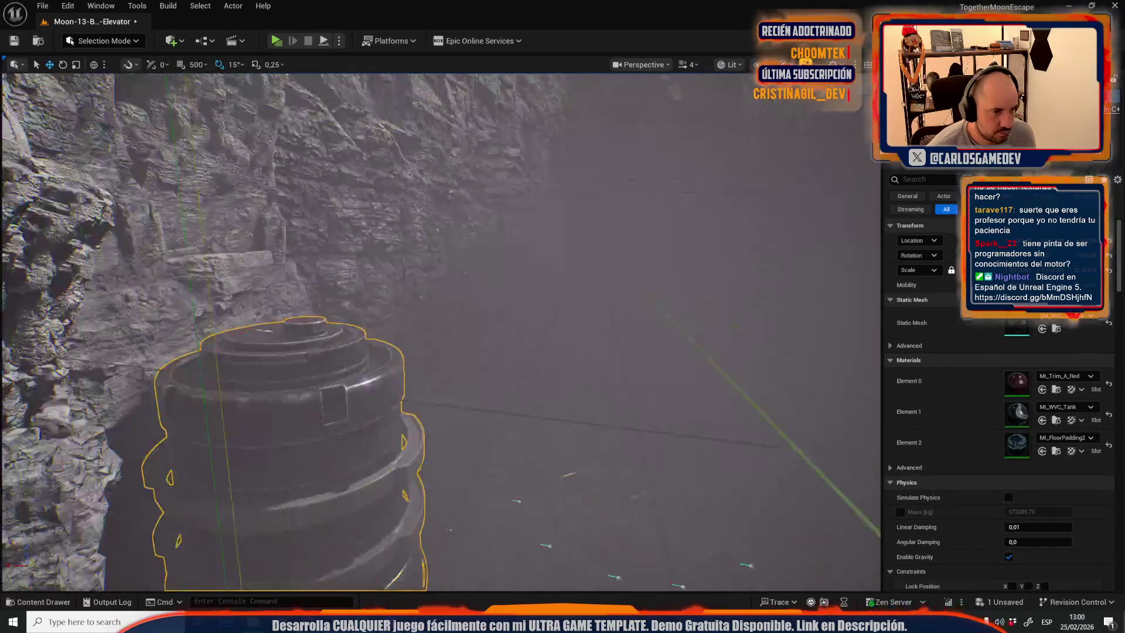
scroll(370, 456, "down", 5)
mouse_move(390, 417)
left_mouse_down()
mouse_move(402, 467)
mouse_move(450, 424)
left_mouse_up()
scroll(450, 423, "down", 1)
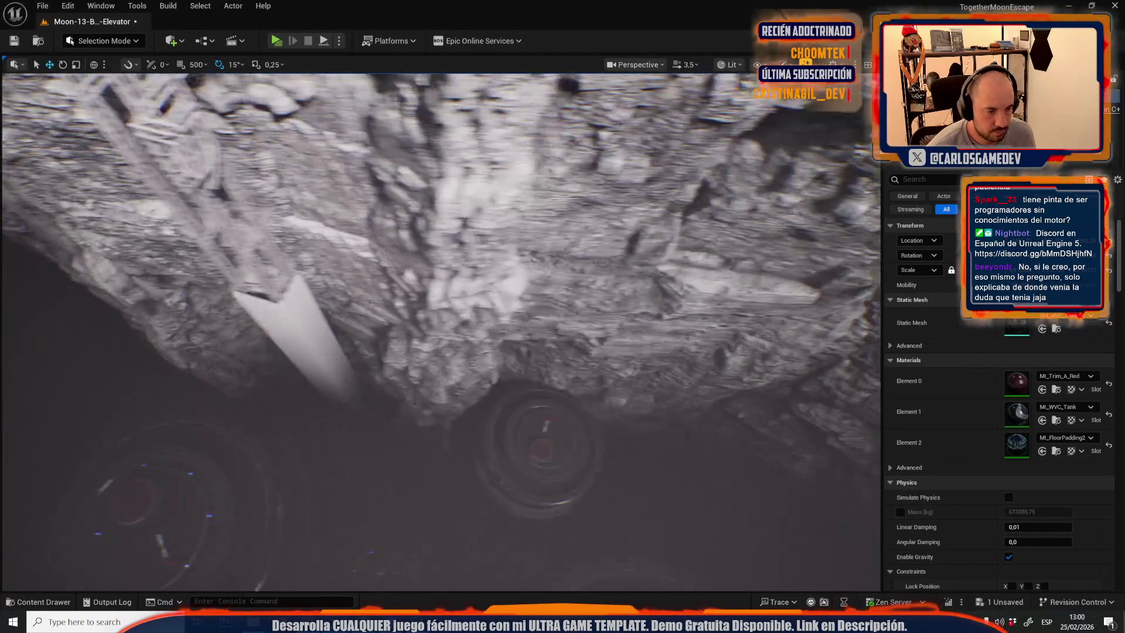
scroll(430, 413, "down", 3)
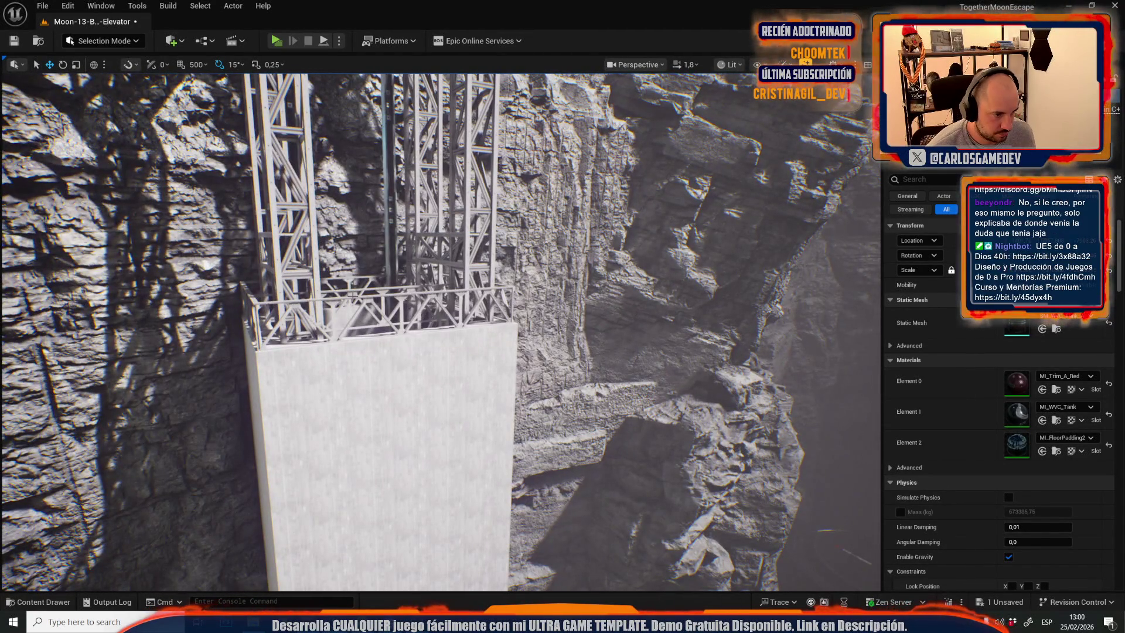
Select the elevator's truss railing and look down the elevator column.
left_click(381, 310)
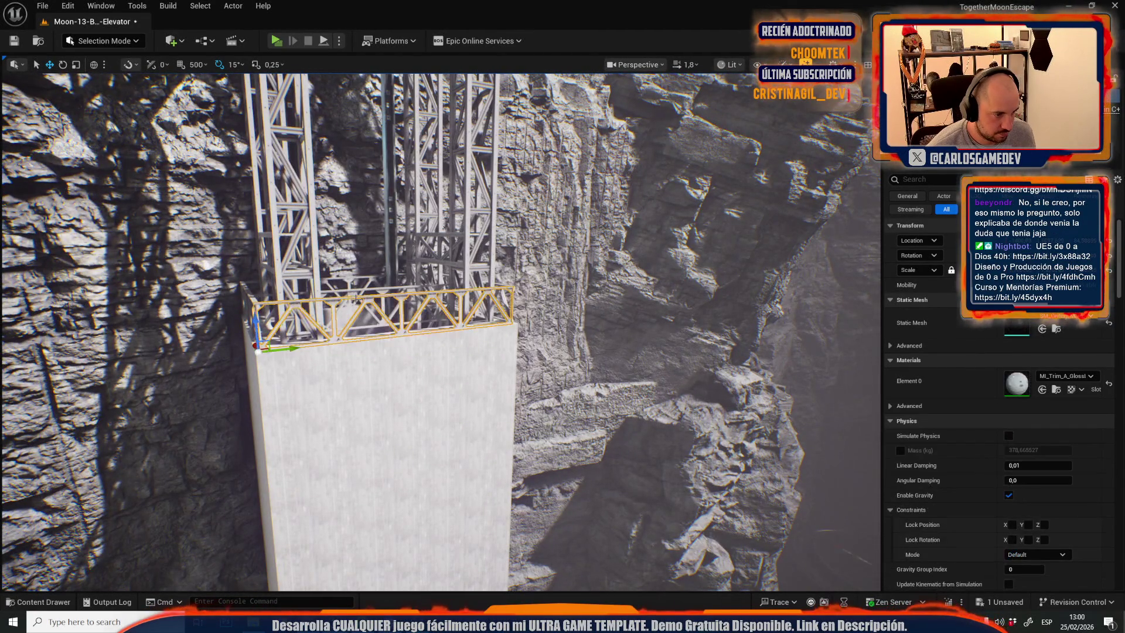
left_click_drag(398, 317, 399, 335)
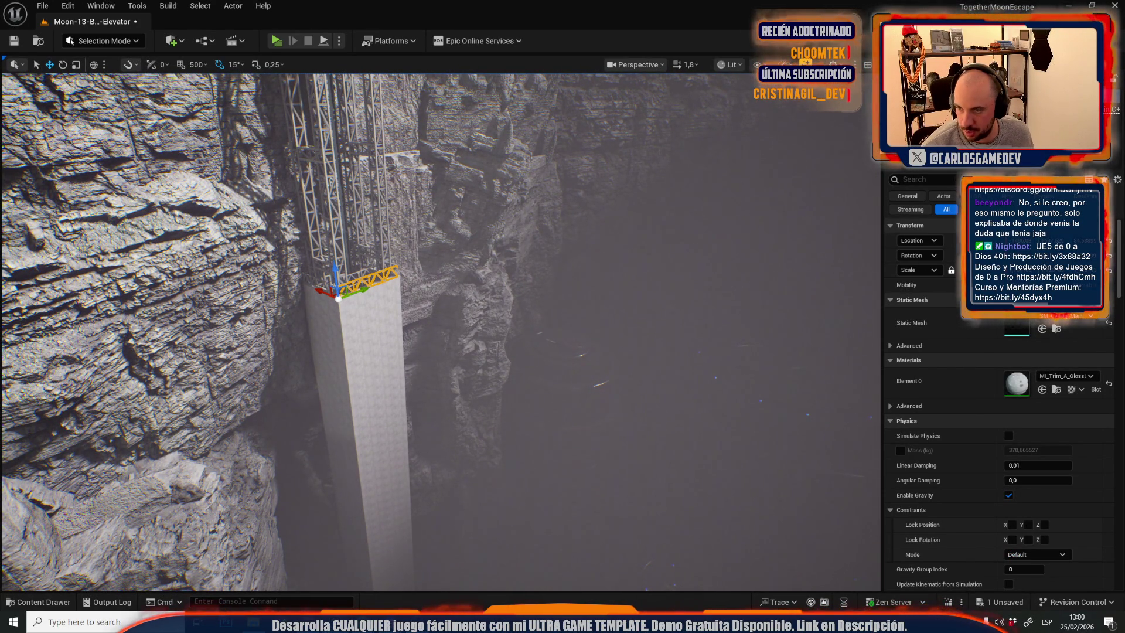
mouse_move(399, 336)
left_mouse_down()
mouse_move(399, 380)
mouse_move(398, 305)
mouse_move(381, 296)
mouse_move(468, 300)
mouse_move(456, 281)
left_mouse_up()
scroll(399, 364, "down", 2)
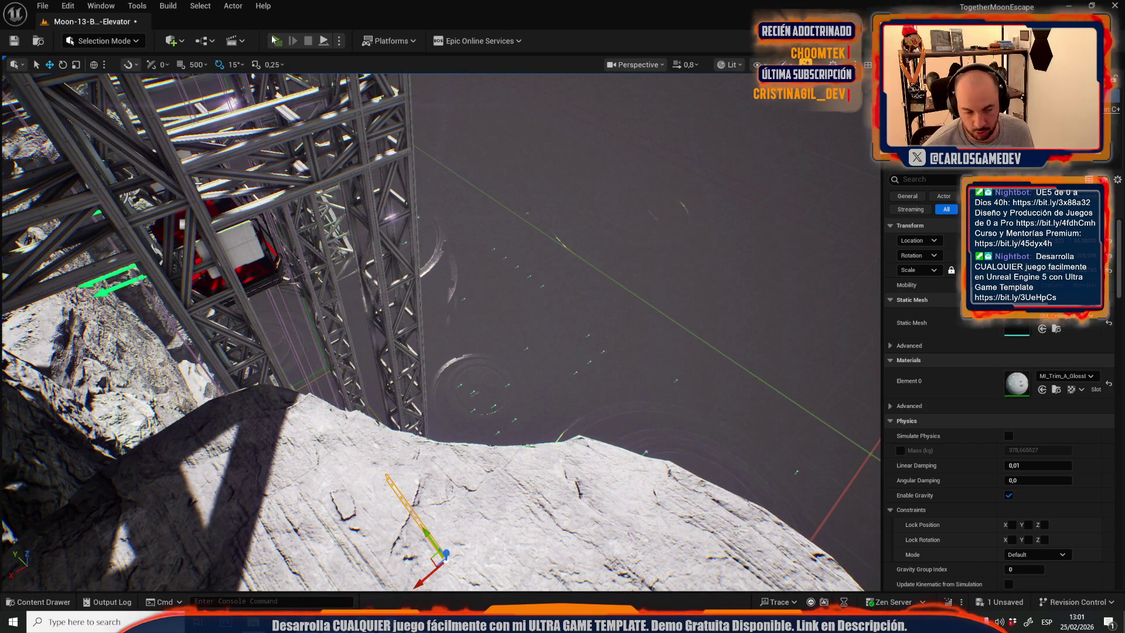
Launch a Play In Editor preview of the Broken-Elevator level.
left_click(273, 40)
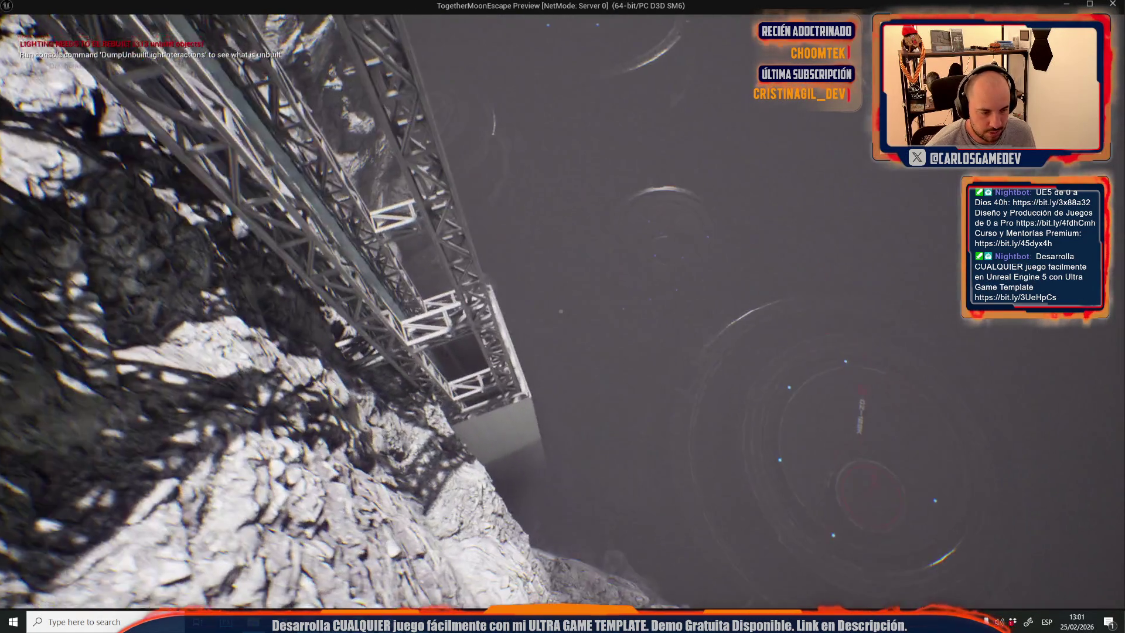
Stop the preview and open Moon-06-Slime-Hallways, saving the Broken-Elevator level first.
key("Escape")
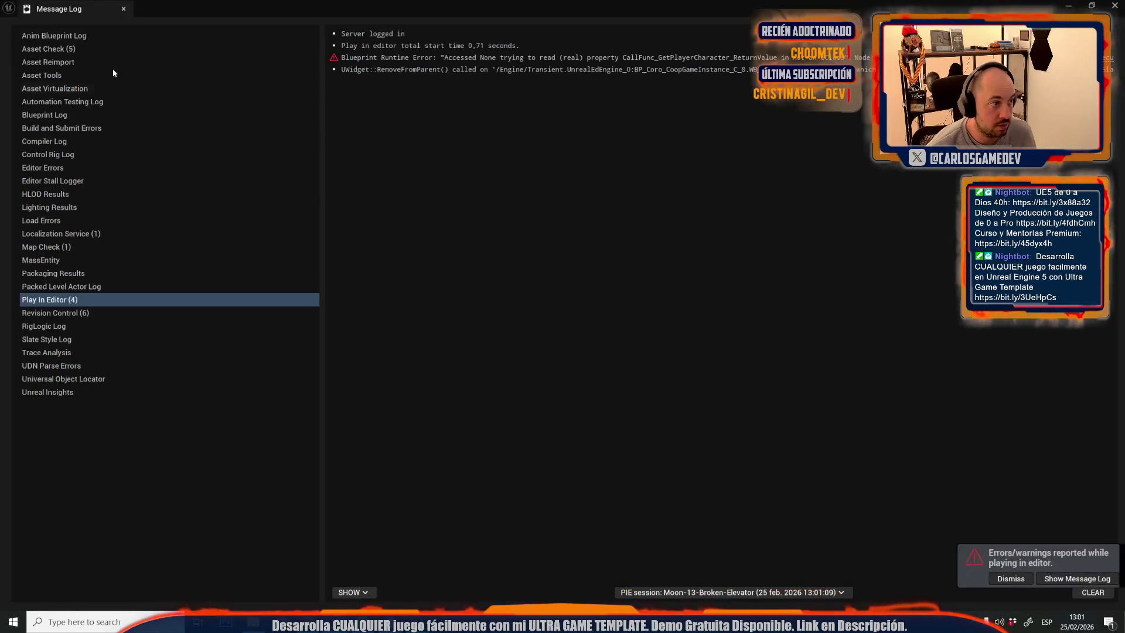
left_click(123, 9)
left_click(43, 6)
mouse_move(133, 86)
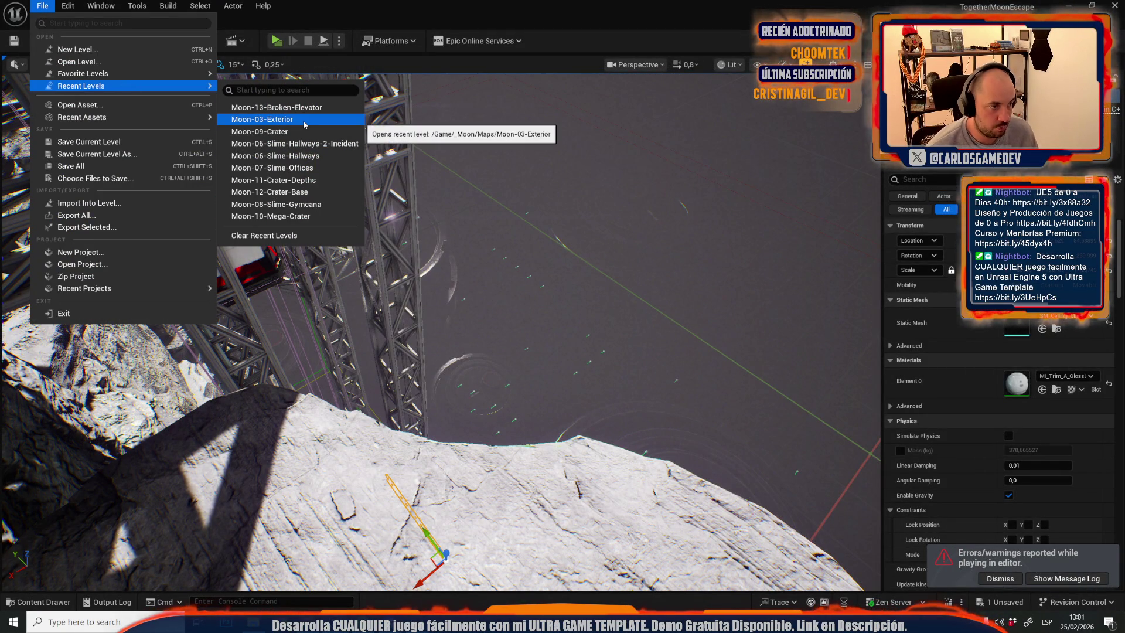
left_click(287, 160)
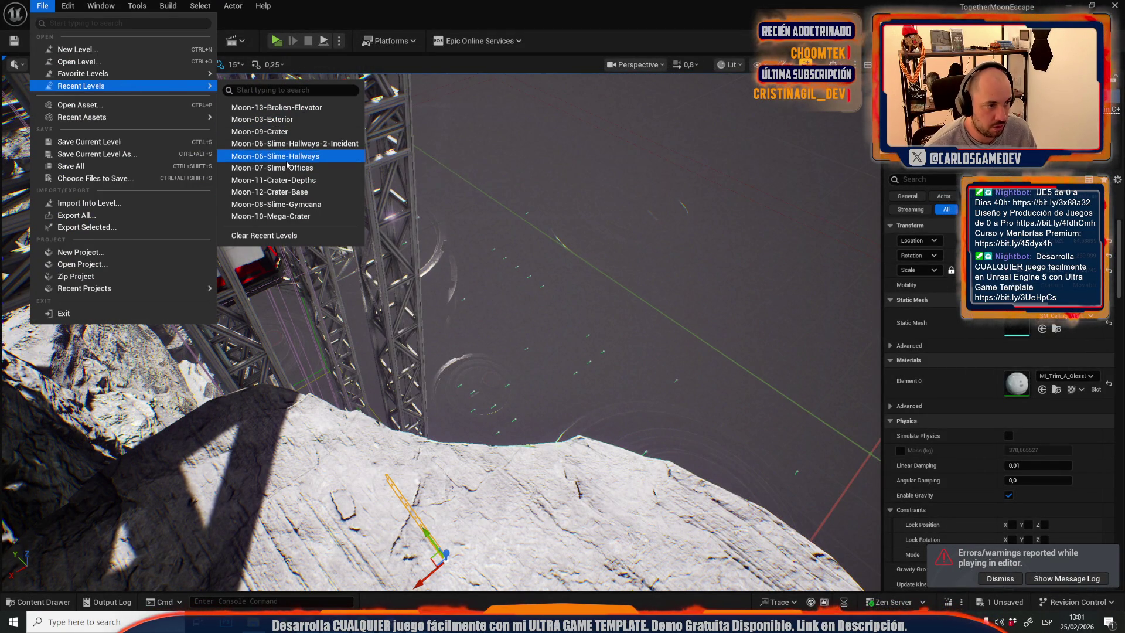
left_click(589, 434)
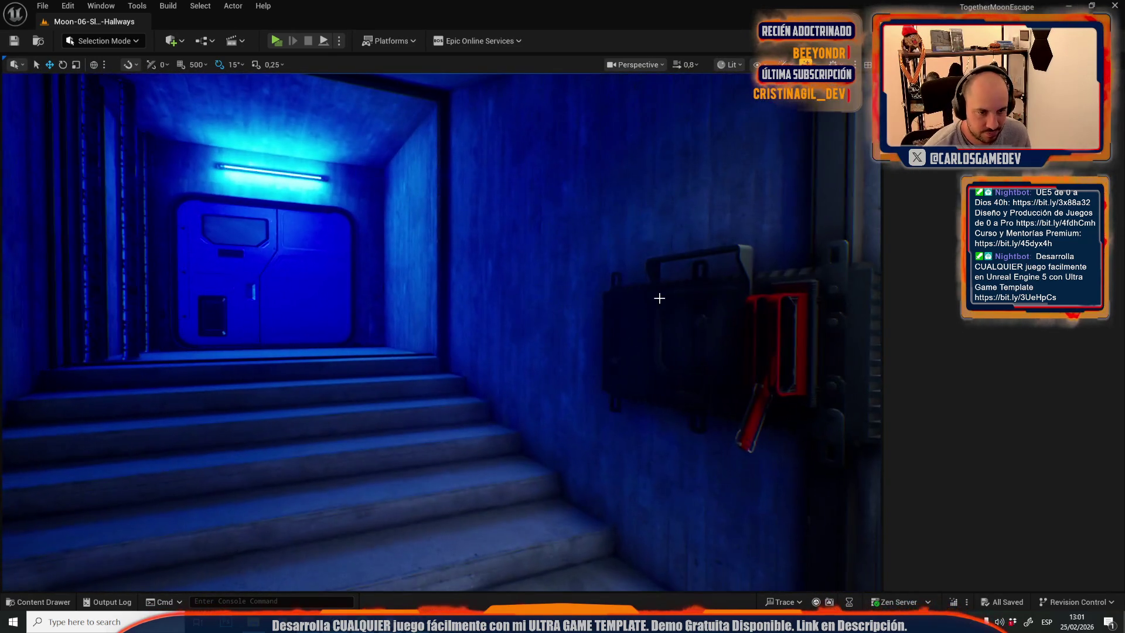
Select the wall panel beside the stairs, then reopen Moon-13-Broken-Elevator from Recent Levels.
left_click(658, 297)
left_click(42, 6)
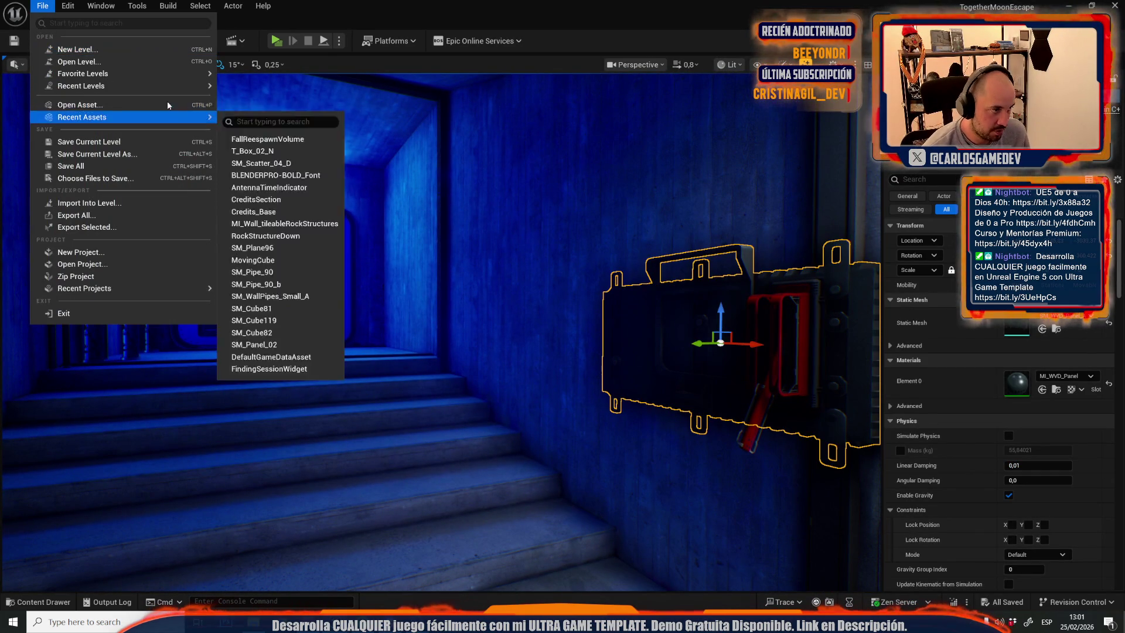
mouse_move(175, 86)
left_click(281, 120)
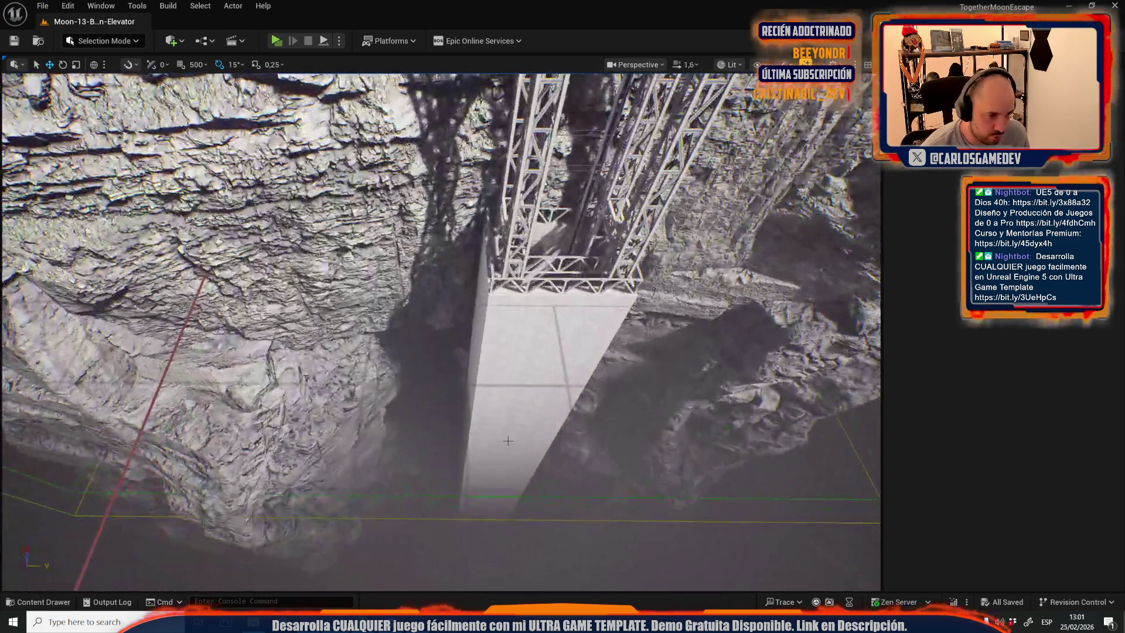
Scale the pillar panel up into a large stair structure and rotate it 90°.
left_click(527, 351)
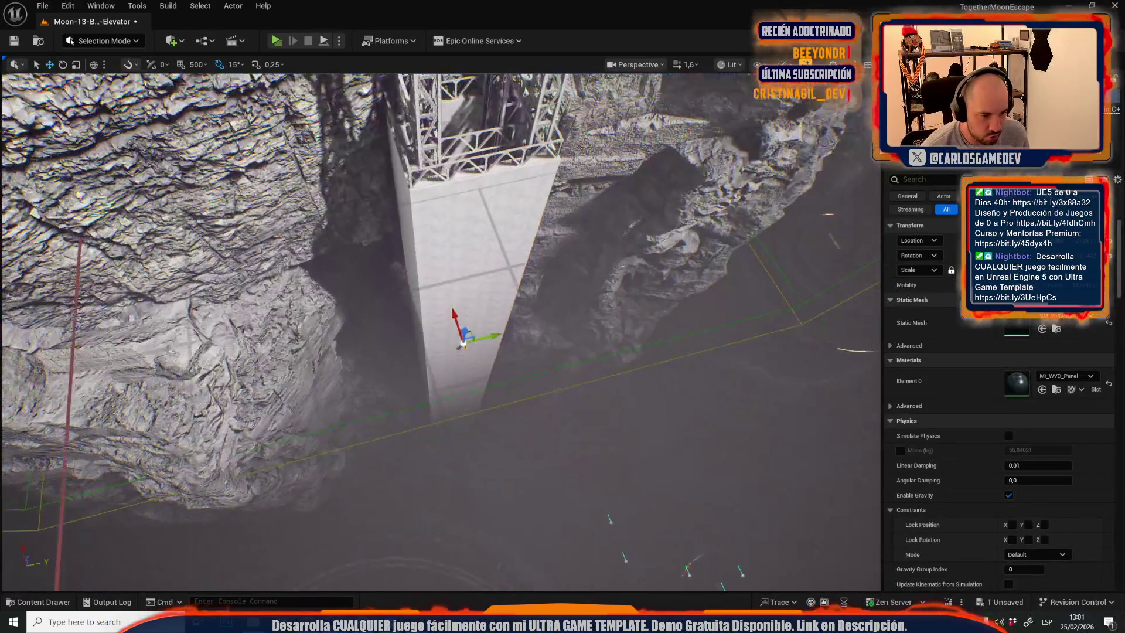
key("f")
key("e")
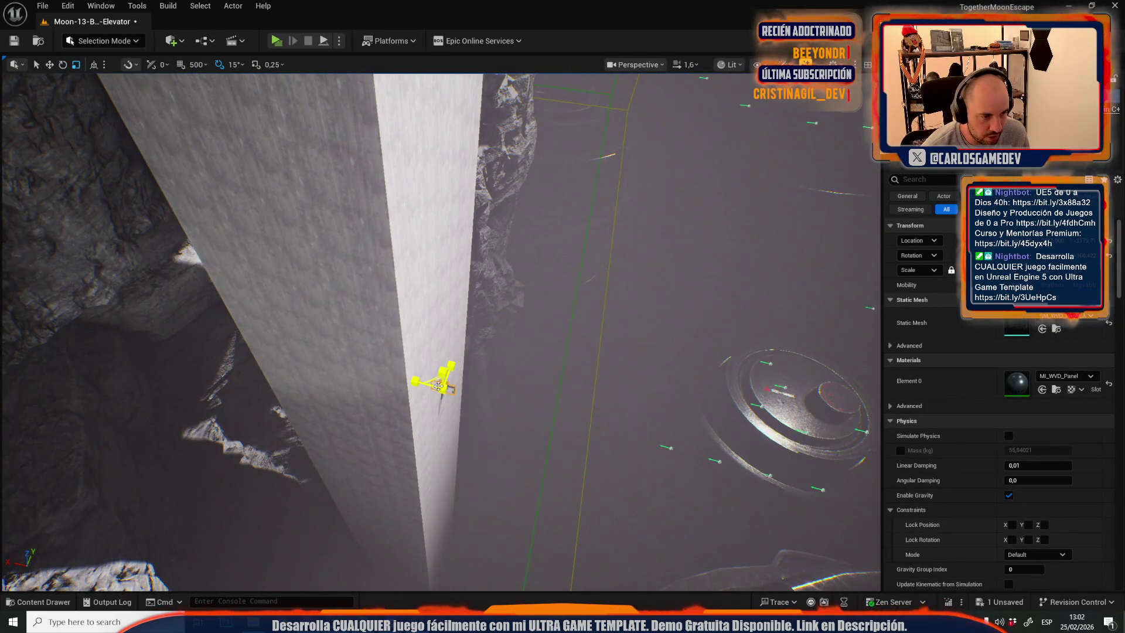
left_click_drag(443, 388, 467, 445)
key("w")
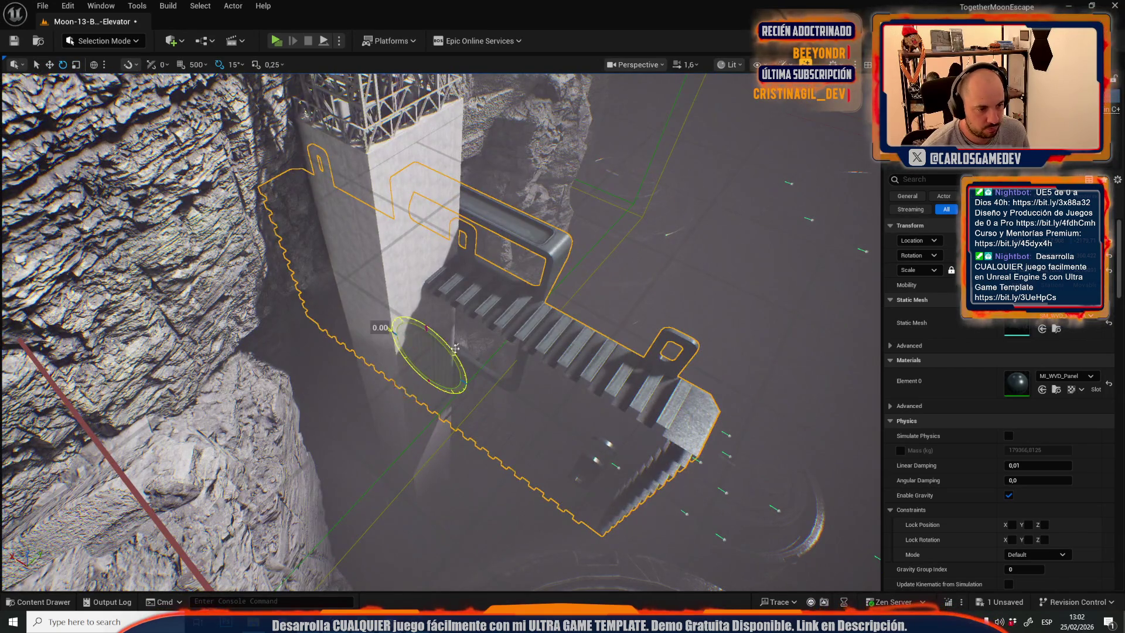
left_click_drag(450, 344, 469, 352)
mouse_move(427, 396)
left_mouse_down()
mouse_move(404, 329)
mouse_move(392, 340)
mouse_move(422, 346)
mouse_move(519, 307)
left_mouse_up()
Rotate the stair mesh another 90°, set its collision to NoCollision, and move it against the elevator.
key("e")
left_click_drag(523, 272, 527, 279)
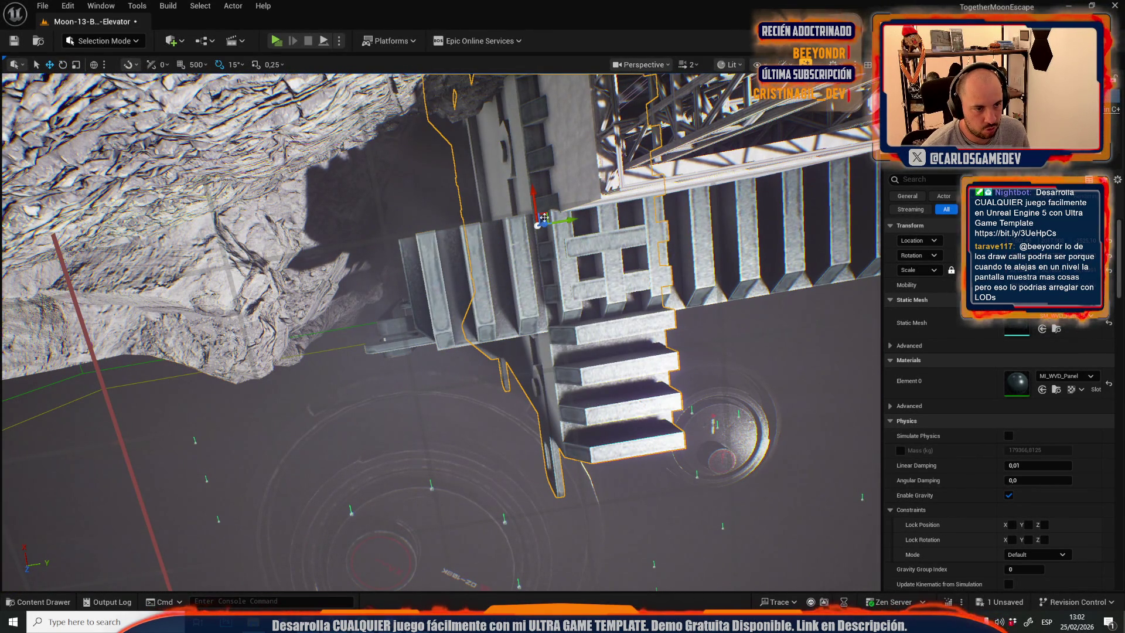
scroll(997, 417, "down", 10)
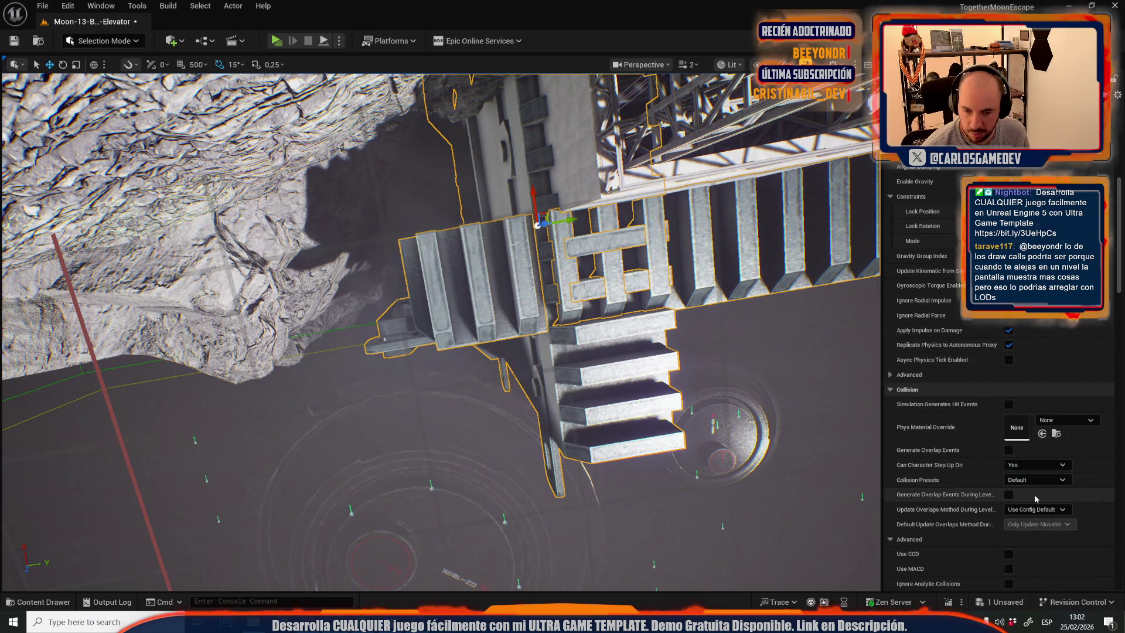
left_click(1040, 479)
left_click(1022, 280)
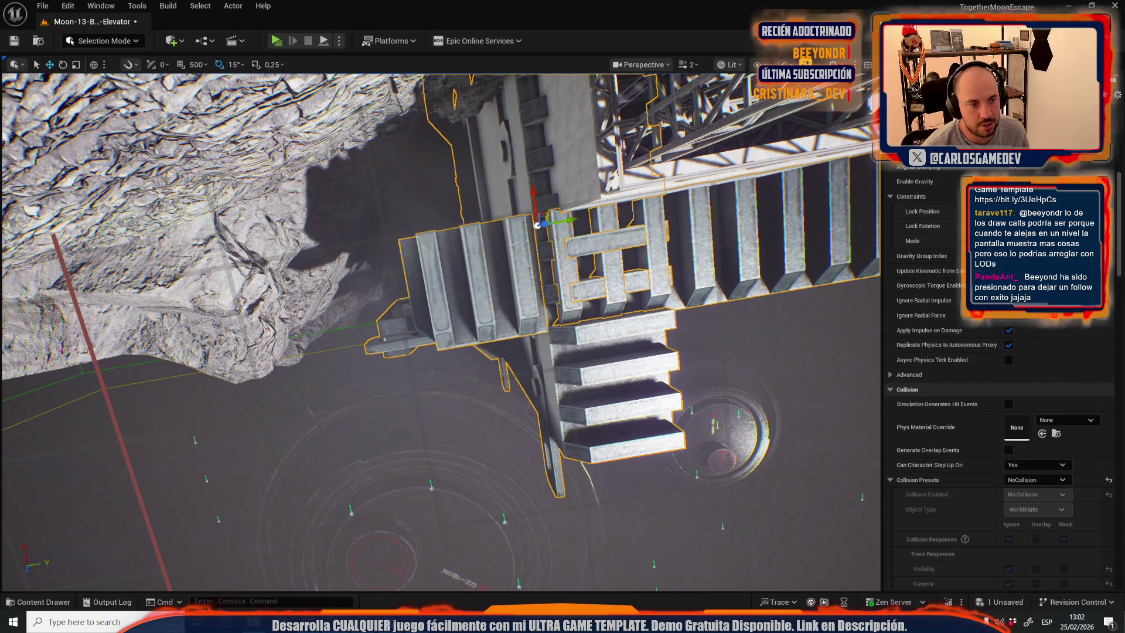
left_click(548, 232)
mouse_move(549, 214)
left_mouse_down()
mouse_move(444, 212)
mouse_move(503, 175)
left_mouse_up()
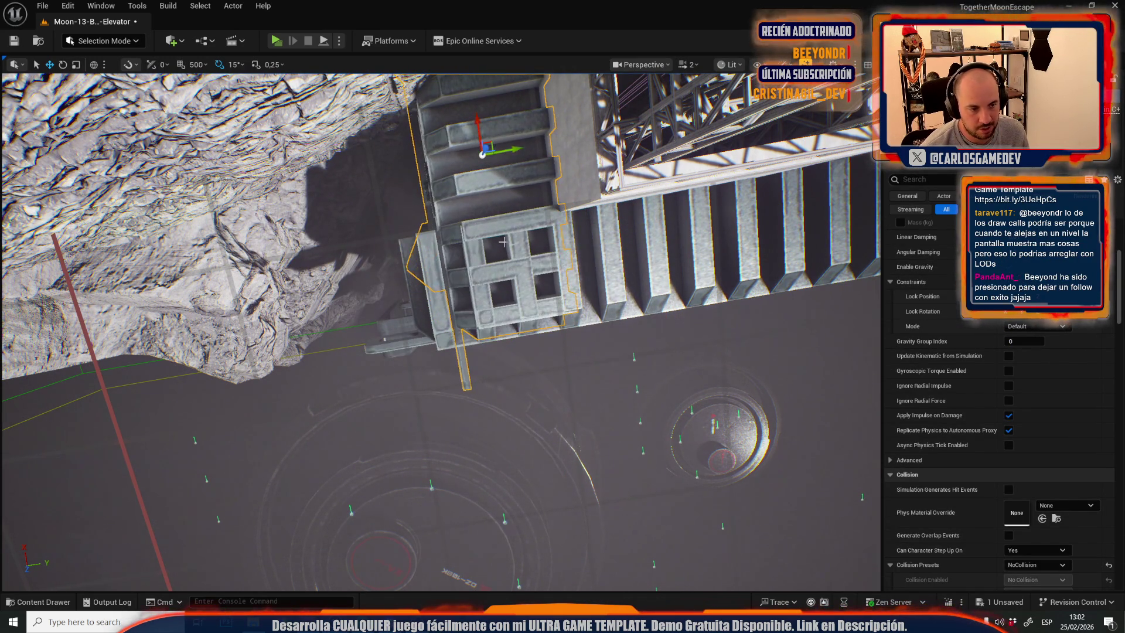
scroll(502, 242, "up", 15)
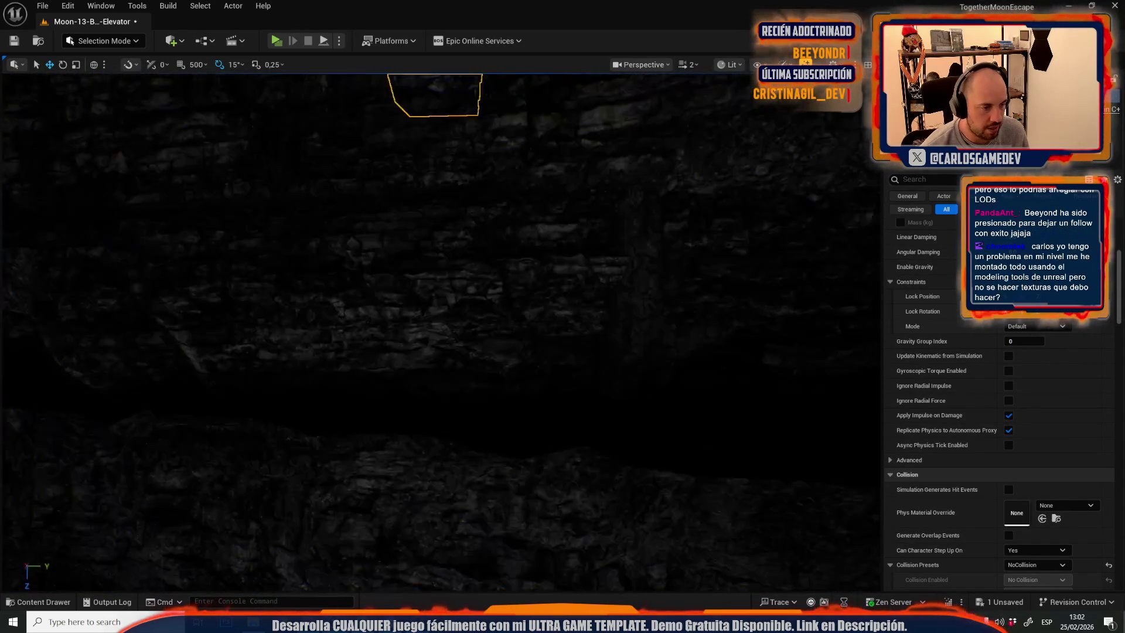
Orbit around the elevator platform to view it from above and close up.
scroll(503, 242, "down", 15)
scroll(503, 241, "up", 10)
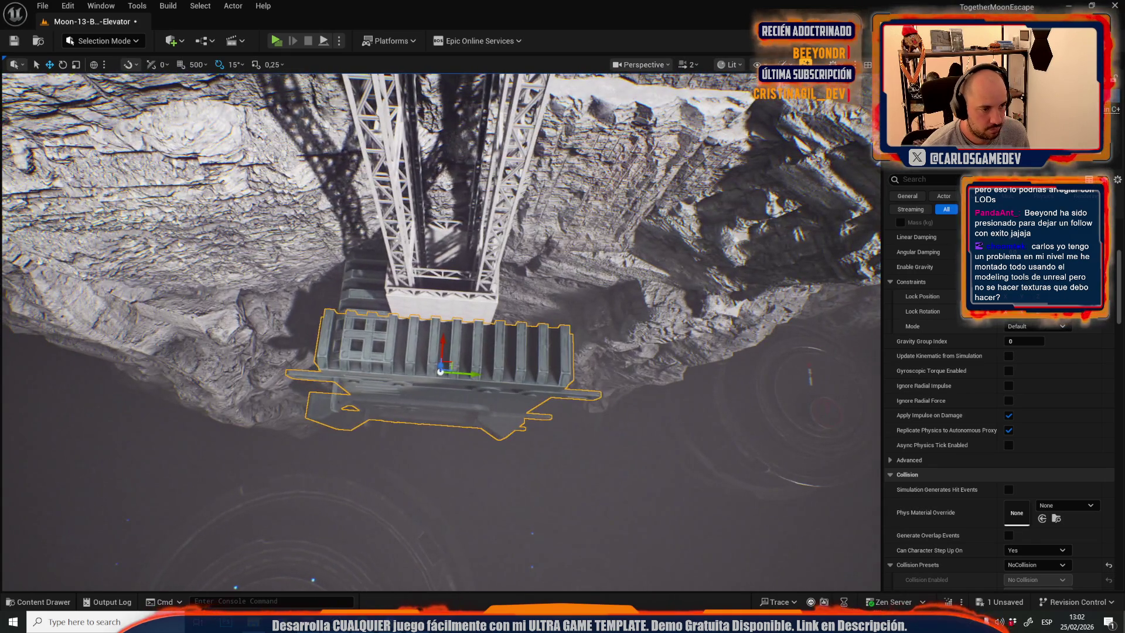
left_click_drag(392, 364, 536, 351)
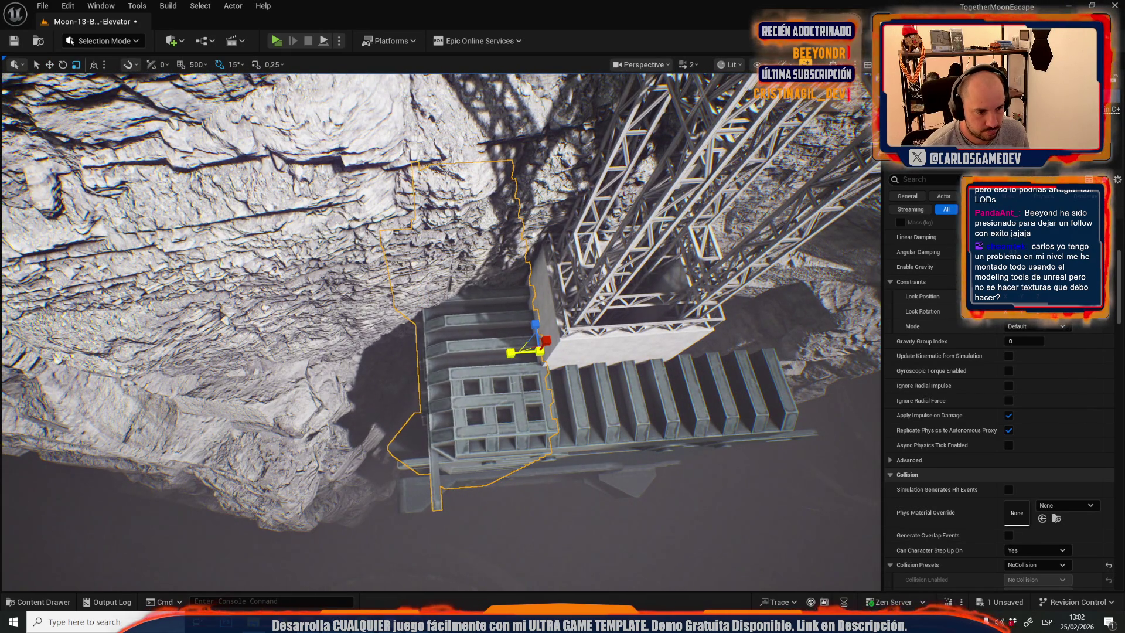
left_click_drag(535, 350, 492, 353)
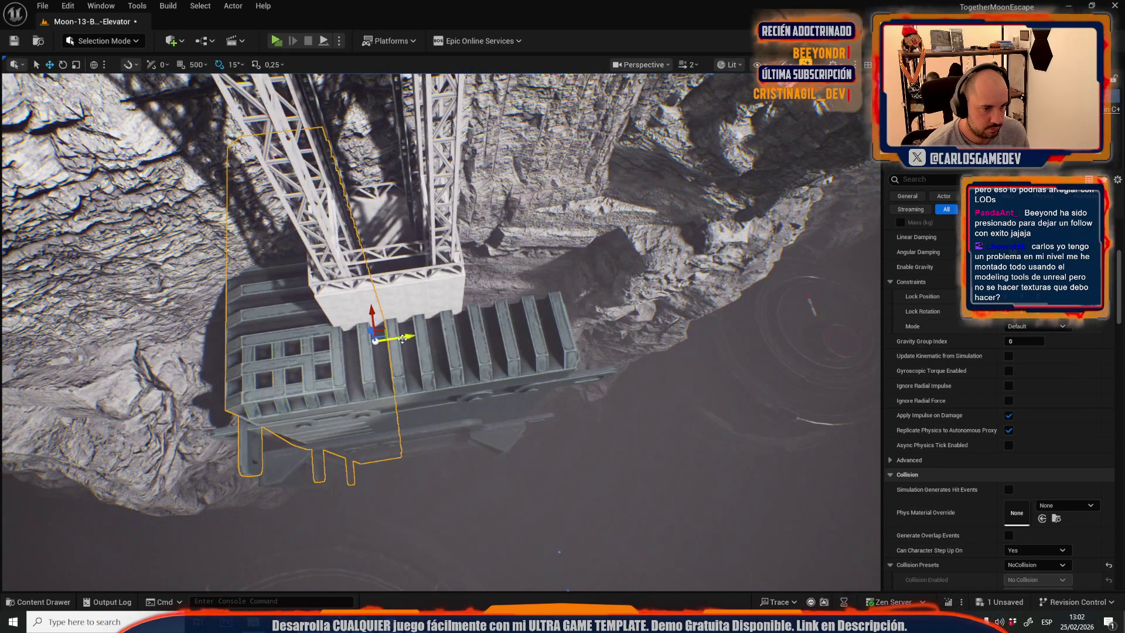
scroll(402, 339, "up", 3)
left_click_drag(403, 339, 422, 317)
left_click_drag(456, 362, 457, 362)
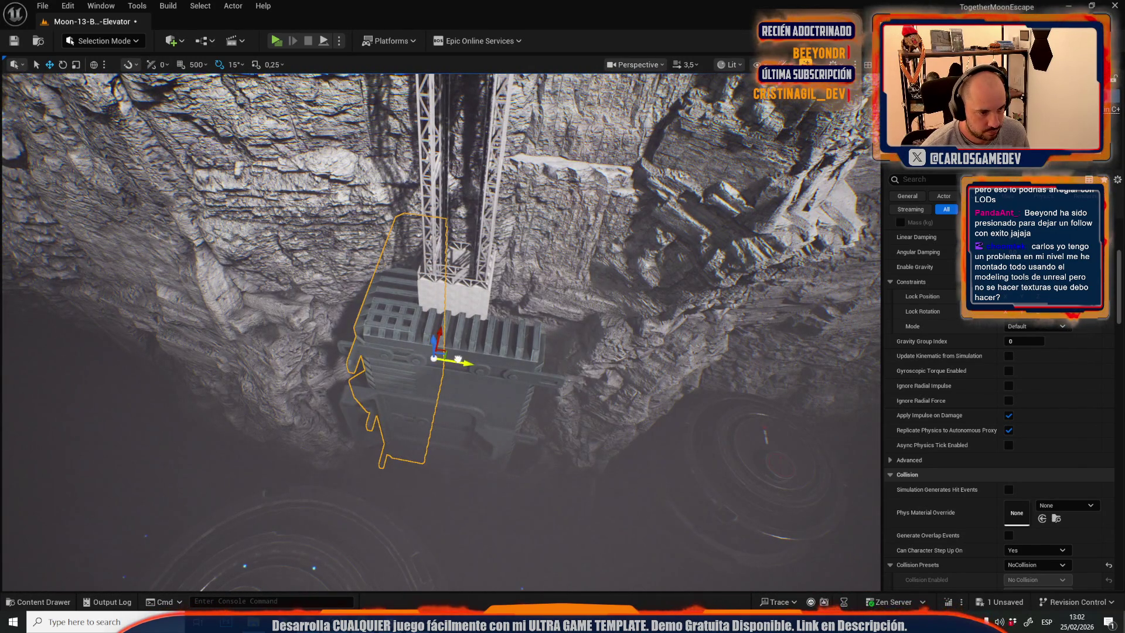
scroll(1122, 351, "up", 8)
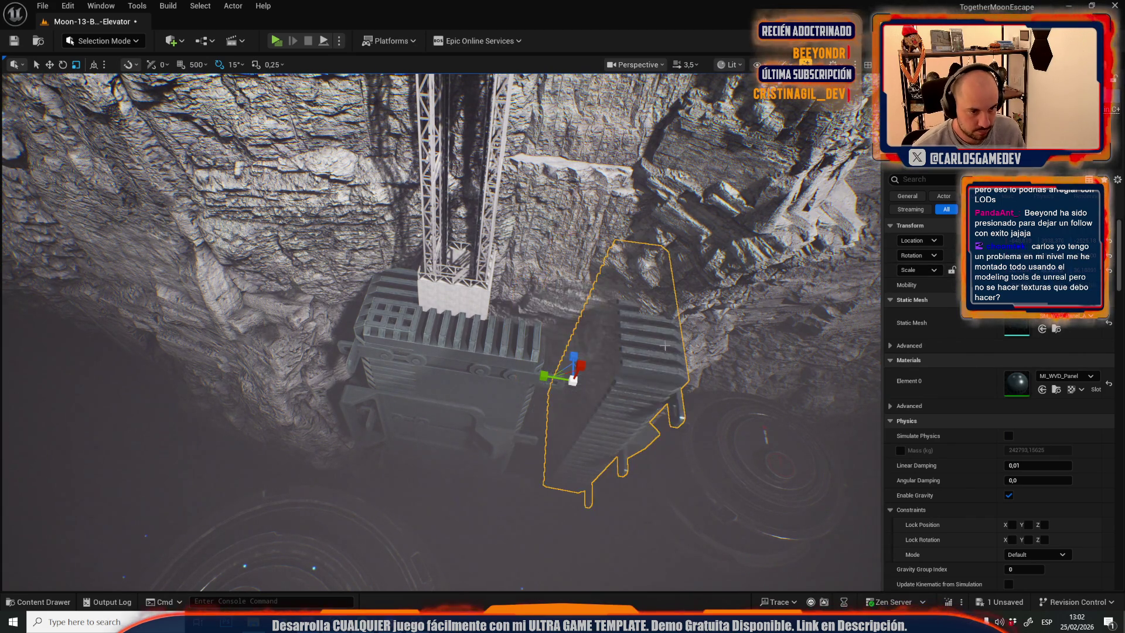
left_click_drag(670, 346, 604, 382)
key("w")
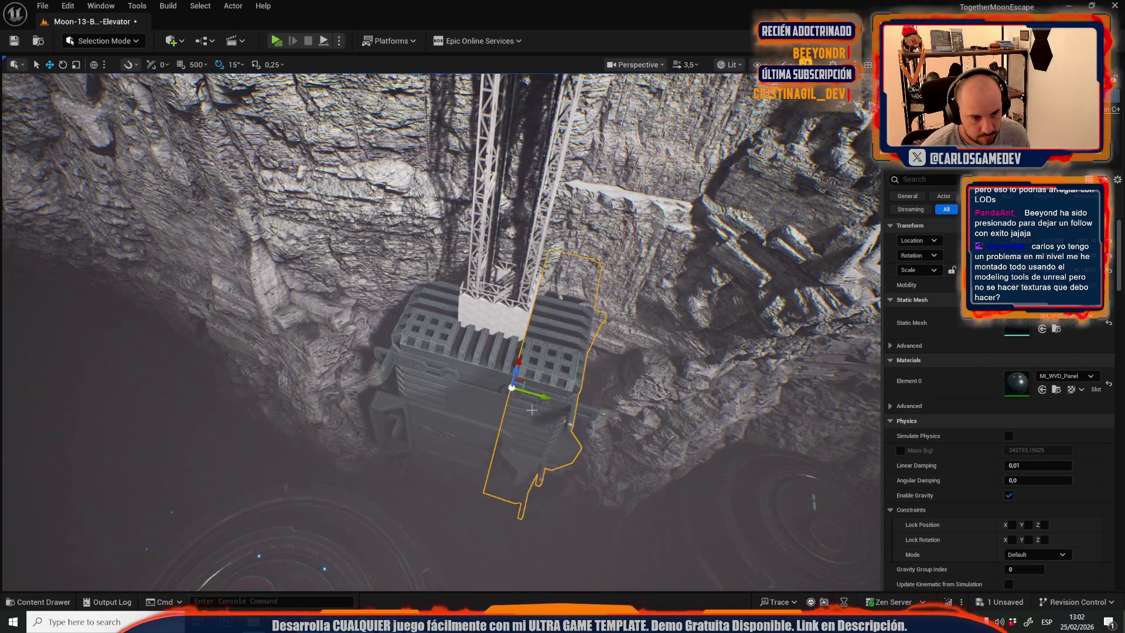
scroll(532, 411, "down", 3)
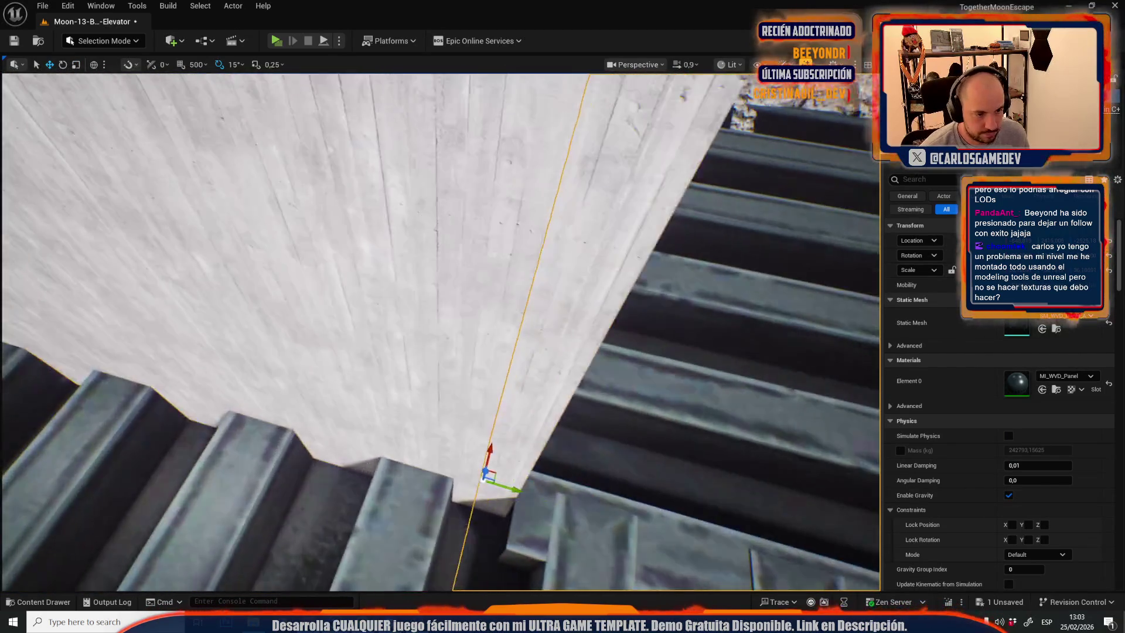
Select the wide elevator panel with its top block and slats and lower them down the shaft.
mouse_move(532, 411)
left_mouse_down()
mouse_move(498, 340)
mouse_move(521, 425)
mouse_move(504, 364)
left_mouse_up()
scroll(522, 424, "up", 2)
scroll(504, 363, "down", 1)
scroll(504, 364, "down", 1)
scroll(419, 283, "up", 3)
left_click_drag(419, 283, 419, 283)
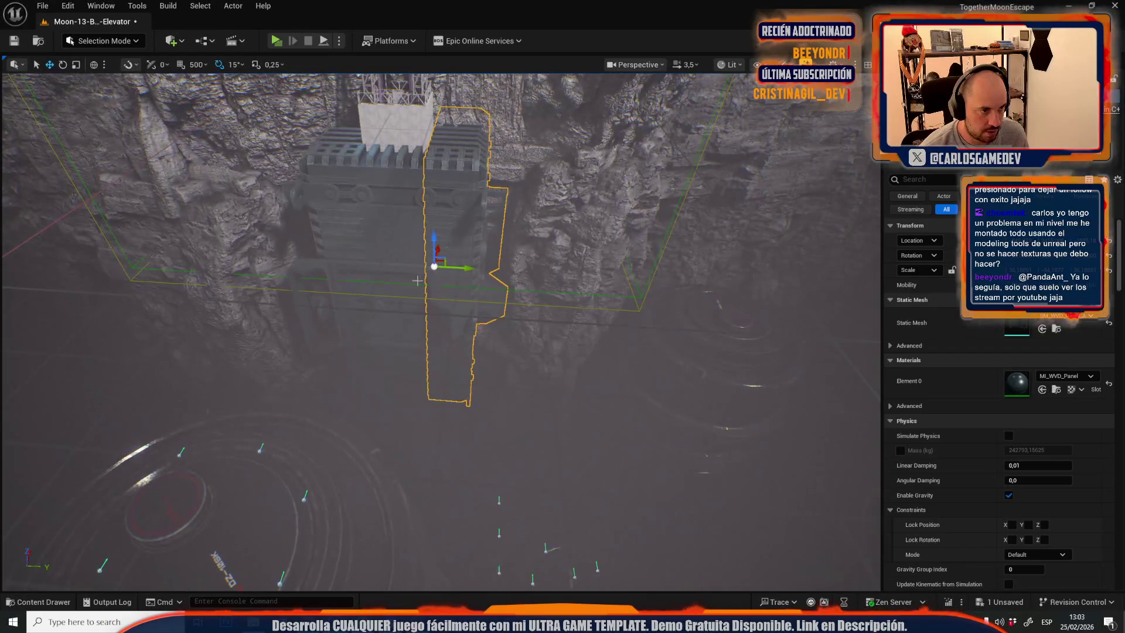
left_click(371, 195)
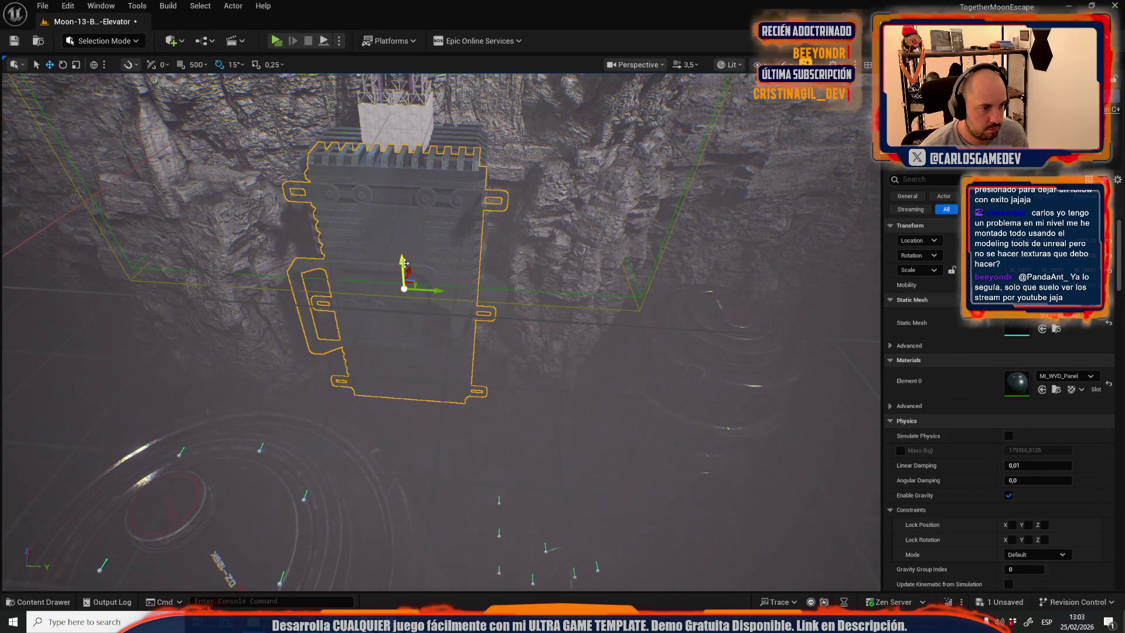
left_click(429, 143, "ctrl")
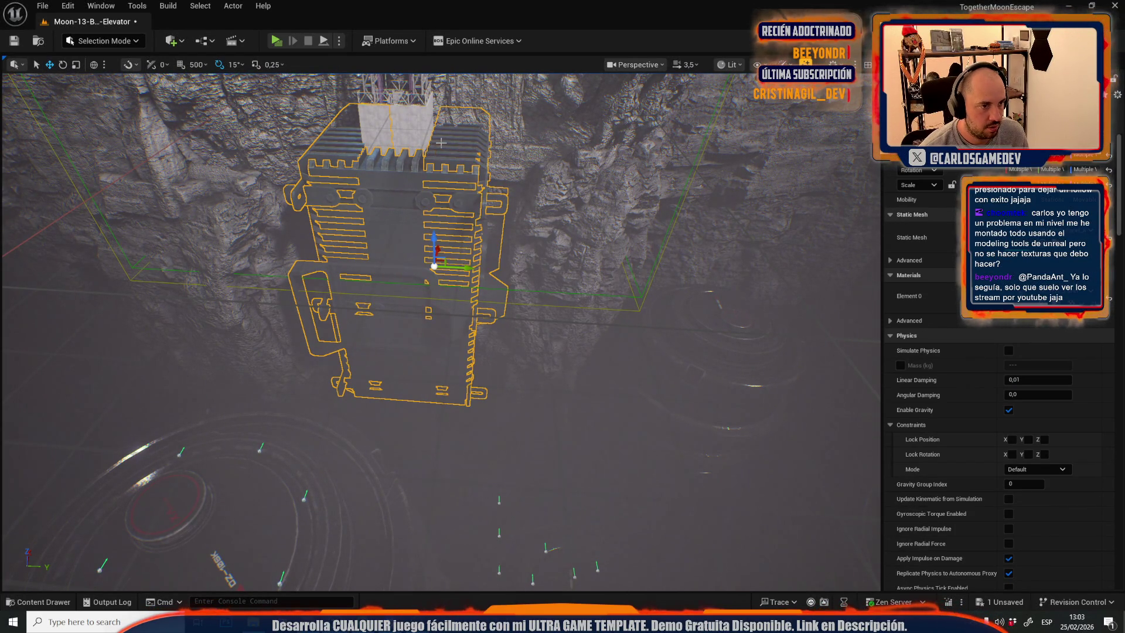
mouse_move(435, 230)
left_mouse_down()
mouse_move(445, 305)
mouse_move(387, 404)
left_mouse_up()
Drag an elevator panel out over the crater floor and lower it along Z.
left_click(349, 450)
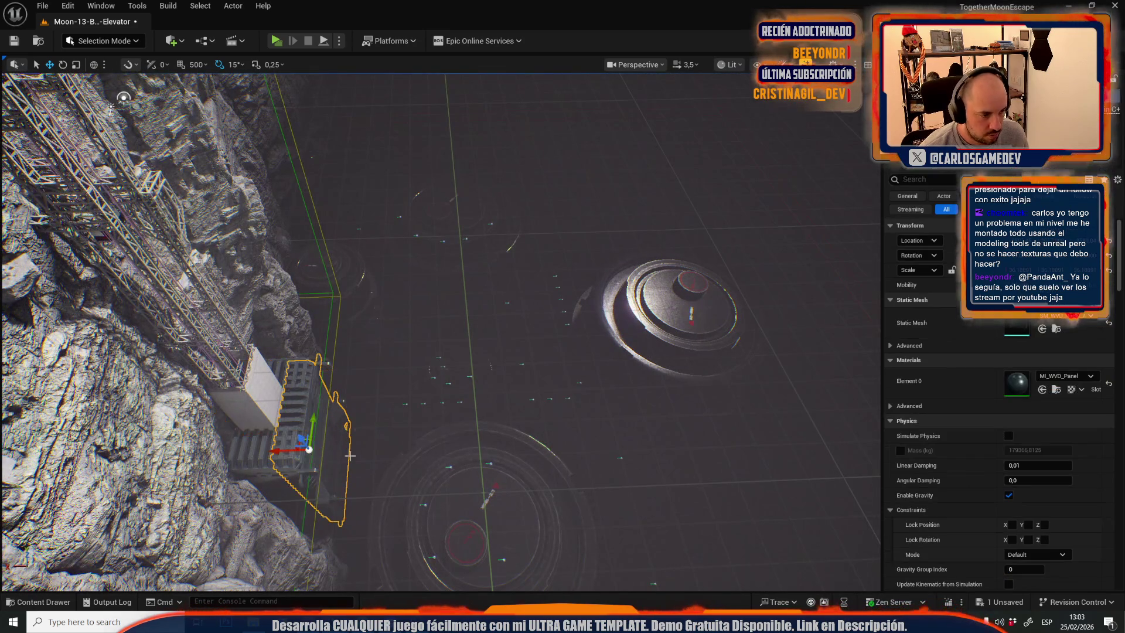
mouse_move(286, 453)
left_mouse_down()
mouse_move(657, 434)
mouse_move(704, 417)
mouse_move(728, 427)
mouse_move(658, 447)
mouse_move(692, 434)
mouse_move(645, 410)
left_mouse_up()
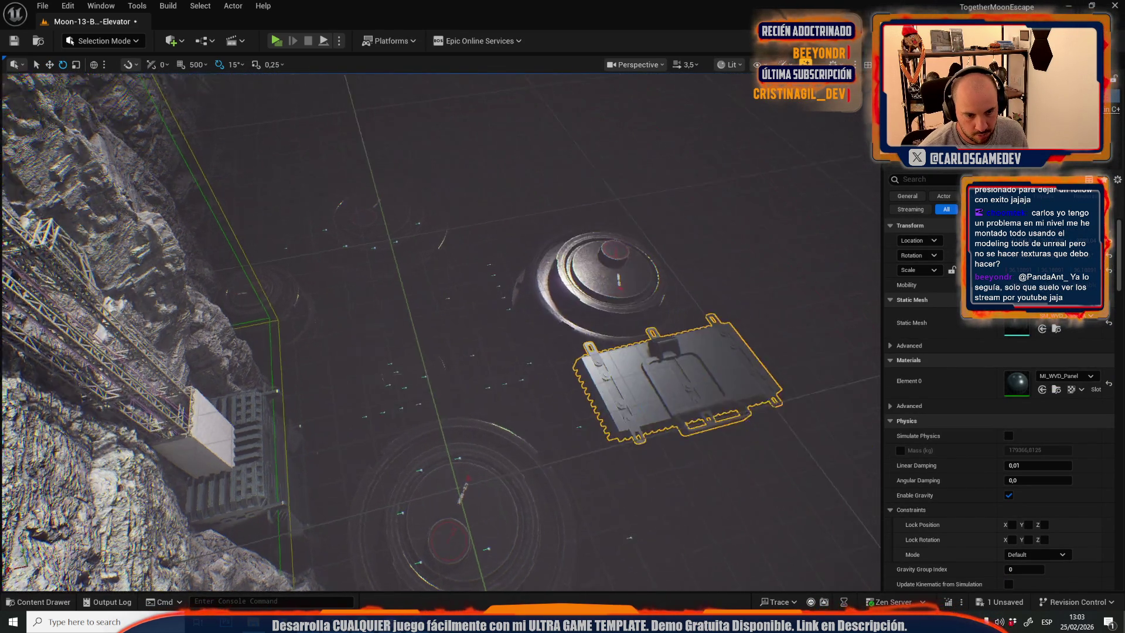
key("r")
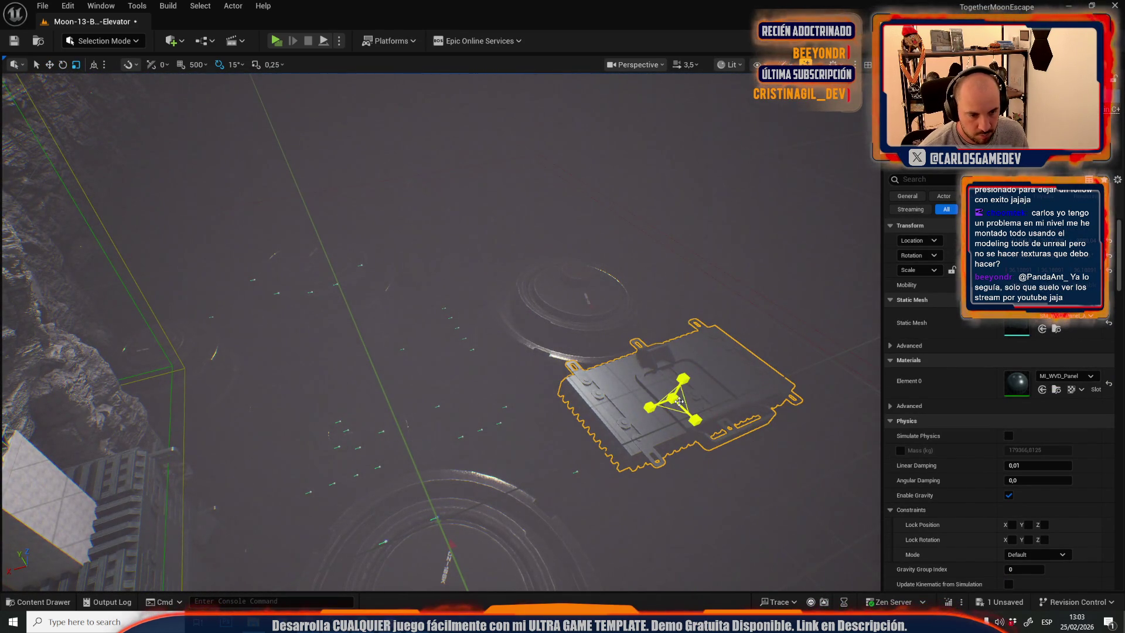
scroll(679, 401, "up", 5)
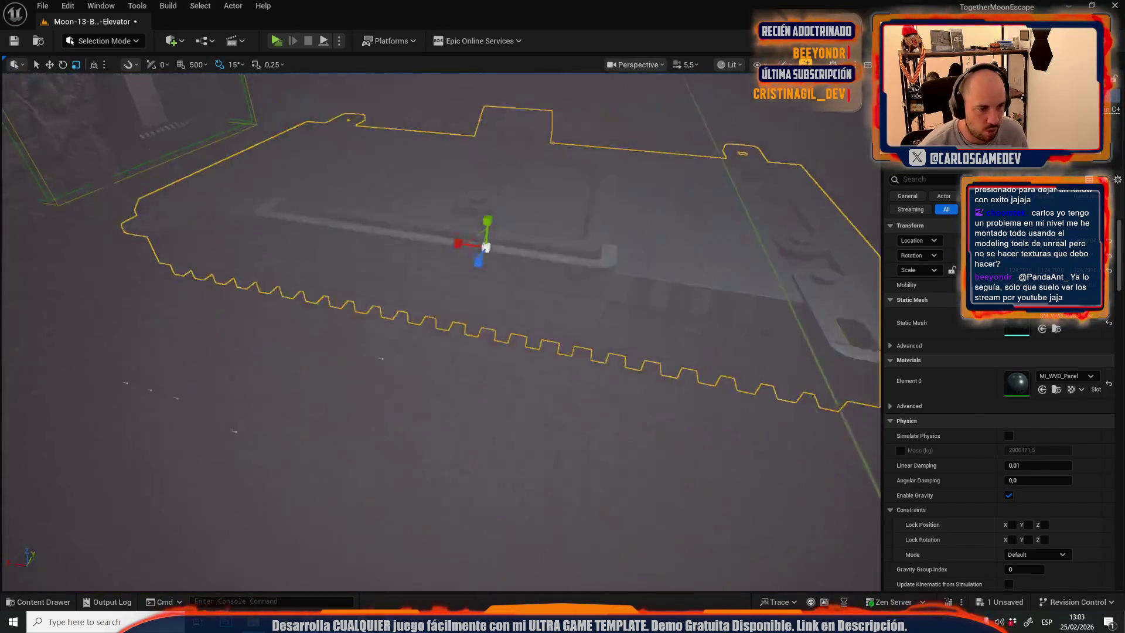
key("w")
mouse_move(524, 315)
left_mouse_down()
mouse_move(513, 425)
mouse_move(492, 437)
mouse_move(512, 419)
left_mouse_up()
Restore Lit viewport shading, frame the panel and nudge it up and left beside the rings.
key("alt+3")
left_click(725, 64)
left_click(739, 108)
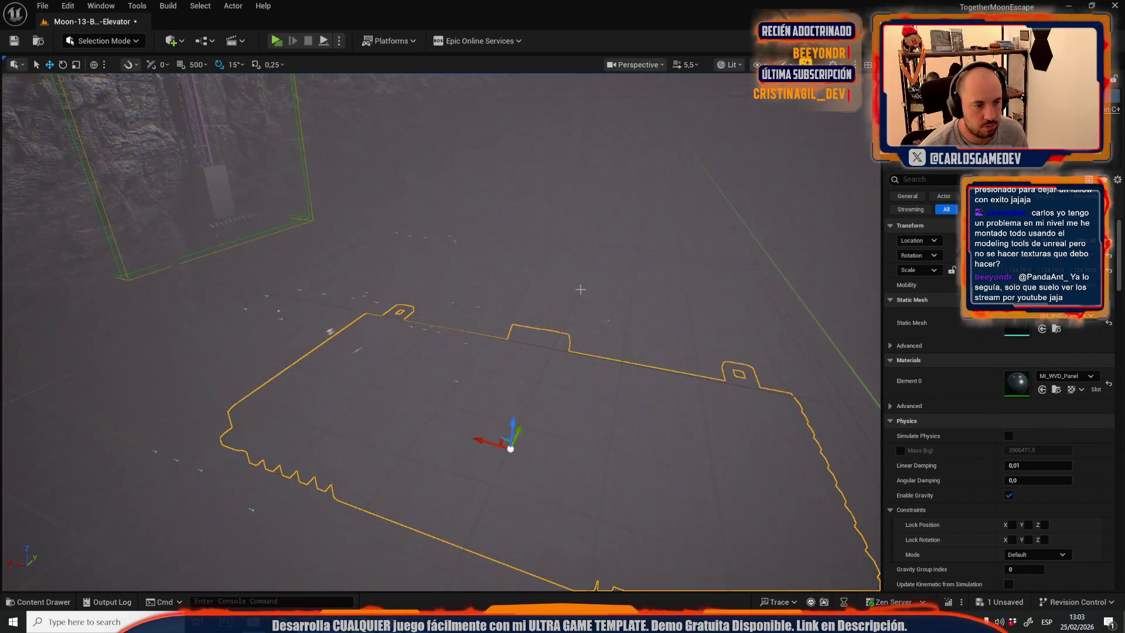
key("f")
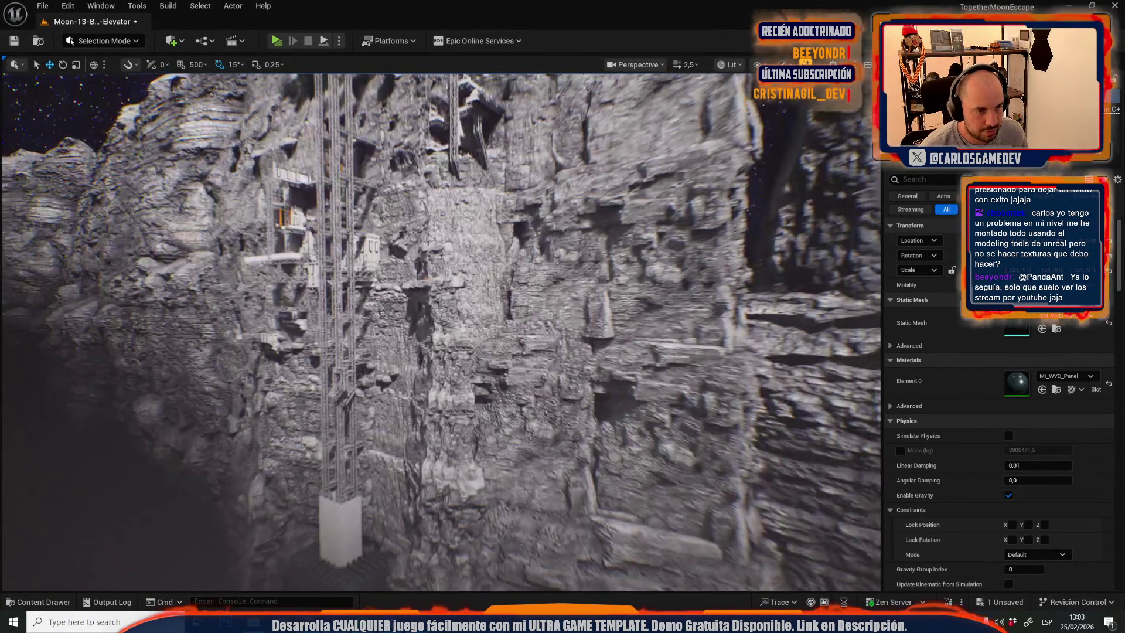
key("f")
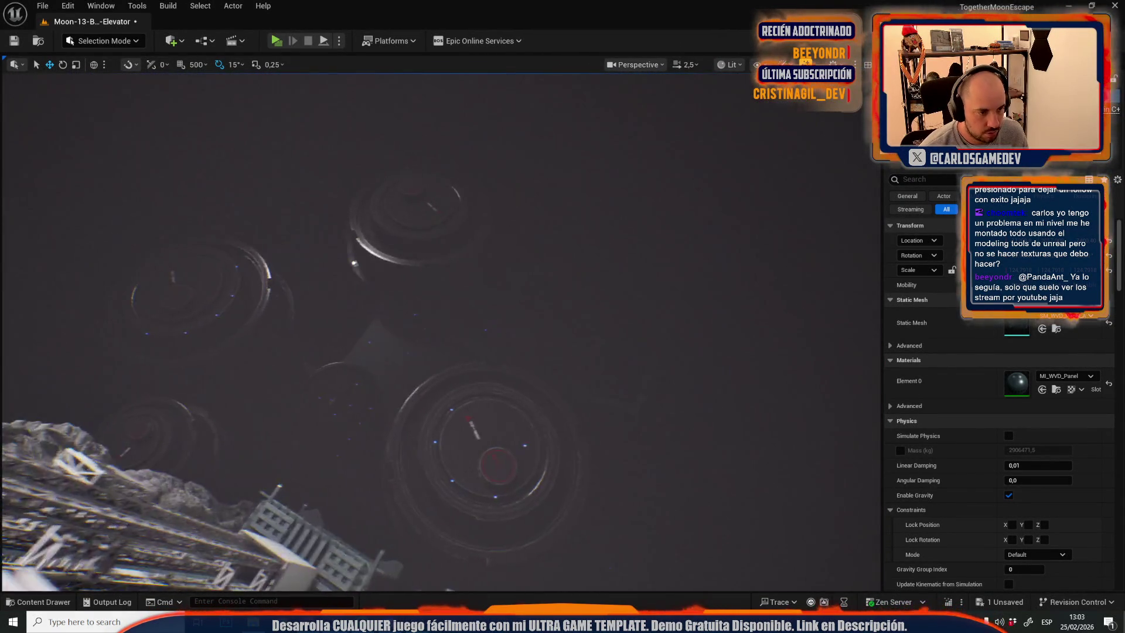
mouse_move(530, 329)
left_mouse_down()
mouse_move(351, 302)
mouse_move(261, 395)
mouse_move(258, 387)
mouse_move(259, 325)
mouse_move(527, 328)
mouse_move(539, 275)
mouse_move(578, 286)
left_mouse_up()
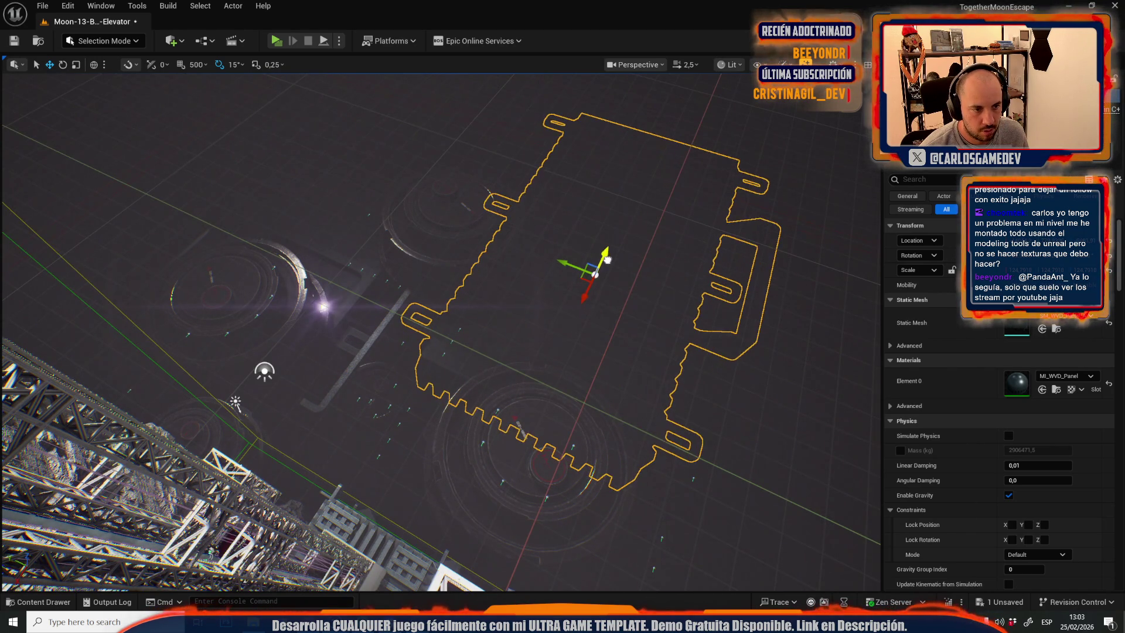
left_click(606, 259)
mouse_move(613, 253)
left_mouse_down()
mouse_move(612, 234)
mouse_move(574, 194)
mouse_move(556, 205)
mouse_move(542, 293)
left_mouse_up()
scroll(542, 301, "up", 5)
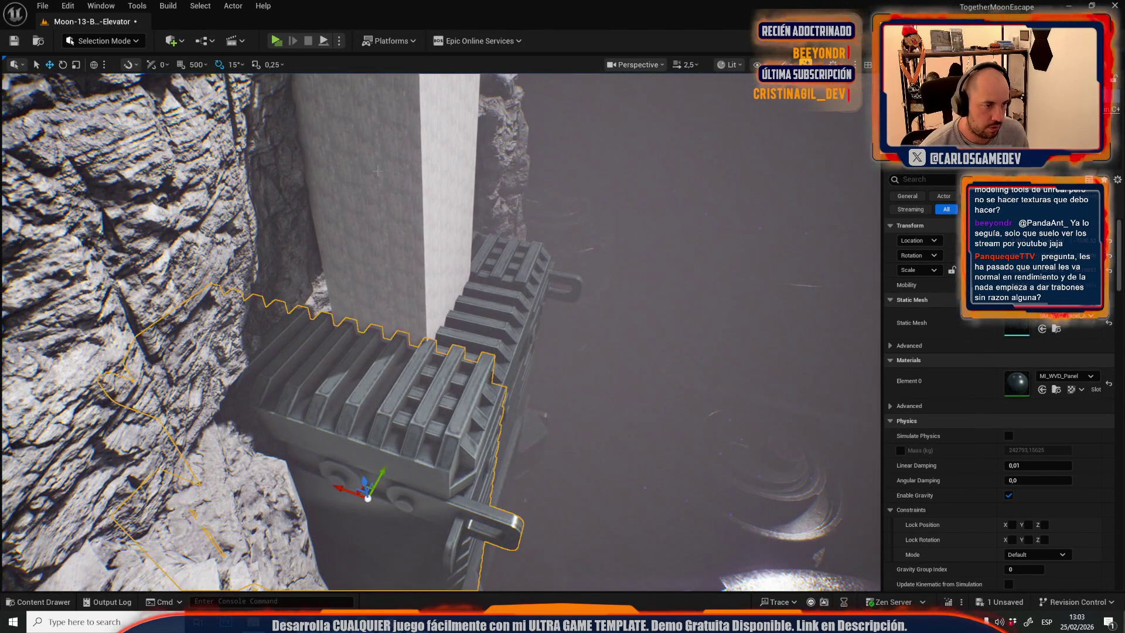
Scale the elevator panel down to about a quarter of its size against the pillar.
scroll(358, 364, "up", 5)
key("r")
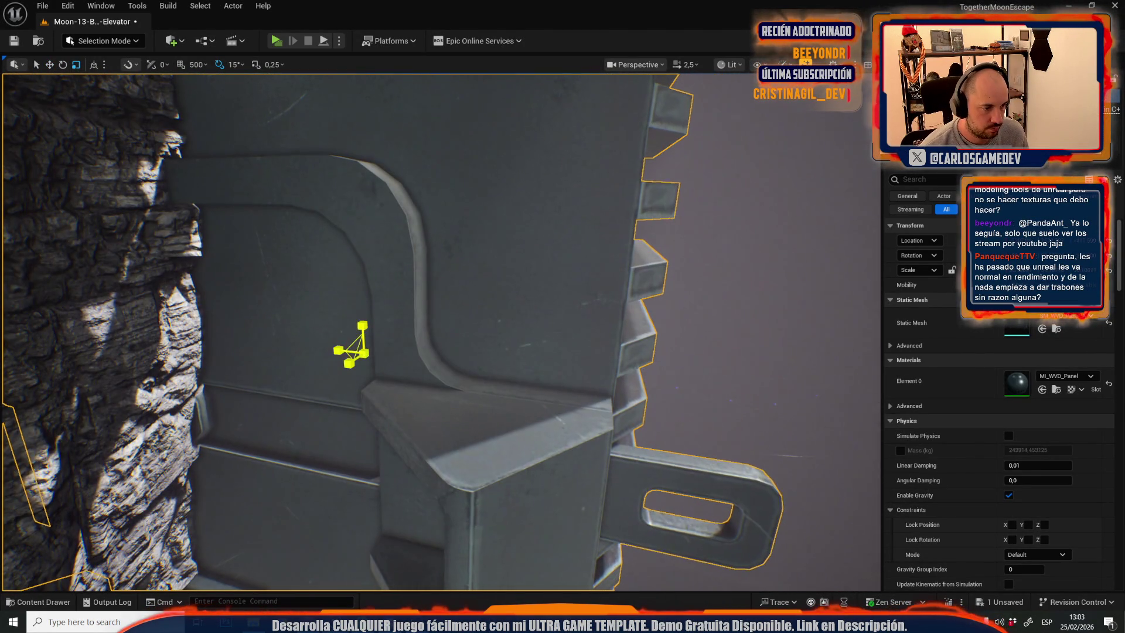
scroll(364, 364, "down", 8)
left_click_drag(350, 351, 343, 360)
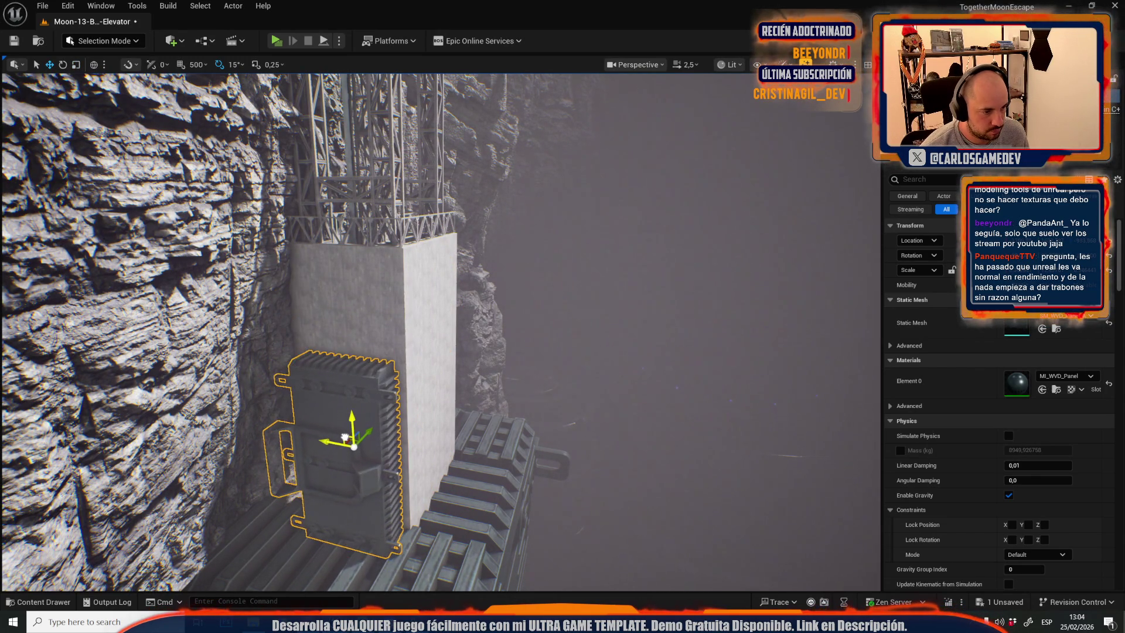
scroll(345, 437, "down", 2)
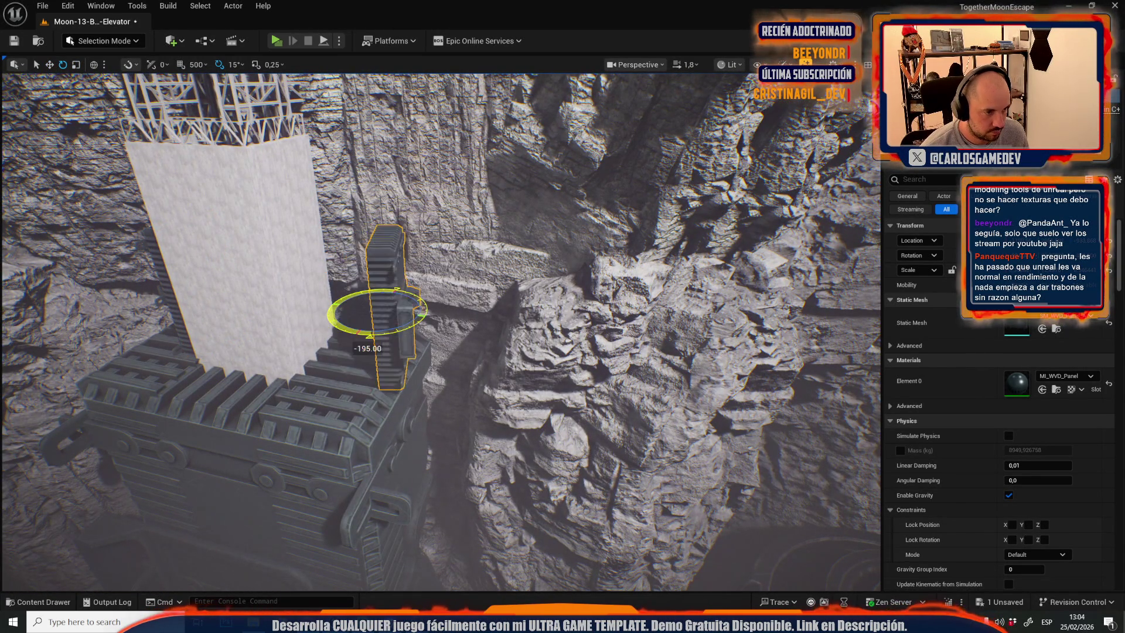
key("w")
scroll(435, 386, "down", 1)
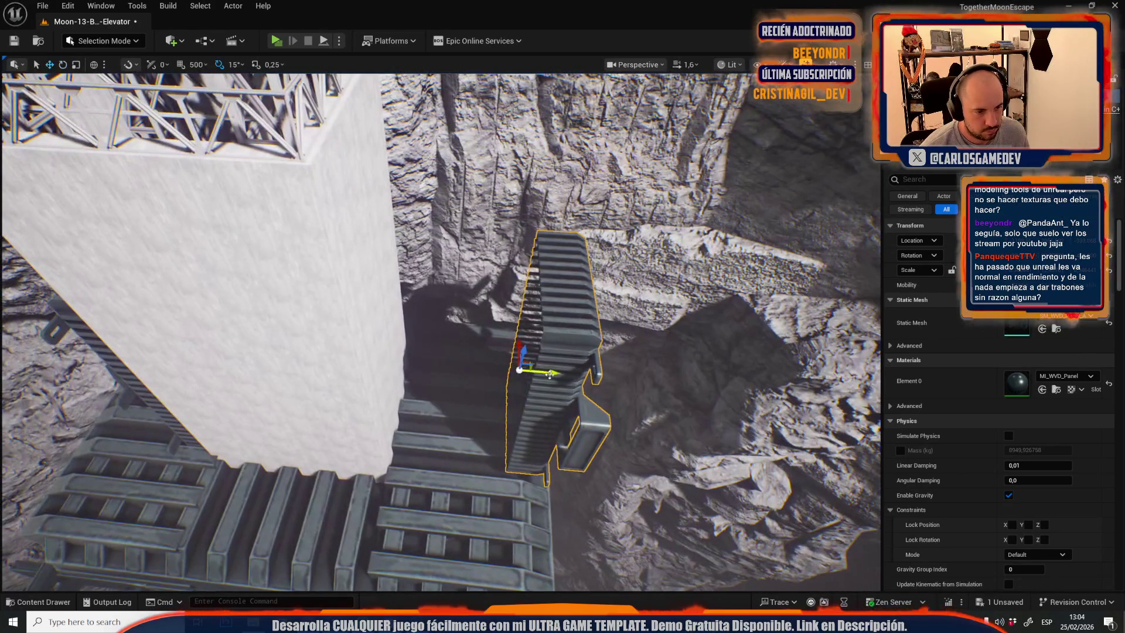
mouse_move(407, 390)
left_mouse_down()
mouse_move(446, 438)
mouse_move(443, 354)
mouse_move(440, 372)
mouse_move(306, 268)
mouse_move(298, 223)
left_mouse_up()
left_click(295, 258)
Lower the four scaffolding trusses down and forward onto the platform, framing them from above.
mouse_move(404, 274)
left_mouse_down()
mouse_move(430, 320)
mouse_move(413, 301)
mouse_move(400, 156)
left_mouse_up()
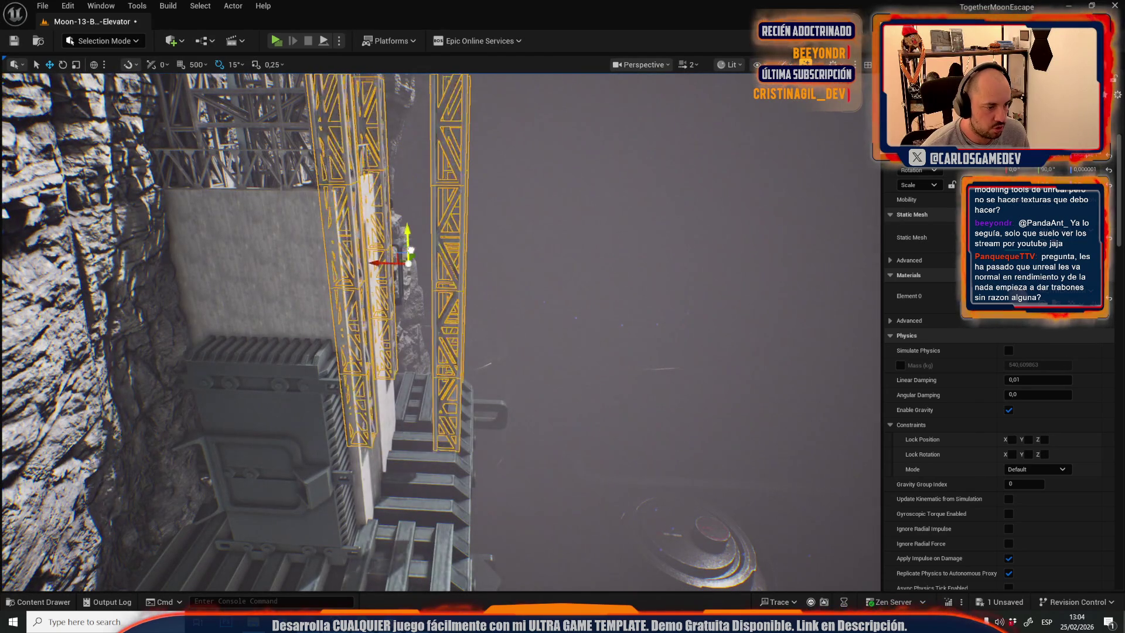
mouse_move(475, 451)
left_mouse_down()
mouse_move(468, 416)
mouse_move(475, 451)
mouse_move(515, 422)
left_mouse_up()
scroll(468, 416, "up", 1)
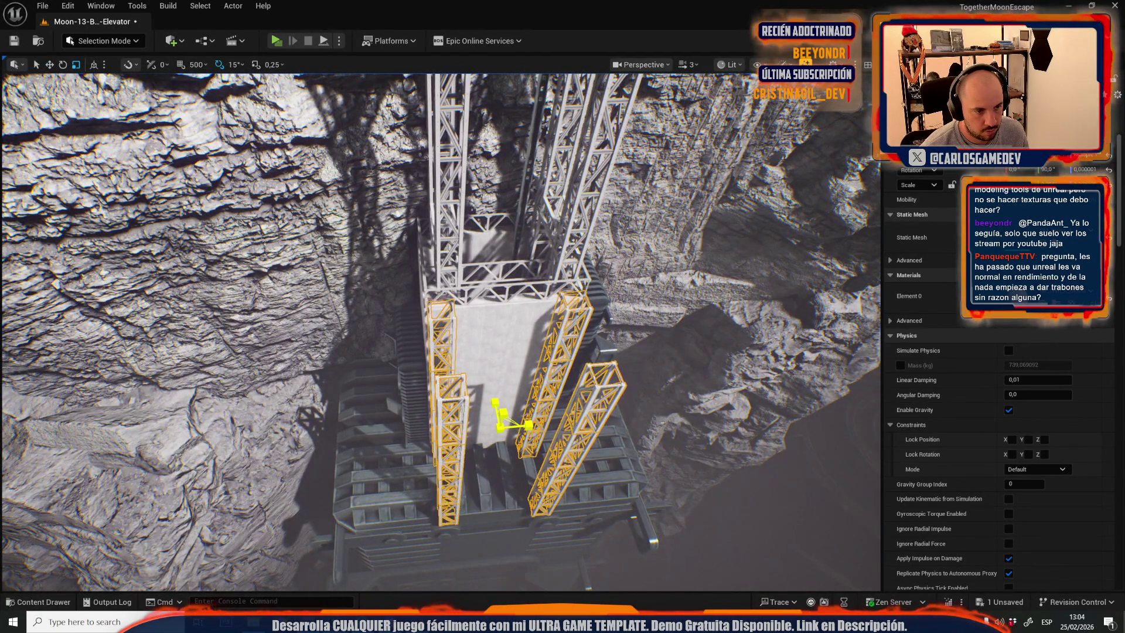
key("f")
scroll(337, 428, "down", 2)
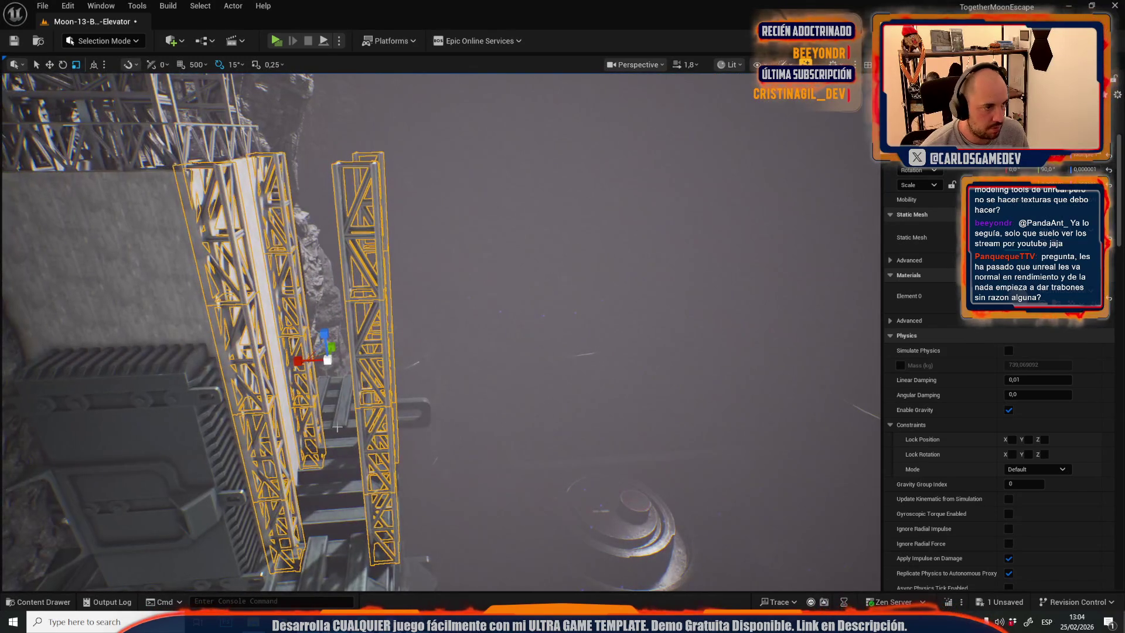
scroll(439, 333, "down", 3)
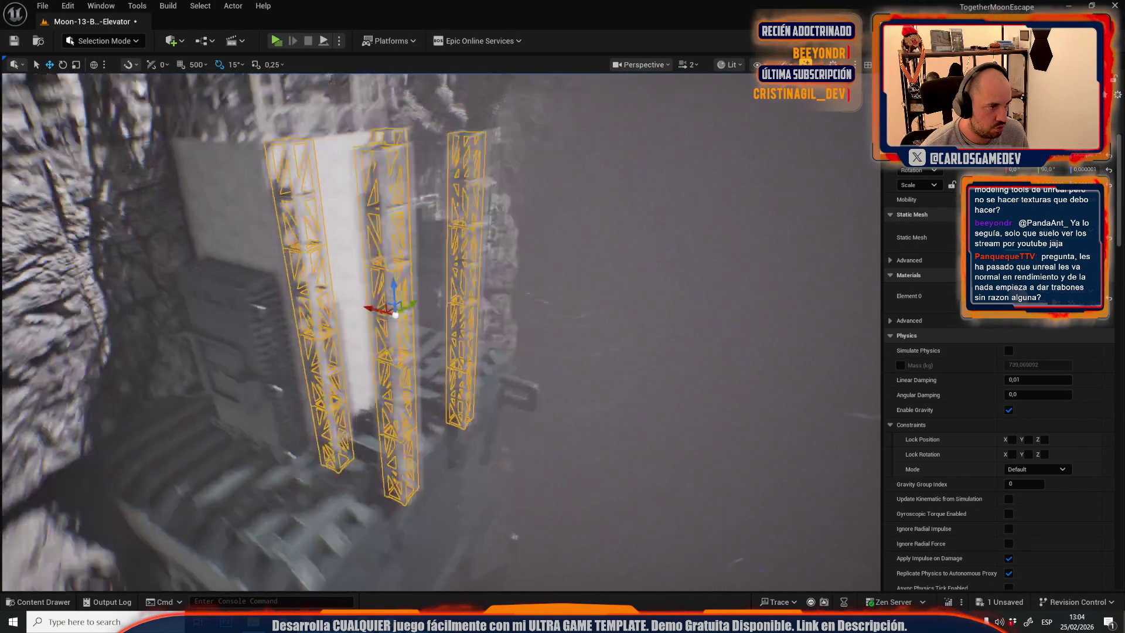
scroll(440, 332, "up", 5)
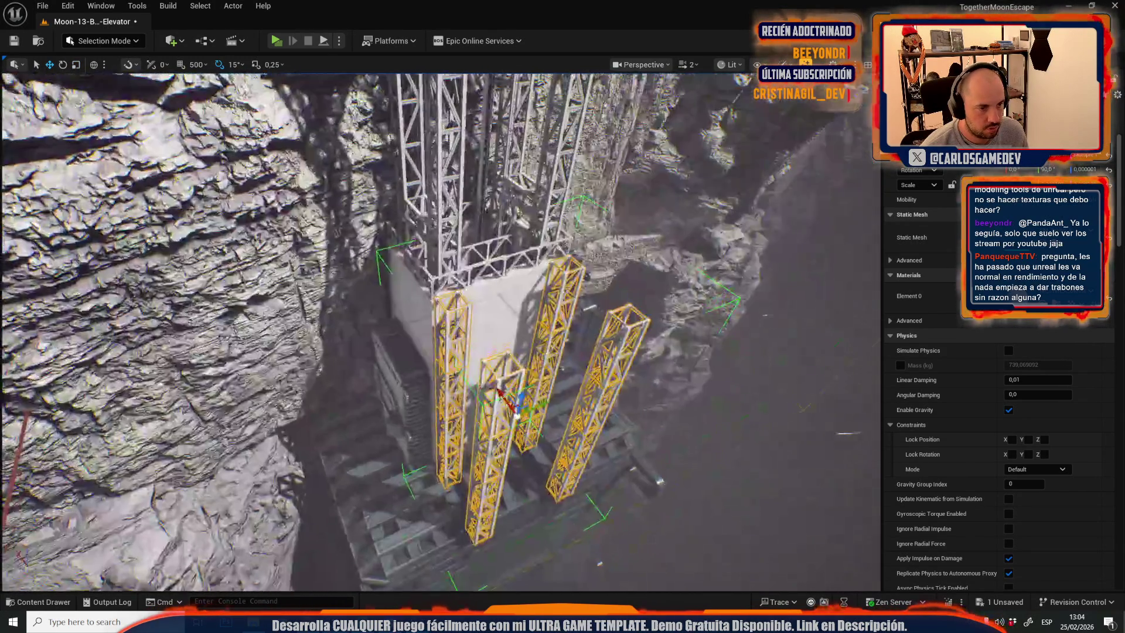
scroll(514, 416, "down", 3)
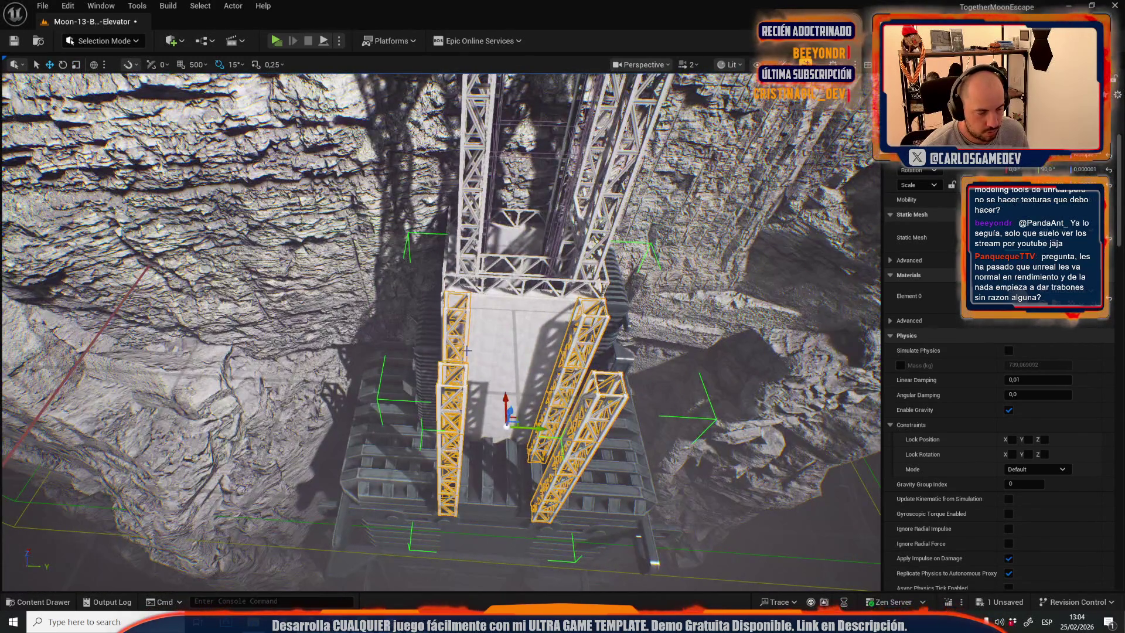
scroll(468, 351, "up", 5)
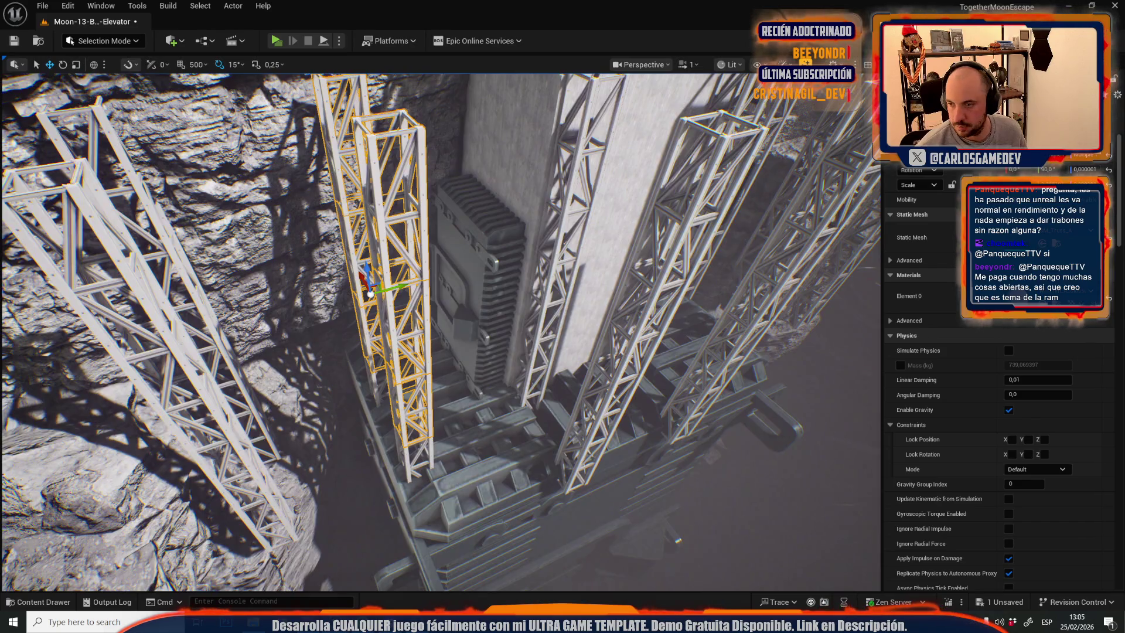
scroll(417, 388, "down", 3)
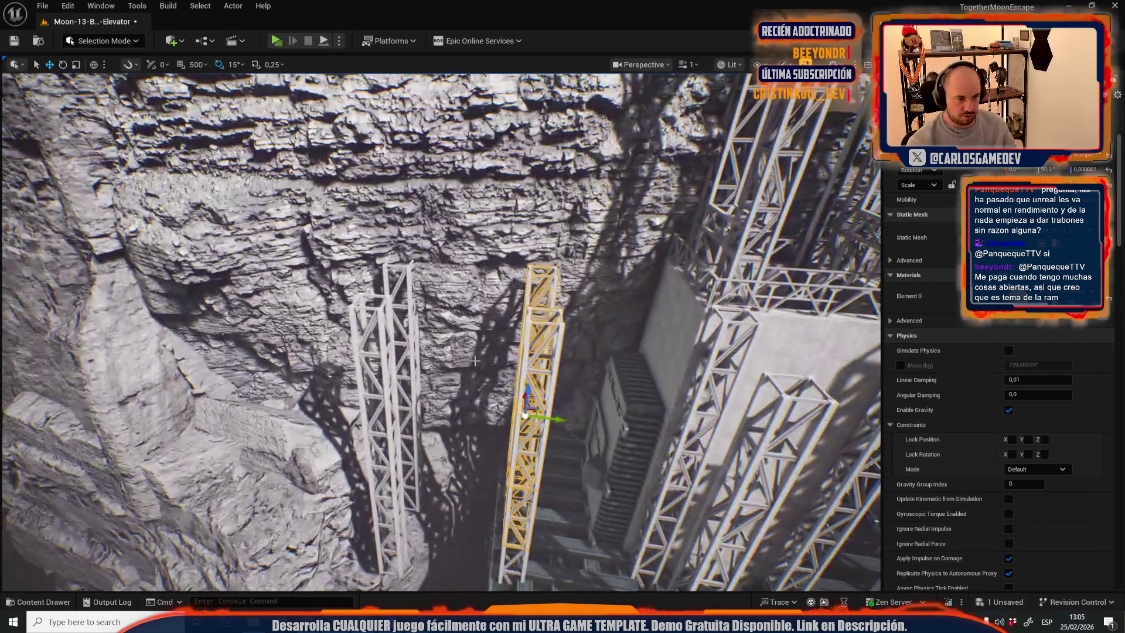
Tilt a truss 60° and raise and lengthen two trusses into a bridge across the shaft.
key("e")
mouse_move(531, 376)
left_mouse_down()
mouse_move(562, 387)
mouse_move(578, 427)
left_mouse_up()
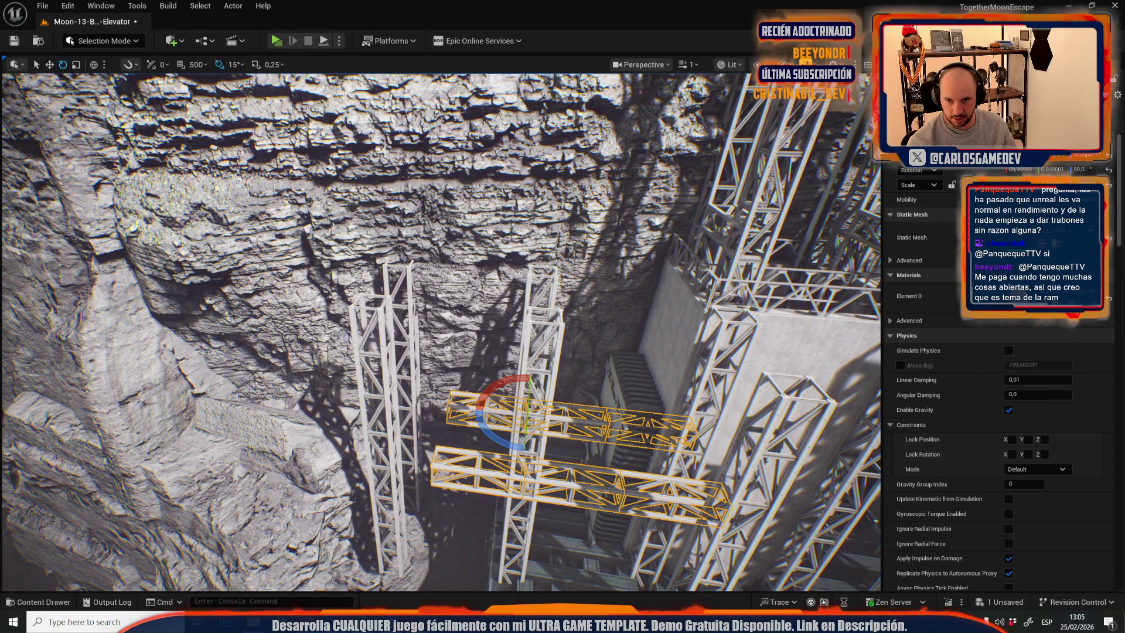
left_click_drag(596, 373, 586, 375)
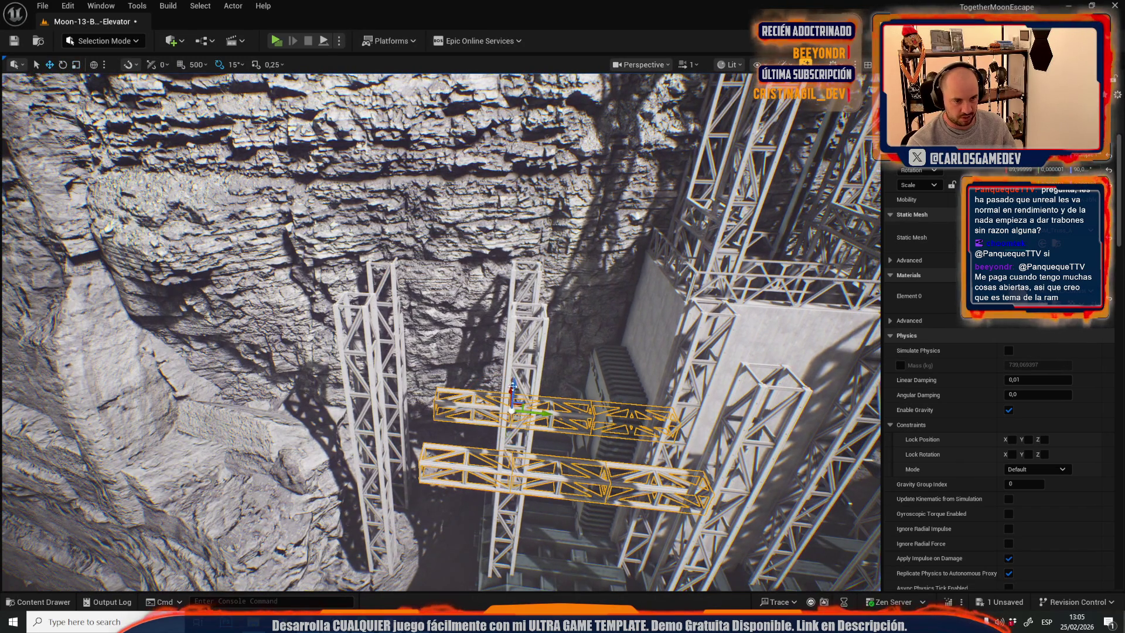
mouse_move(515, 390)
left_mouse_down()
mouse_move(529, 239)
mouse_move(573, 236)
mouse_move(486, 261)
mouse_move(508, 261)
mouse_move(474, 247)
mouse_move(232, 311)
left_mouse_up()
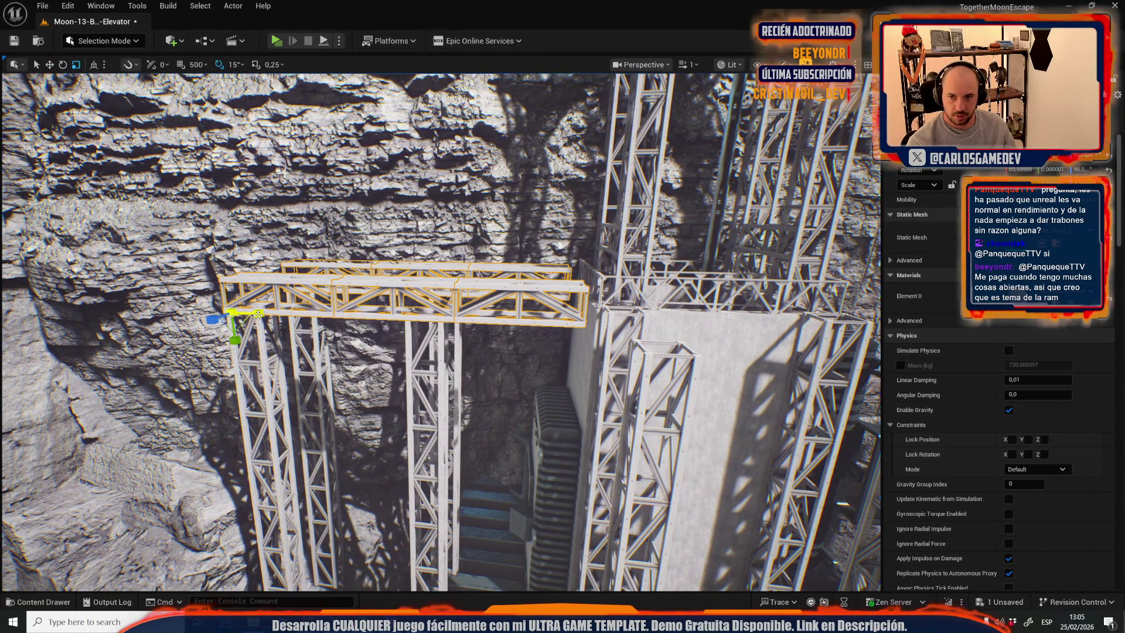
left_click_drag(258, 315, 276, 314)
left_click_drag(275, 266, 275, 238)
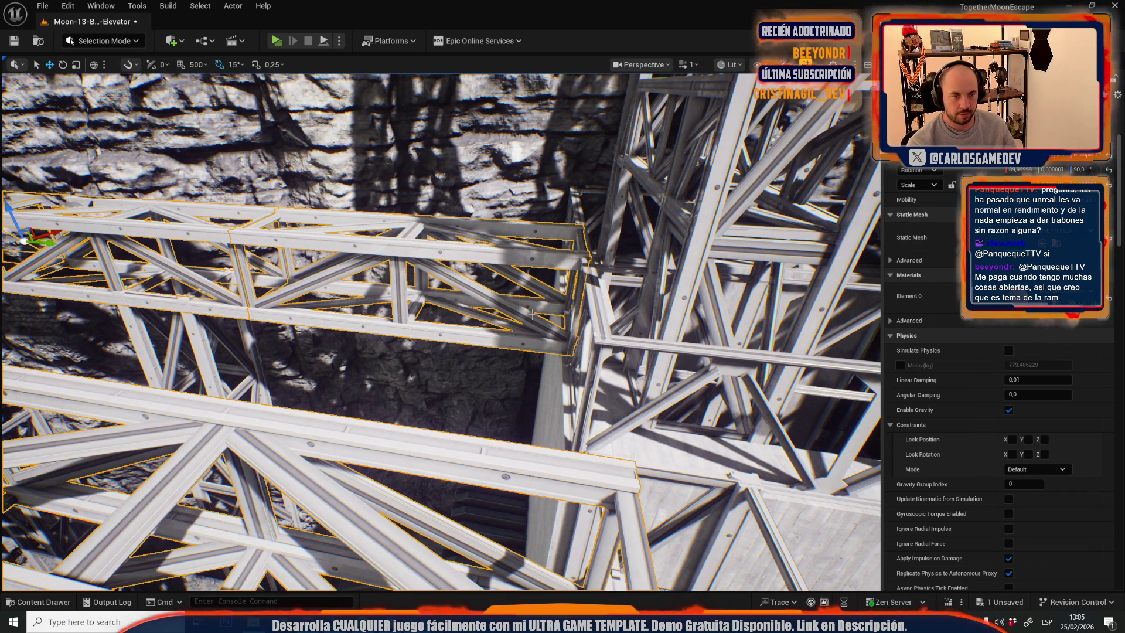
scroll(532, 315, "up", 1)
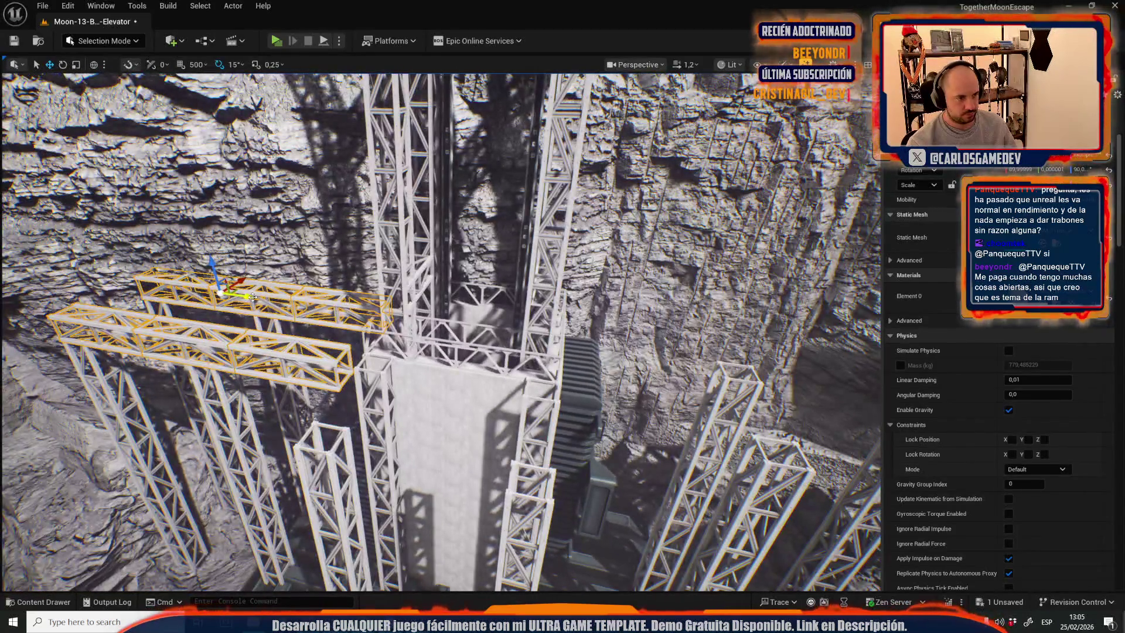
mouse_move(253, 297)
left_mouse_down()
mouse_move(739, 381)
mouse_move(703, 405)
mouse_move(720, 392)
mouse_move(632, 375)
left_mouse_up()
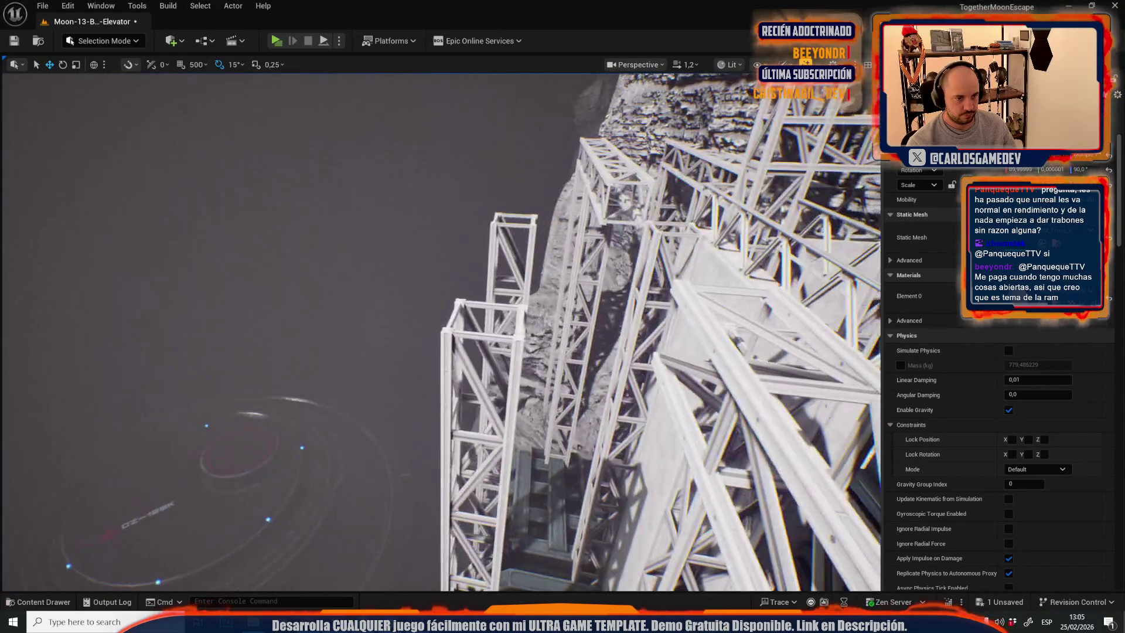
Tilt another vertical truss to 45° and move it up onto the upper walkway.
left_click(469, 284)
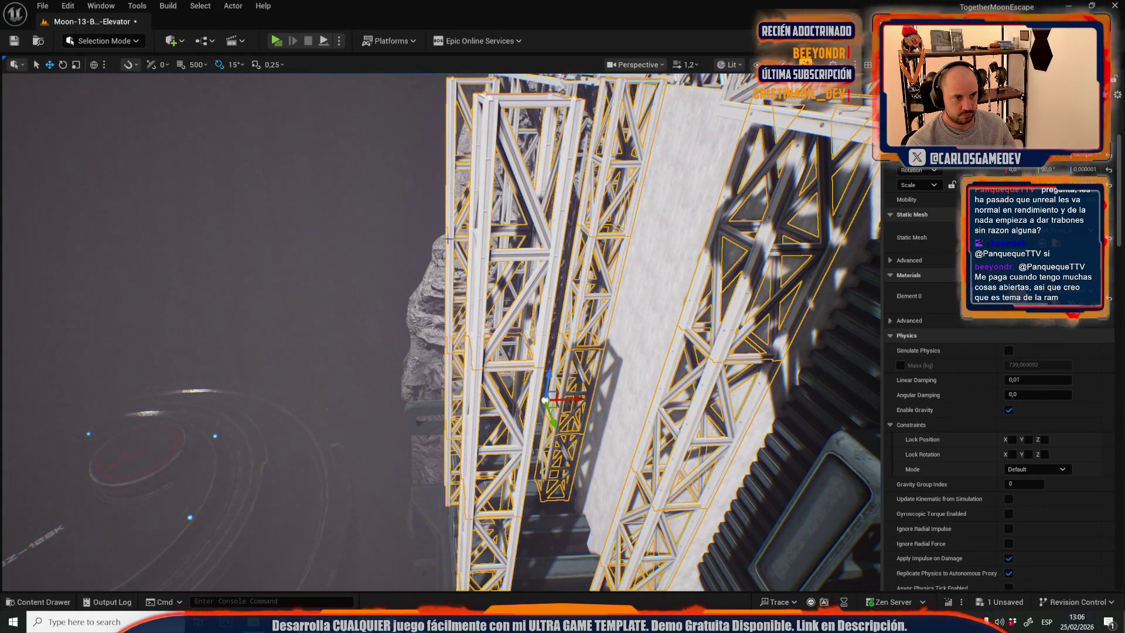
scroll(446, 217, "down", 5)
key("e")
left_click_drag(414, 194, 533, 278)
key("w")
scroll(530, 275, "up", 2)
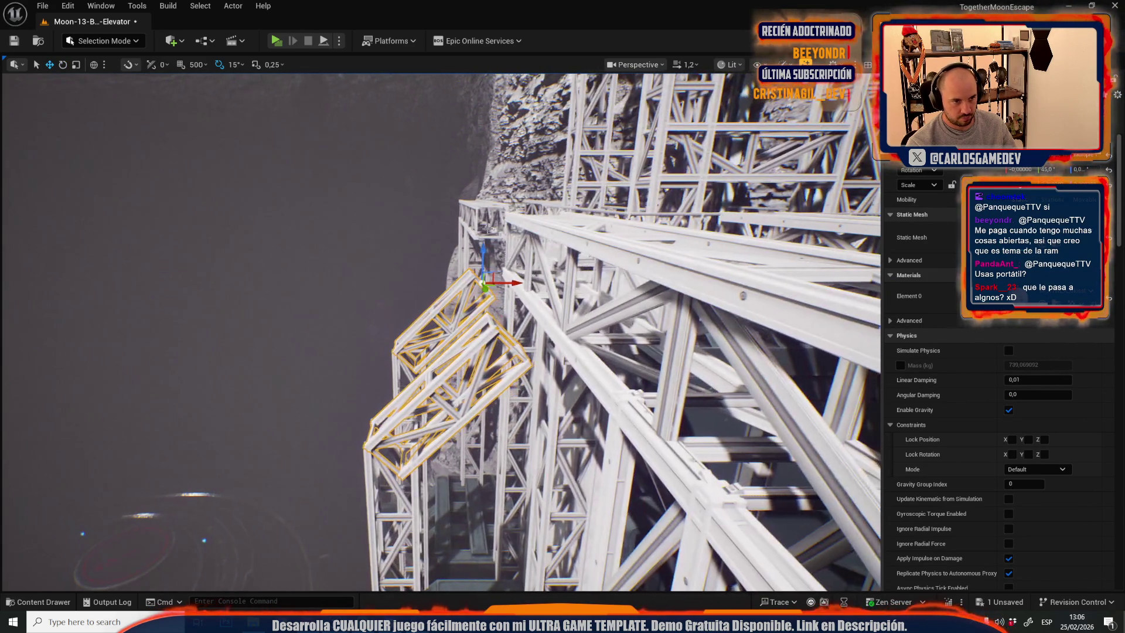
mouse_move(500, 264)
left_mouse_down()
mouse_move(580, 208)
mouse_move(628, 226)
mouse_move(613, 275)
left_mouse_up()
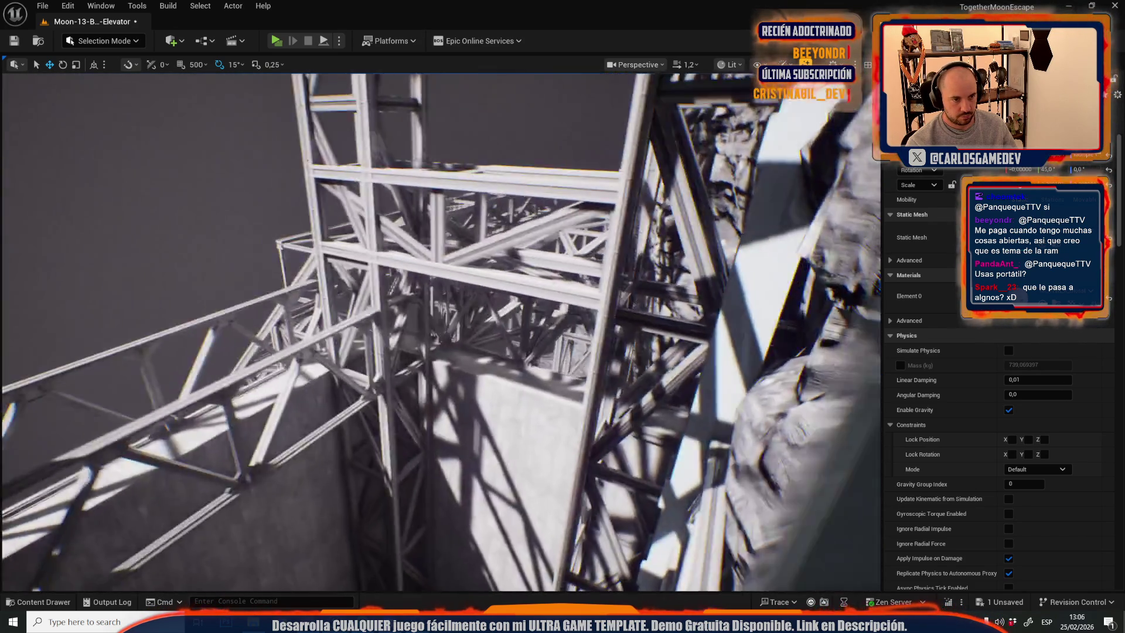
scroll(440, 331, "down", 2)
scroll(439, 331, "up", 2)
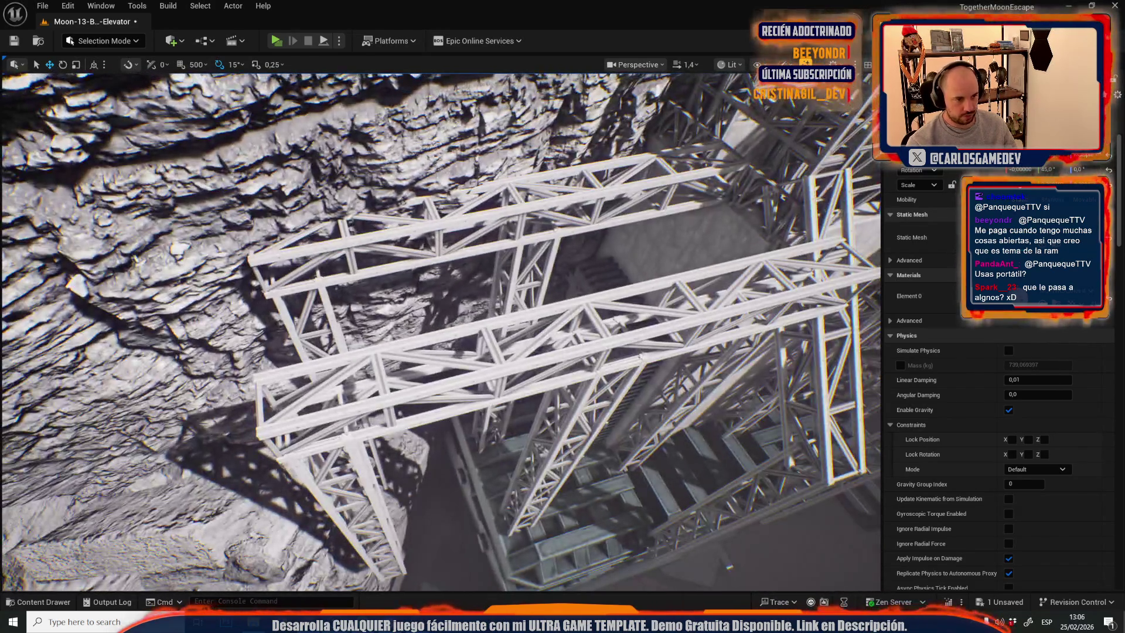
Rotate the long truss beam 90° and place it onto the centre beams.
left_click(344, 414)
left_click(484, 405)
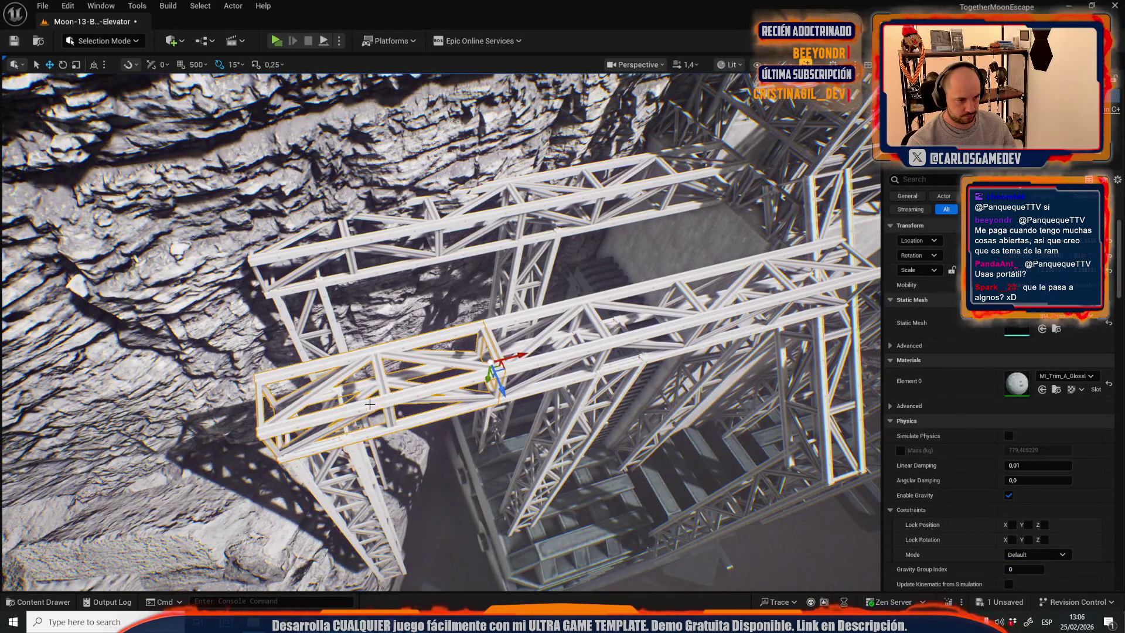
left_click_drag(536, 350, 511, 410)
mouse_move(468, 373)
left_mouse_down()
mouse_move(296, 468)
mouse_move(274, 402)
left_mouse_up()
left_click_drag(170, 382, 170, 382)
mouse_move(247, 363)
left_mouse_down()
mouse_move(573, 365)
mouse_move(410, 363)
mouse_move(98, 321)
mouse_move(434, 352)
mouse_move(569, 382)
mouse_move(813, 367)
mouse_move(758, 366)
left_mouse_up()
key("Escape")
Shorten the small truss piece along its X length, then start a play preview.
mouse_move(354, 292)
left_mouse_down()
mouse_move(353, 328)
mouse_move(354, 293)
left_mouse_up()
left_click(353, 292)
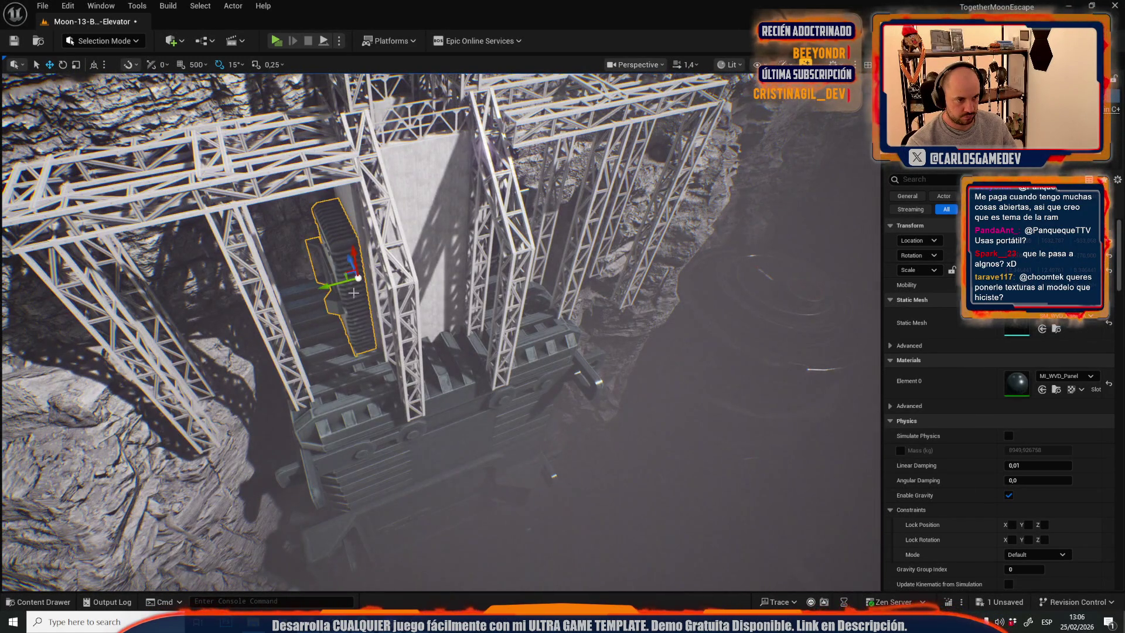
left_click_drag(413, 252, 412, 252)
scroll(413, 252, "up", 2)
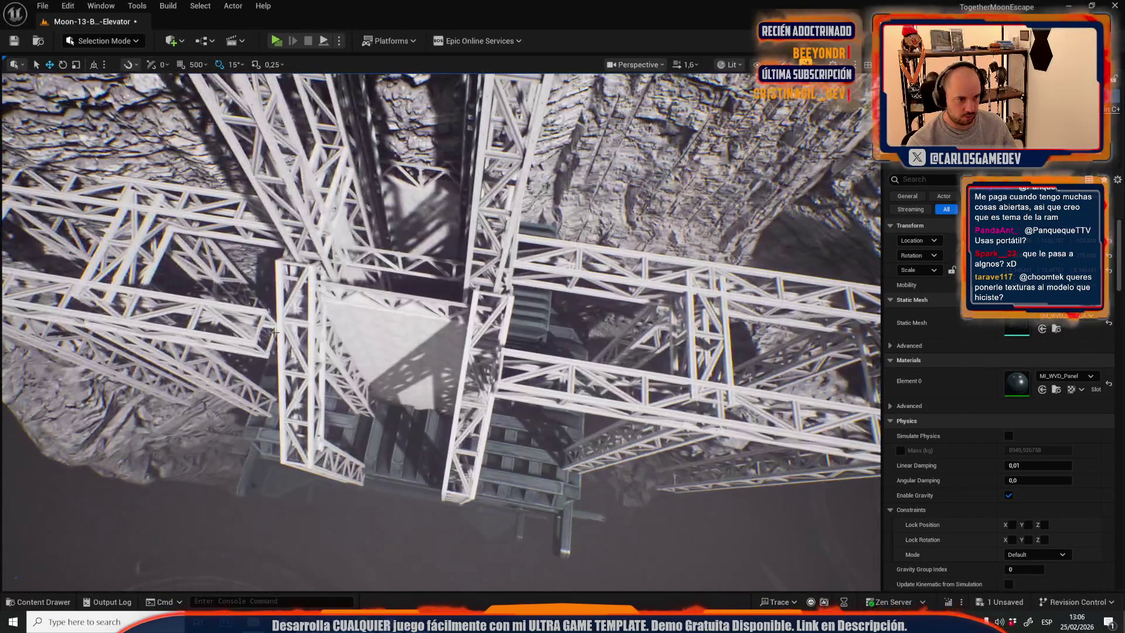
left_click(260, 331)
left_click(260, 326)
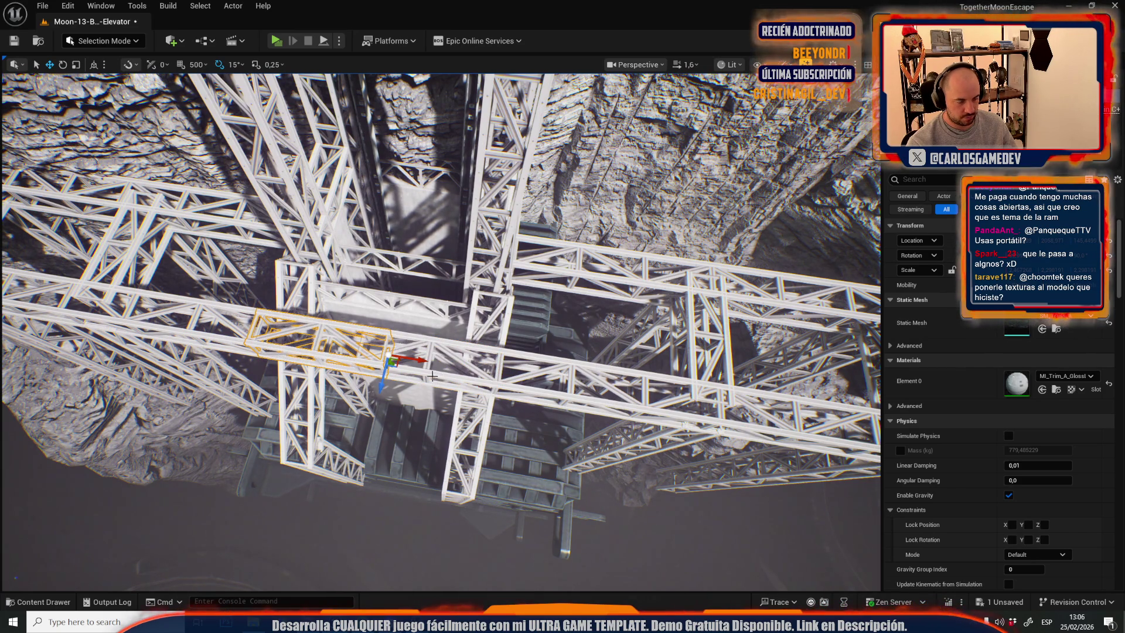
key("f")
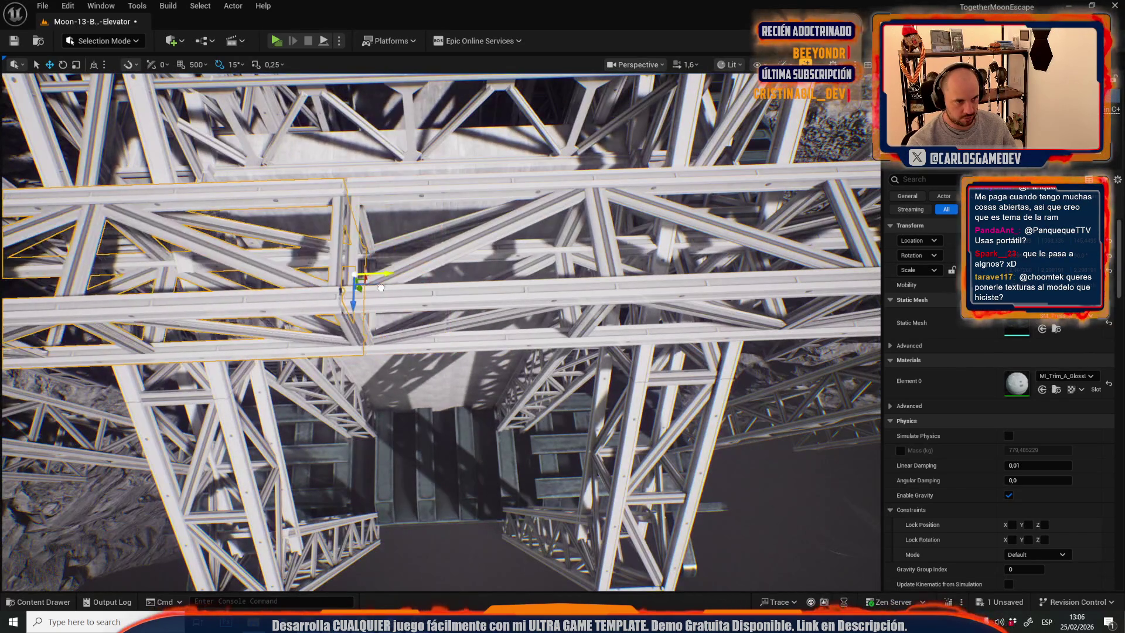
scroll(391, 288, "down", 5)
key("r")
mouse_move(611, 328)
left_mouse_down()
mouse_move(558, 349)
mouse_move(545, 310)
mouse_move(562, 346)
mouse_move(554, 293)
left_mouse_up()
scroll(557, 350, "up", 1)
scroll(556, 316, "down", 2)
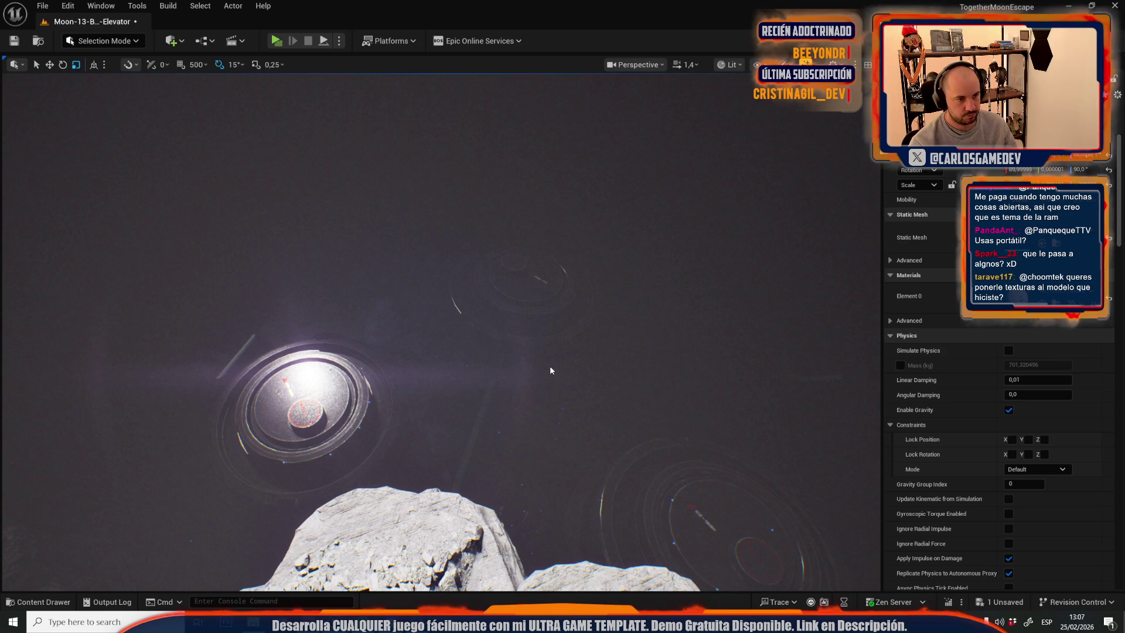
key("alt+p")
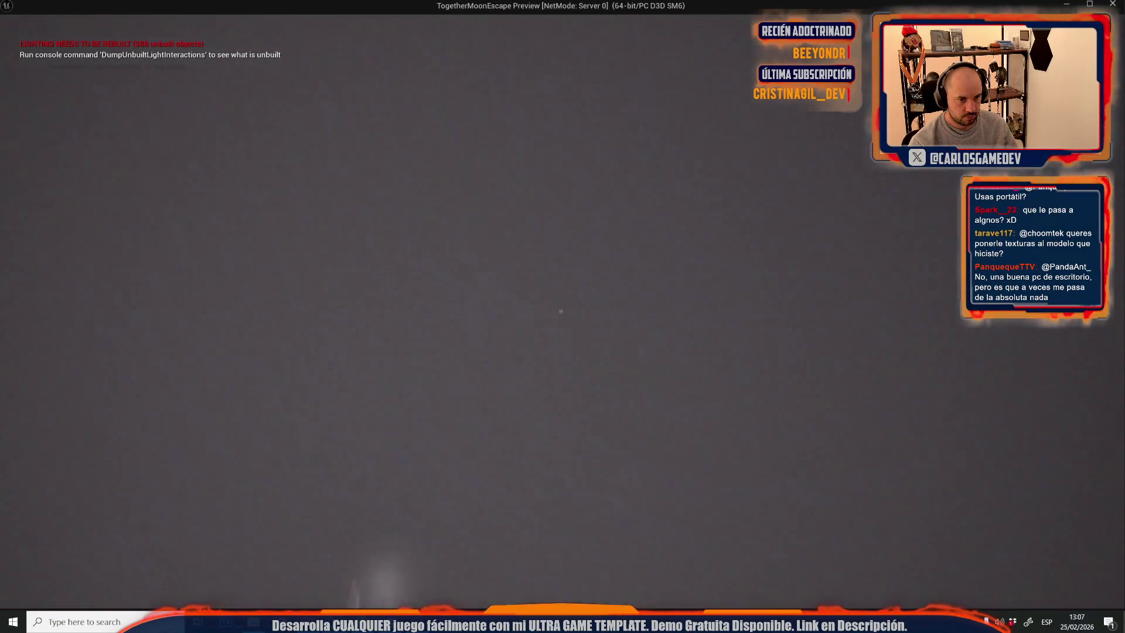
Stop the play preview and select the Niagara light effect on the crater floor.
key("Escape")
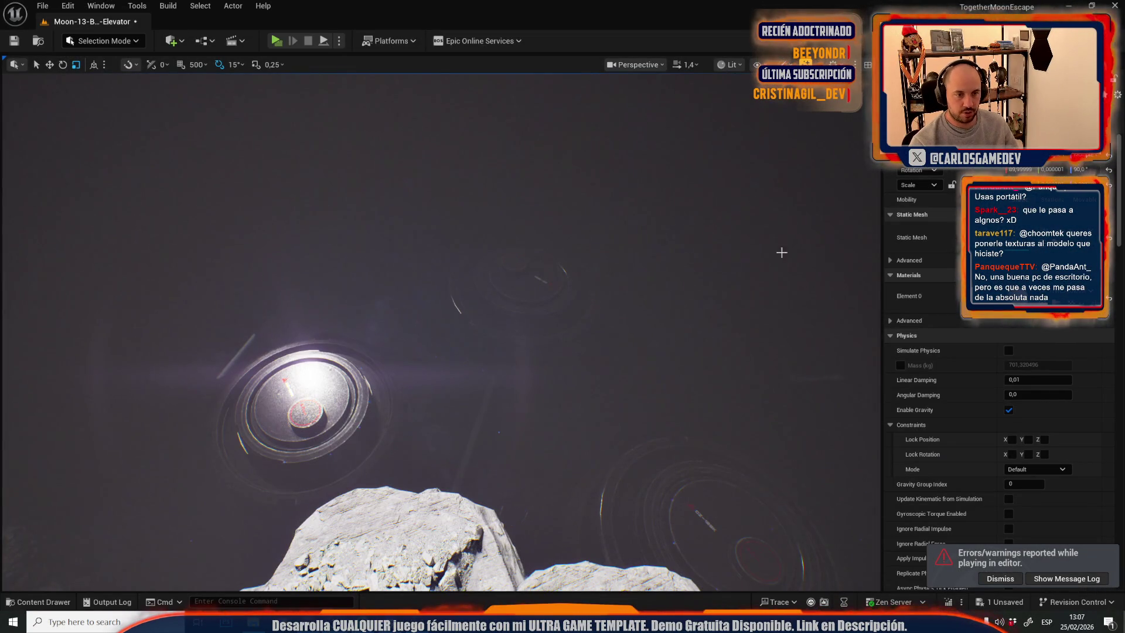
left_click_drag(781, 251, 732, 269)
left_click_drag(456, 322, 455, 322)
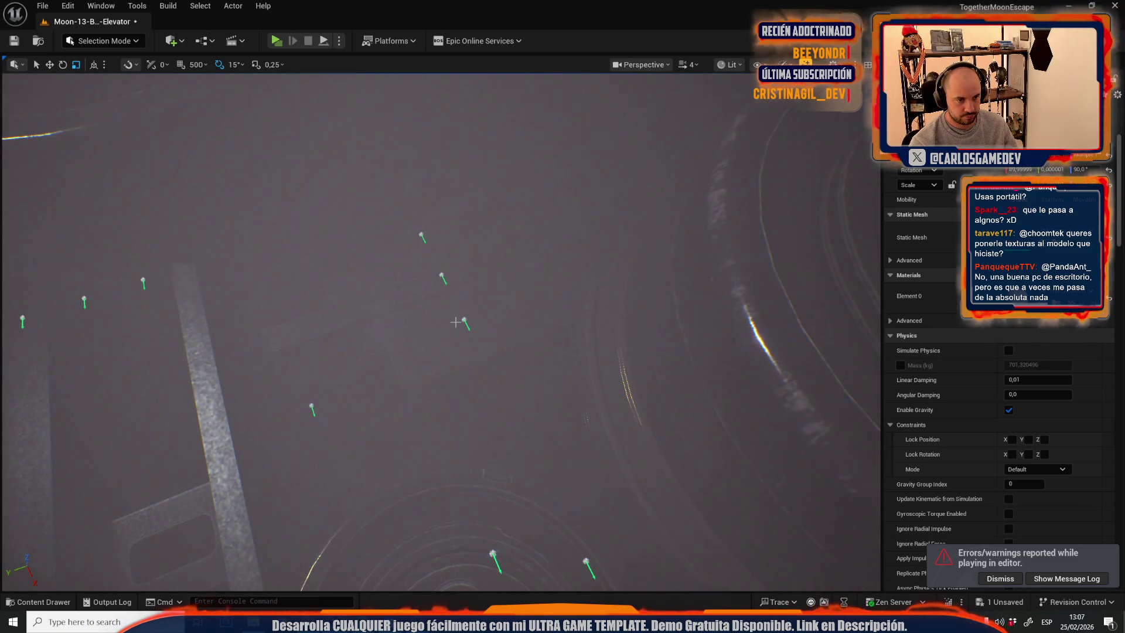
left_click(464, 320)
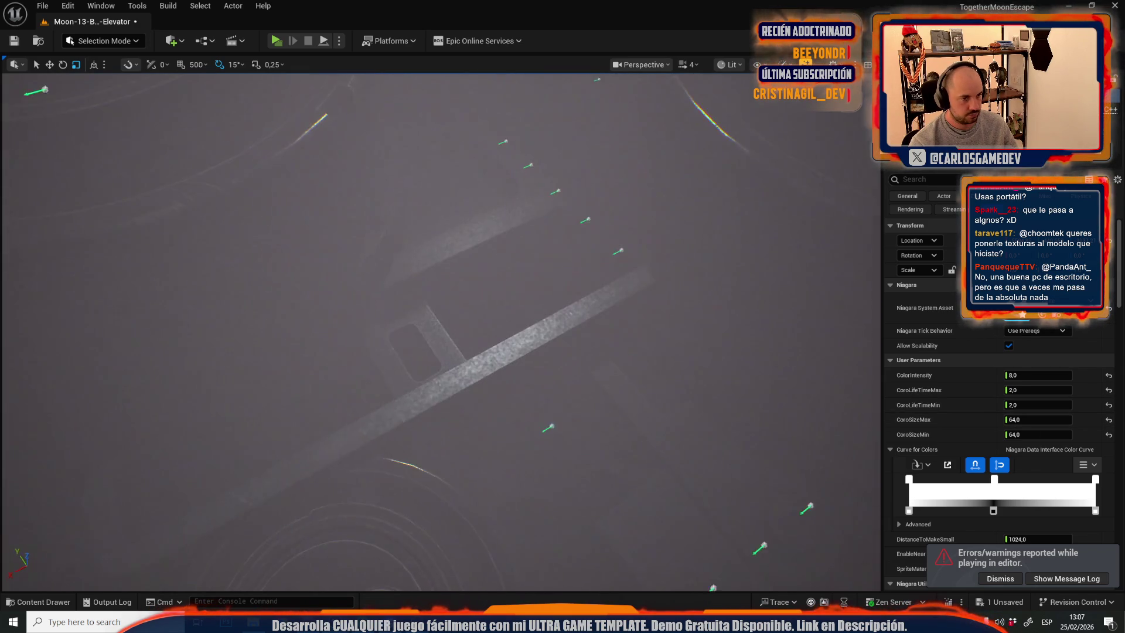
Set CoroSizeMax and CoroSizeMin to 256 in User Parameters, then play-test again.
key("f")
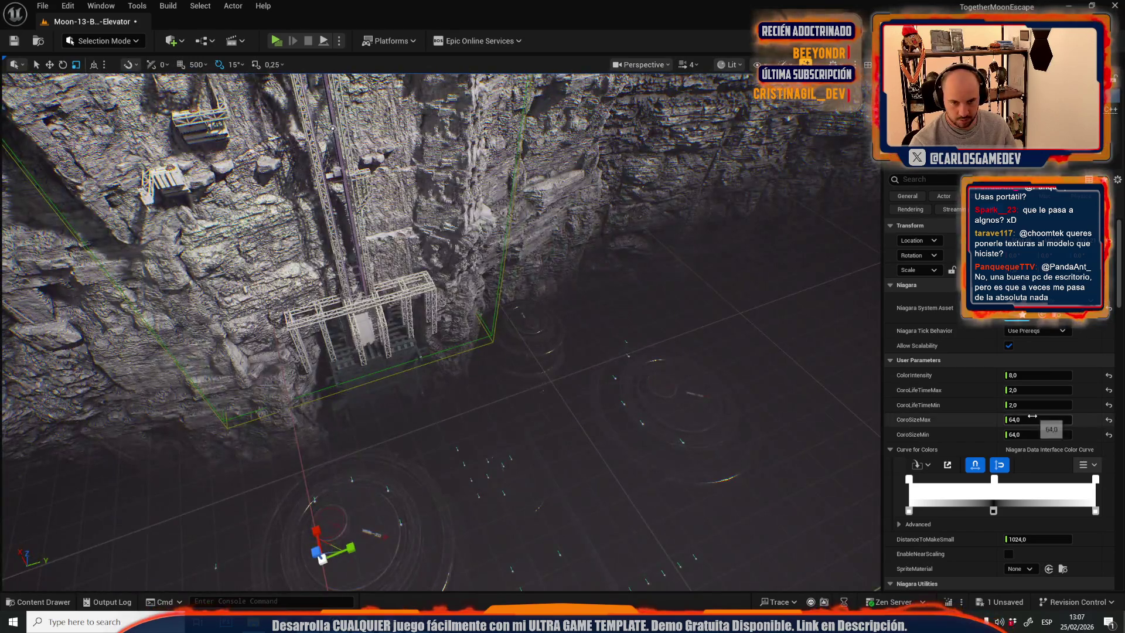
mouse_move(1032, 415)
left_mouse_down()
mouse_move(1084, 415)
mouse_move(1083, 434)
left_mouse_up()
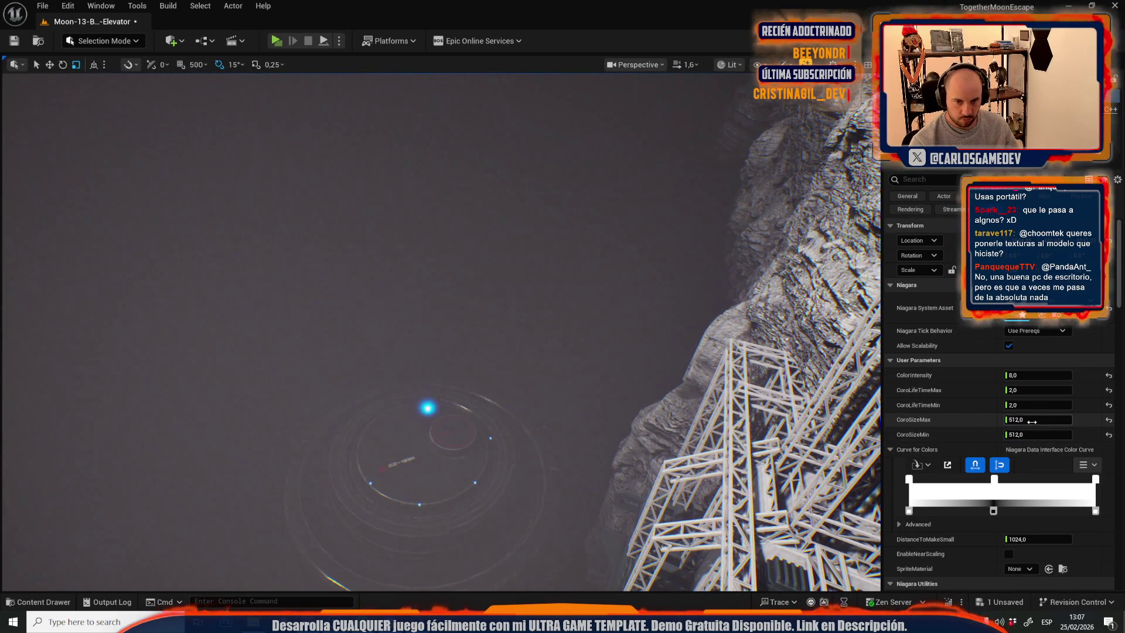
left_click_drag(1031, 420, 1020, 419)
left_click(1028, 434)
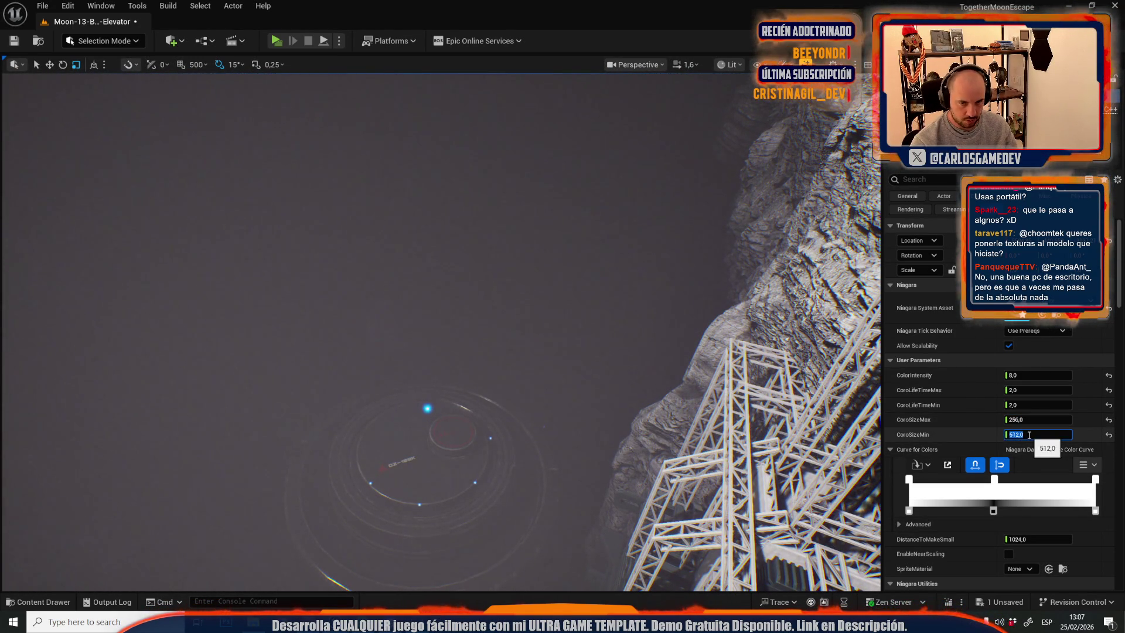
type("256")
key("Return")
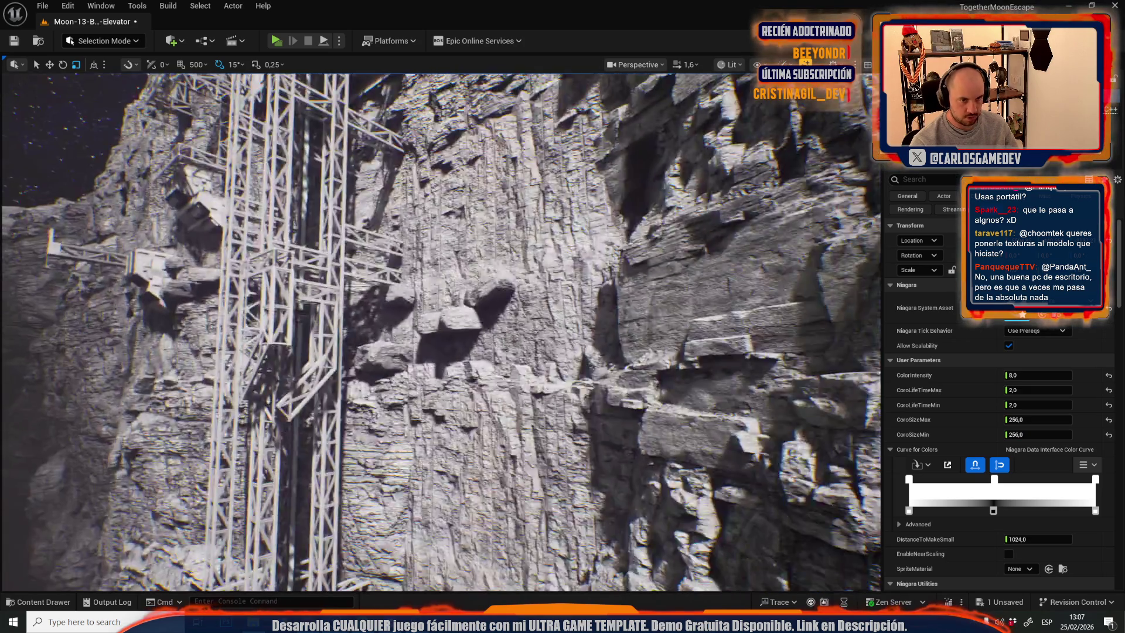
scroll(439, 331, "down", 2)
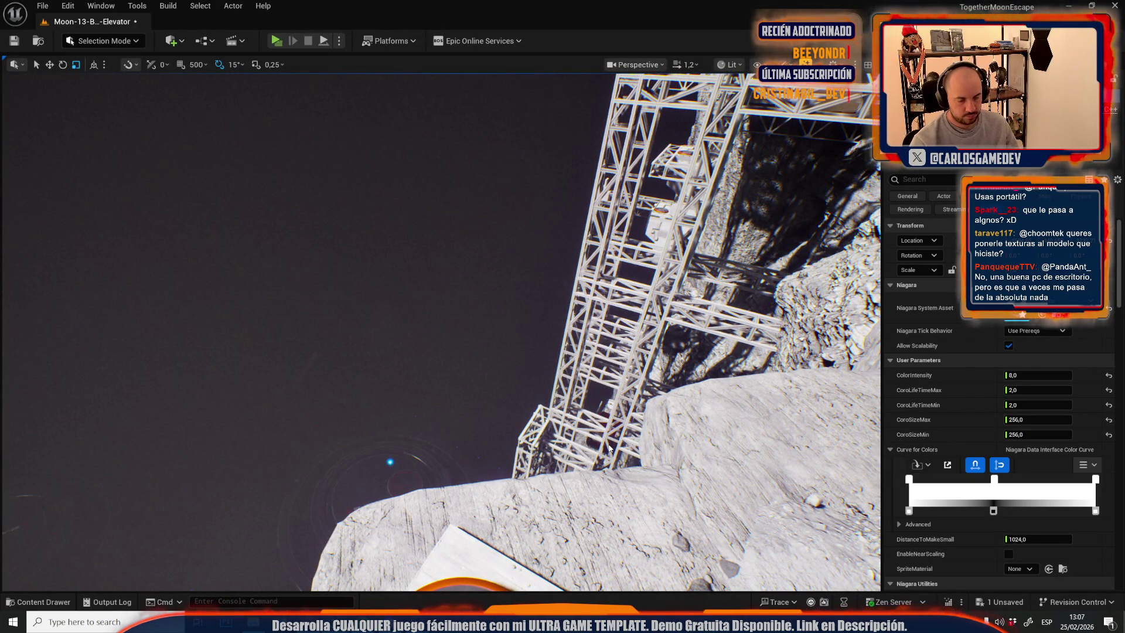
key("alt+p")
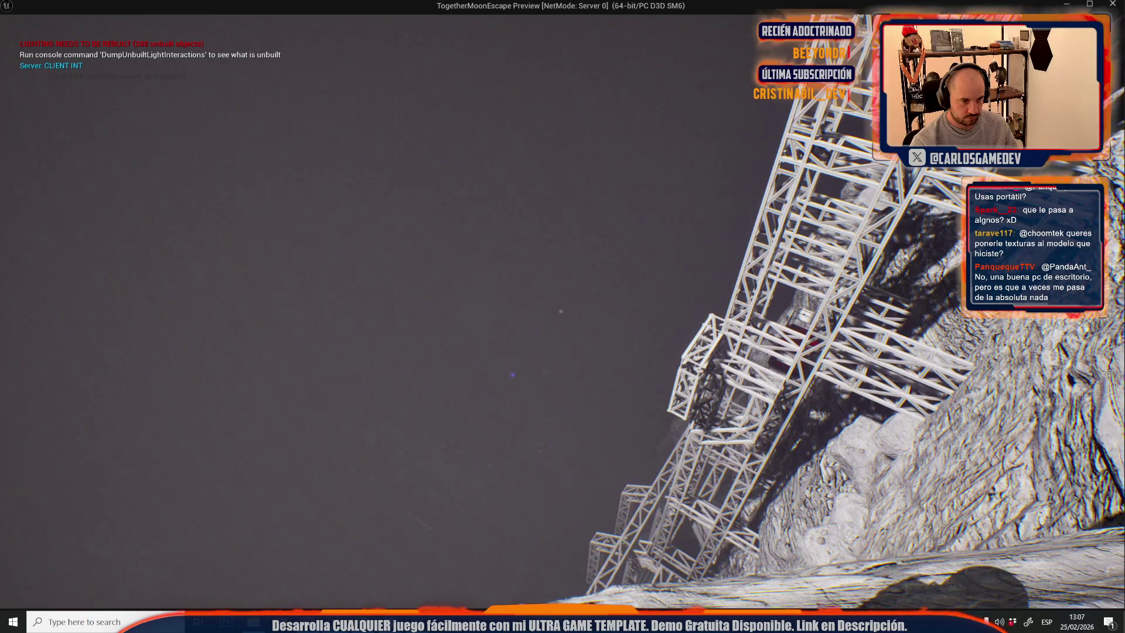
Stop the play session, close the Message Log and select the middle colour stop's opacity.
key("alt+Tab")
key("Escape")
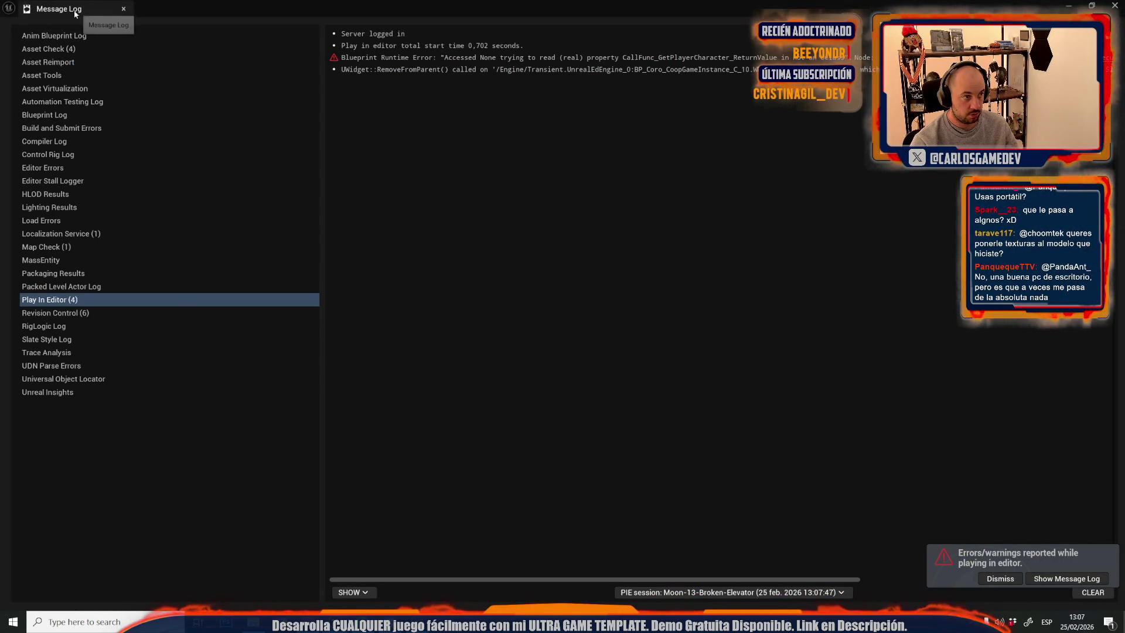
left_click(124, 9)
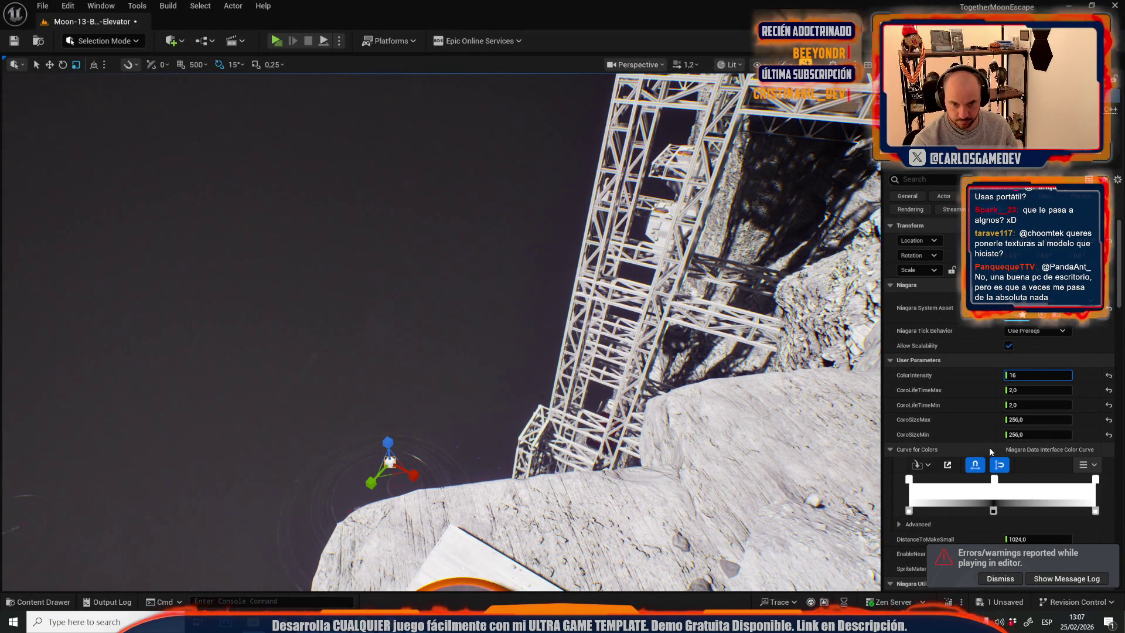
left_click(993, 511)
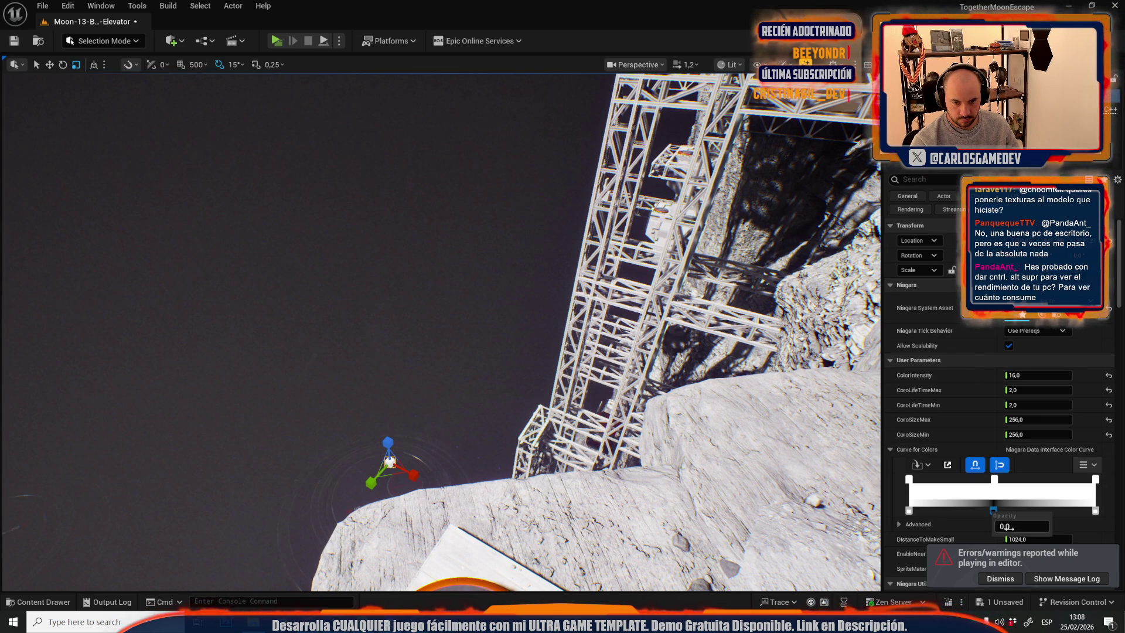
Set the middle colour stop's opacity to 1 so the light's curve is fully white.
left_click_drag(544, 320, 521, 323)
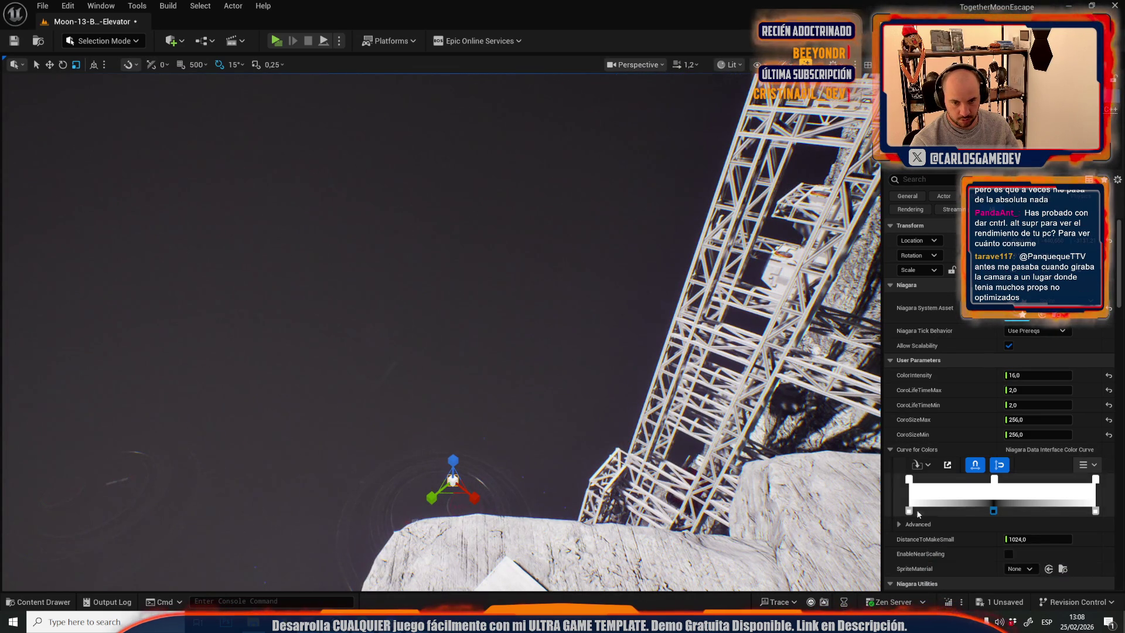
double_click(992, 511)
key("Return")
left_click_drag(586, 311, 586, 333)
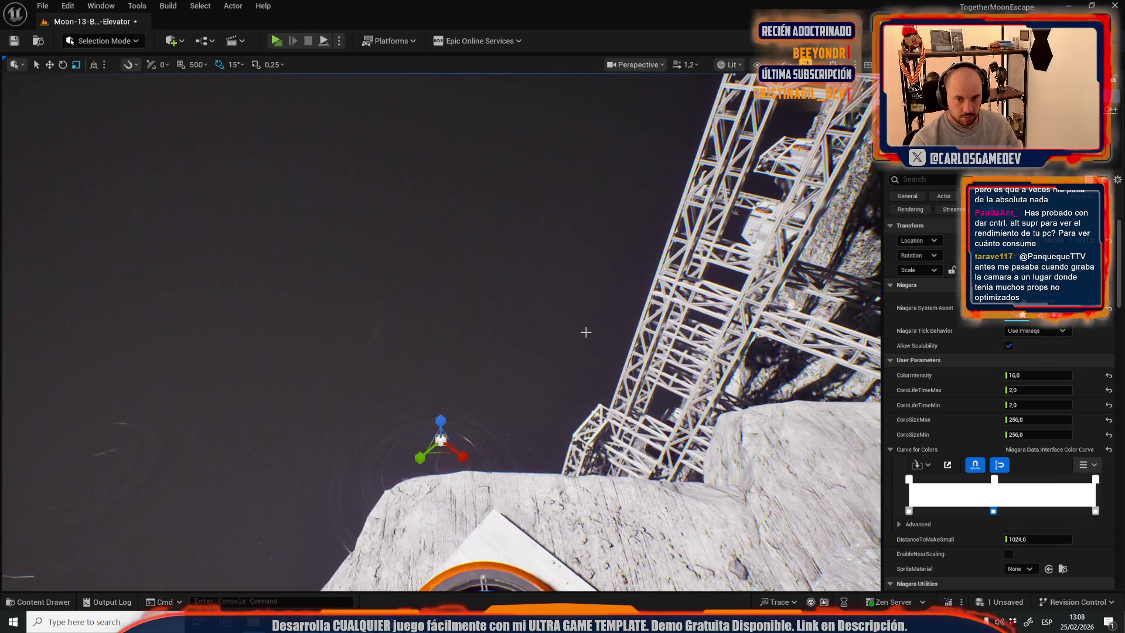
right_click(931, 362)
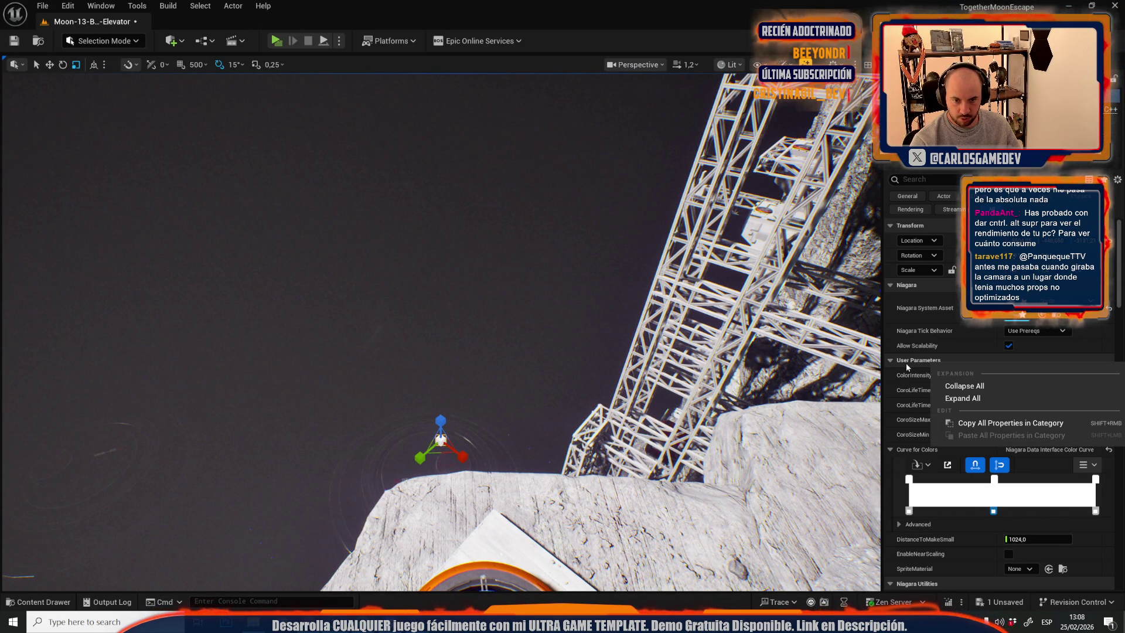
left_click(1021, 423)
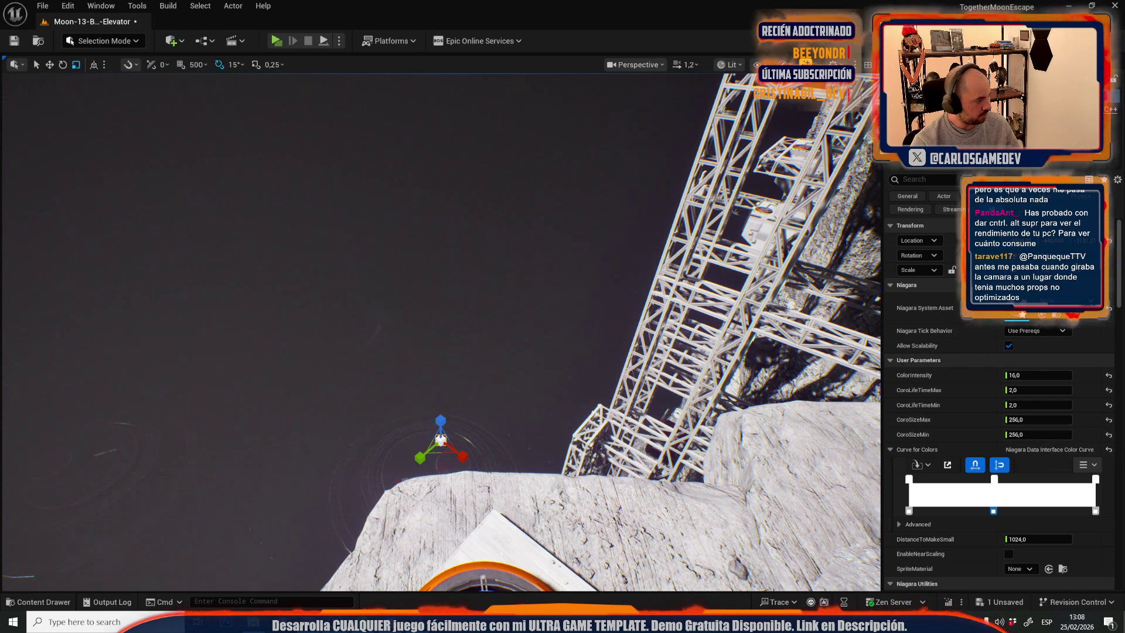
Switch to the other light effect and copy all its User Parameters properties.
scroll(996, 381, "down", 3)
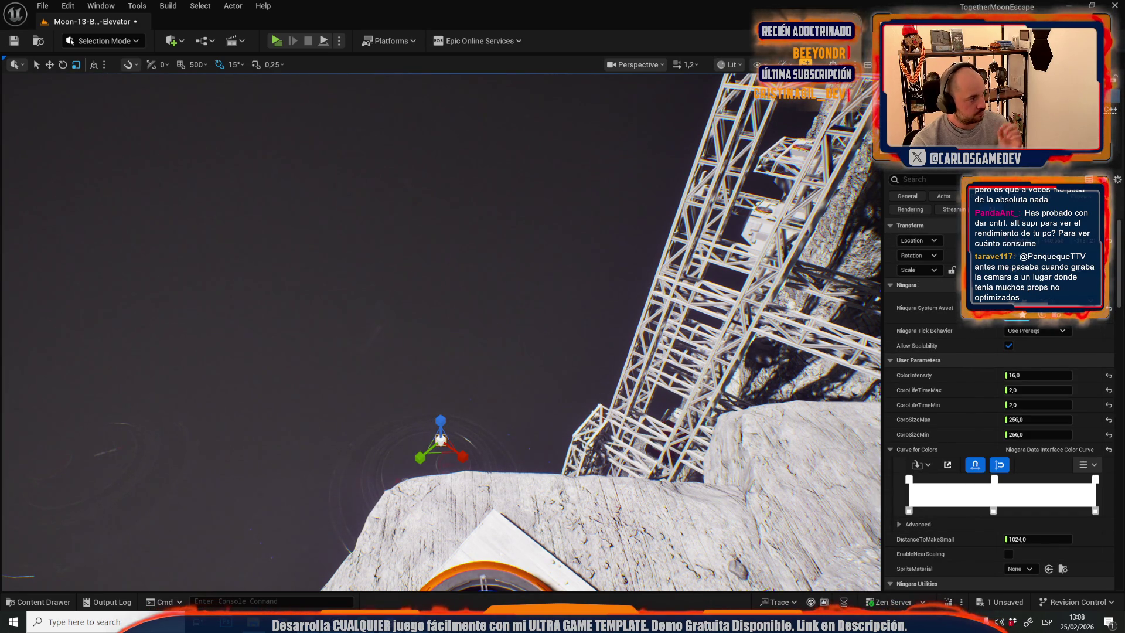
key("ctrl+z")
right_click(959, 359)
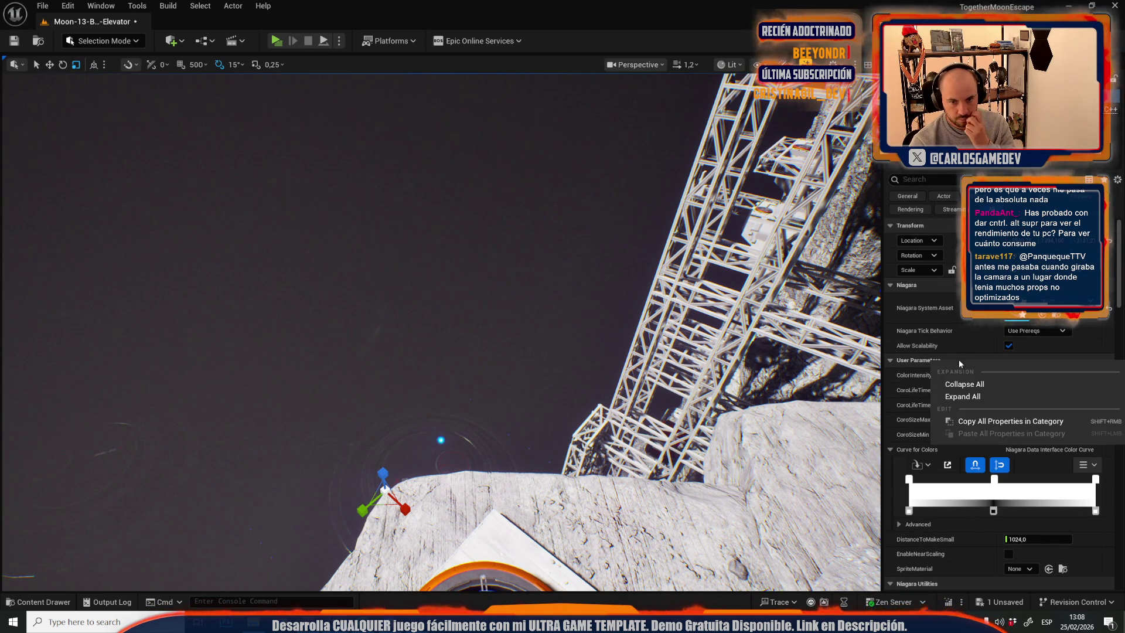
right_click(908, 359)
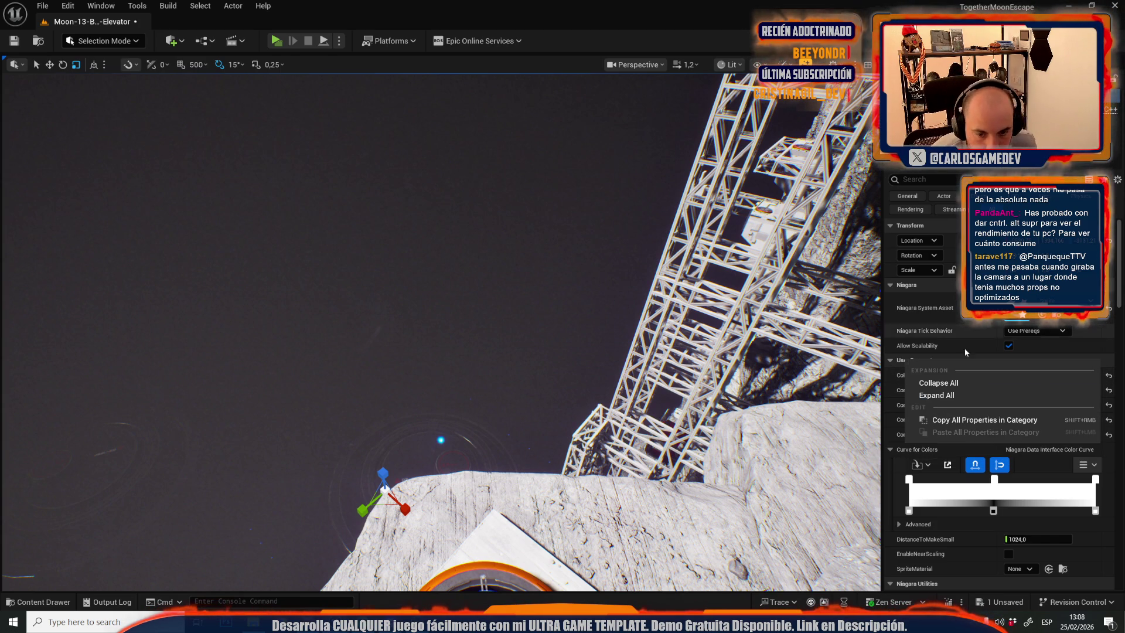
left_click(969, 416)
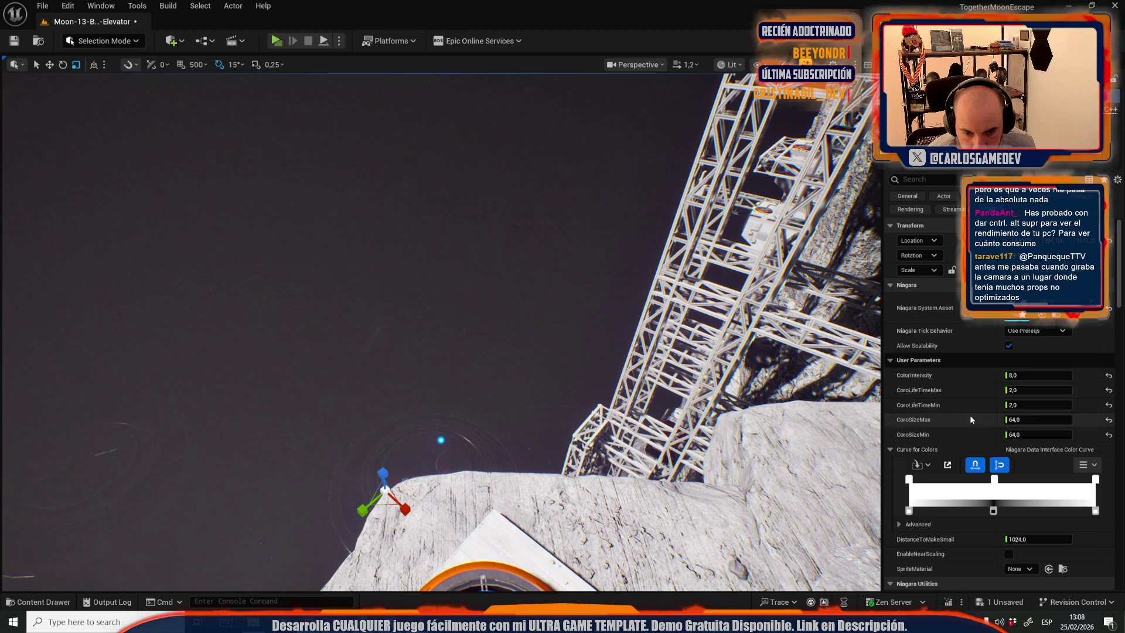
Paste a copied ColorIntensity value onto the sprite effect, then undo it.
right_click(891, 373)
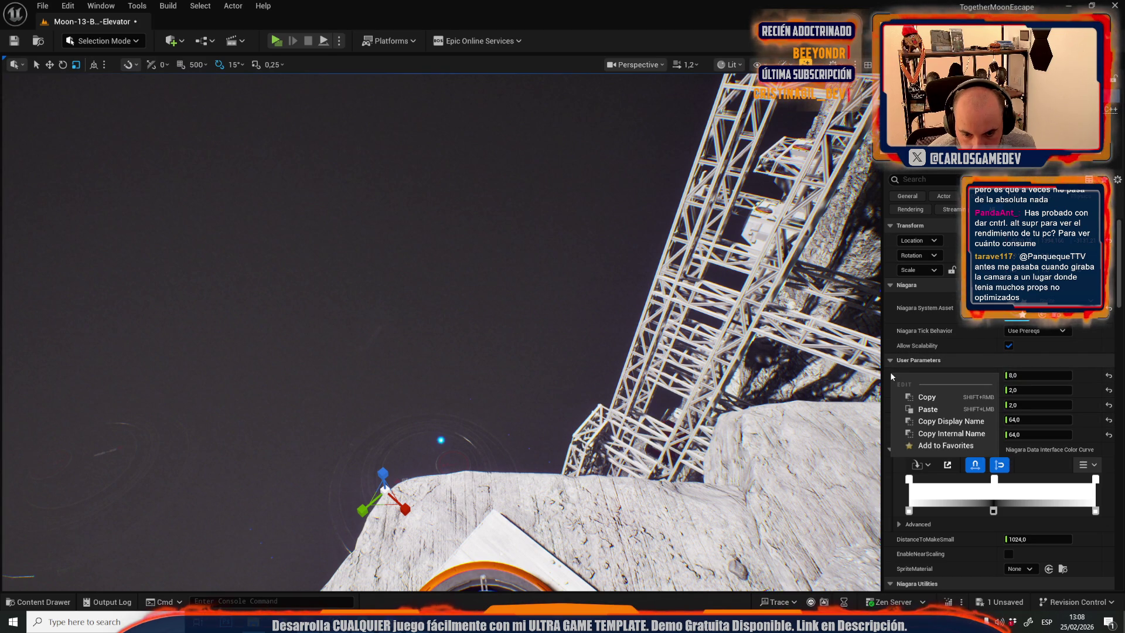
left_click(936, 406)
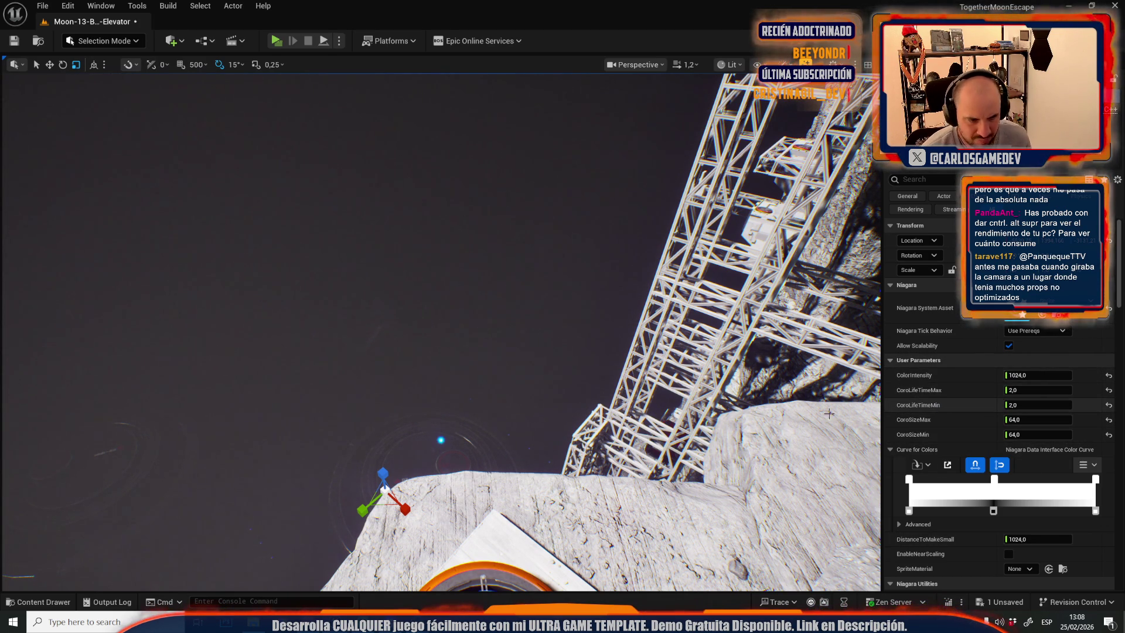
key("ctrl+z")
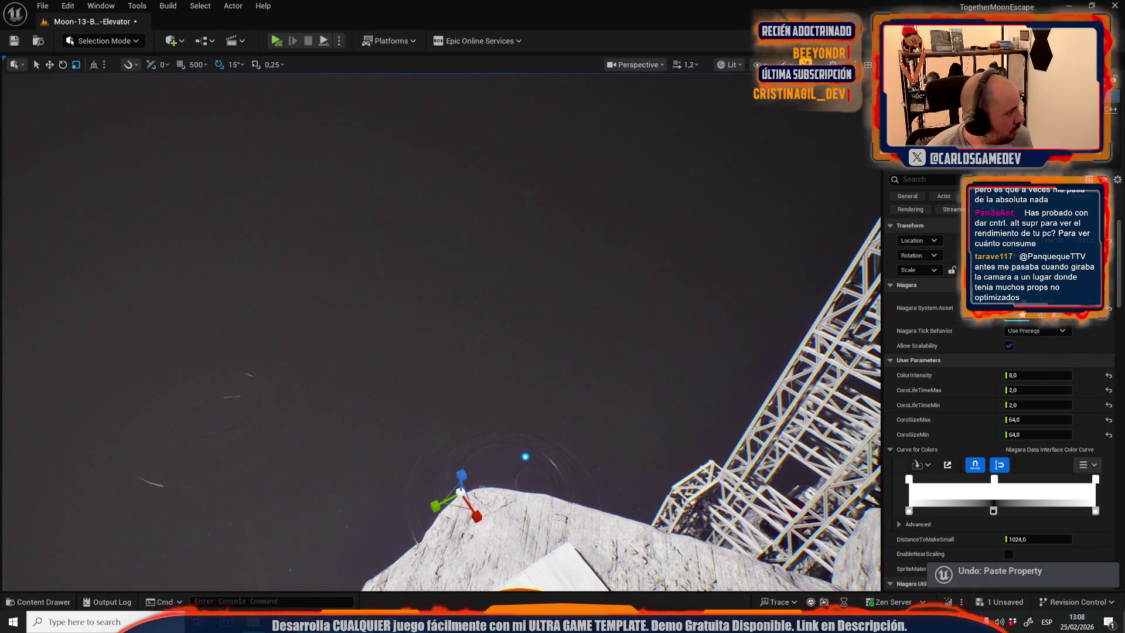
key("ctrl+z")
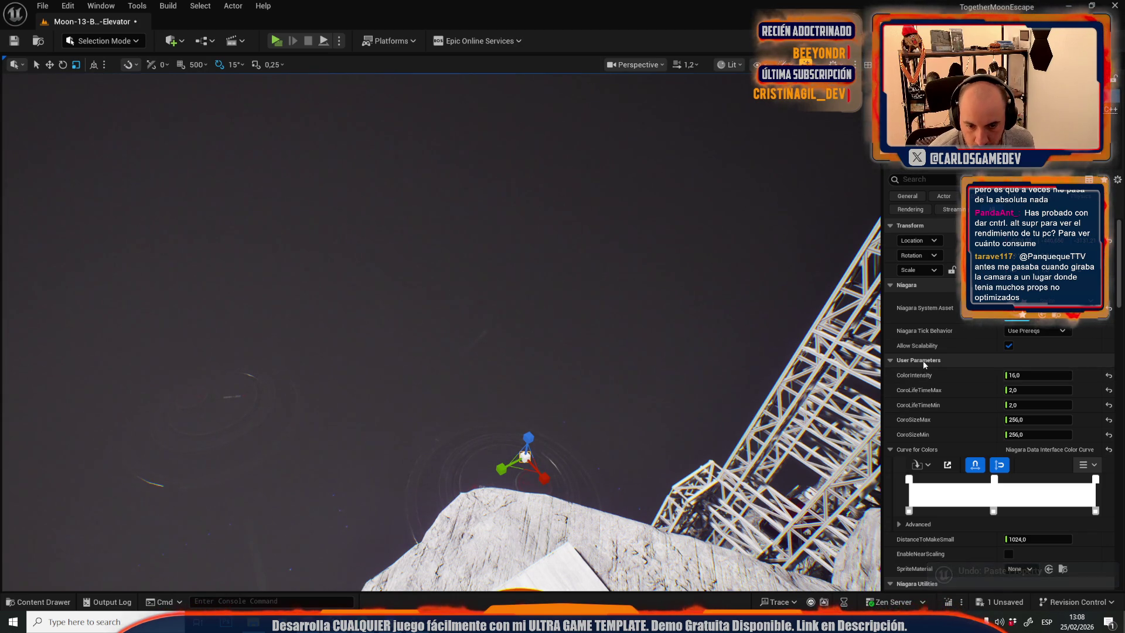
Copy all User Parameters and paste them onto this effect, then undo back to intensity 8.
right_click(923, 360)
left_click(976, 428)
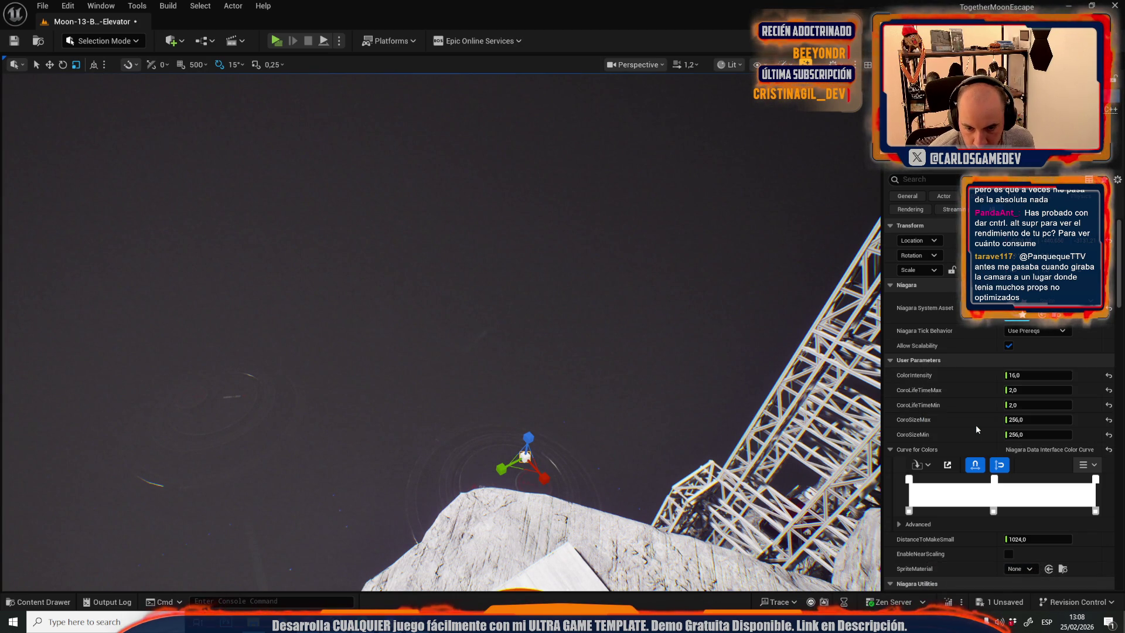
right_click(890, 372)
left_click(936, 410)
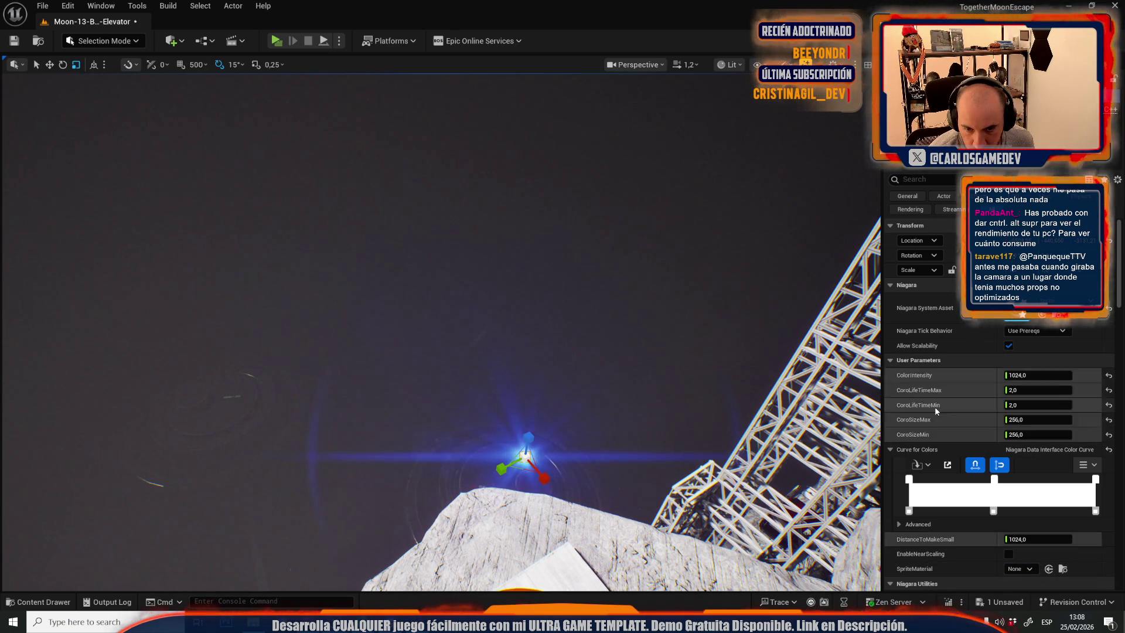
left_click_drag(633, 409, 621, 364)
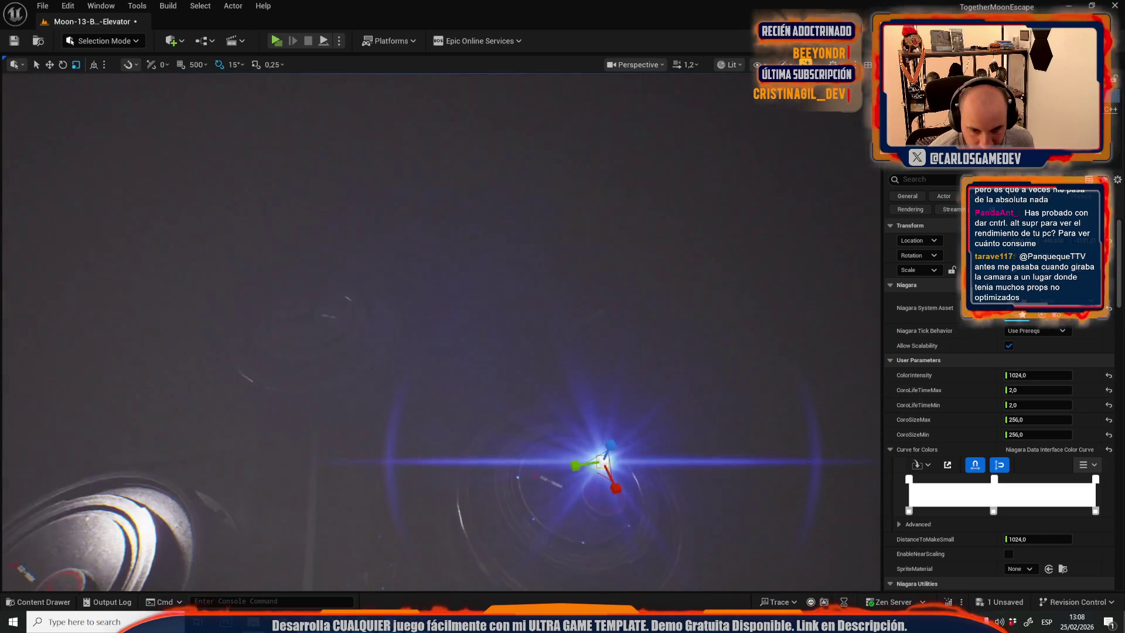
key("ctrl+z")
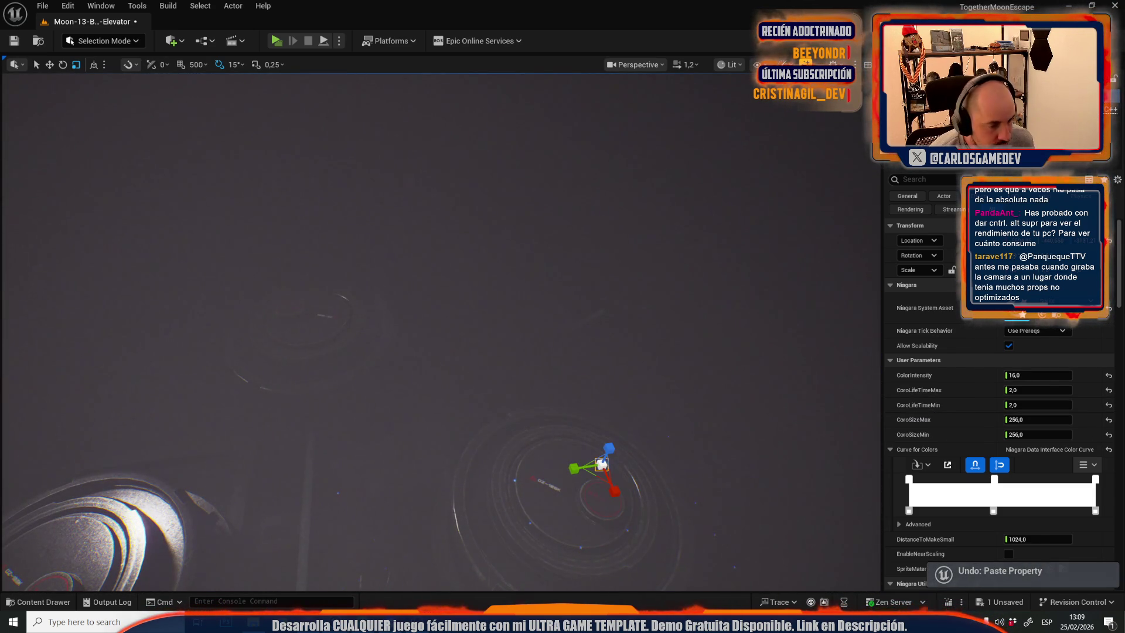
key("ctrl+z")
key("ctrl+z")
key("ctrl+z")
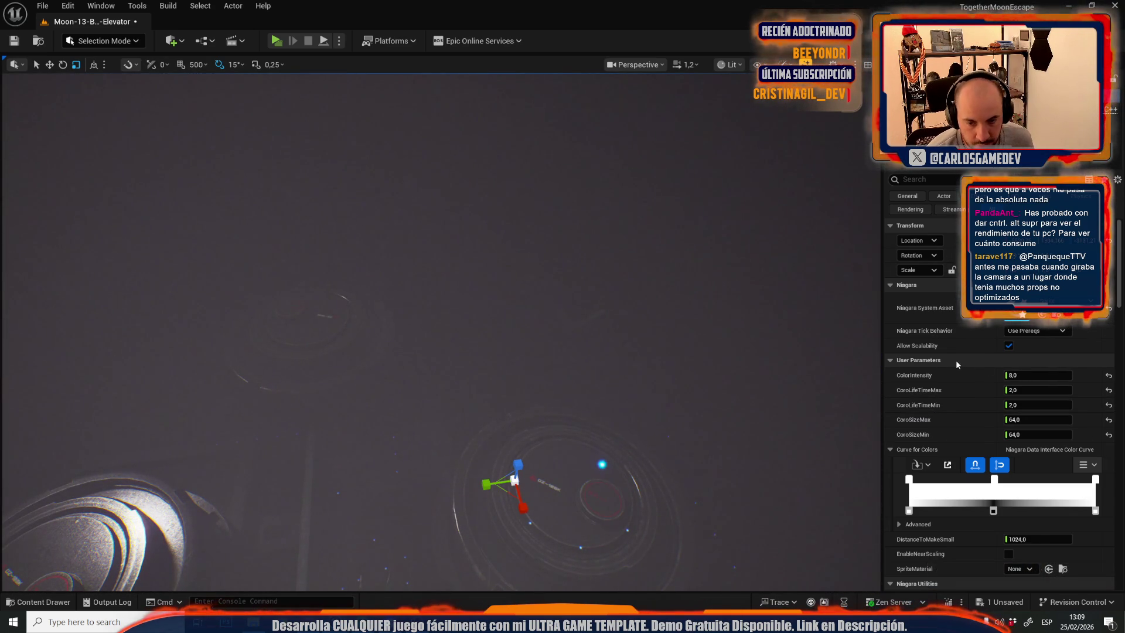
Toggle the ColorIntensity change to 16 using undo and redo on the selected sprite.
type("16")
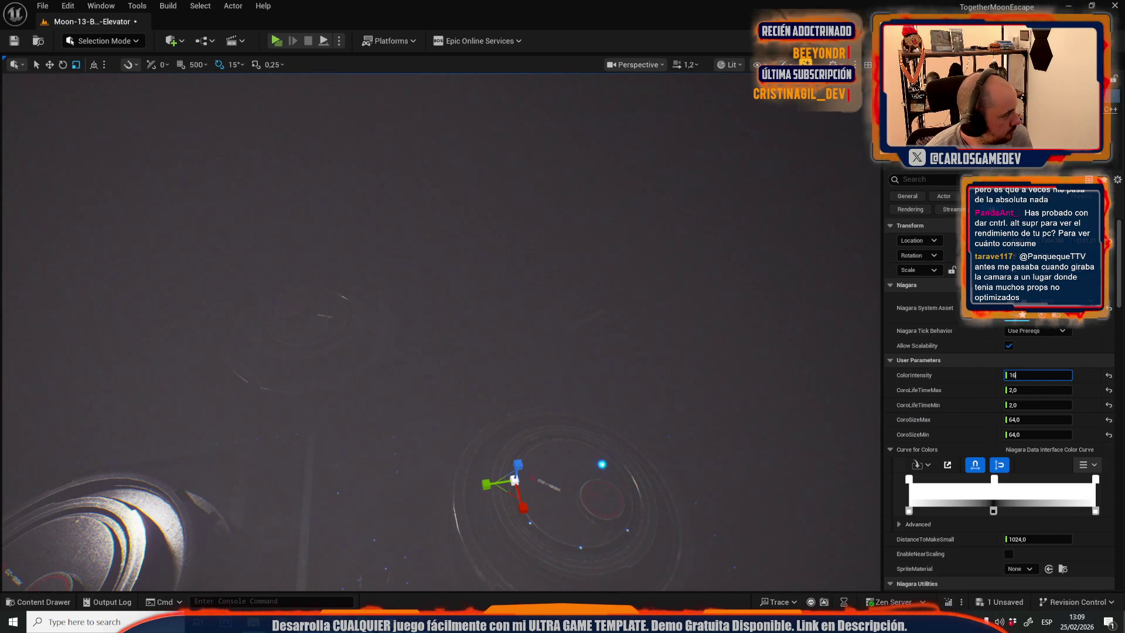
key("ctrl+z")
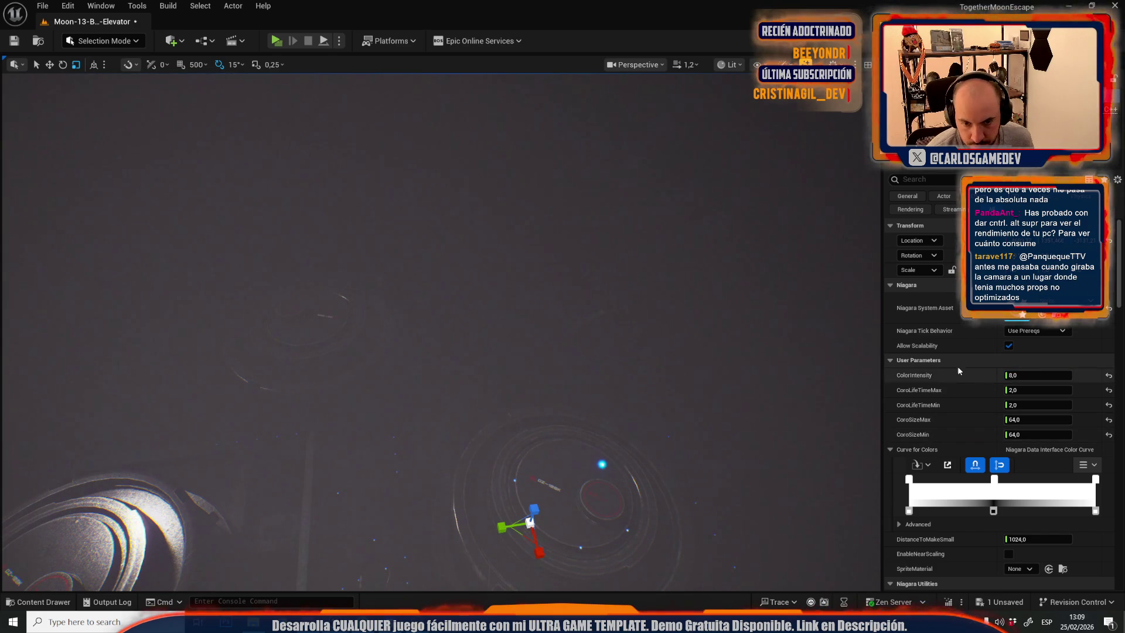
right_click(971, 357)
key("Escape")
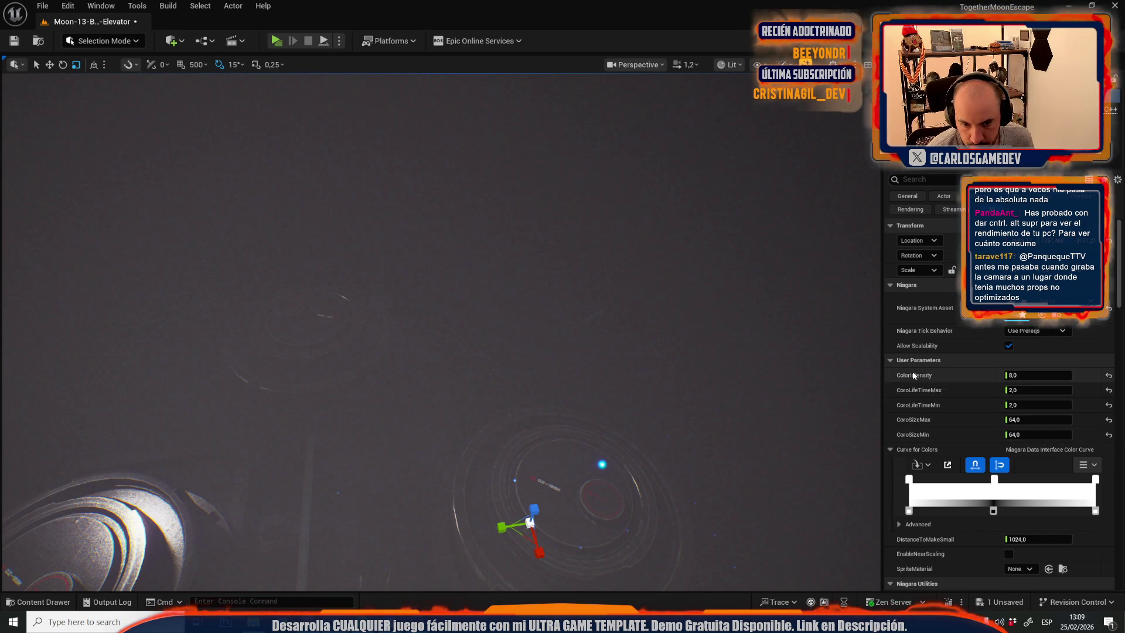
key("ctrl+y")
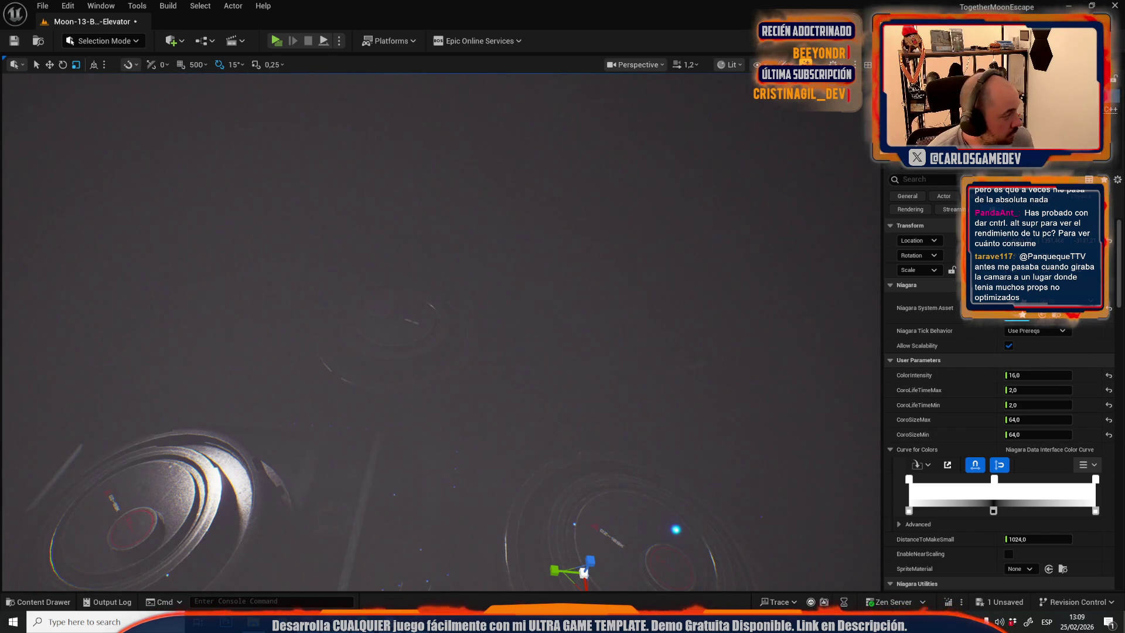
left_click(583, 573)
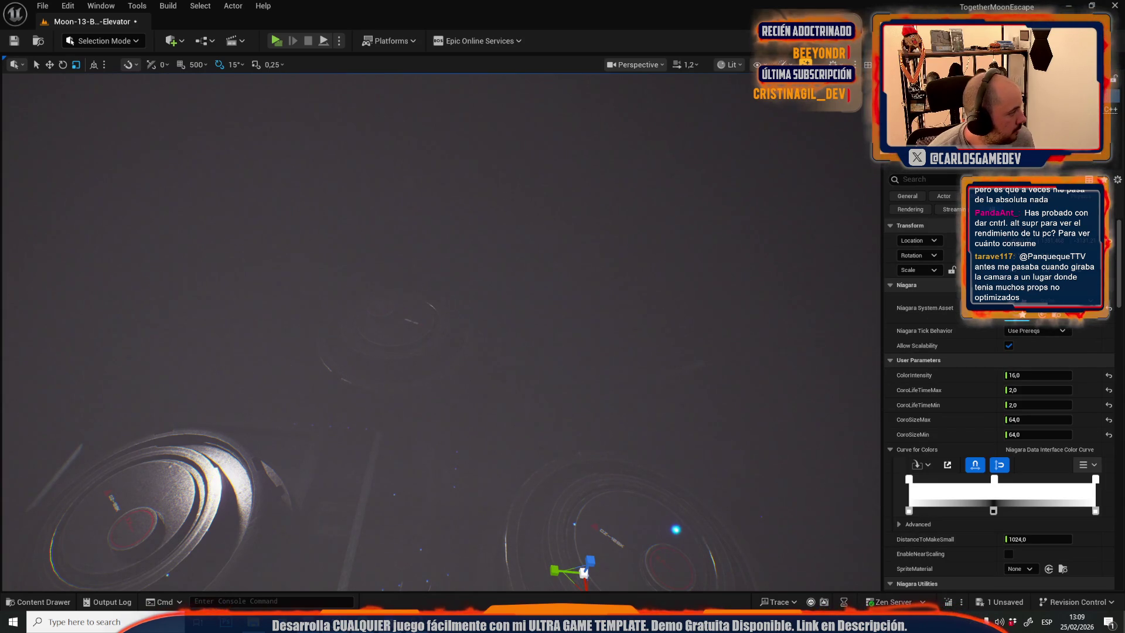
key("ctrl+z")
Enter ColorIntensity 16 and bring up a floating Outliner beside the viewport.
left_click(1037, 375)
type("16")
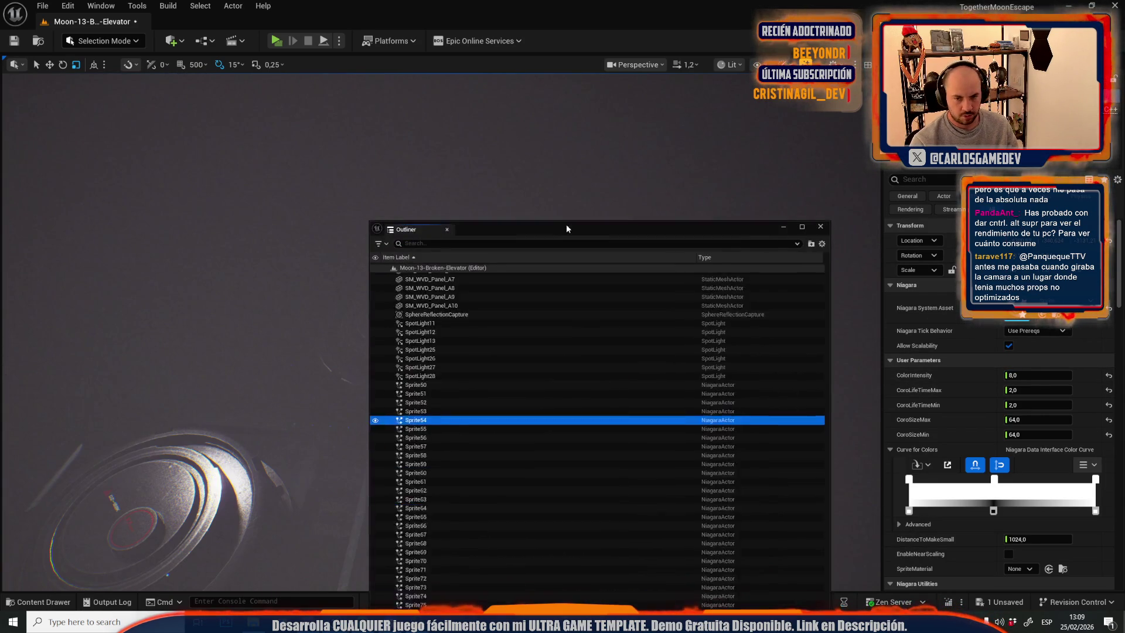
mouse_move(375, 222)
left_mouse_down()
mouse_move(410, 197)
mouse_move(693, 194)
left_mouse_up()
left_click(1037, 375)
type("16")
Step through Sprite55 to Sprite60 in the Outliner, setting ColorIntensity to 16.
left_click(734, 374)
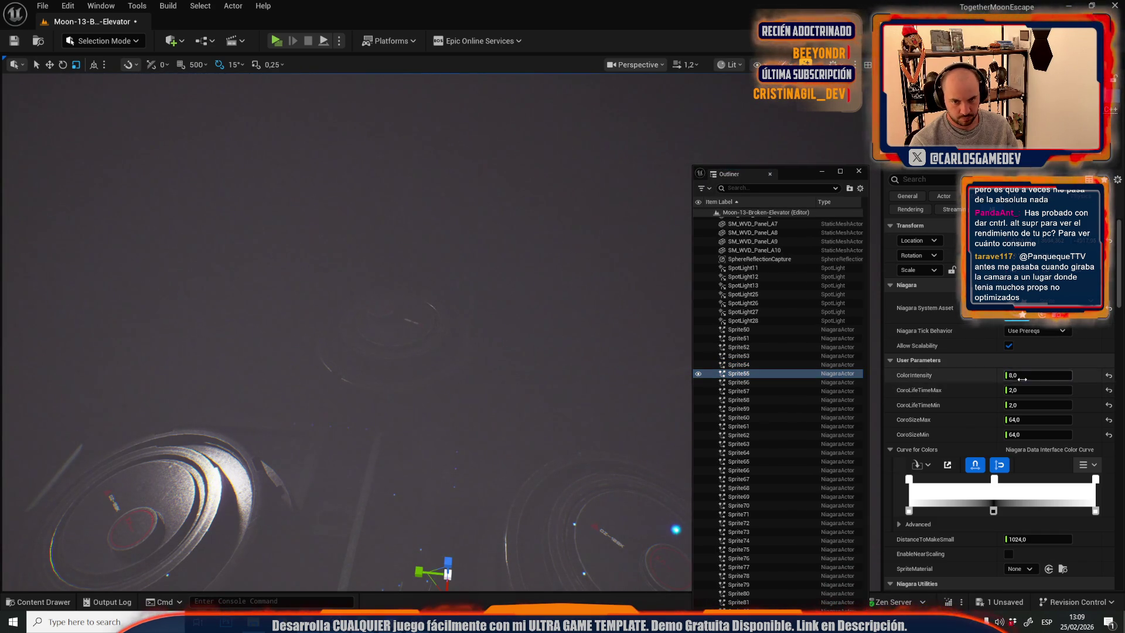
left_click(748, 381)
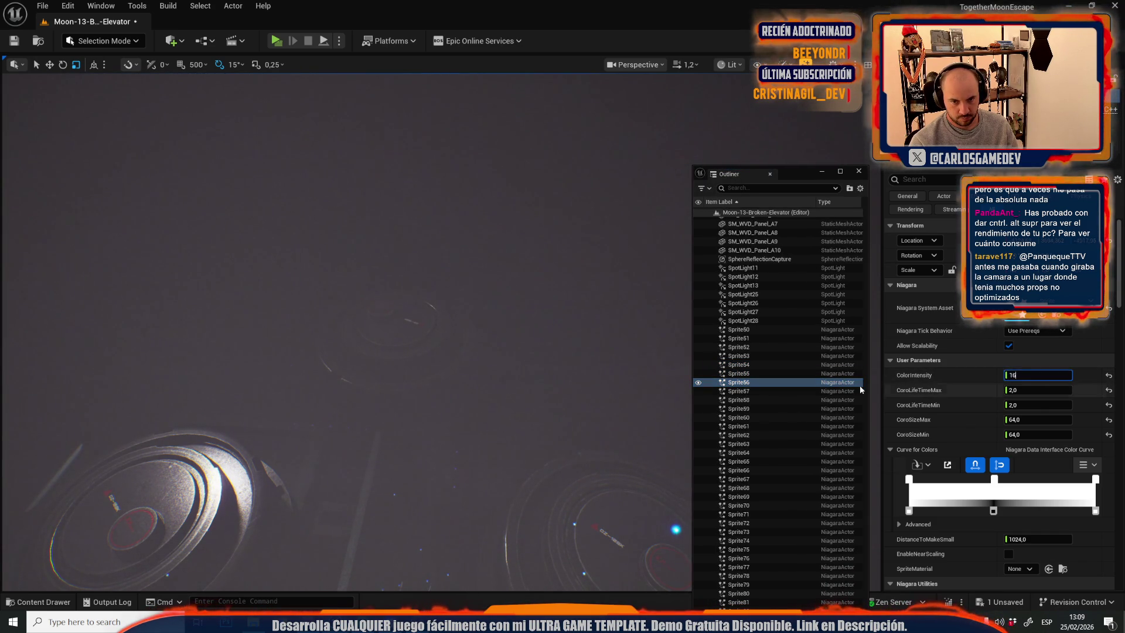
left_click(744, 391)
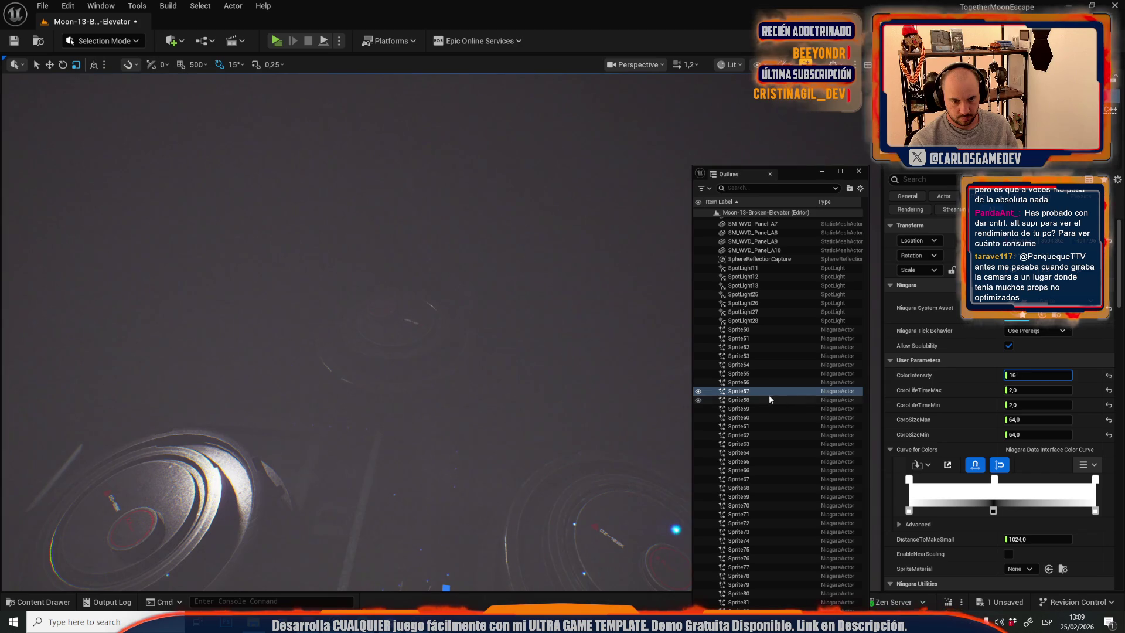
left_click(747, 401)
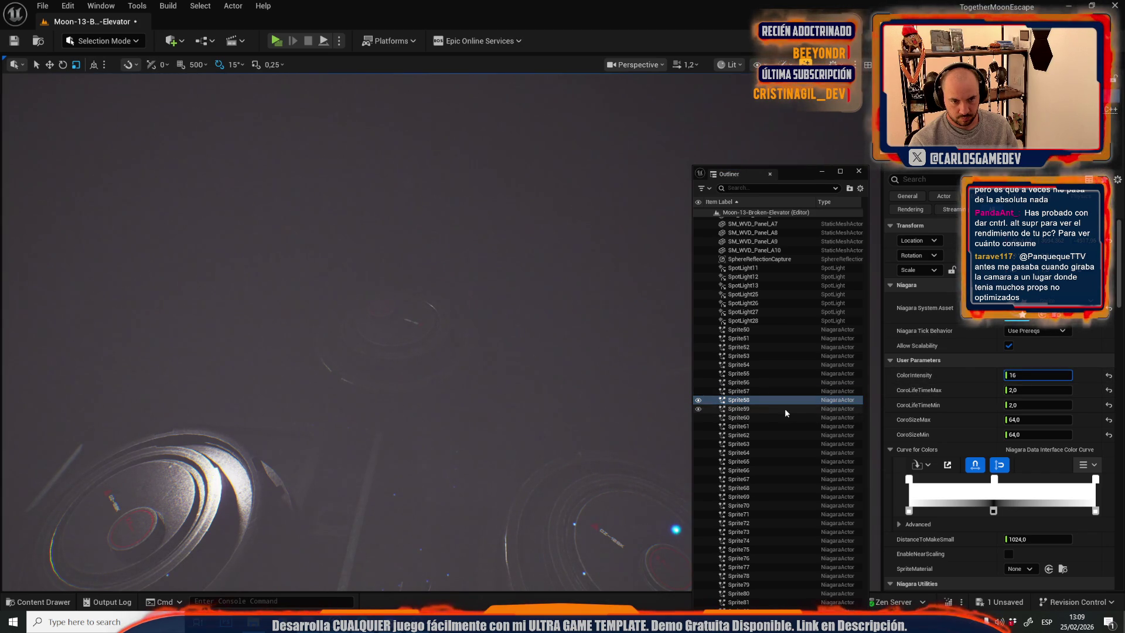
left_click(845, 407)
left_click(1025, 376)
type("16")
left_click(827, 415)
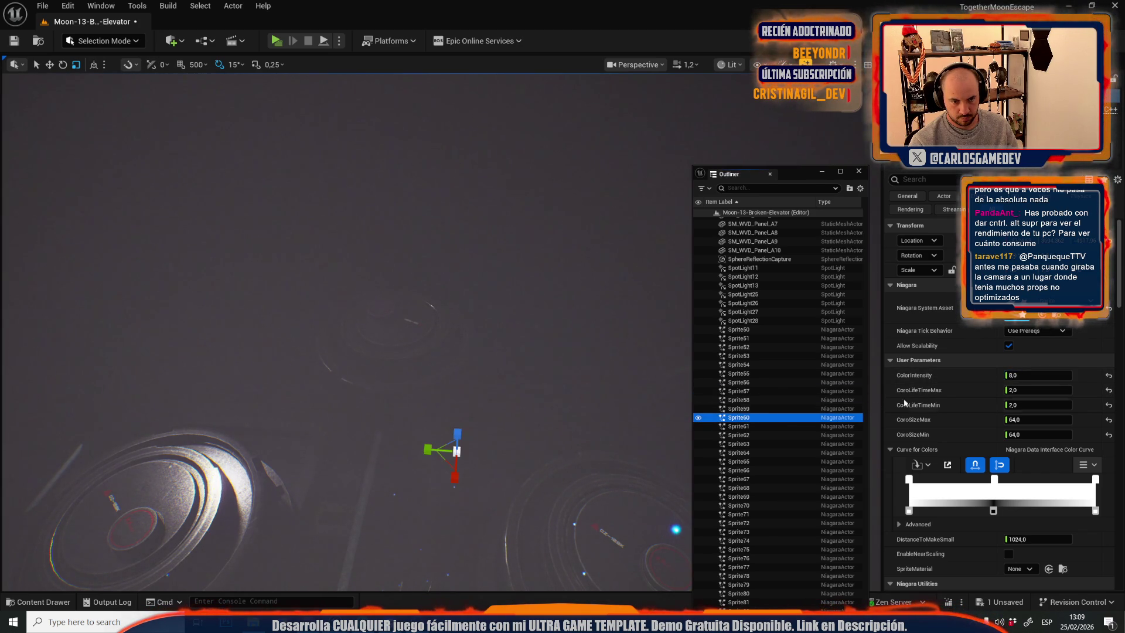
key("Down")
key("Down")
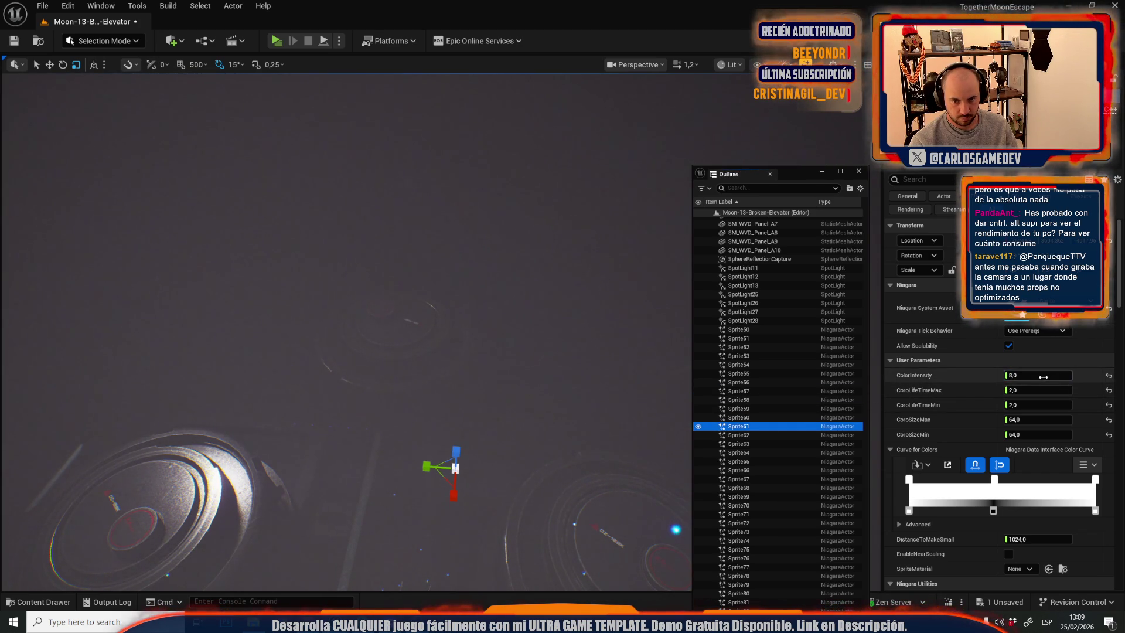
left_click(1020, 375)
type("1")
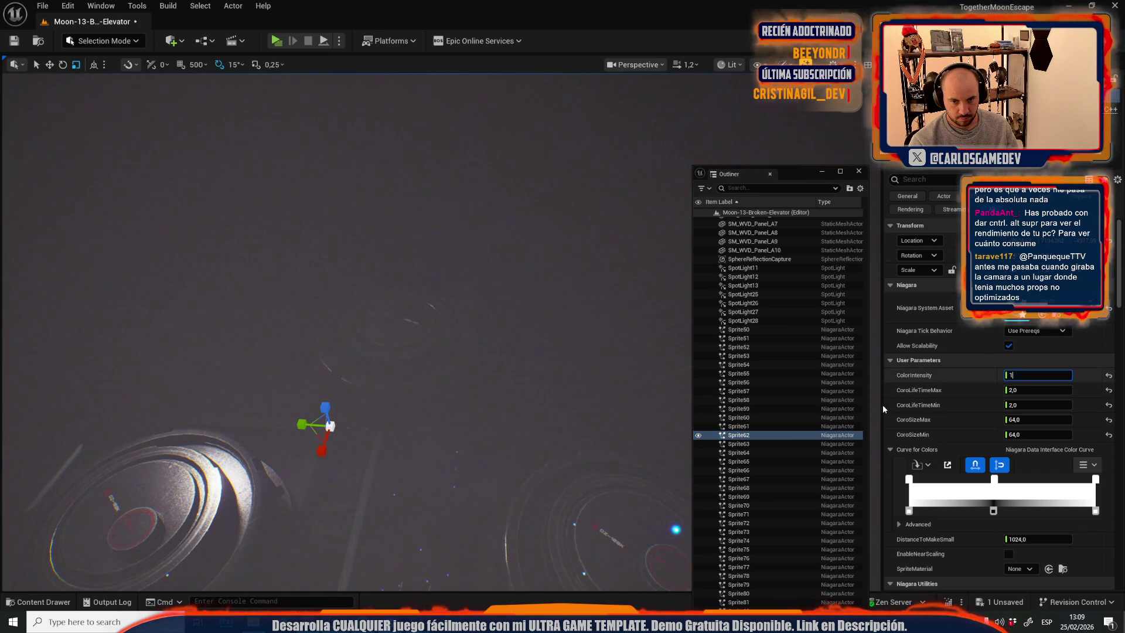
Set ColorIntensity 16 on Sprite63, Sprite64 and Sprite74, checking Sprite65 through Sprite77.
left_click(746, 444)
left_click(740, 453)
type("6")
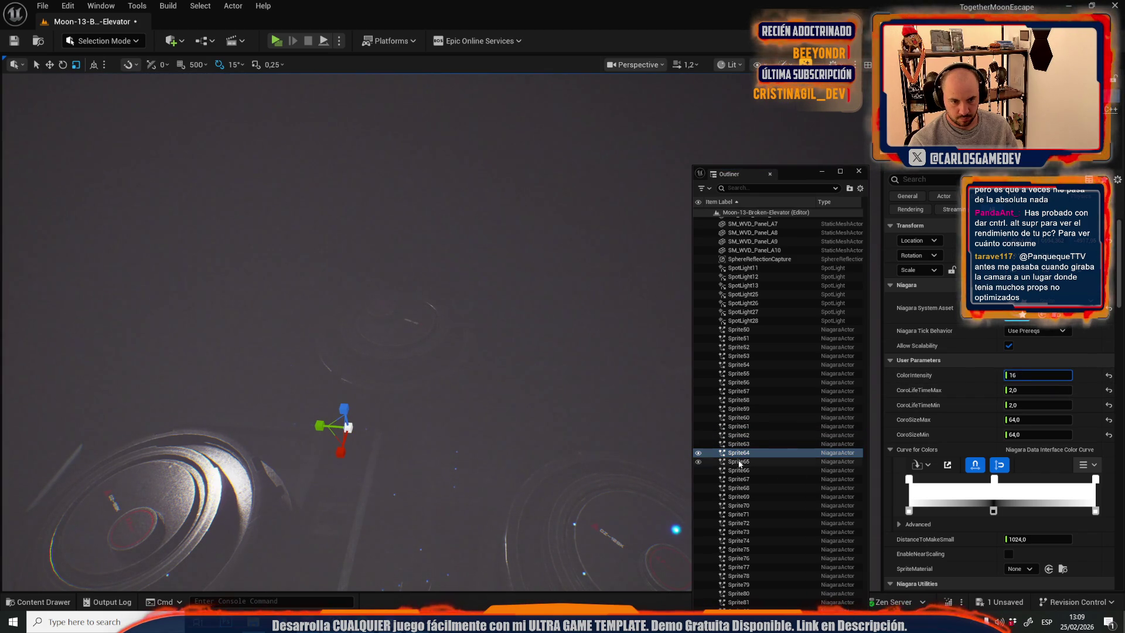
left_click(815, 462)
left_click(815, 470)
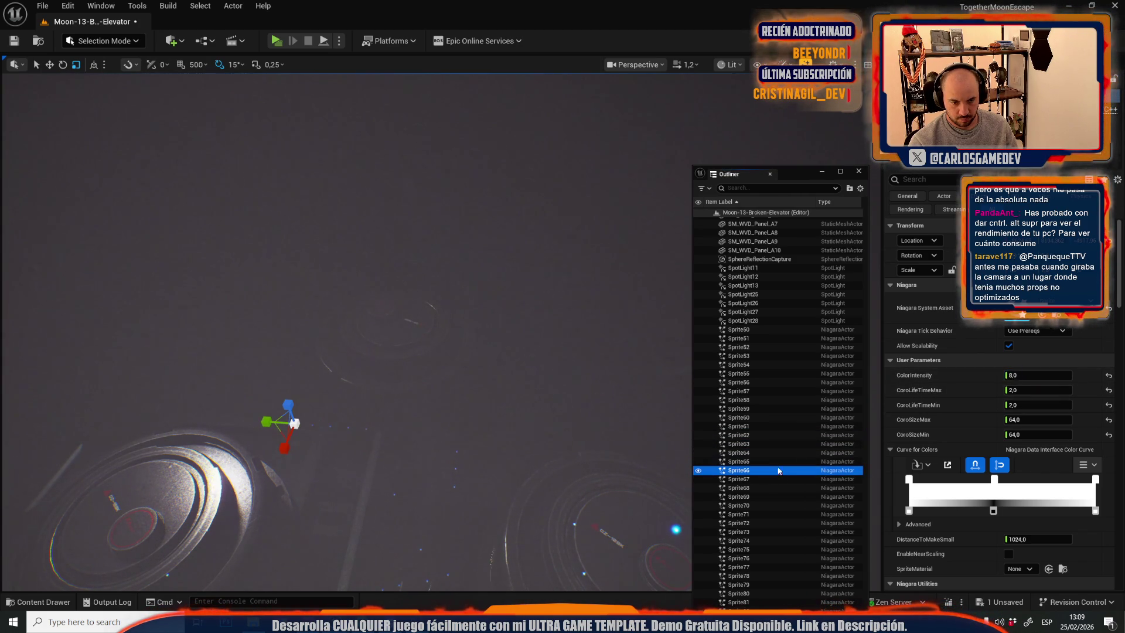
left_click(739, 505)
scroll(740, 505, "down", 2)
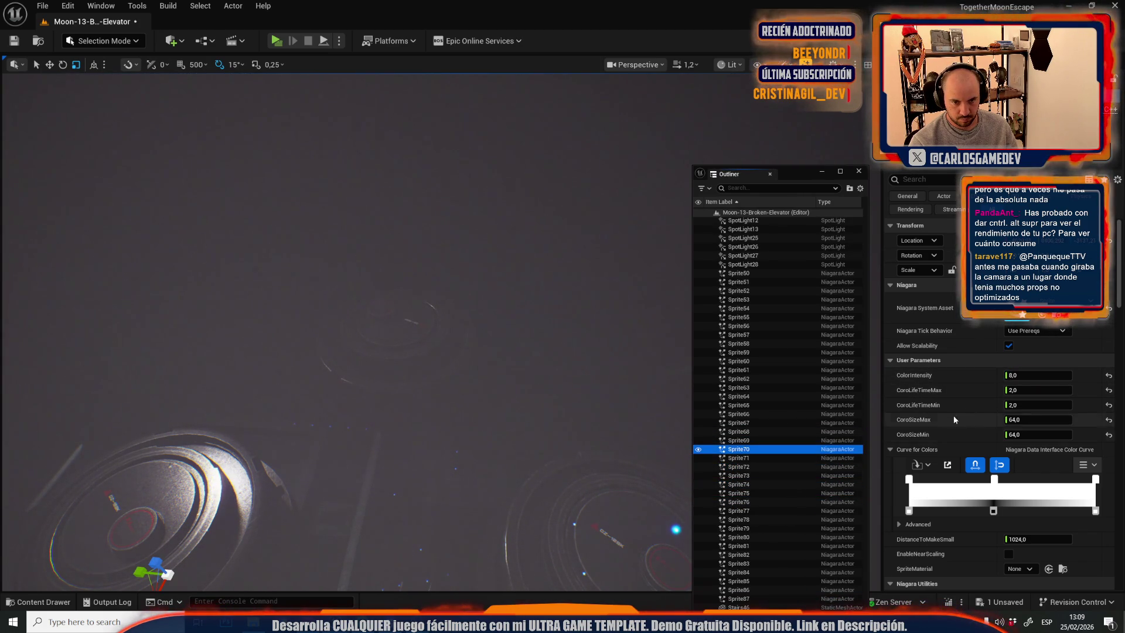
left_click(750, 485)
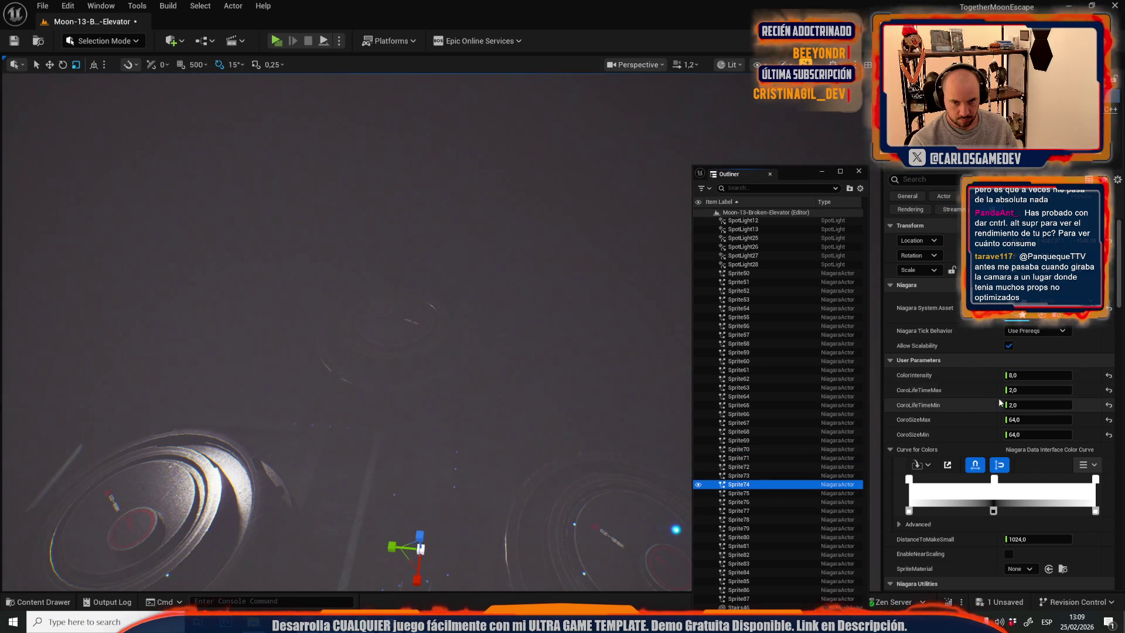
left_click_drag(1037, 375, 1028, 379)
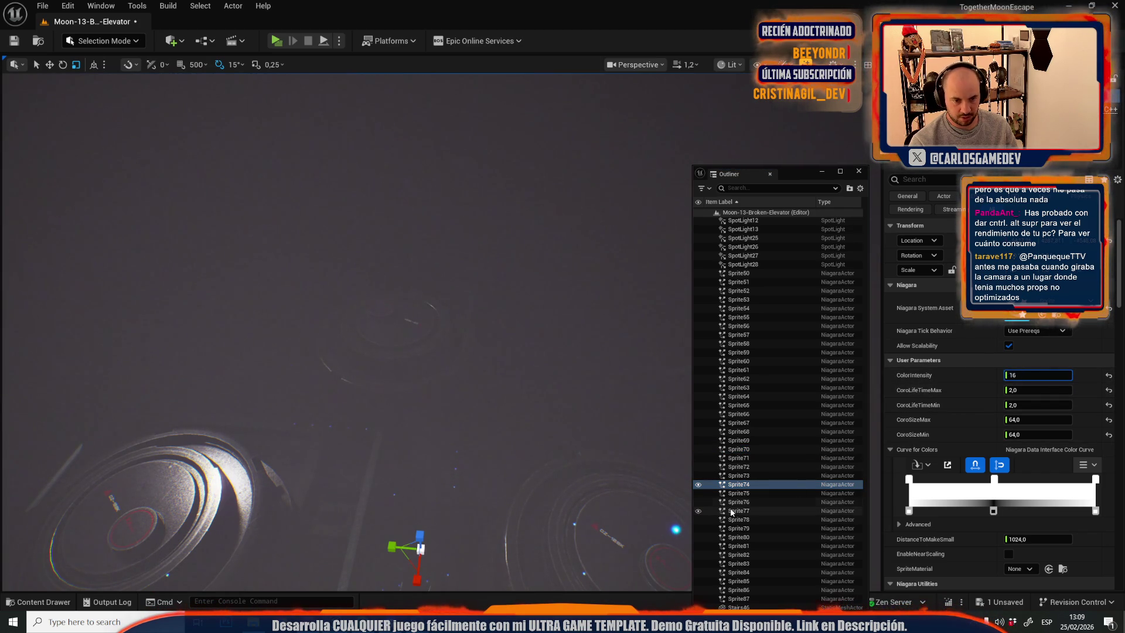
left_click(762, 511)
left_click(766, 503)
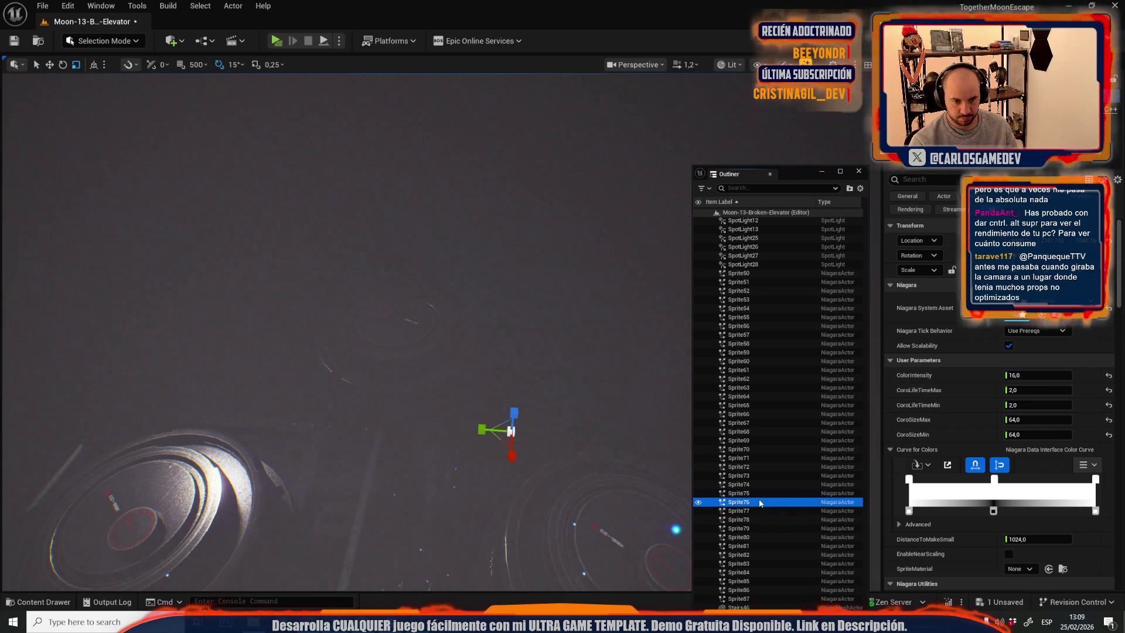
scroll(585, 446, "down", 4)
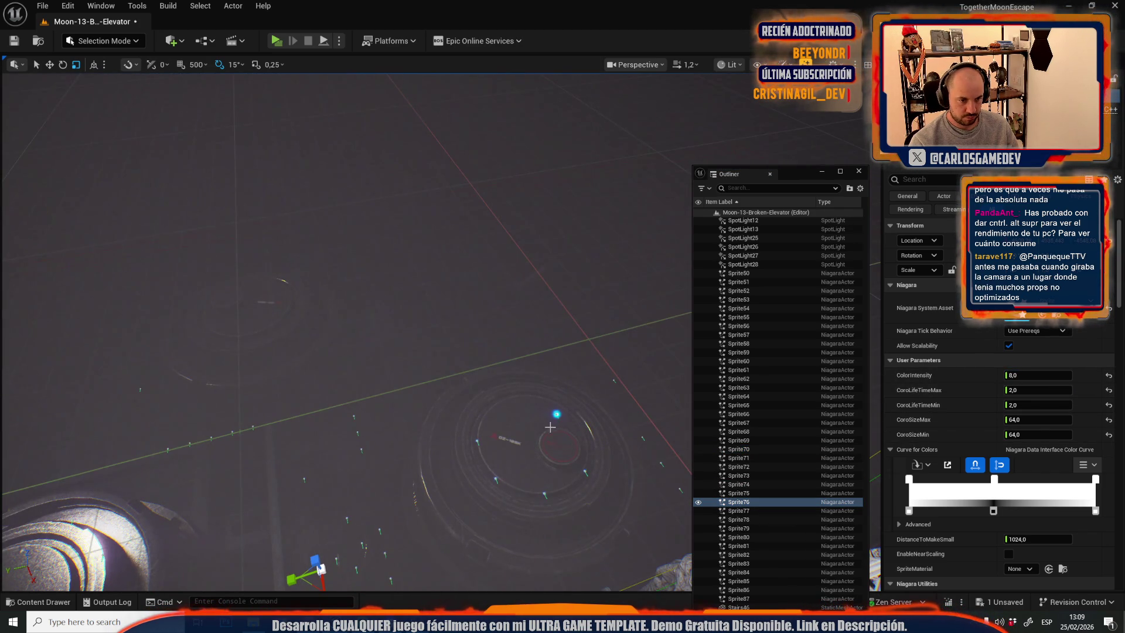
Select Sprite50 and set its CoroSizeMax to 128.
left_click(557, 413)
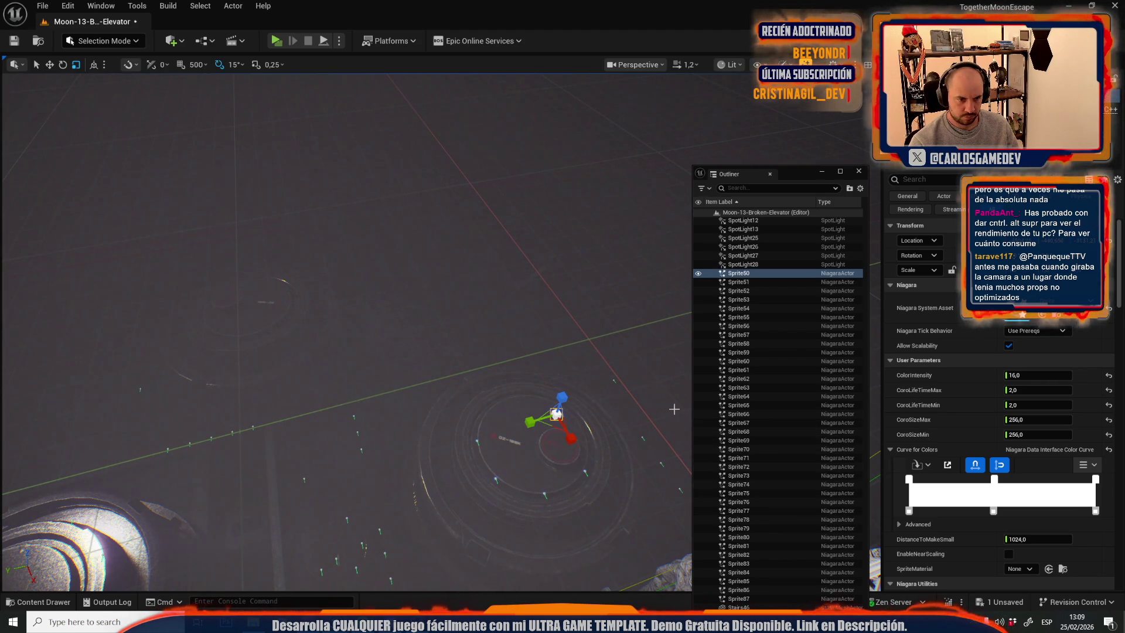
scroll(570, 358, "up", 5)
left_click_drag(580, 364, 580, 364)
scroll(495, 402, "down", 1)
left_click_drag(495, 403, 495, 403)
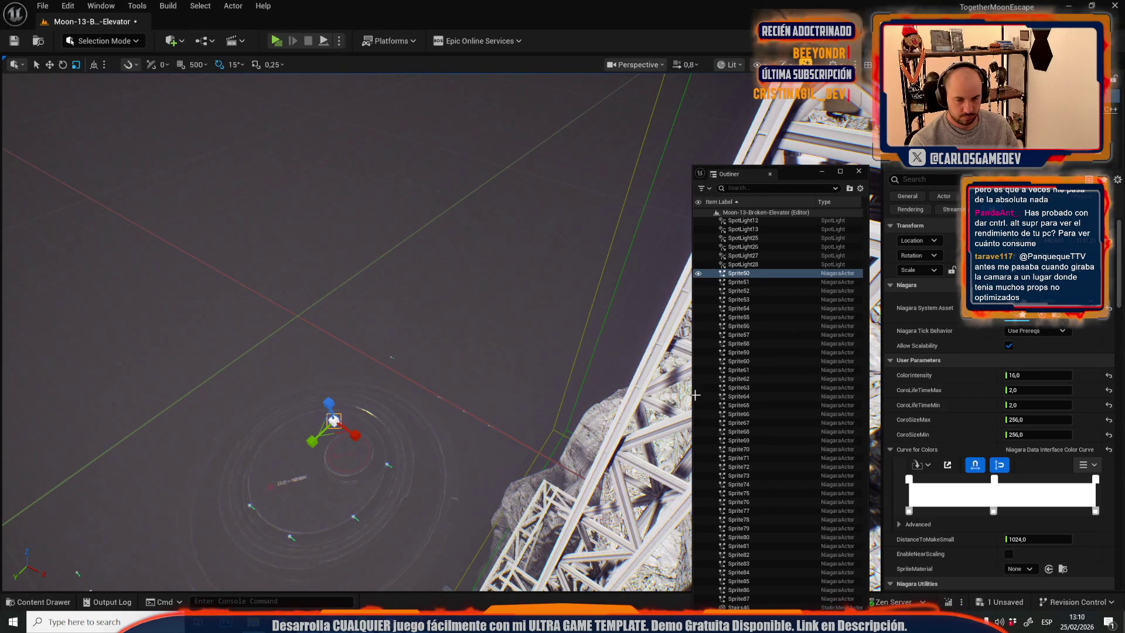
left_click(1032, 419)
key("Tab")
type("128")
left_click_drag(513, 423, 514, 423)
Set CoroSizeMax to 128 on Sprite51 and Sprite52.
left_click(713, 281)
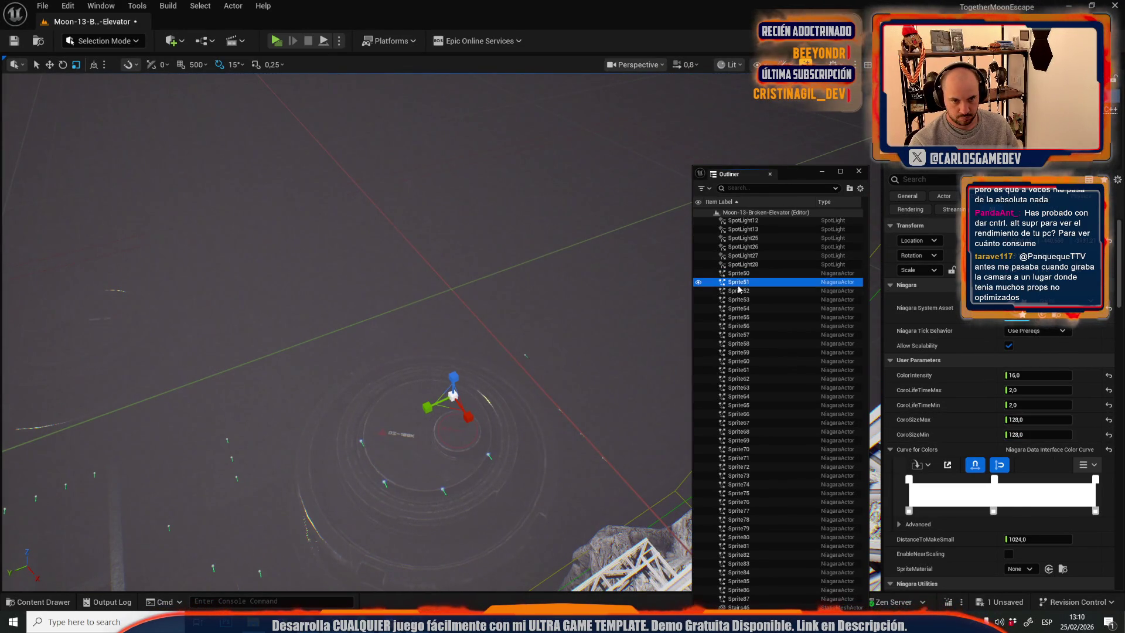
left_click(1024, 419)
type("12")
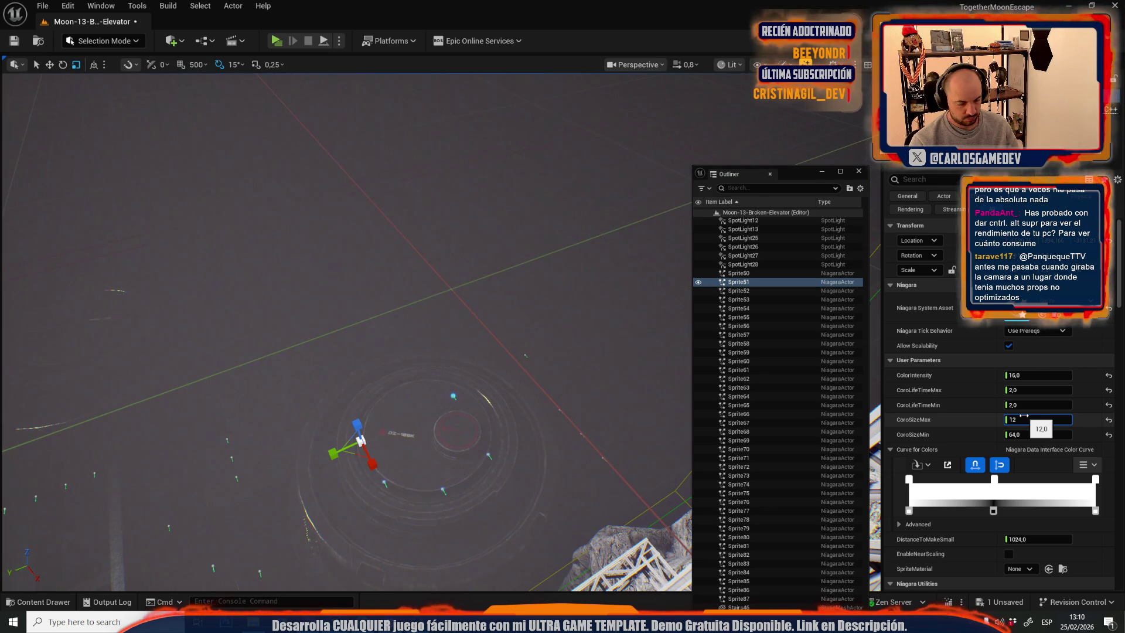
key("ctrl+a")
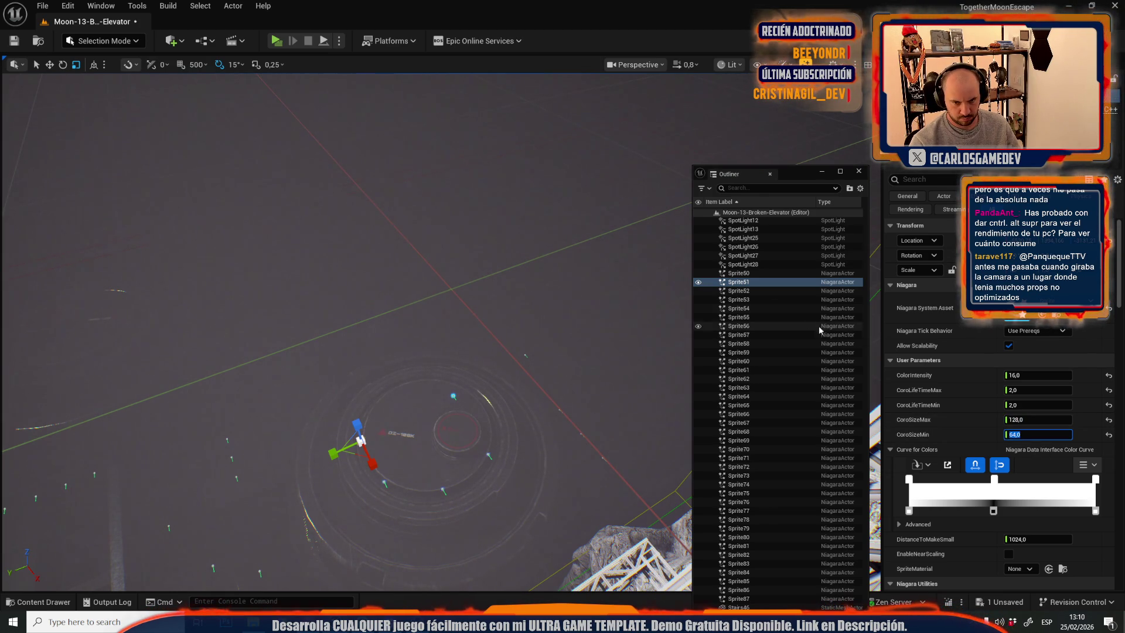
left_click(754, 290)
left_click(1033, 420)
type("128,0")
key("Return")
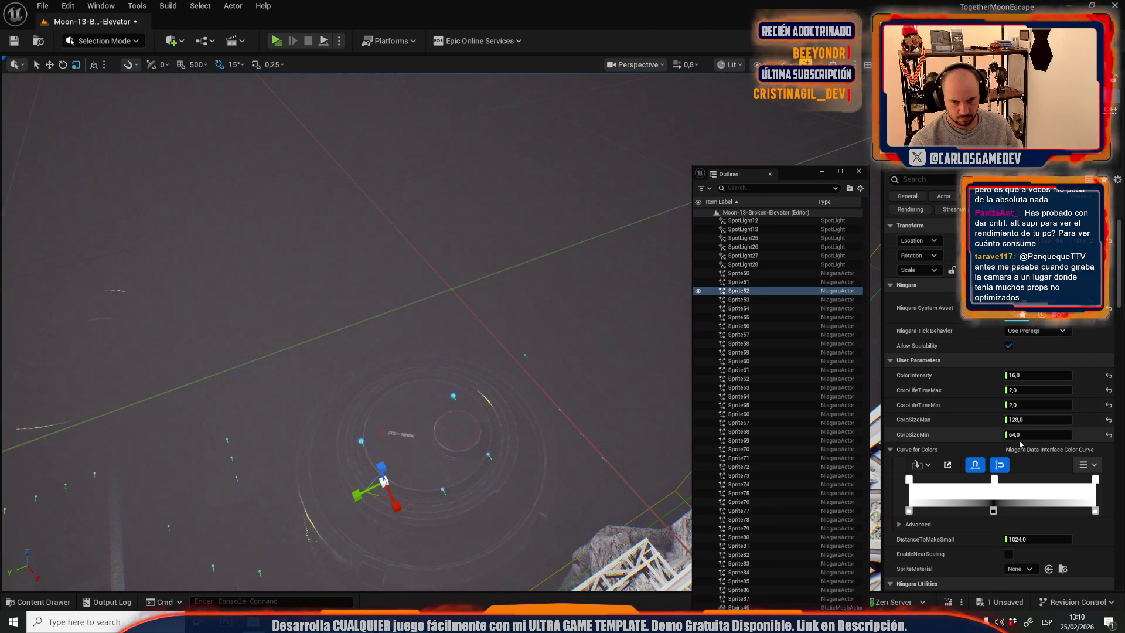
Give Sprite53, Sprite54 and Sprite55 a CoroSizeMax of 128.
left_click(764, 299)
left_click(1022, 420)
left_click(739, 309)
left_click(1022, 419)
type("128")
left_click(1024, 435)
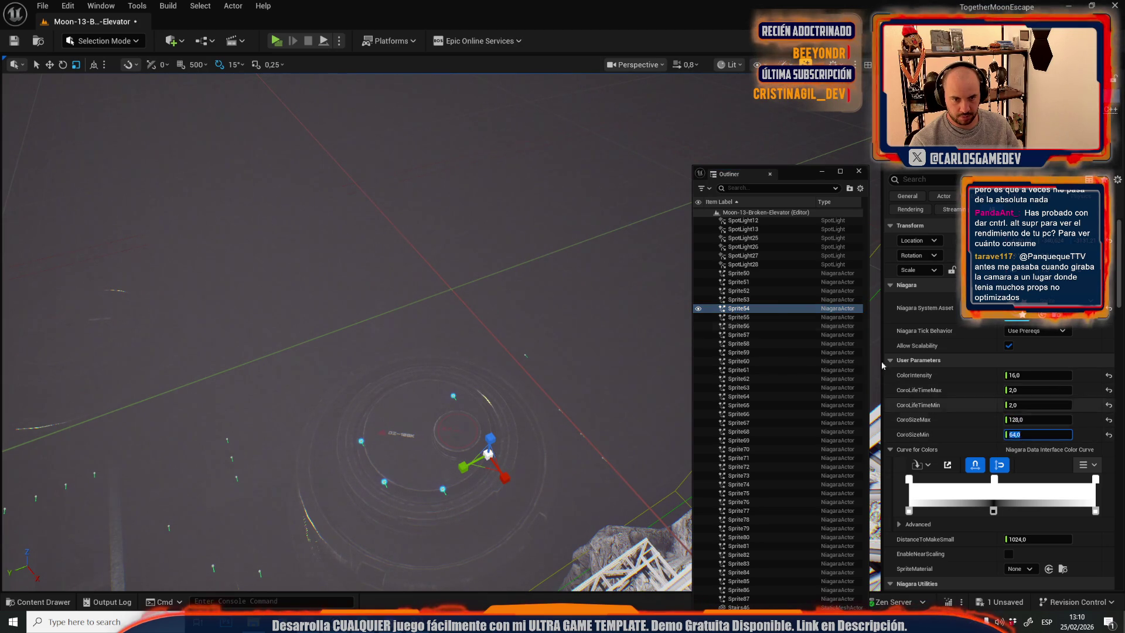
left_click(764, 319)
left_click(1022, 419)
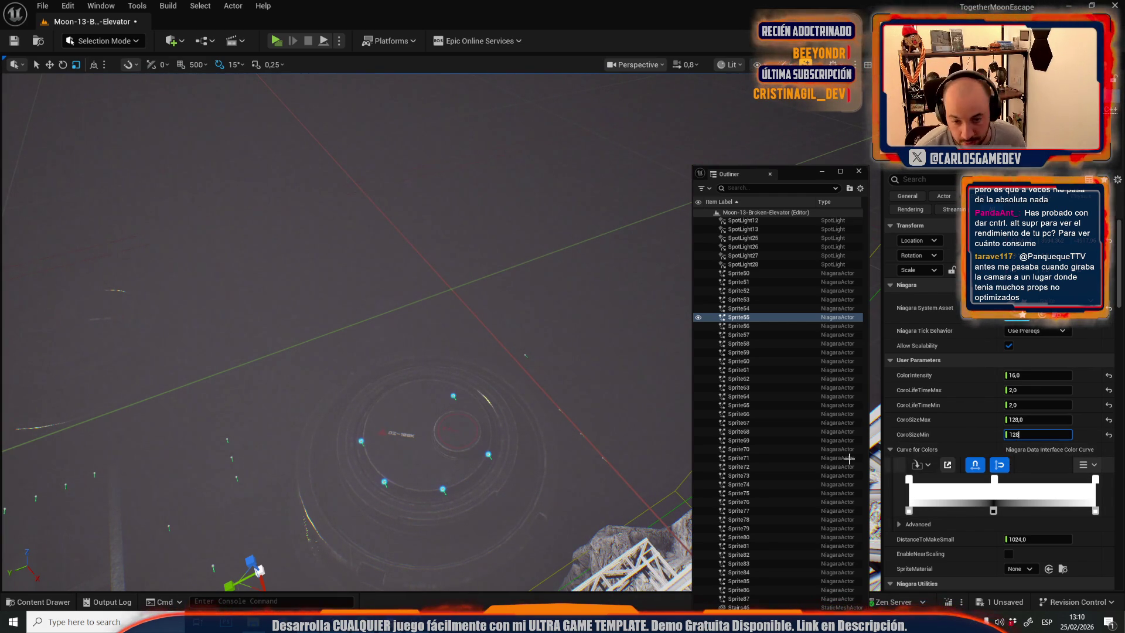
Set Sprite56's CoroSizeMax and CoroSizeMin to 128, then move through Sprite58 to Sprite60.
left_click(758, 325)
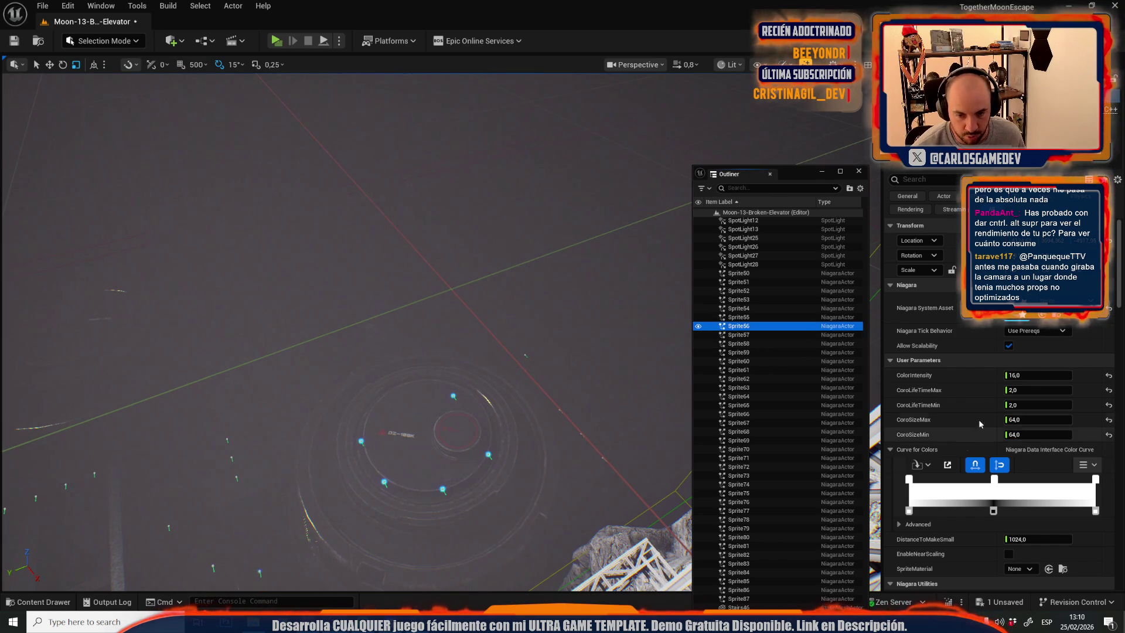
left_click(1016, 419)
key("Tab")
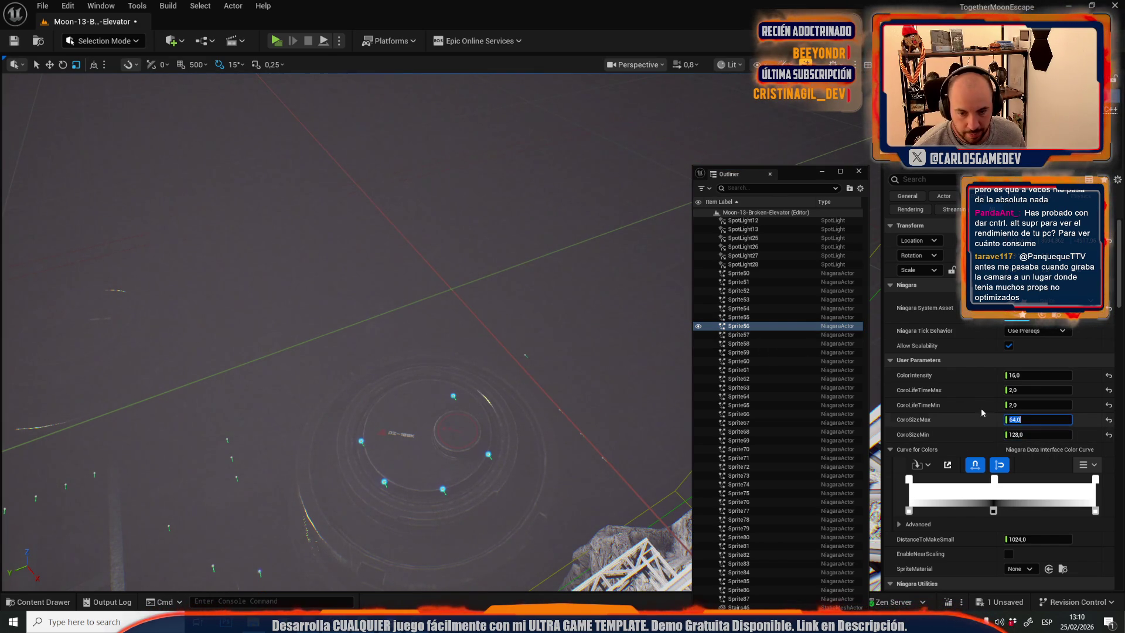
type("128")
left_click(749, 328)
left_click(1022, 435)
left_click(738, 343)
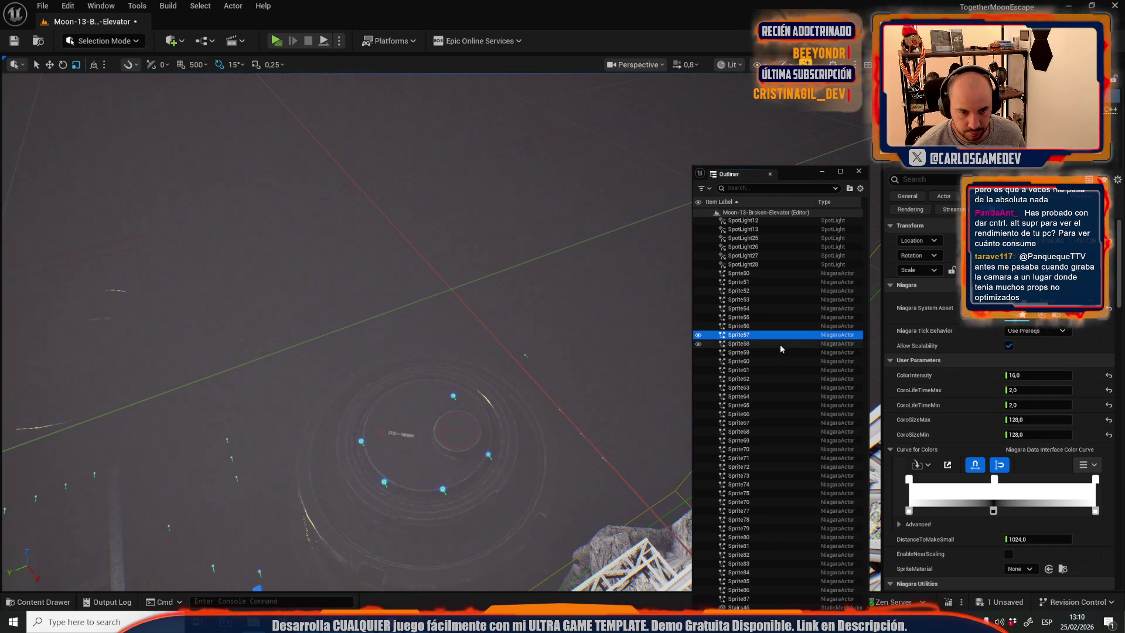
key("Down")
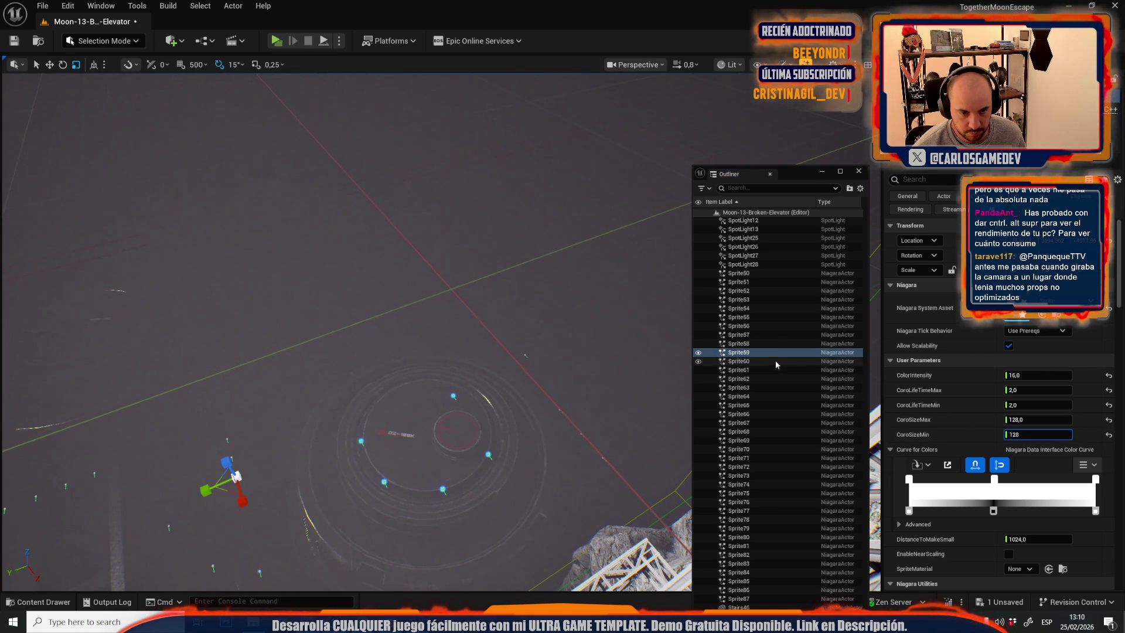
key("Down")
key("Down")
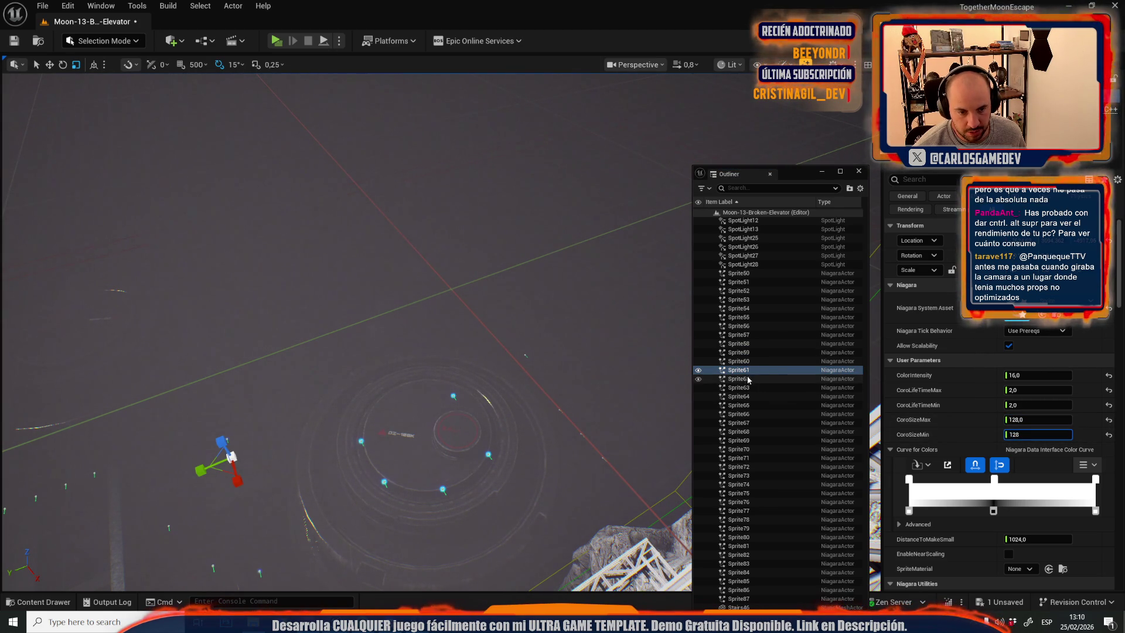
Set CoroSizeMax 128 on Sprite62, then edit the sizes of Sprite63 and Sprite64.
left_click(780, 379)
left_click(1031, 420)
type("128")
left_click(1022, 434)
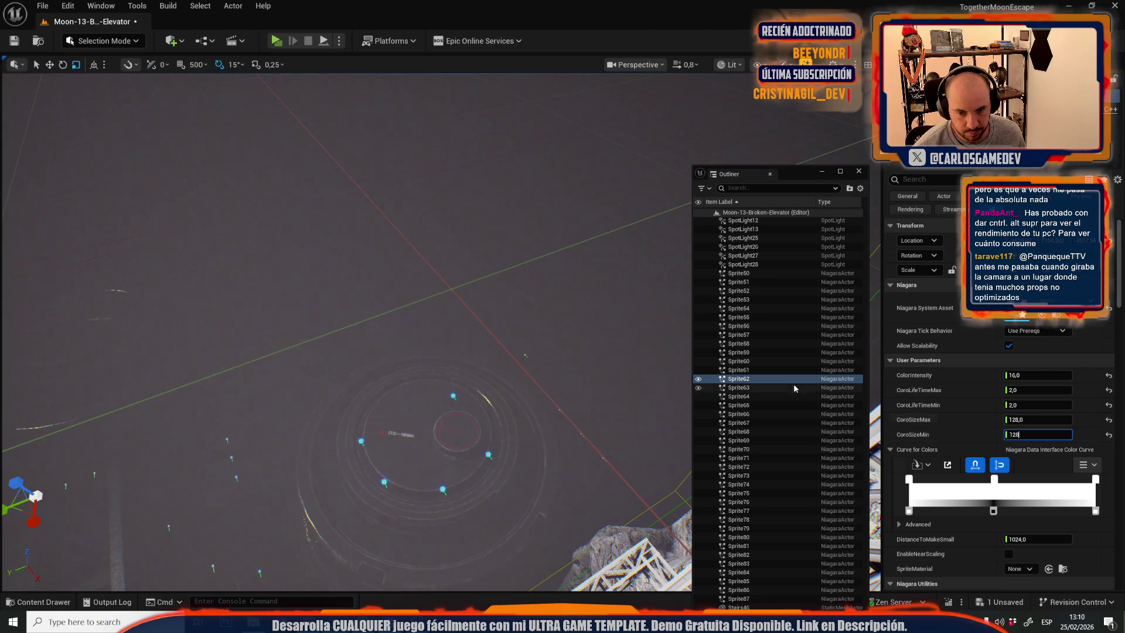
left_click(745, 388)
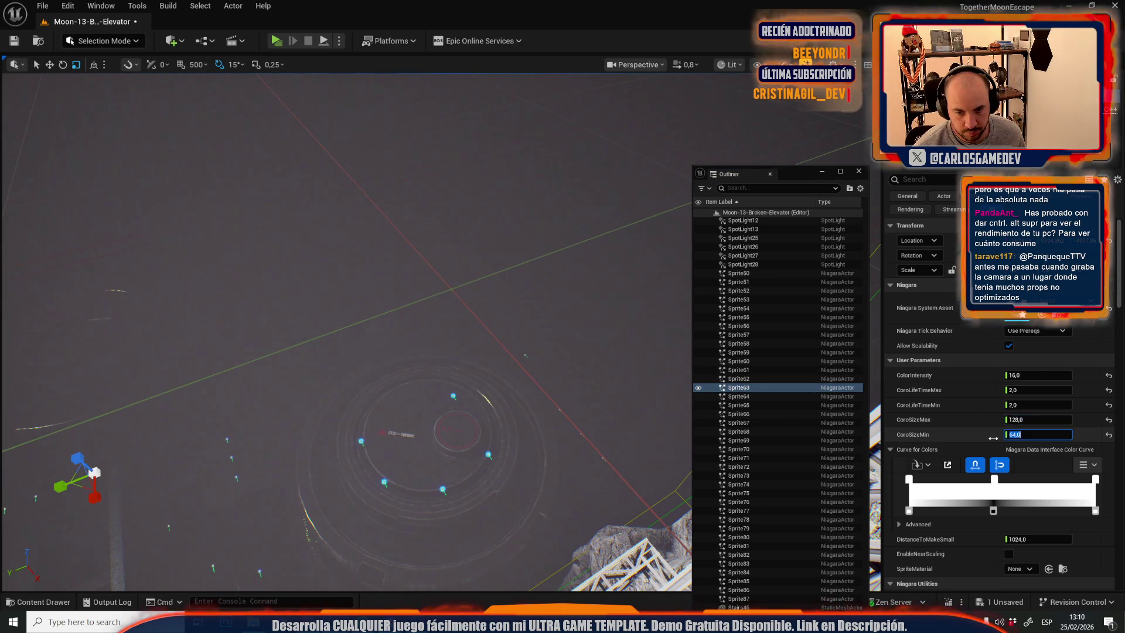
left_click(741, 397)
left_click(1006, 421)
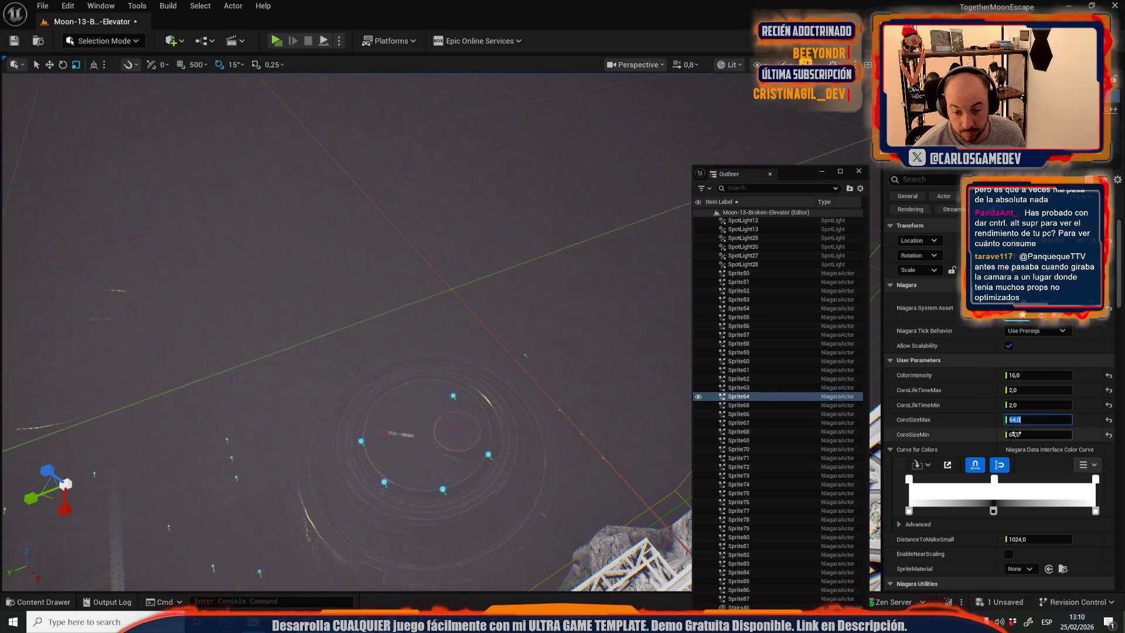
Set CoroSizeMin to 128 on Sprite65, Sprite66 and Sprite67.
left_click(740, 405)
left_click(1020, 435)
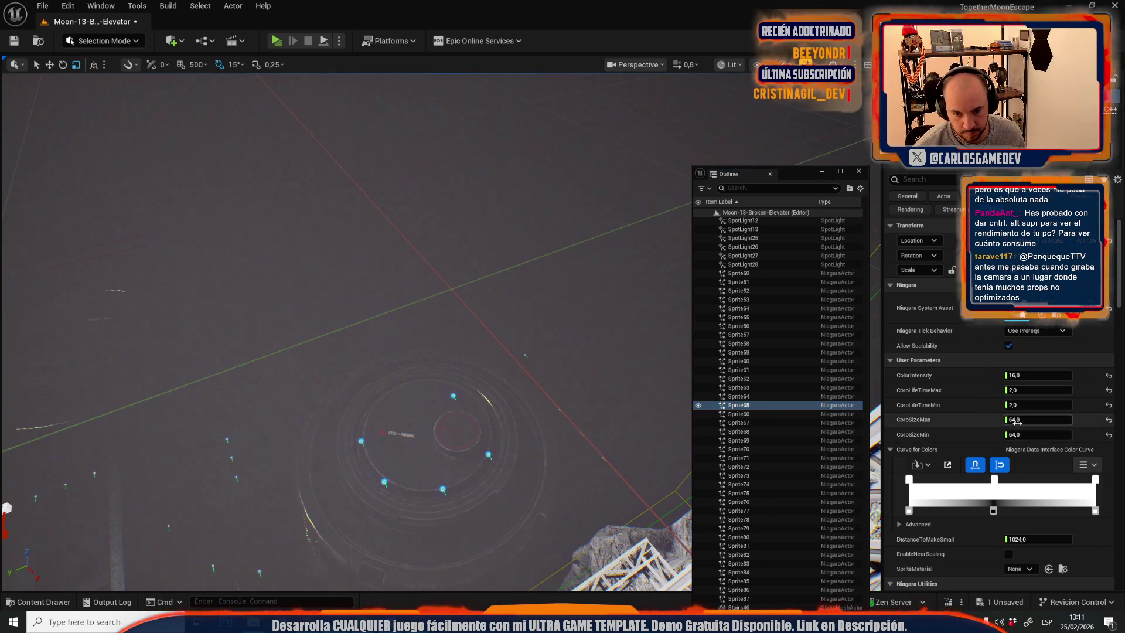
type("128")
left_click(739, 413)
left_click(1020, 435)
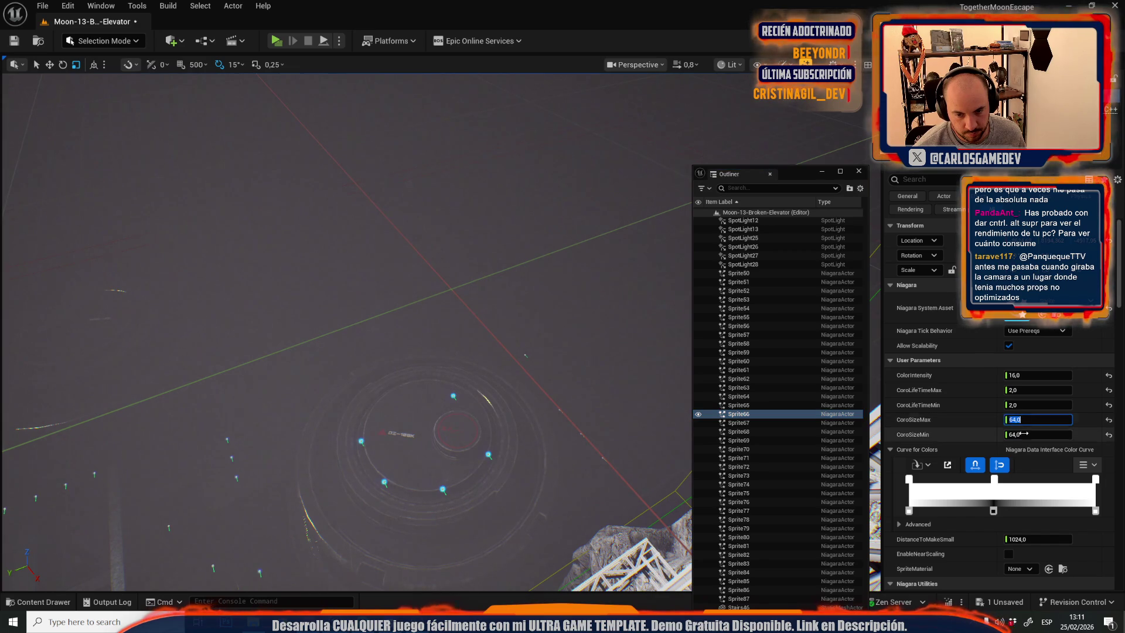
type("128")
left_click(740, 422)
left_click(1018, 435)
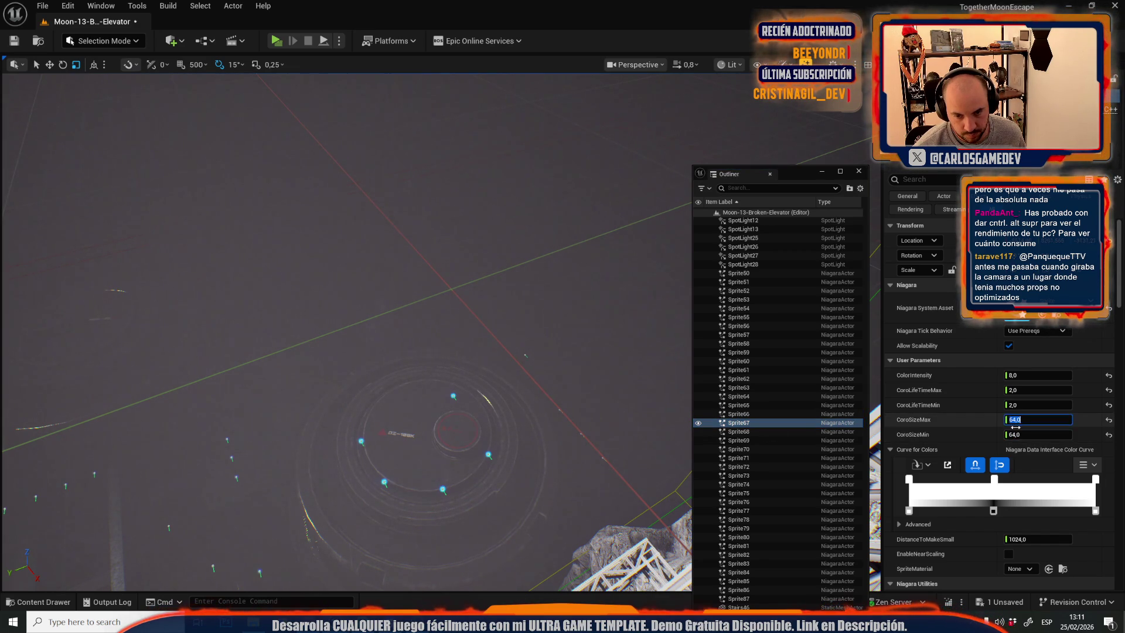
type("128")
key("Return")
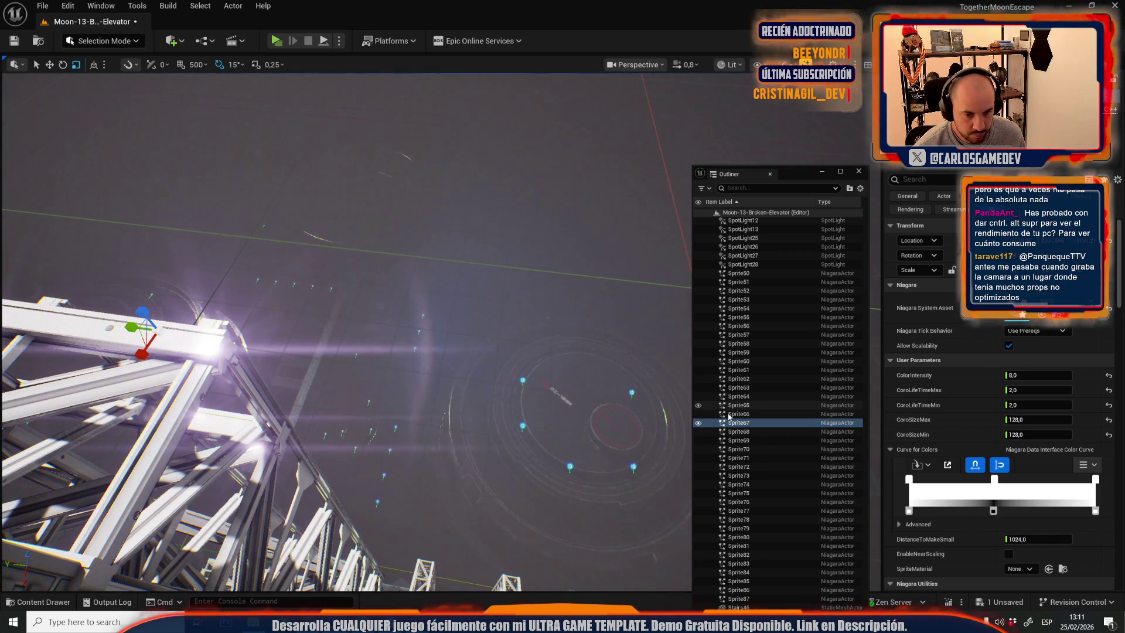
Set the minimum and maximum effect size of Sprite68 through Sprite78 to 128.
scroll(731, 410, "down", 3)
left_click(739, 361)
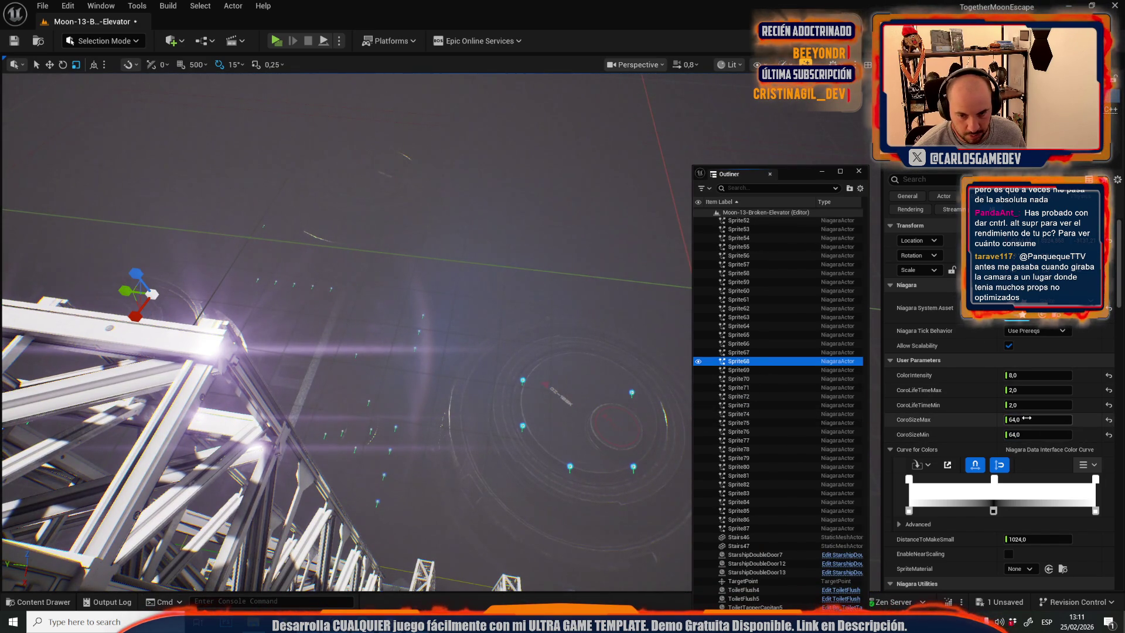
key("Down")
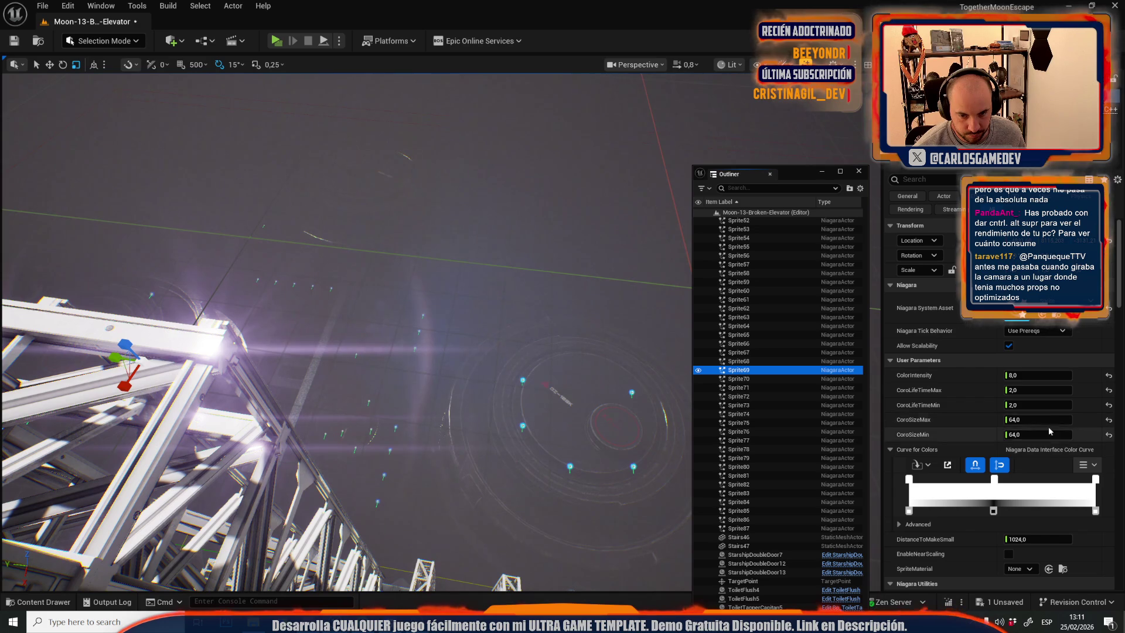
key("Down")
key("Down")
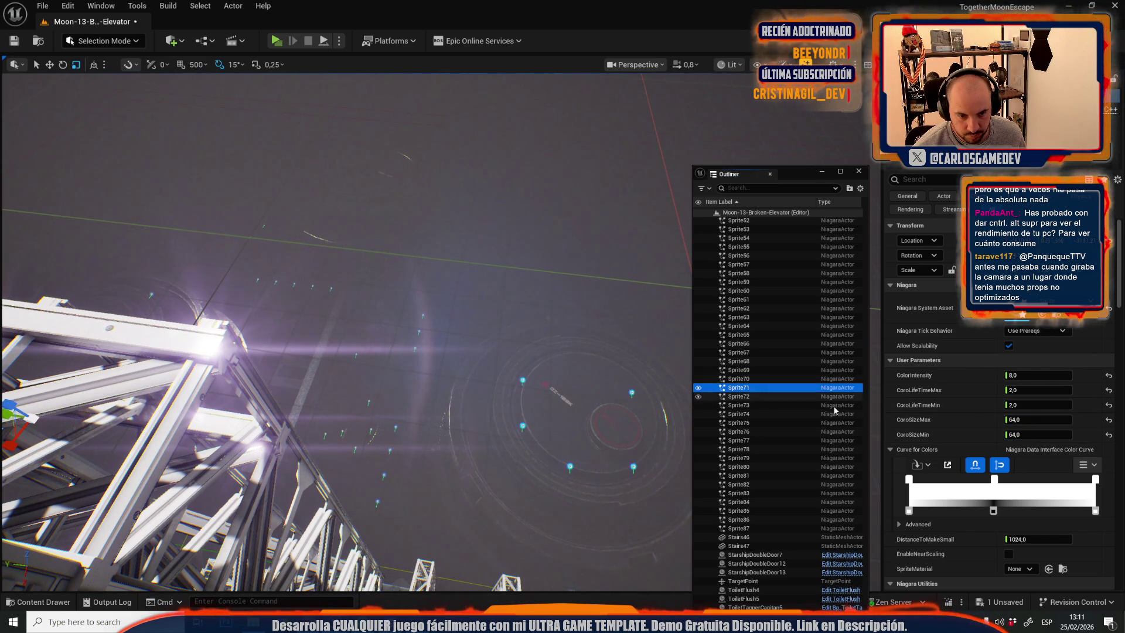
key("Tab")
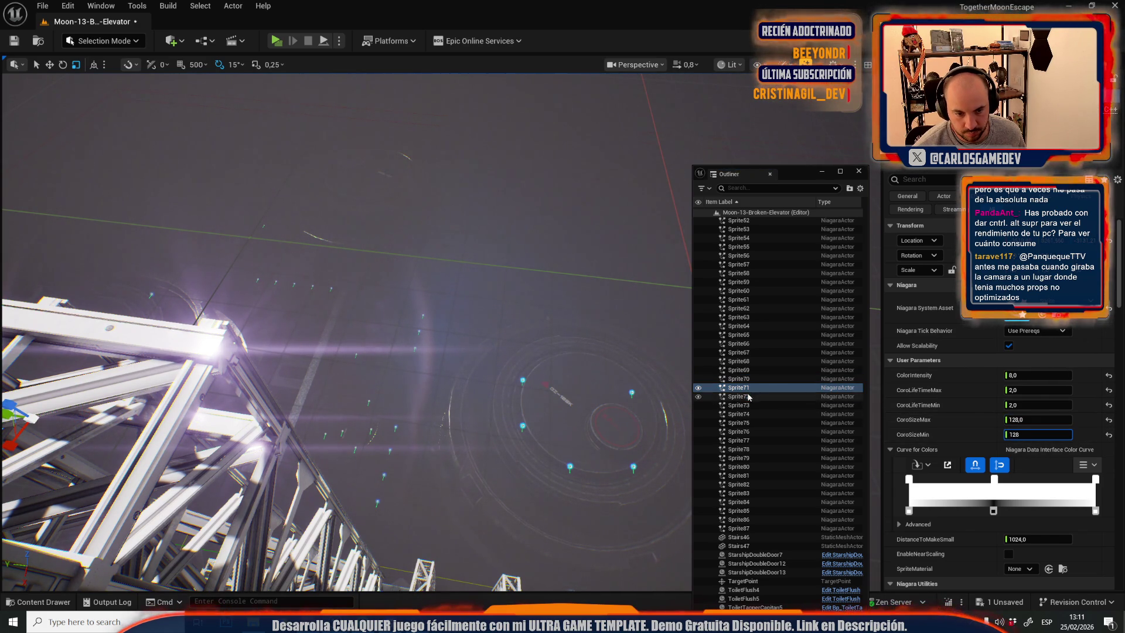
left_click(749, 396)
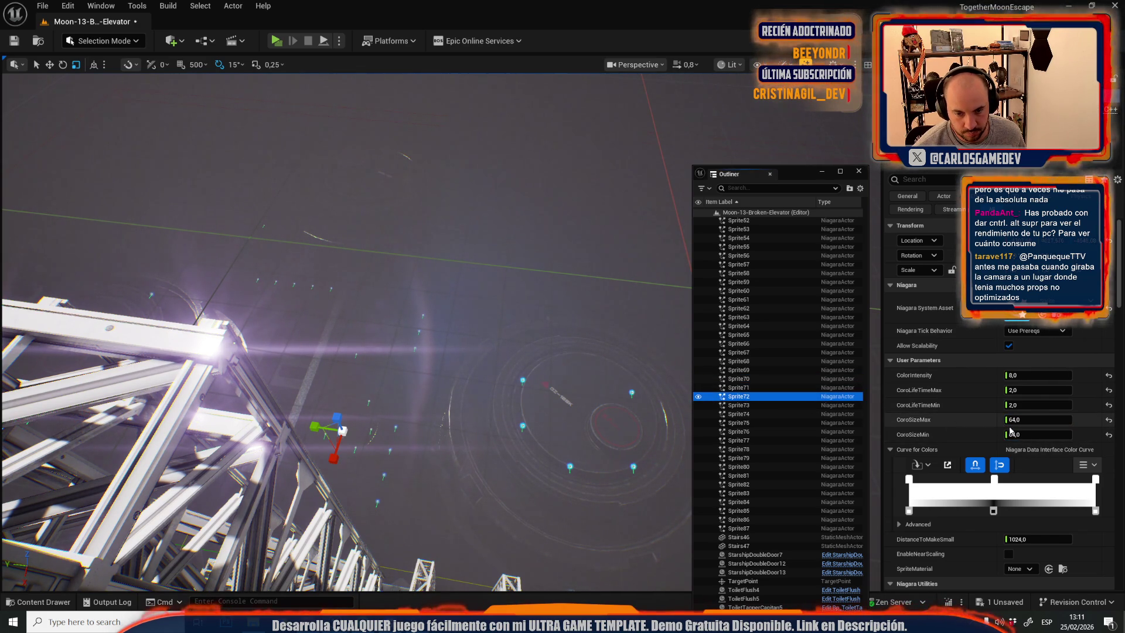
left_click(770, 404)
key("Tab")
left_click(750, 414)
left_click(1023, 419)
left_click(762, 423)
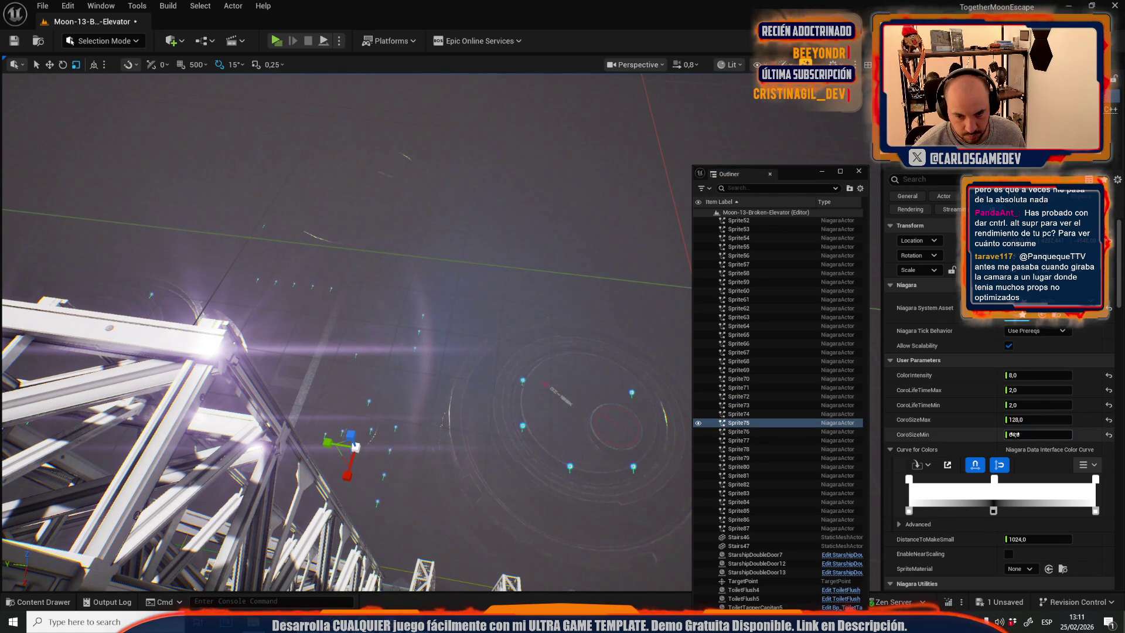
left_click(738, 431)
left_click(1023, 420)
key("Tab")
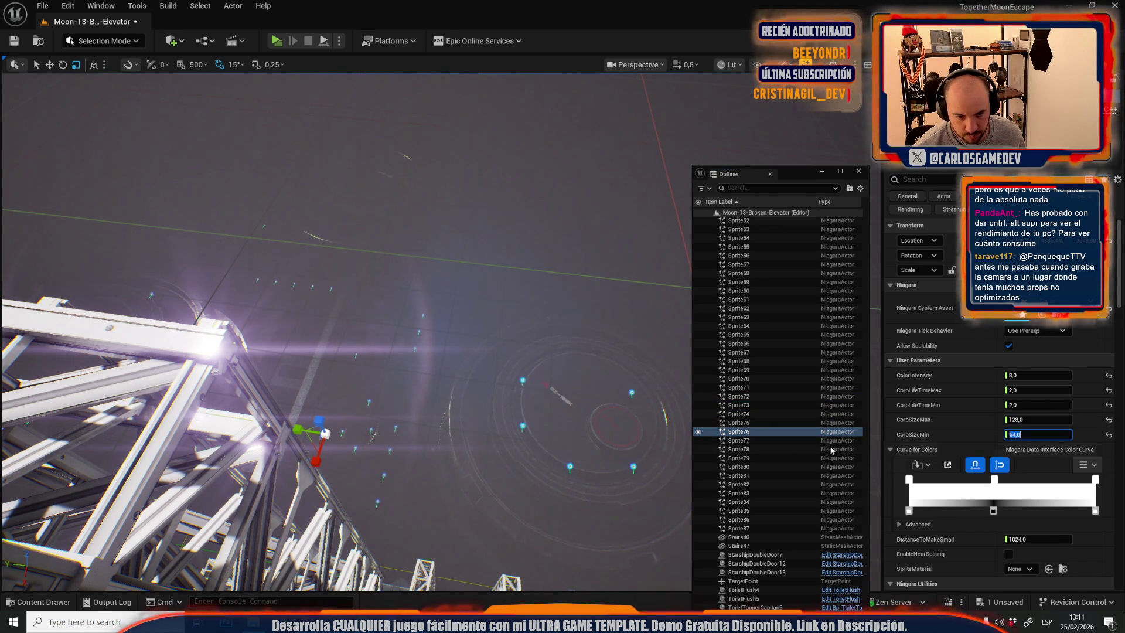
left_click(738, 441)
left_click(1022, 419)
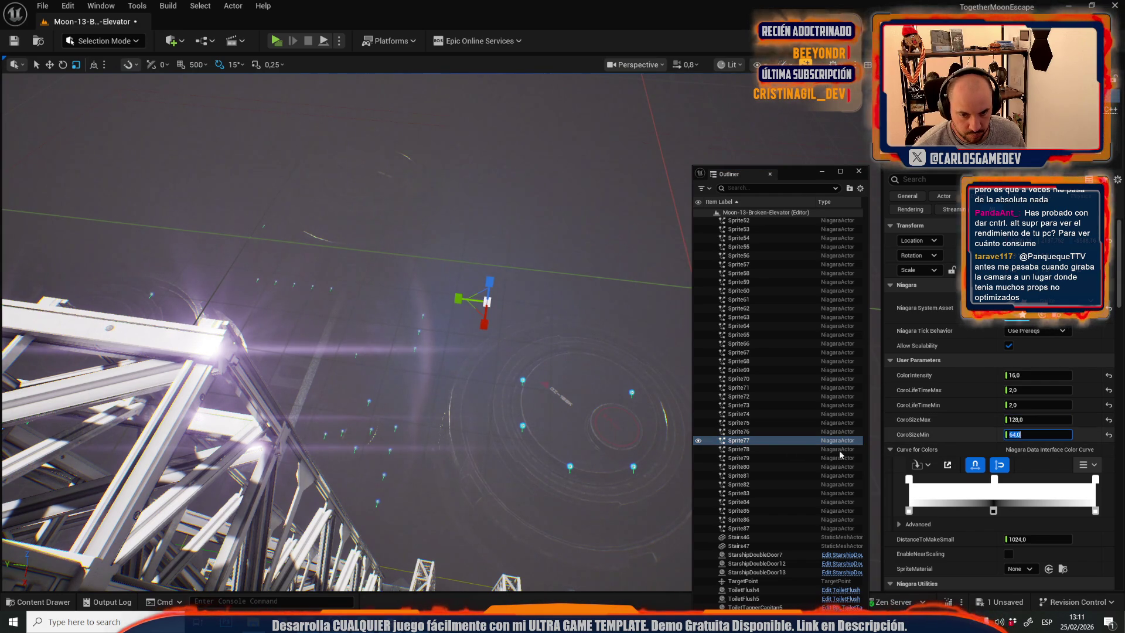
left_click(762, 449)
left_click(1023, 419)
key("Tab")
type("128")
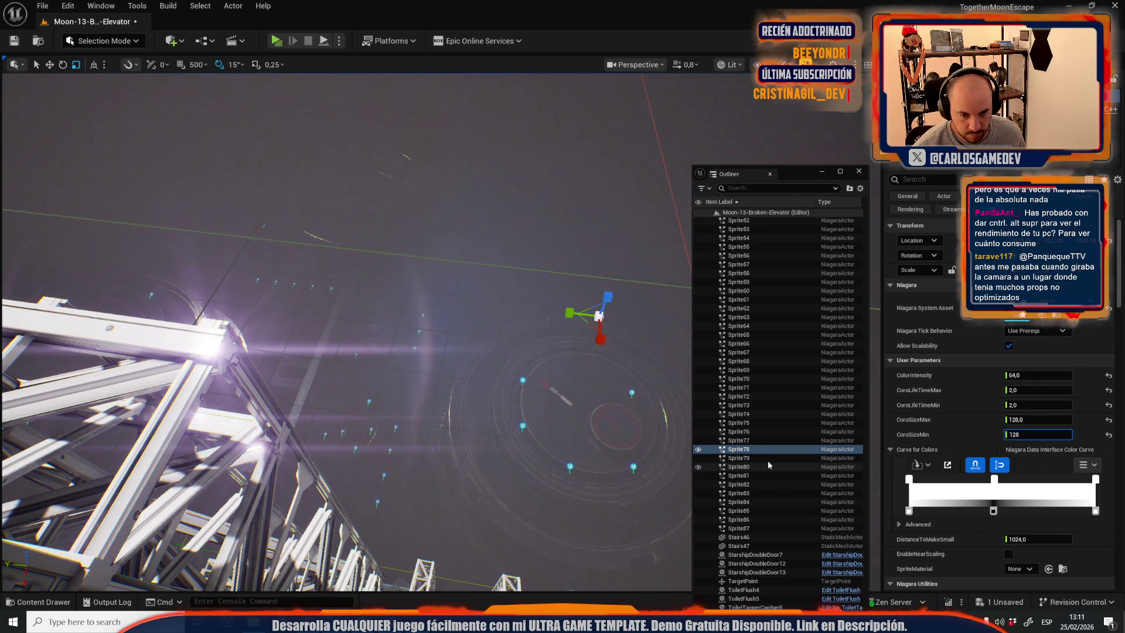
Set the maximum and minimum effect size of Sprite79 through Sprite87 to 128.
left_click(762, 457)
type("128")
key("Tab")
type("128")
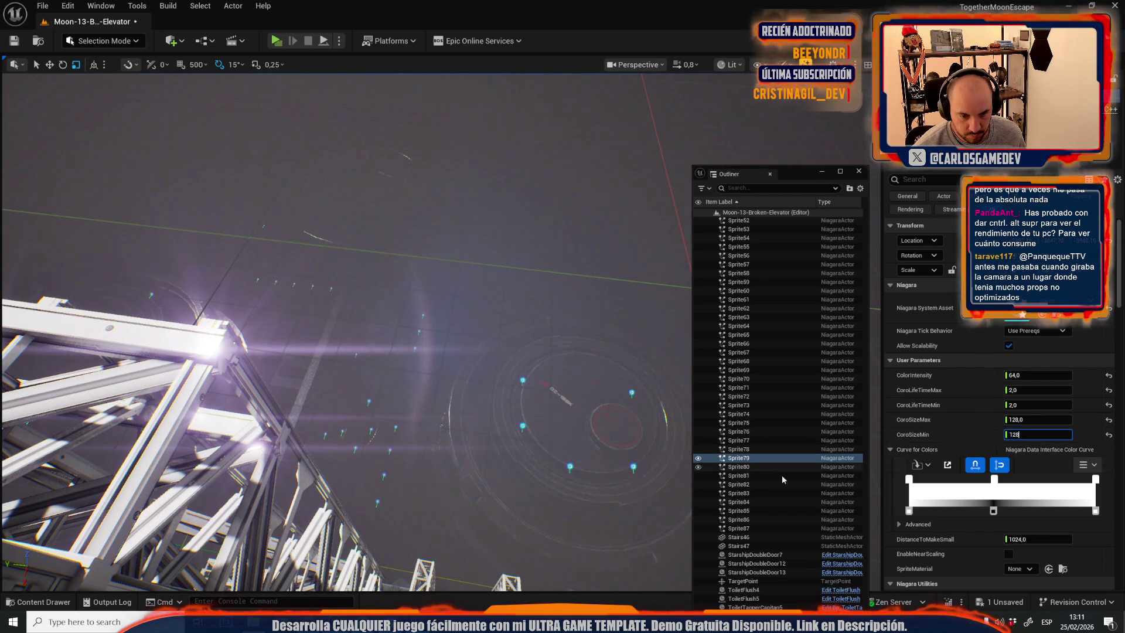
left_click(762, 466)
left_click(1023, 420)
type("128")
key("Tab")
left_click(768, 475)
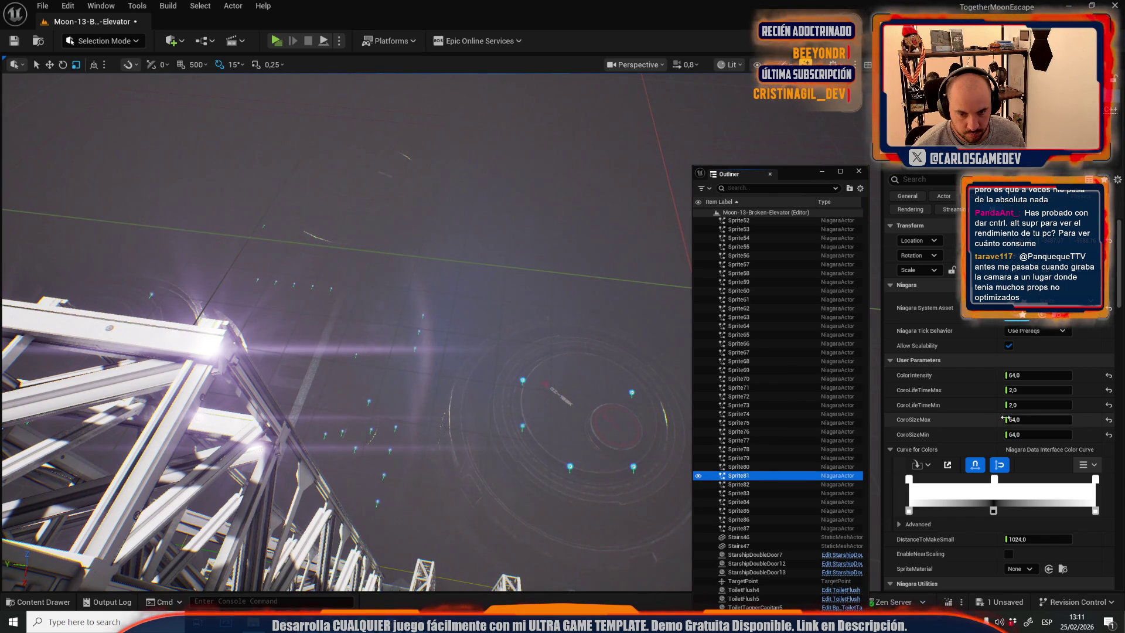
left_click(777, 487)
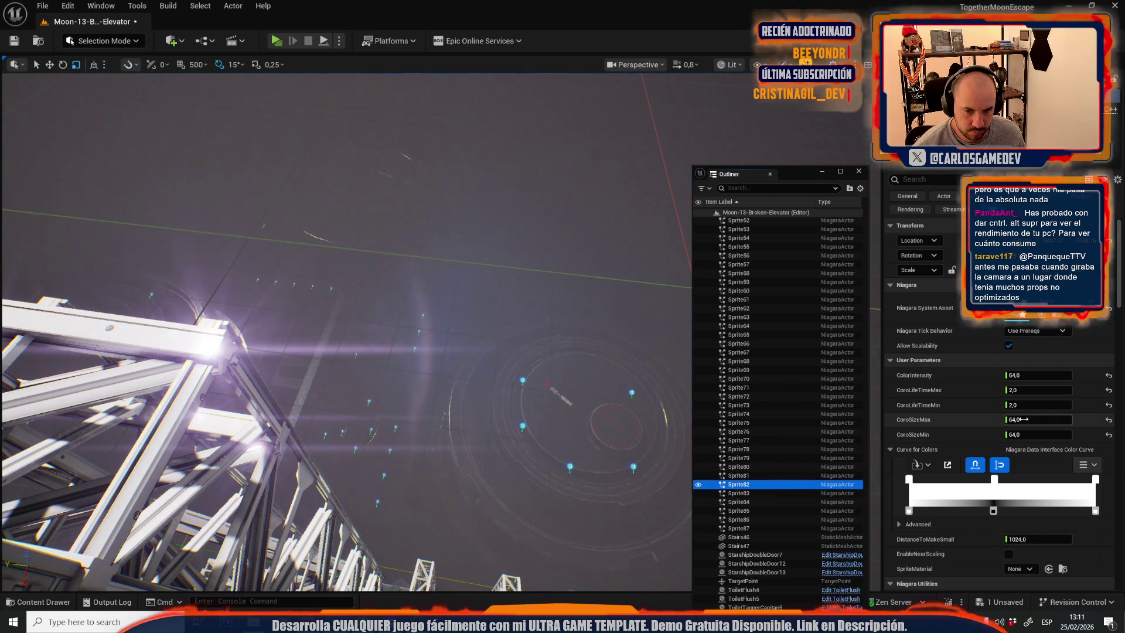
left_click(766, 493)
left_click(1037, 420)
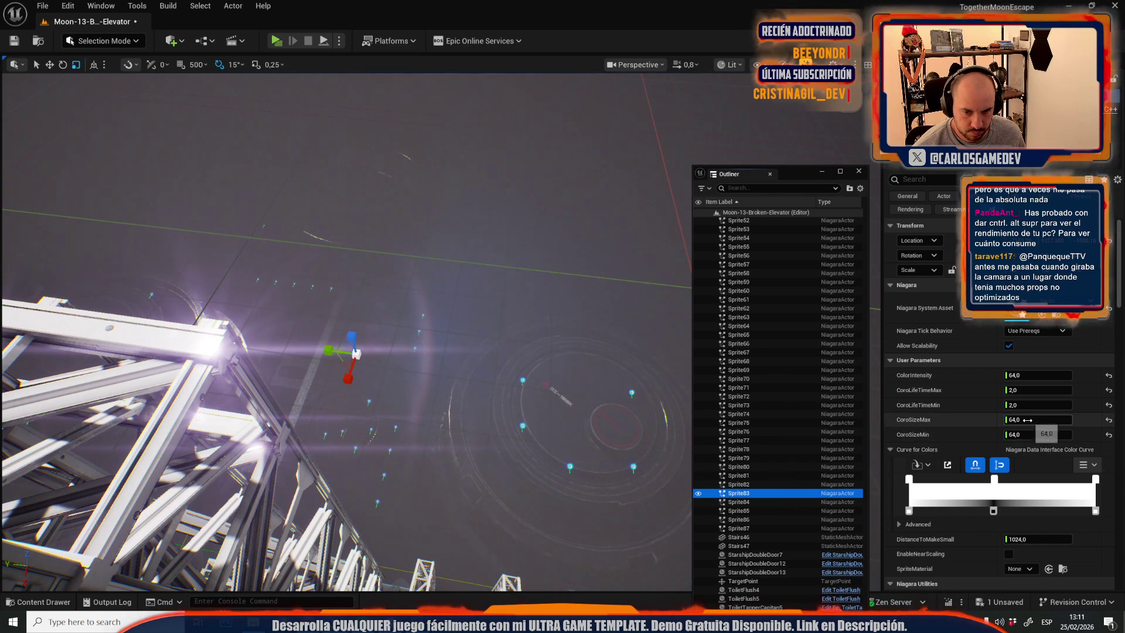
type("128")
key("Tab")
left_click(857, 502)
left_click(1038, 419)
type("128")
key("Tab")
left_click(789, 510)
left_click(1020, 419)
left_click(761, 519)
left_click(1031, 420)
type("128")
key("Tab")
left_click(781, 528)
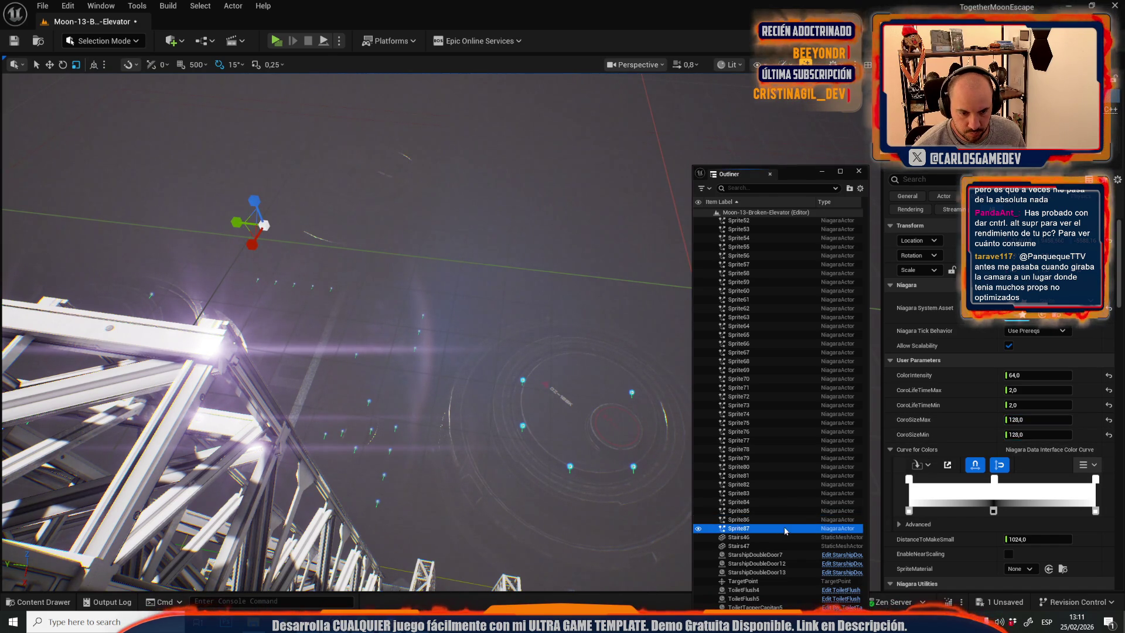
left_click(1019, 420)
type("128")
key("Tab")
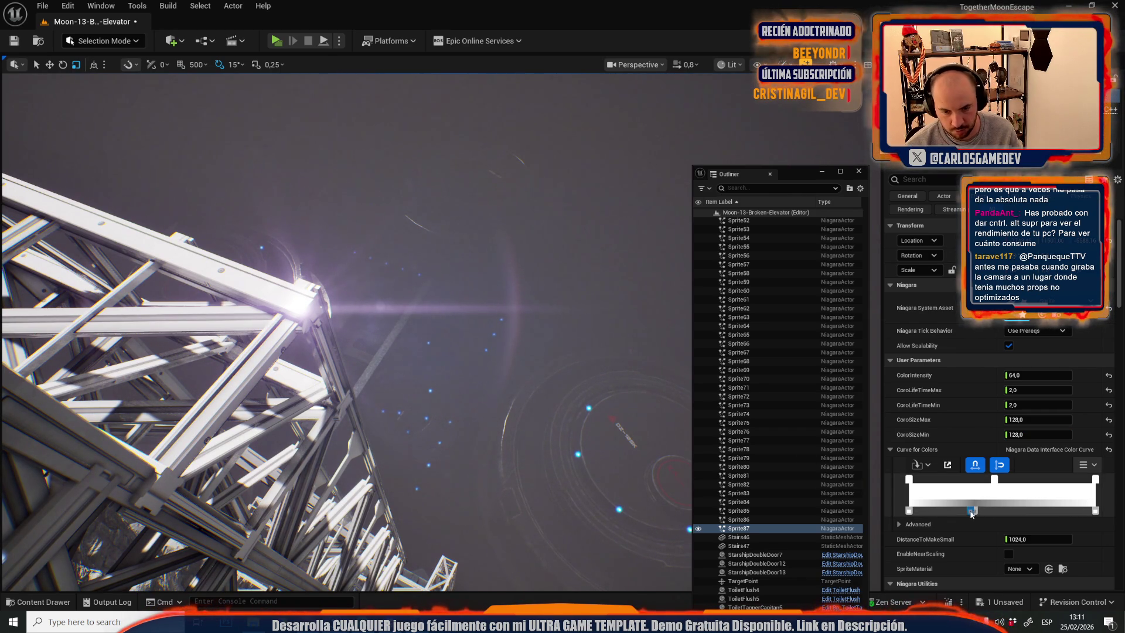
Delete the middle colour-gradient stop on Sprite84 down through Sprite79.
left_click(772, 520)
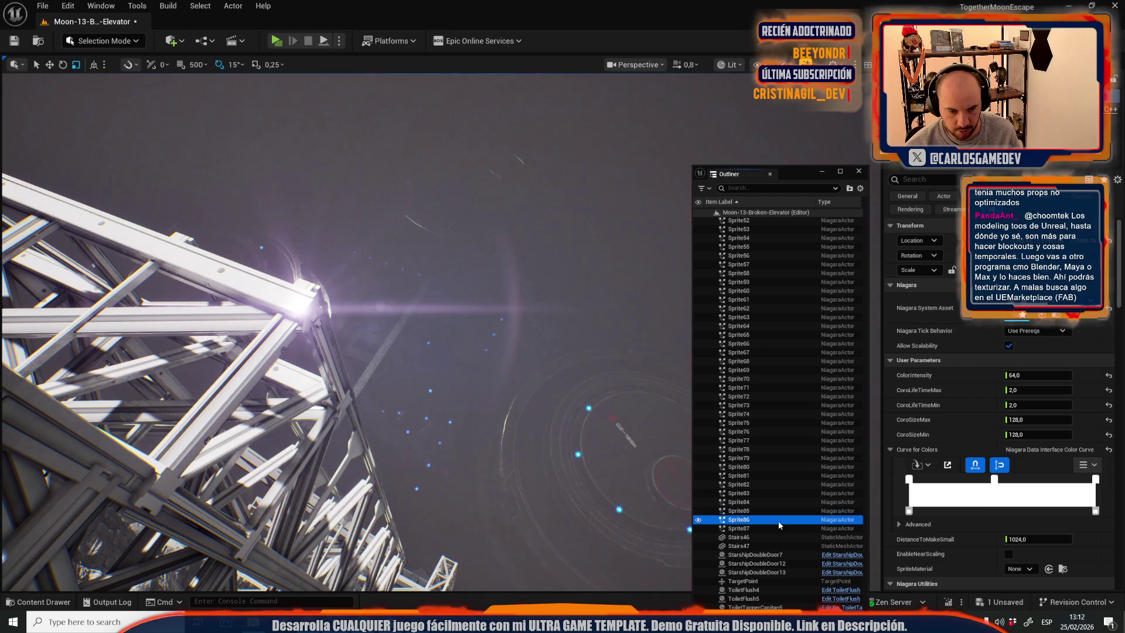
key("Up")
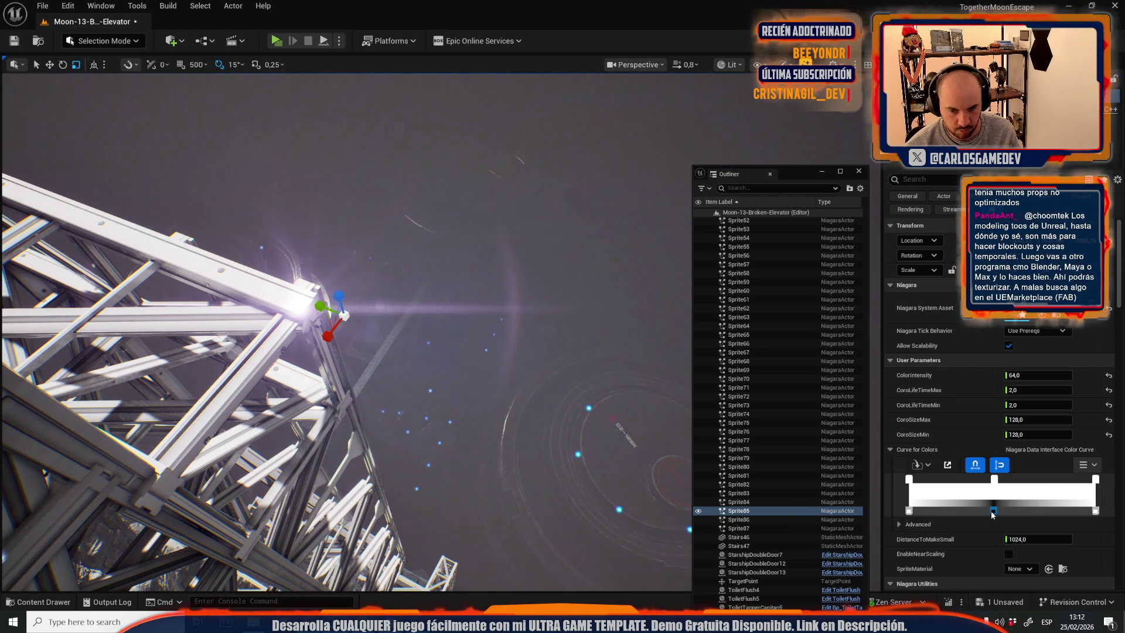
key("Up")
key("Delete")
key("Up")
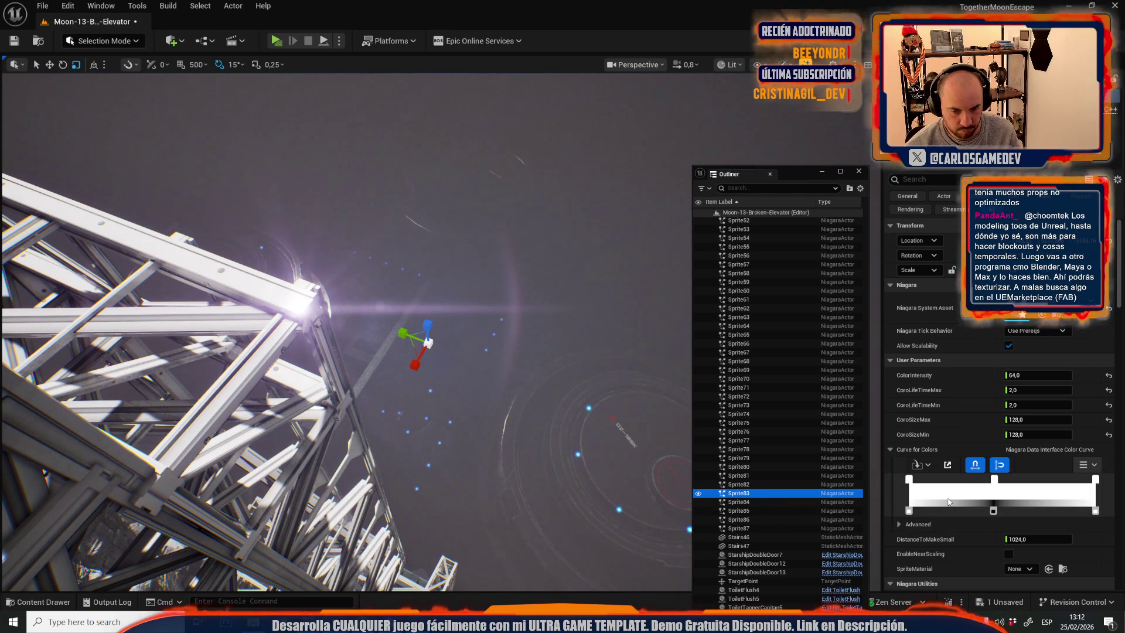
key("Delete")
key("Up")
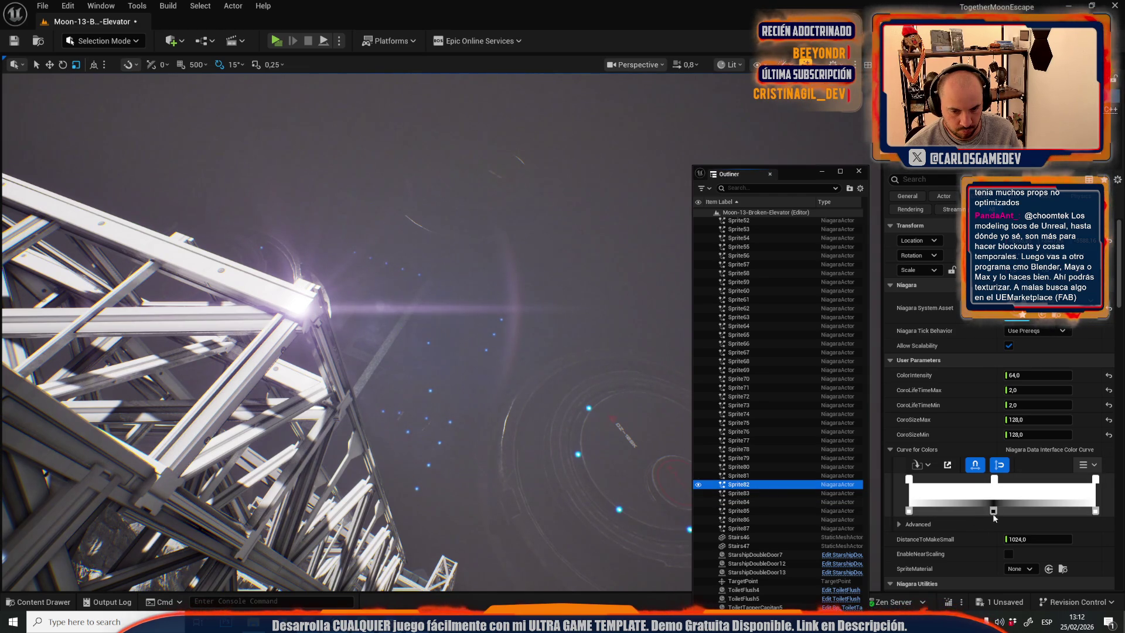
key("Delete")
key("Up")
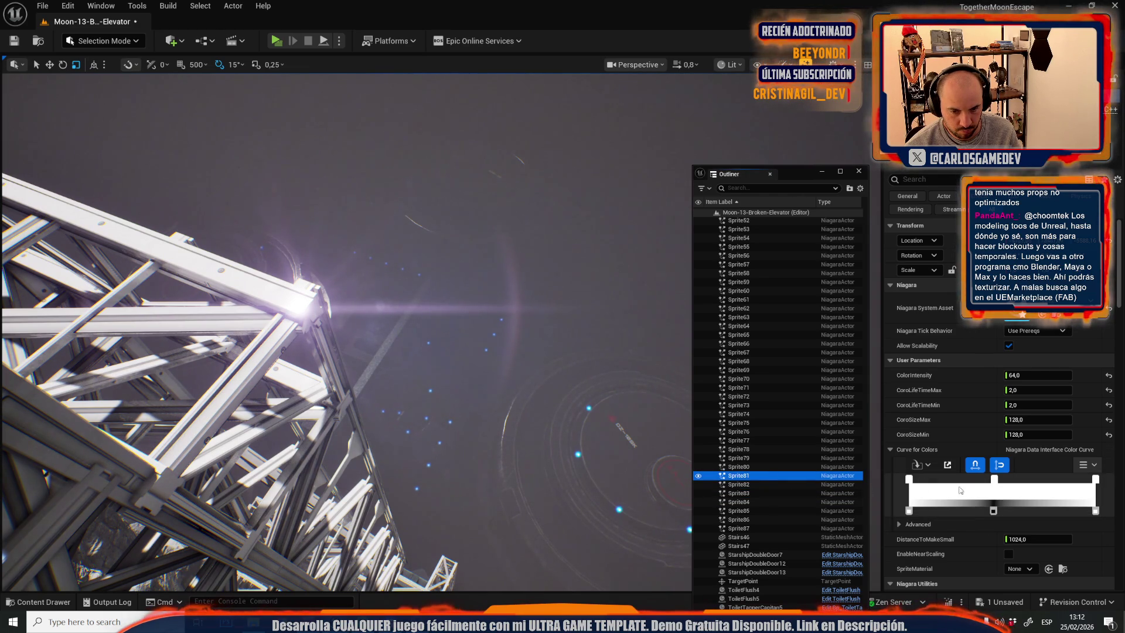
key("Delete")
key("Up")
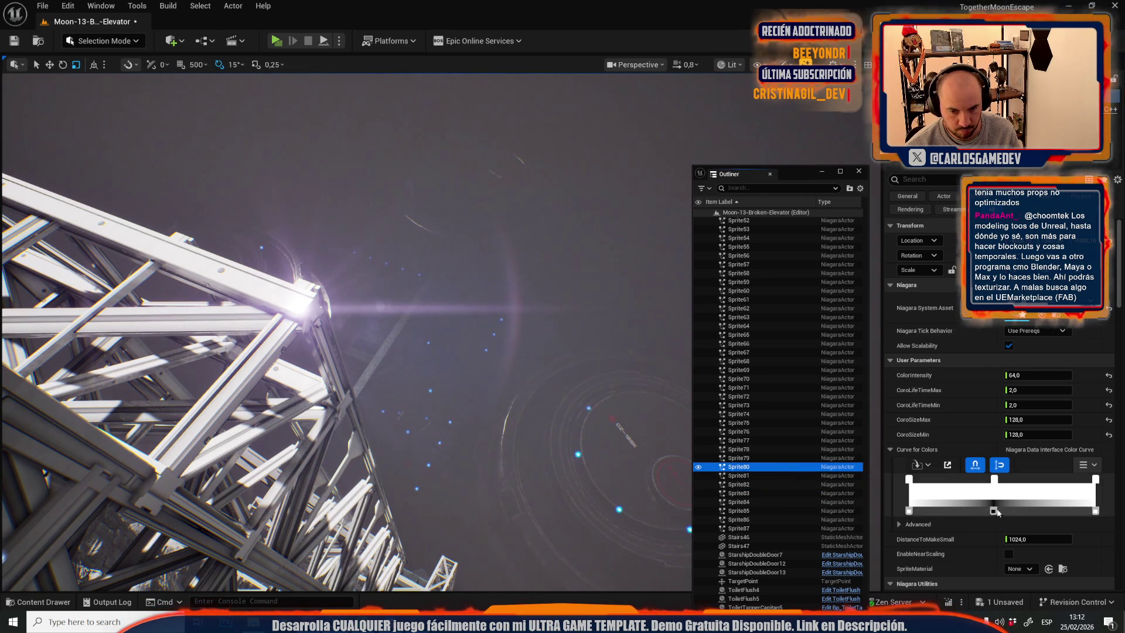
key("Delete")
key("Up")
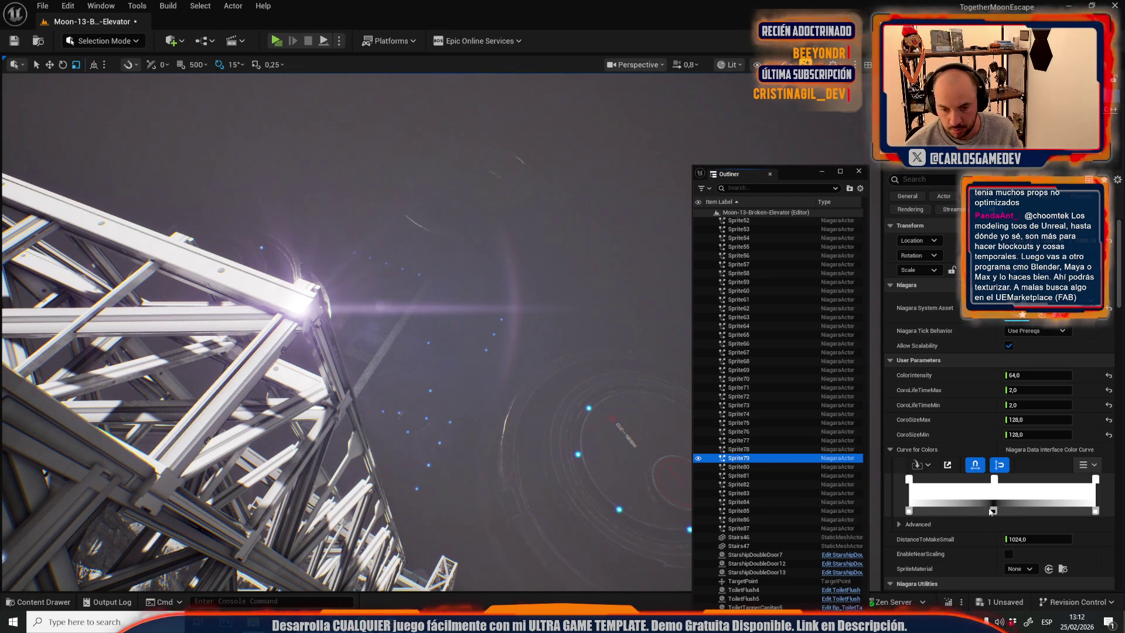
key("Delete")
key("Up")
Remove the middle colour stop from the Sprite78, Sprite75, Sprite76 and Sprite74 gradients.
left_click(993, 512)
key("Delete")
left_click(767, 440)
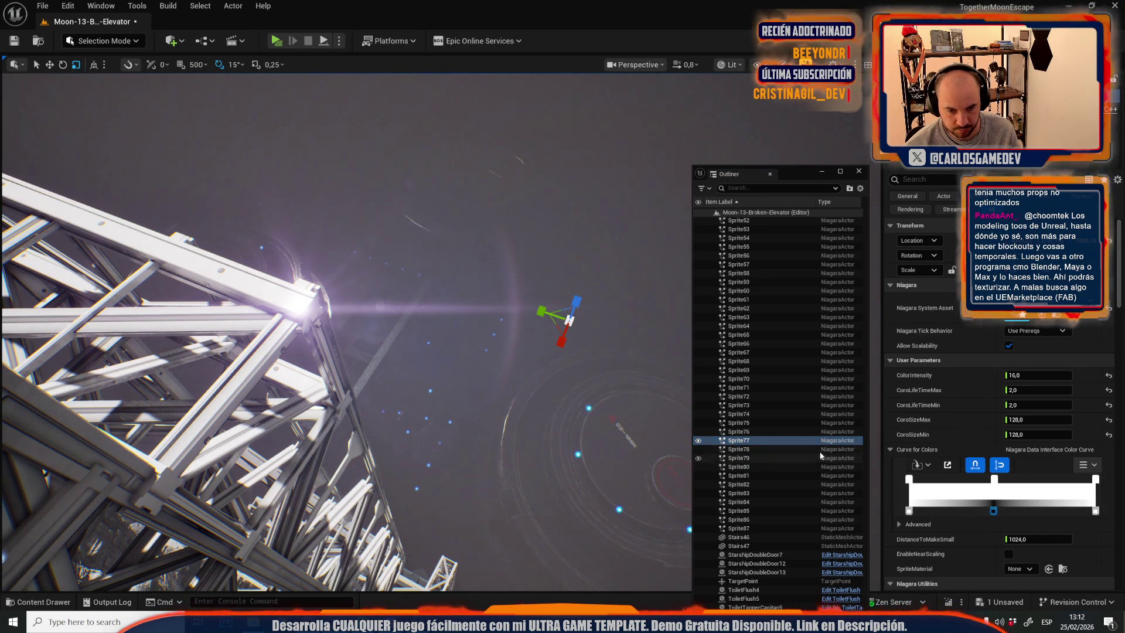
left_click(769, 431)
left_click(770, 422)
left_click(993, 512)
key("Delete")
left_click(758, 432)
left_click(993, 512)
key("Delete")
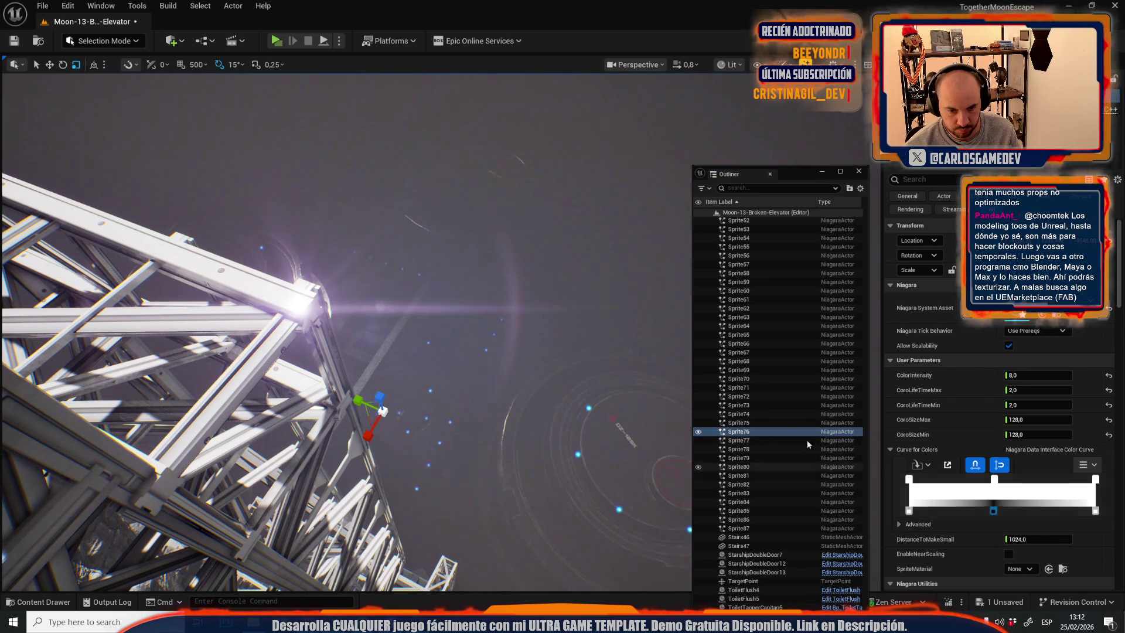
left_click(803, 422)
left_click(804, 415)
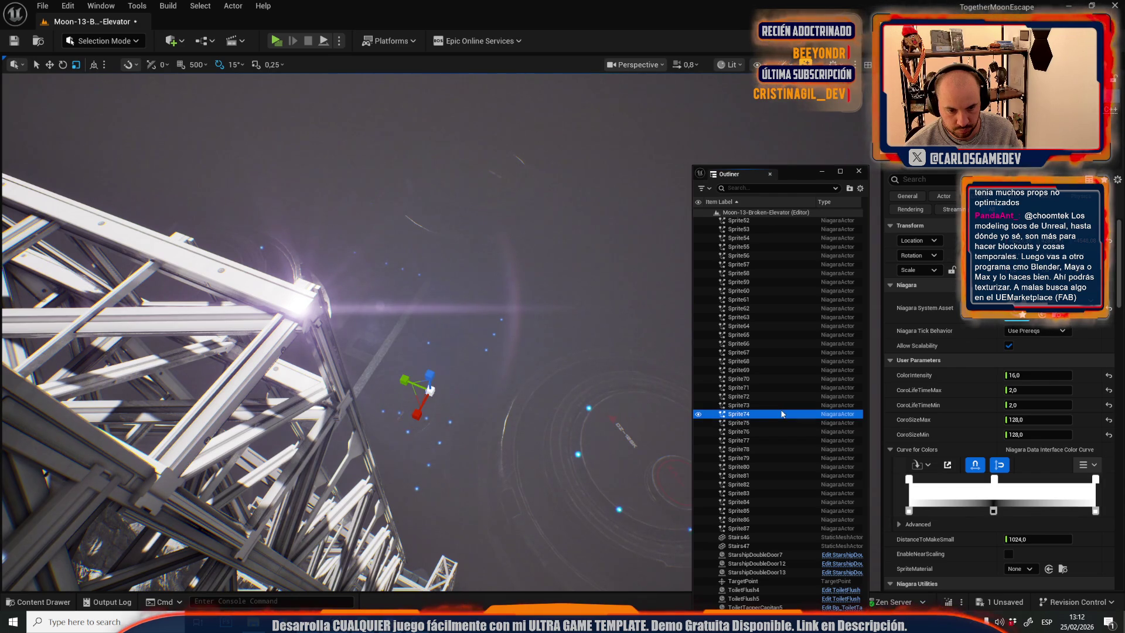
left_click(993, 512)
key("Delete")
Remove the middle colour stop from the Sprite66 and Sprite65 gradients.
left_click(764, 405)
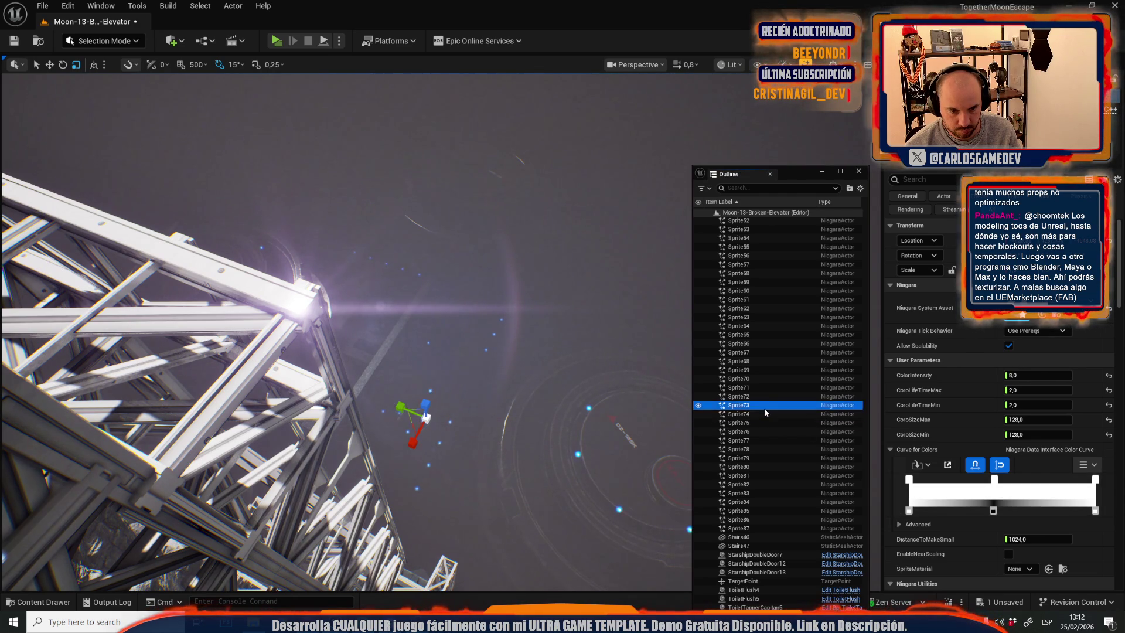
left_click(762, 369)
left_click(769, 352)
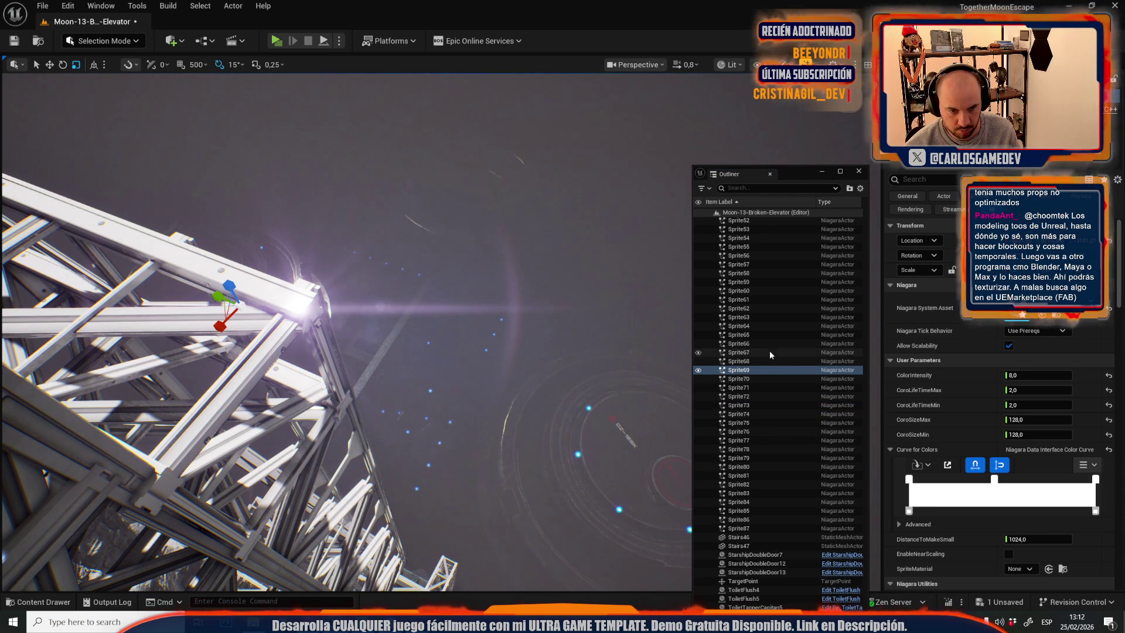
left_click(994, 512)
key("Delete")
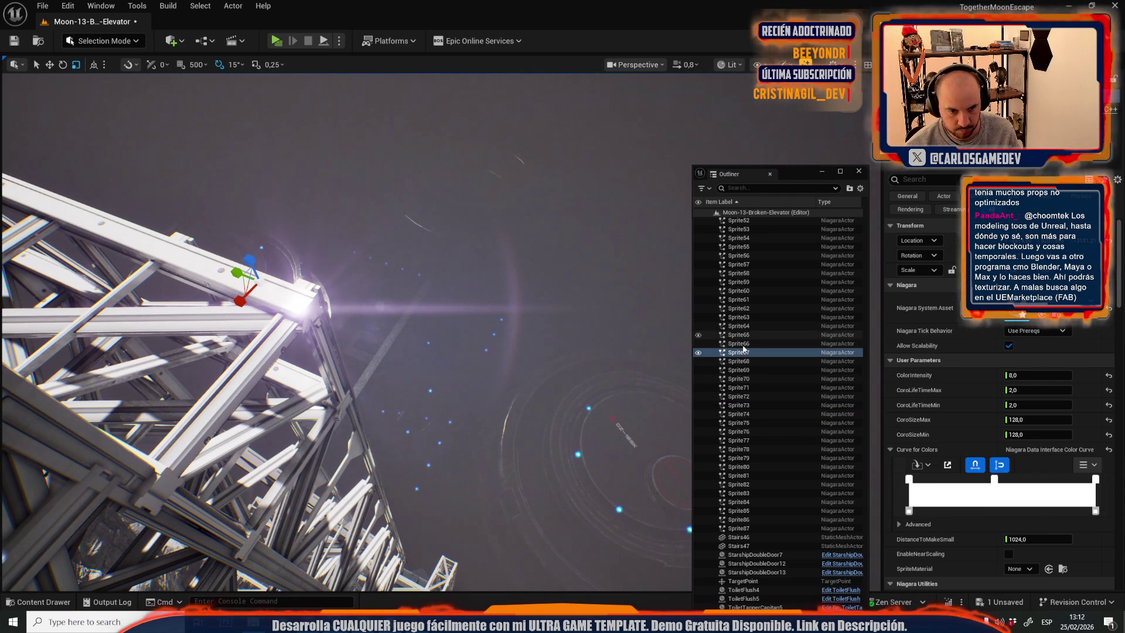
left_click(738, 343)
left_click(994, 512)
key("Delete")
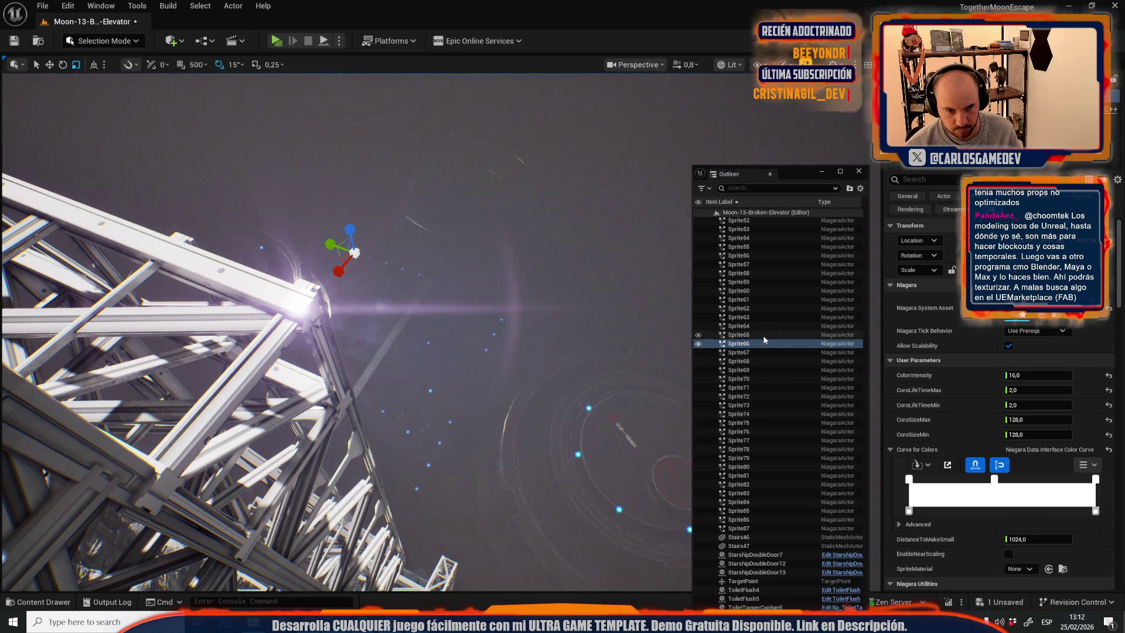
left_click(764, 335)
left_click(995, 512)
key("Delete")
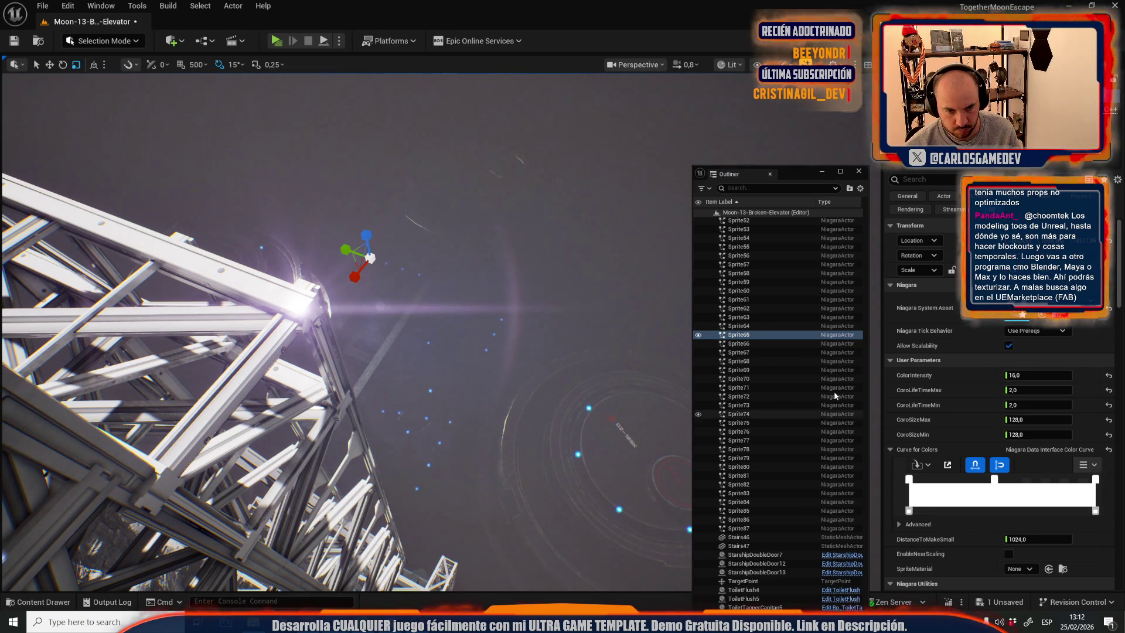
Work up from Sprite61 to Sprite51, removing the middle colour stop on Sprite56 and Sprite51.
scroll(774, 362, "up", 3)
left_click(753, 371)
left_click(764, 353)
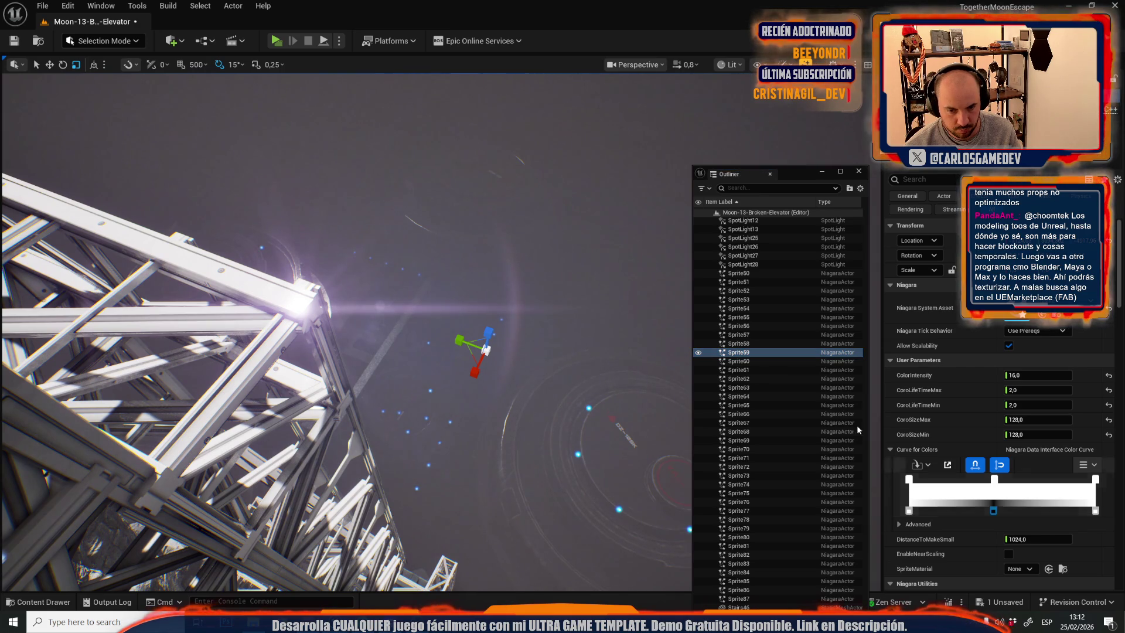
left_click(762, 344)
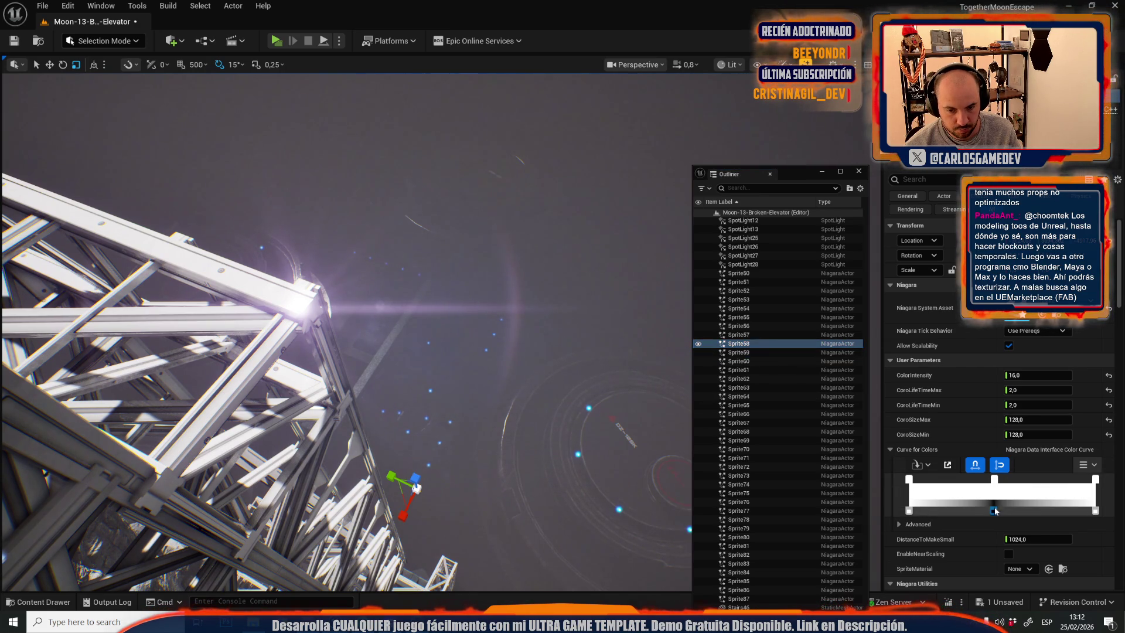
left_click(750, 326)
key("Delete")
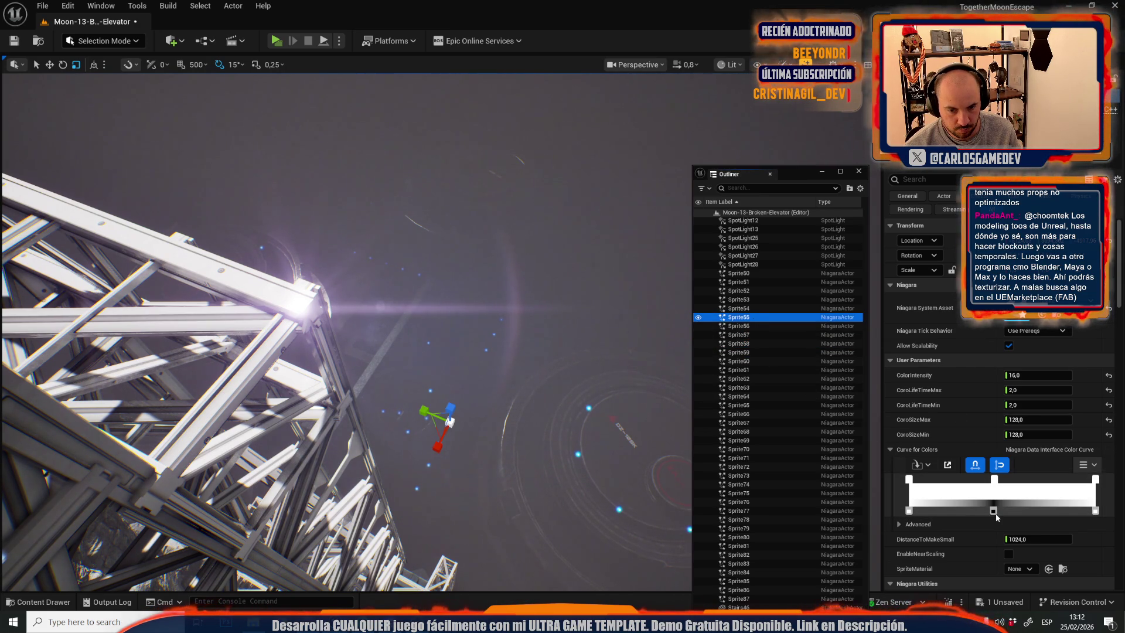
left_click(739, 308)
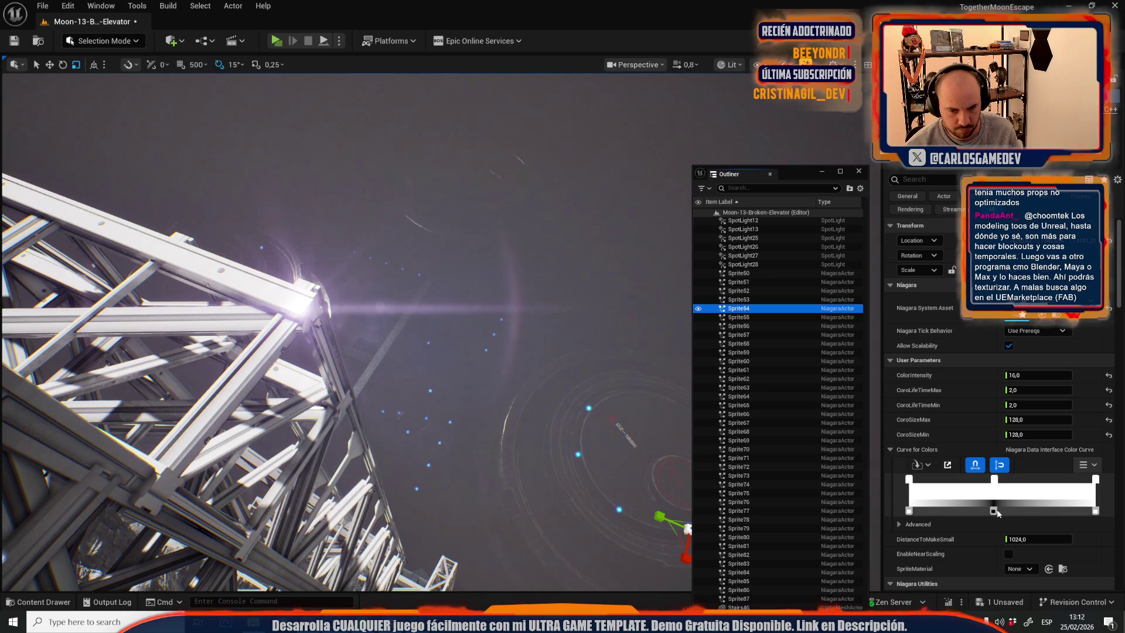
left_click(740, 299)
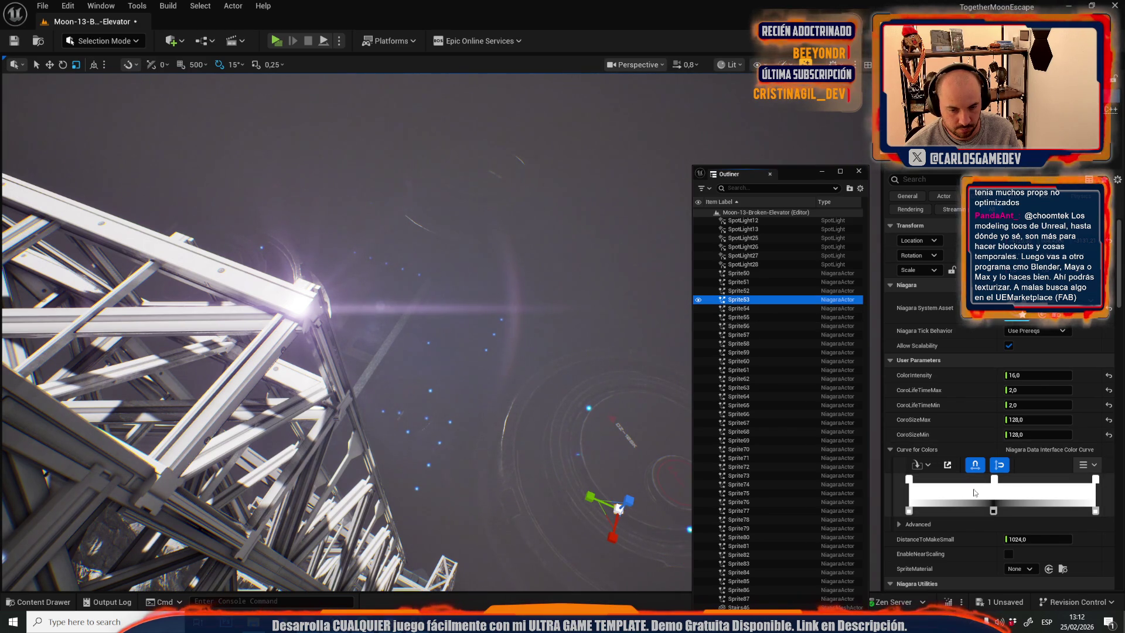
left_click(739, 290)
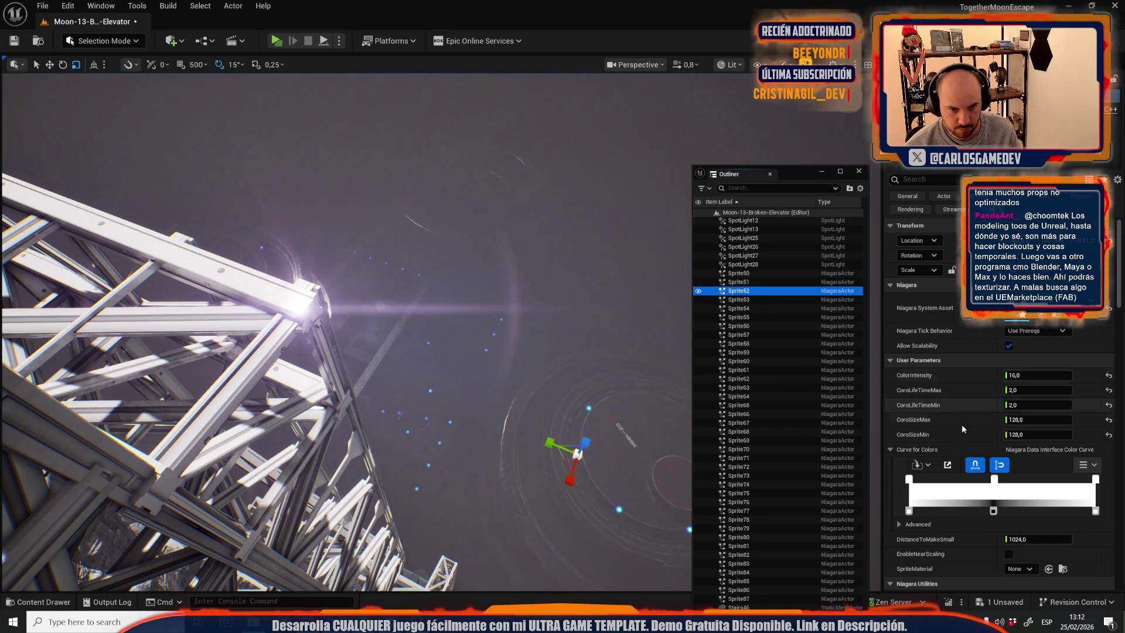
key("Up")
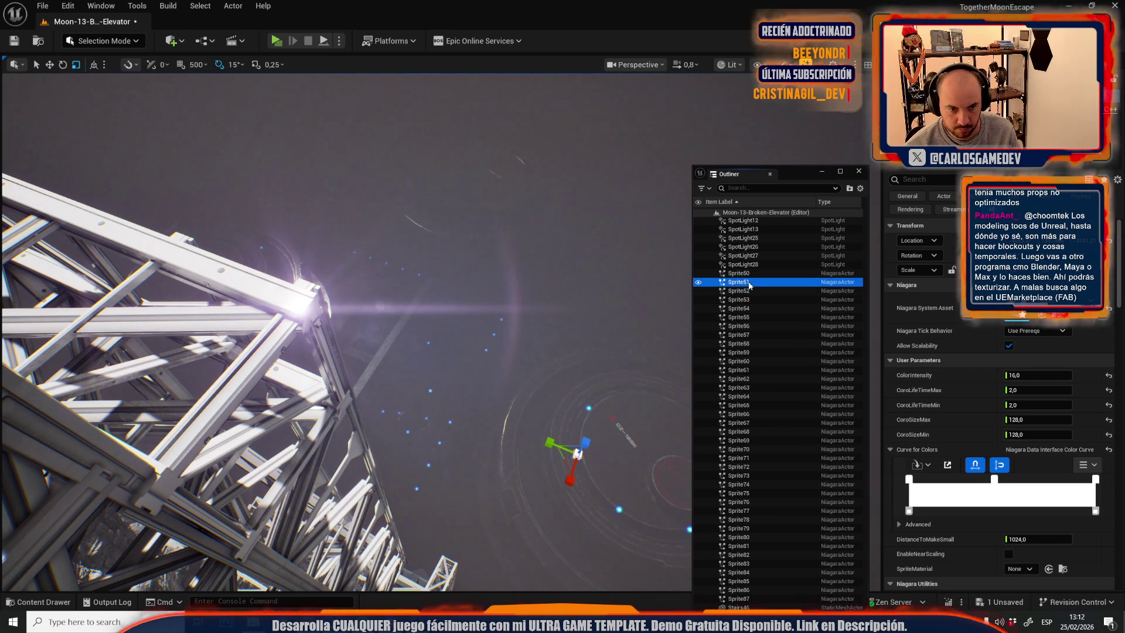
left_click(994, 511)
key("Delete")
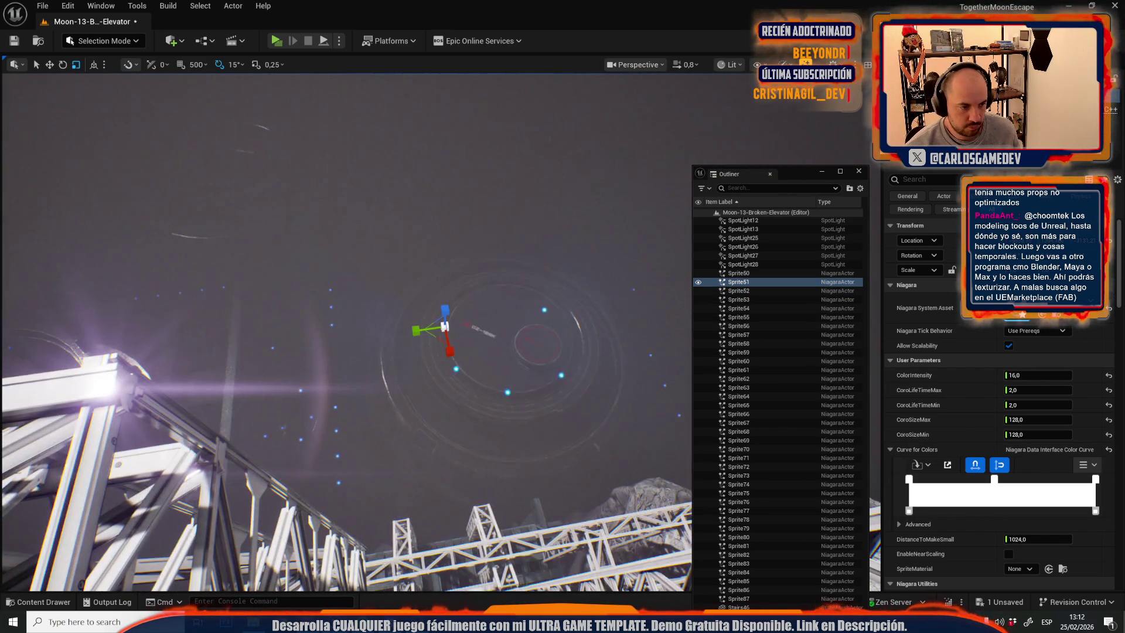
Fly the camera to look down over a cliff platform's scaffolding.
scroll(494, 291, "up", 1)
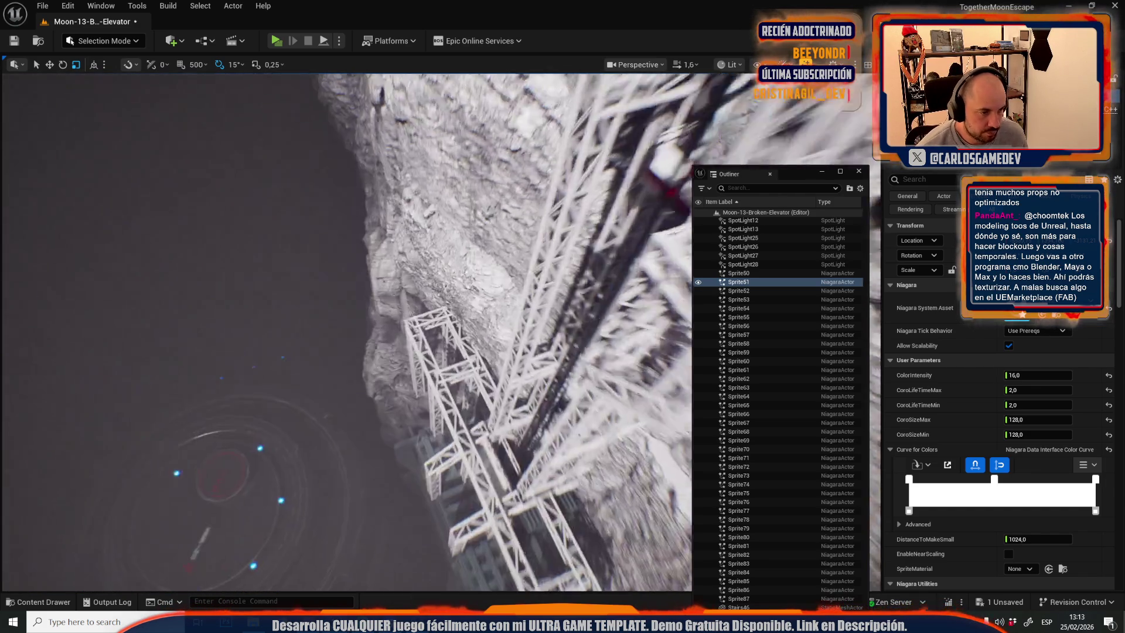
key("w")
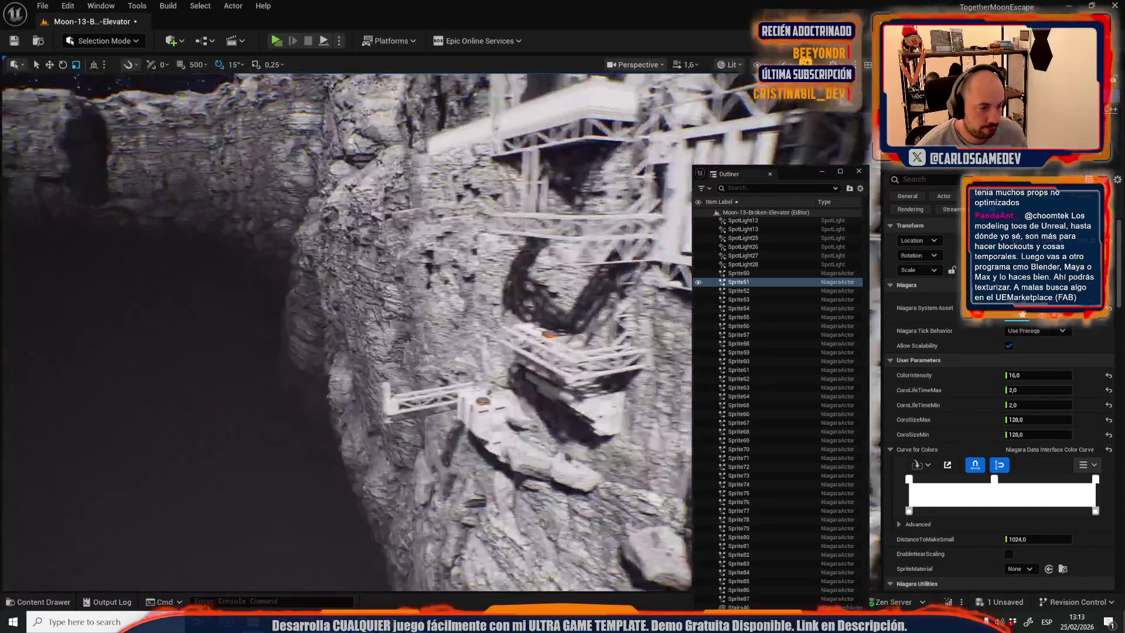
scroll(556, 319, "down", 1)
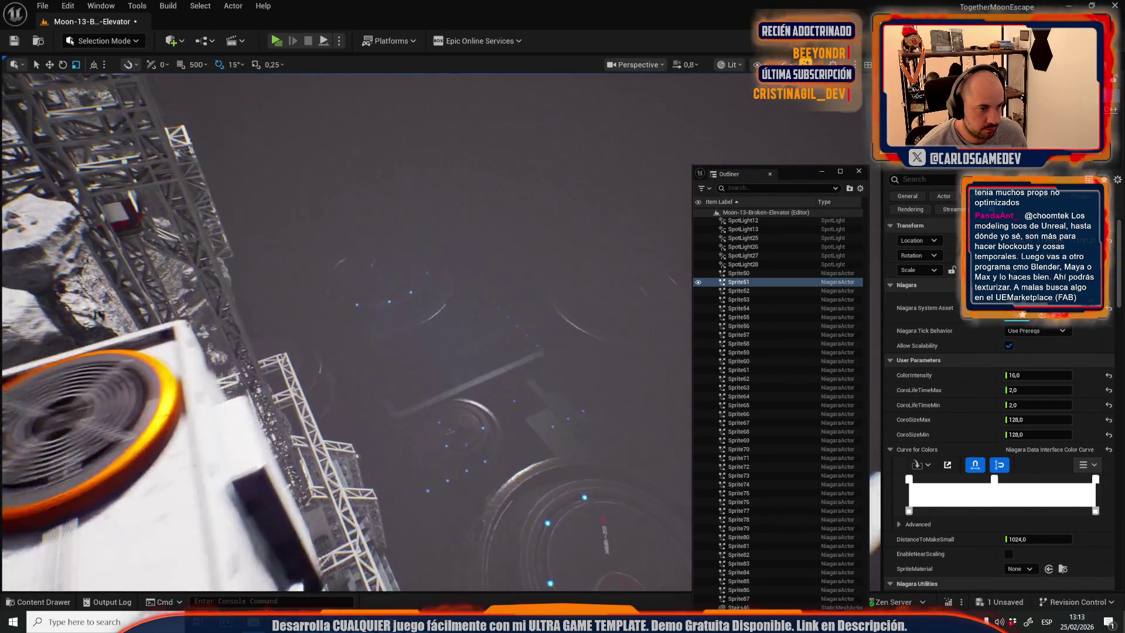
Choose Moon-09-Crater from File > Recent Levels, bringing up the save prompt.
left_click(43, 6)
mouse_move(89, 88)
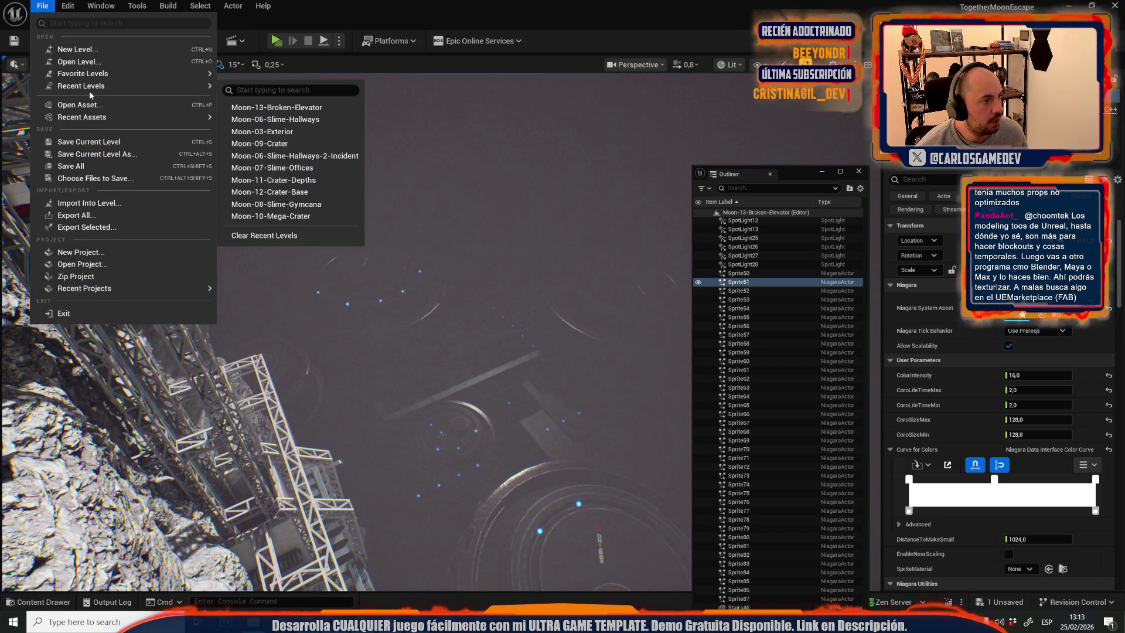
left_click(262, 144)
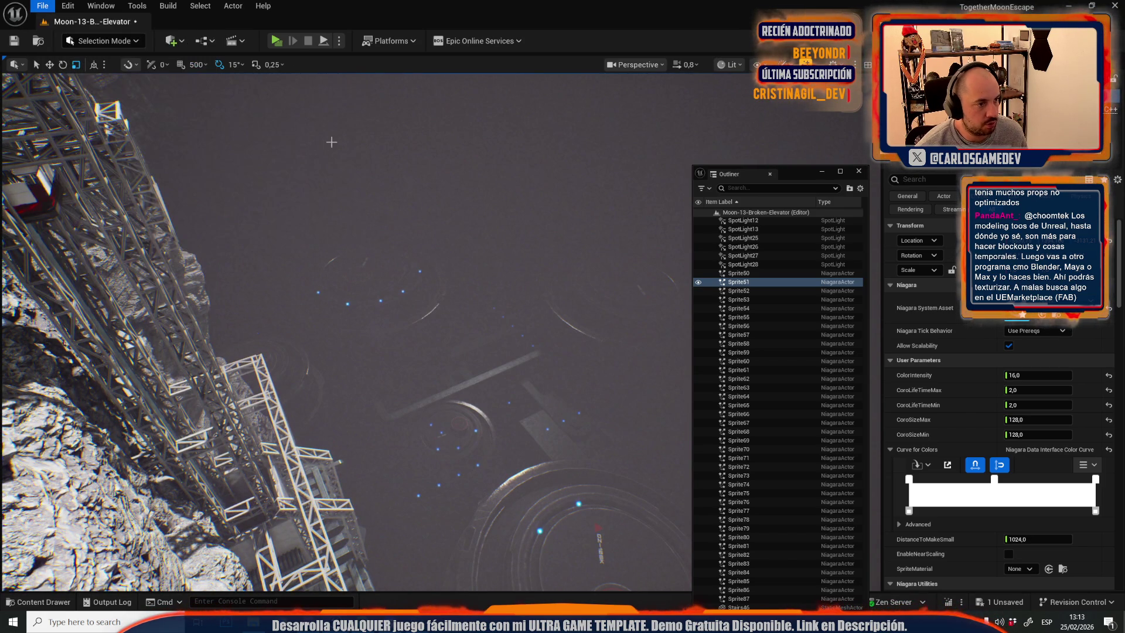
Save the modified Moon-13-Broken-Elevator level, then fly up to view the elevator cage.
left_click(586, 435)
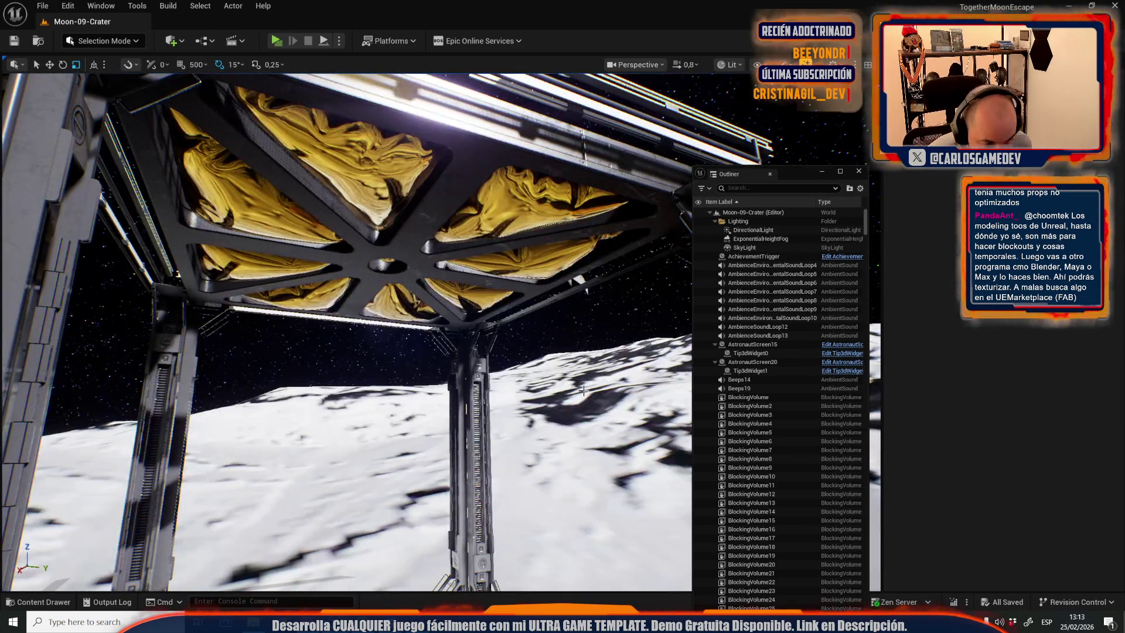
left_click_drag(506, 288, 510, 273)
scroll(509, 274, "up", 3)
scroll(510, 274, "up", 2)
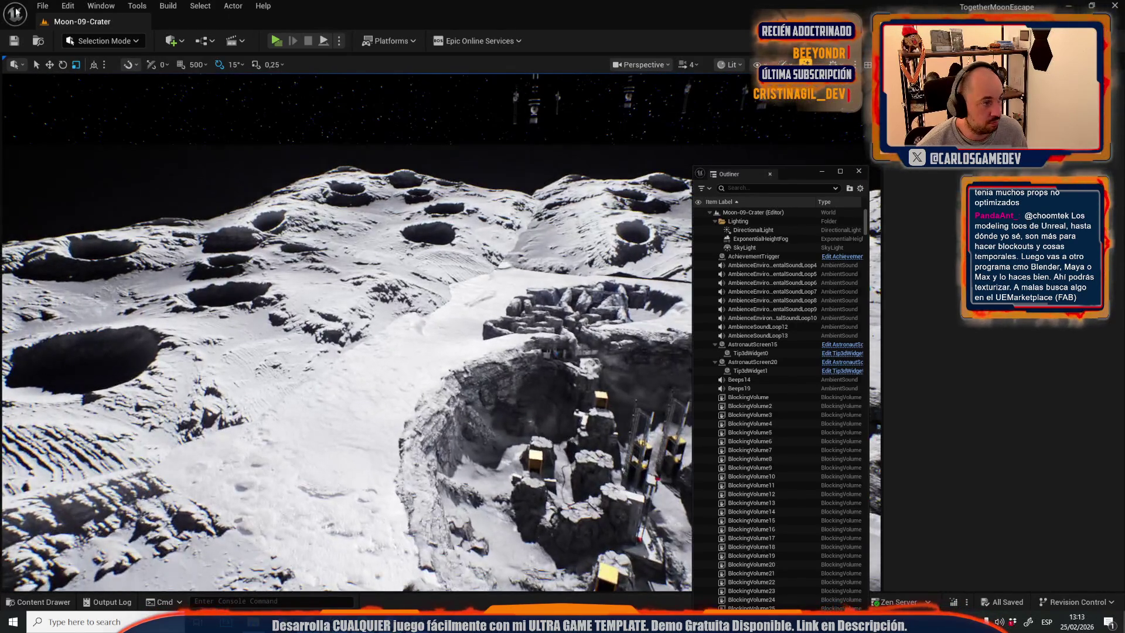
Open the Moon-11-Crater-Depths level from the recent levels list.
left_click(40, 5)
mouse_move(173, 86)
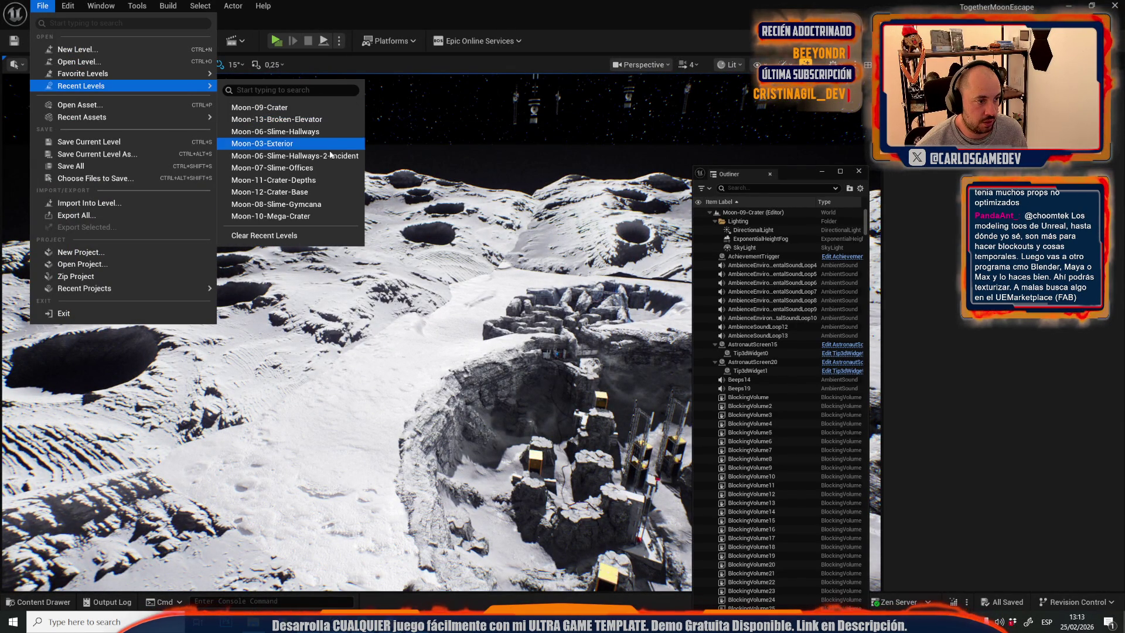
left_click(310, 170)
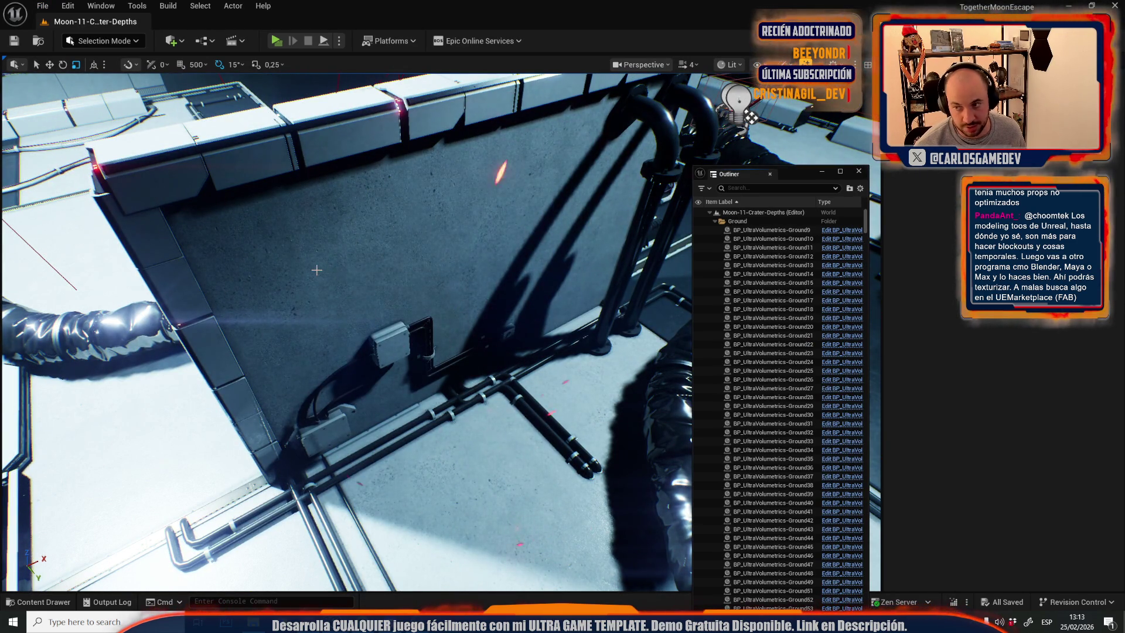
Fly into the dark area unlit and select the BP_UltraVolumetrics-Ground49 fog volume in game view.
left_click_drag(258, 278, 213, 562)
key("alt+3")
left_click(772, 582)
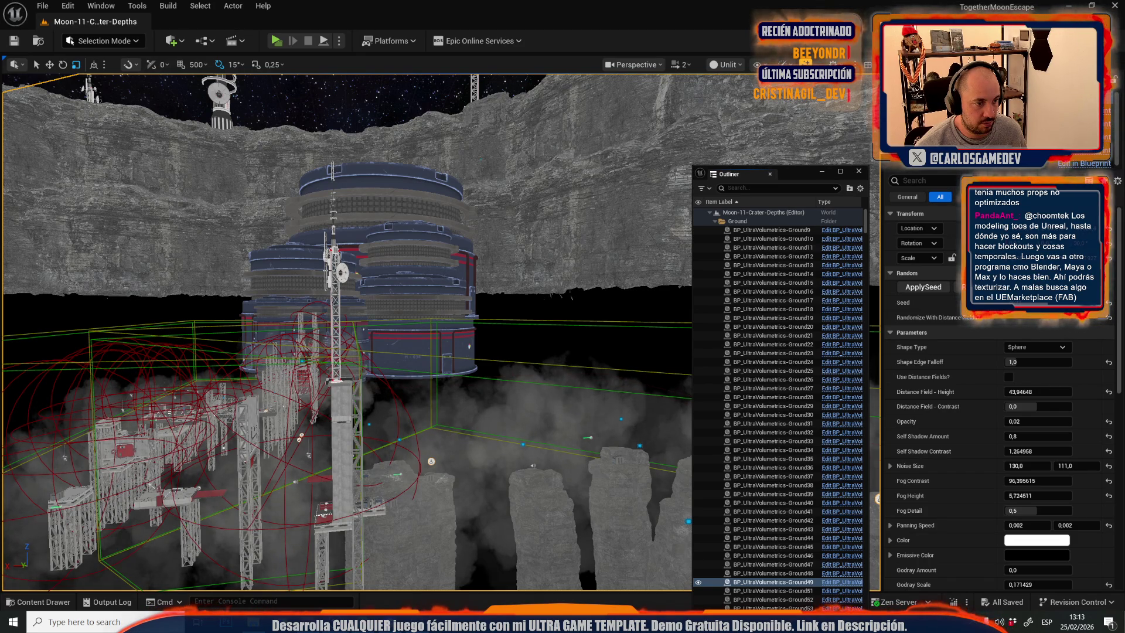
key("g")
Select the SM_AntennaLarge16 antenna tower and return the viewport to Lit mode.
left_click(333, 293)
left_click(728, 66)
left_click(753, 107)
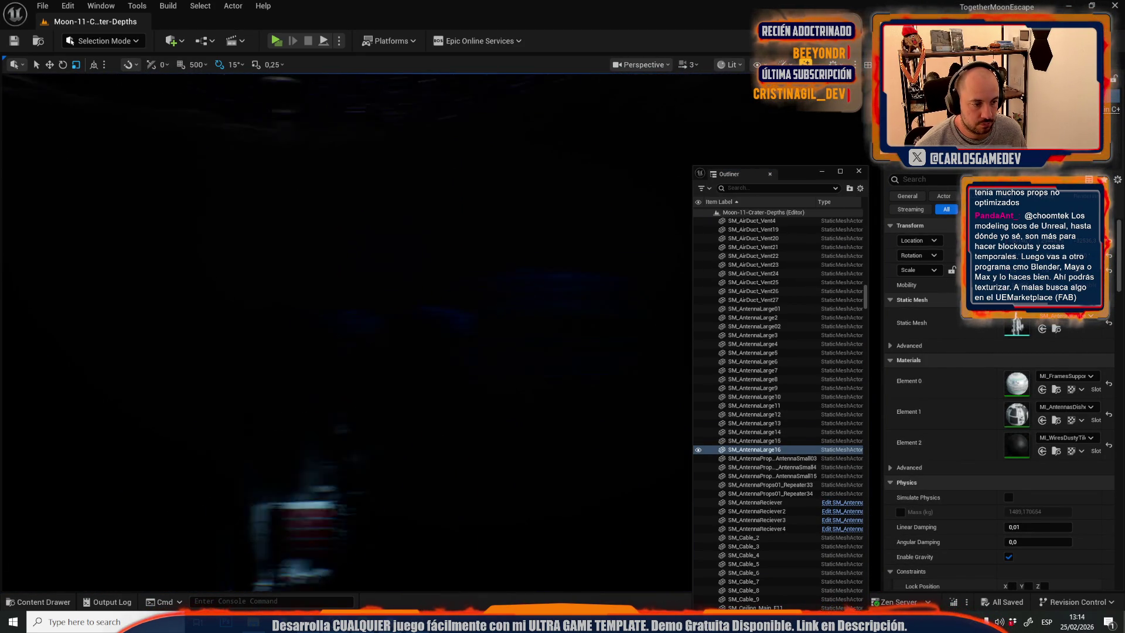
Duplicate the antenna tower as SM_AntennaLarge17 and frame it in the Lit view.
scroll(346, 333, "down", 3)
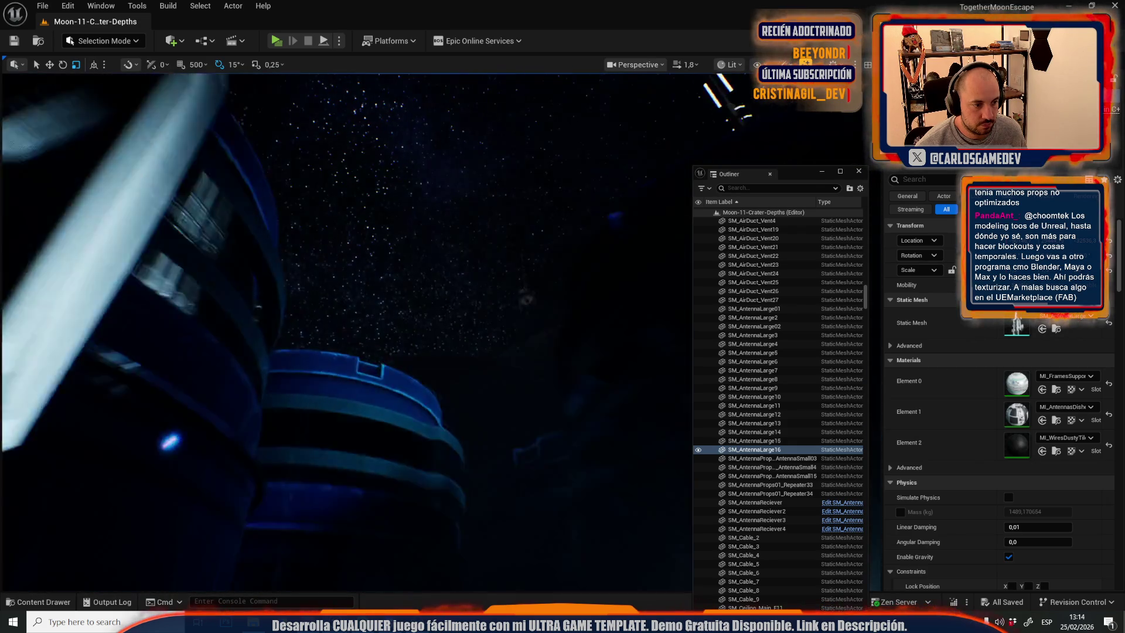
key("ctrl+d")
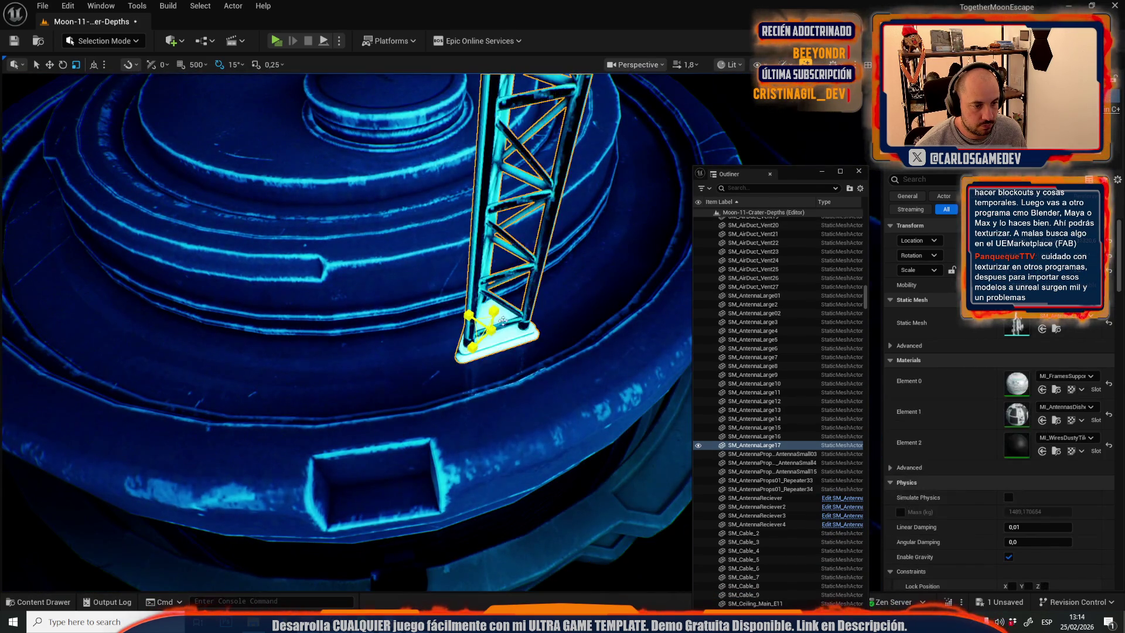
scroll(490, 319, "down", 2)
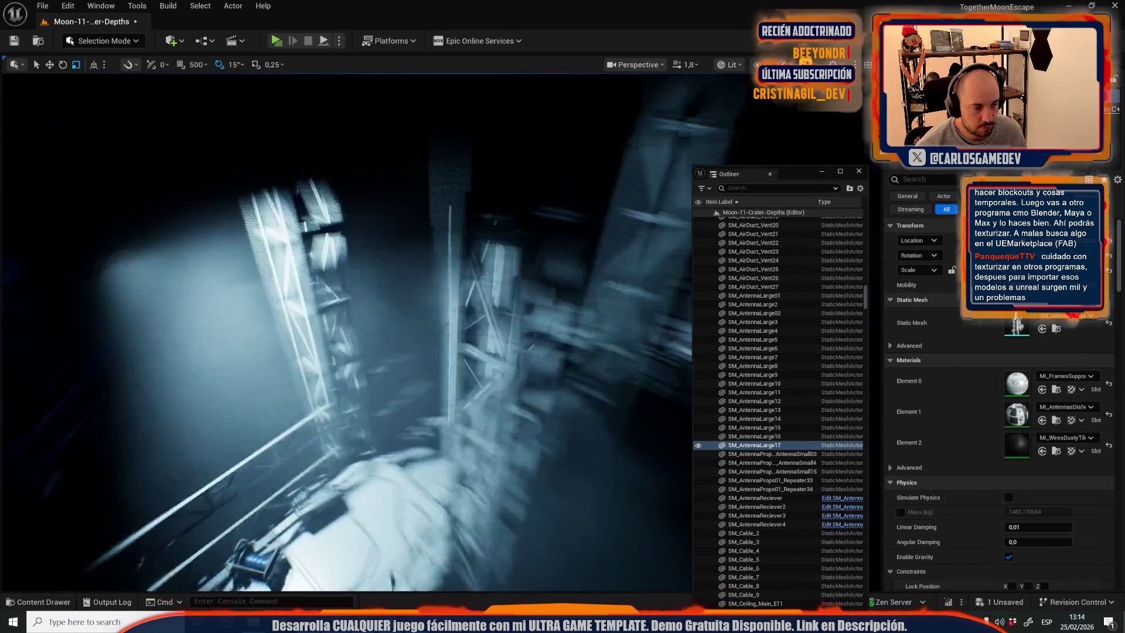
scroll(345, 333, "down", 2)
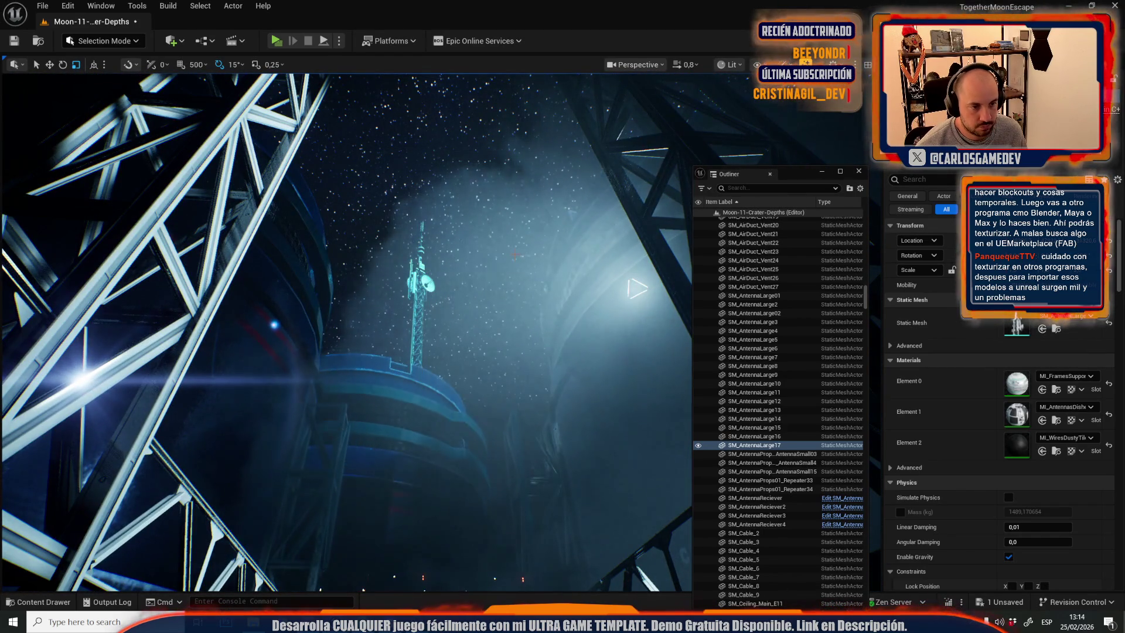
scroll(346, 328, "up", 2)
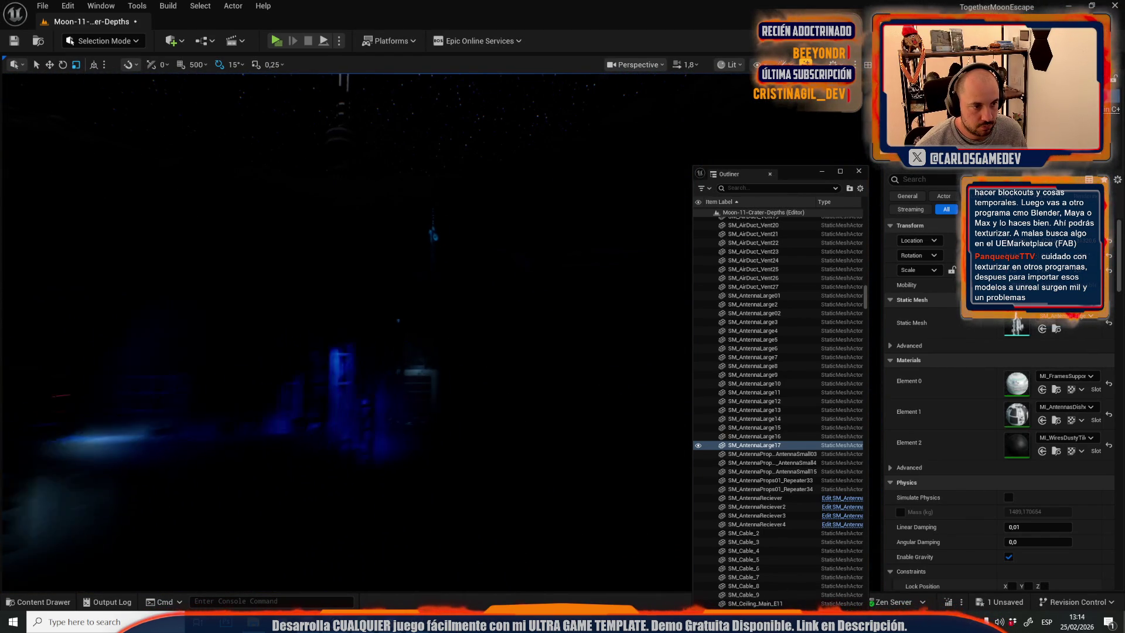
scroll(345, 328, "down", 1)
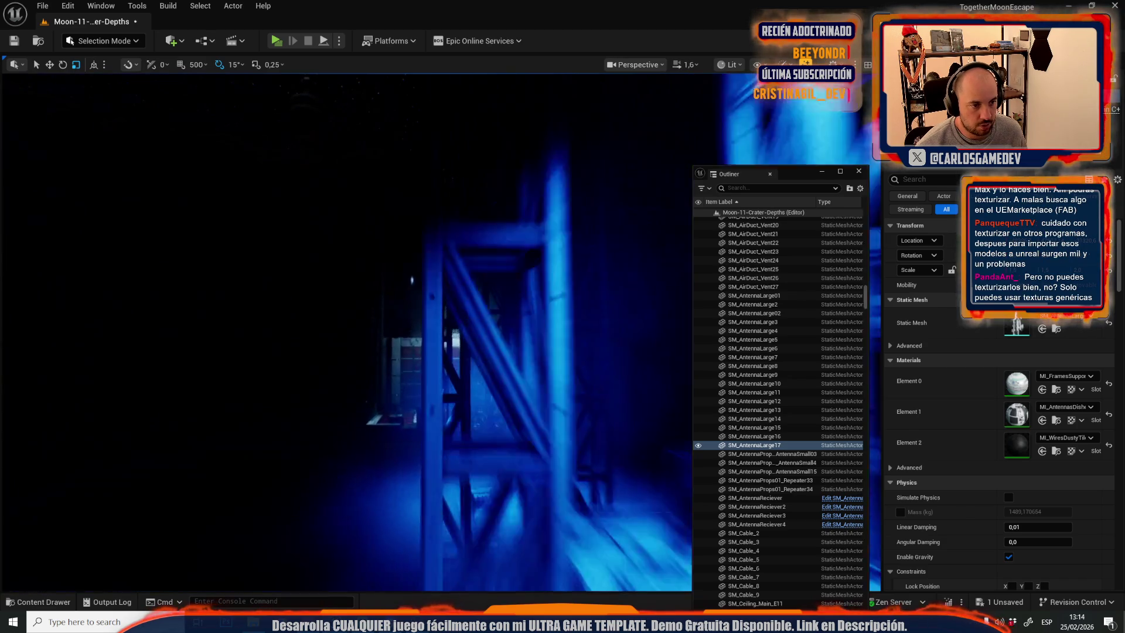
key("f")
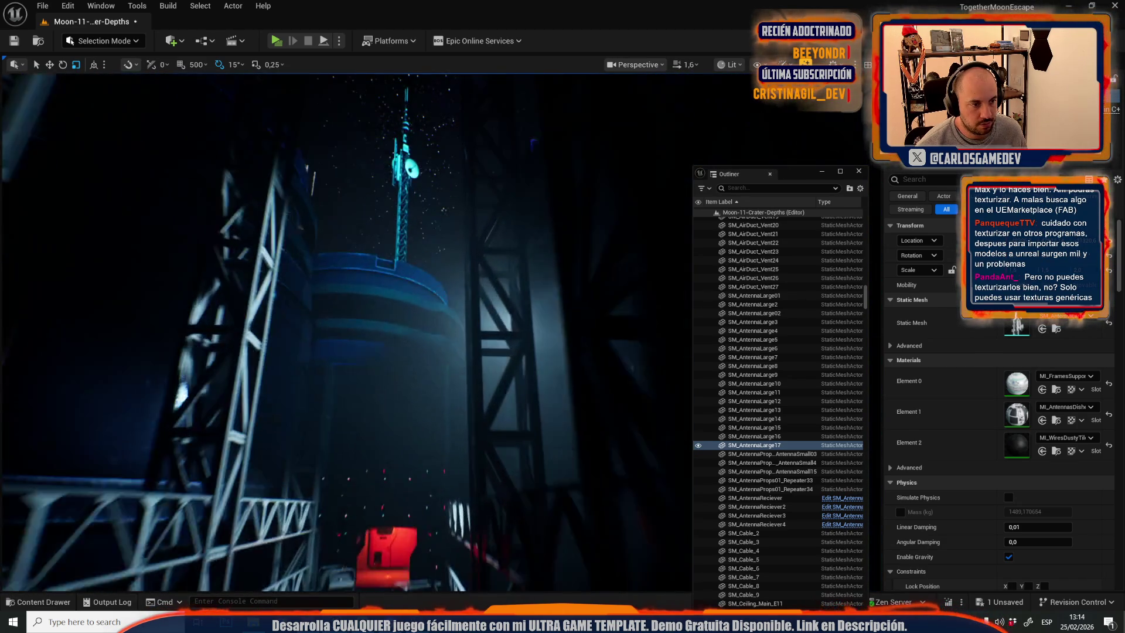
mouse_move(476, 280)
left_mouse_down()
mouse_move(445, 292)
mouse_move(434, 317)
mouse_move(405, 281)
left_mouse_up()
Copy the Light Color of the cave light CaveProximityLight39.
left_click(360, 320)
key("f")
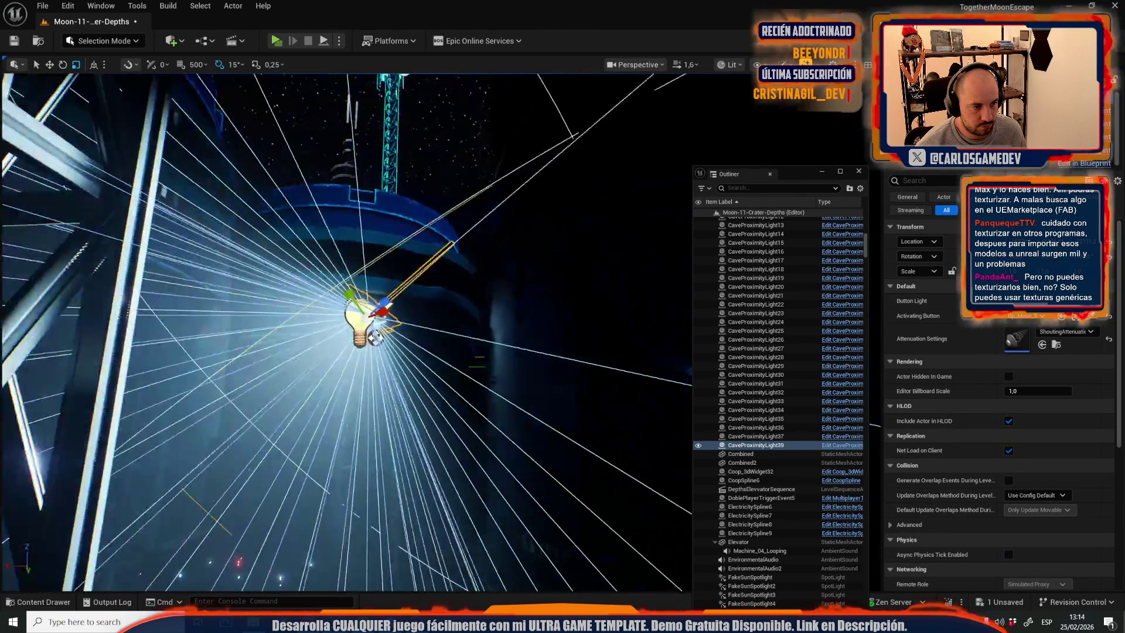
left_click(337, 284)
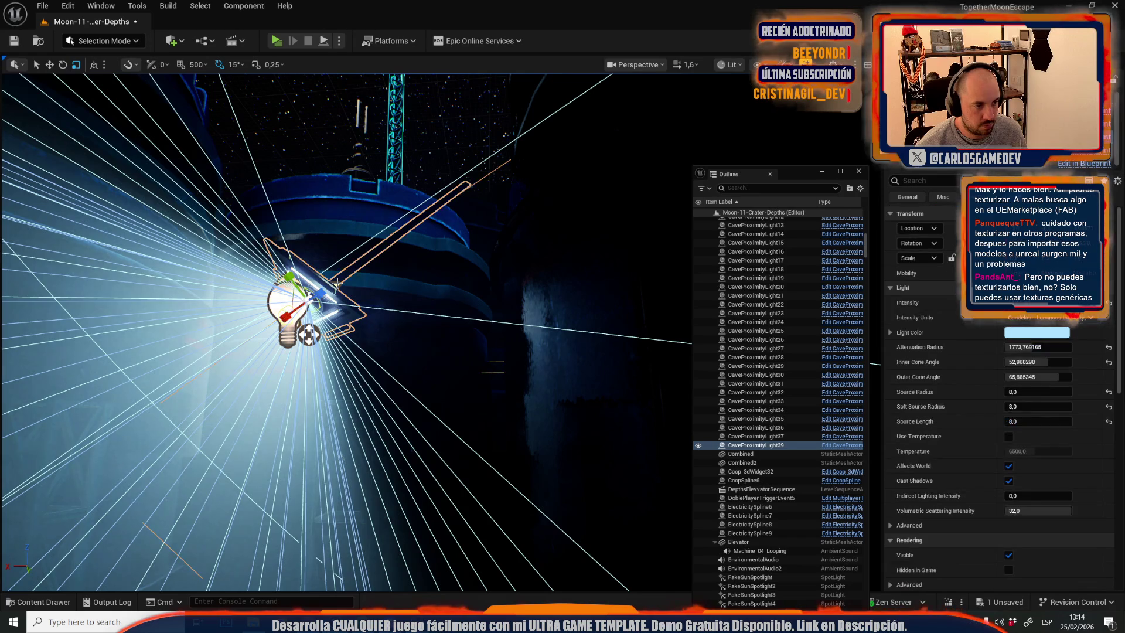
right_click(1040, 332)
left_click(1055, 396)
scroll(447, 252, "up", 1)
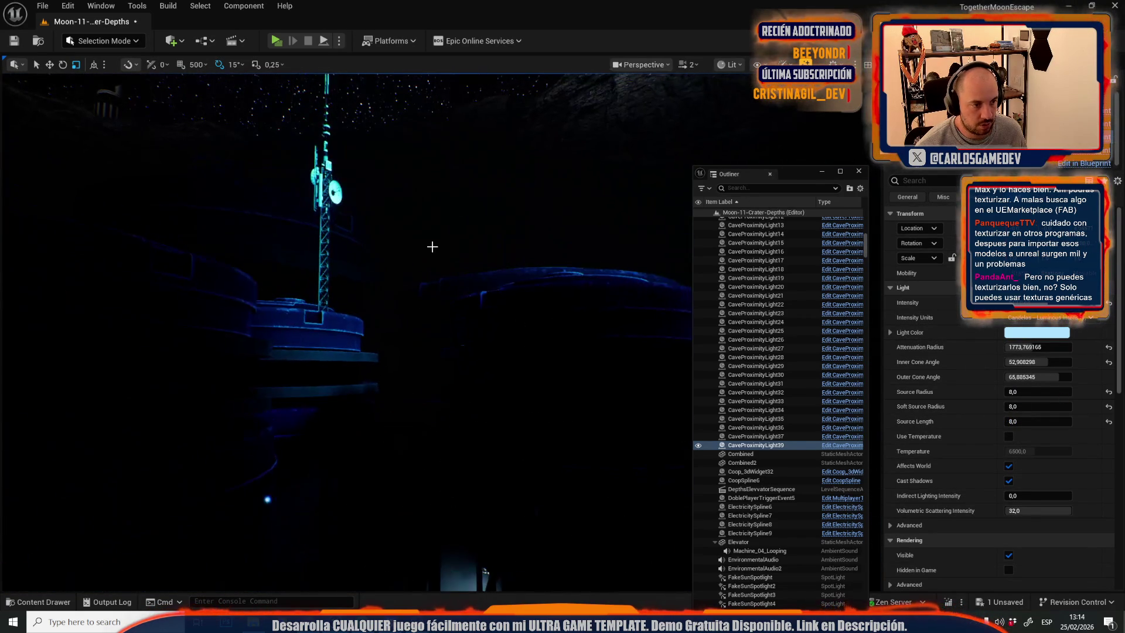
Paste the copied pale blue colour into FakeSunSpotlight12's Light Color.
left_click(447, 196)
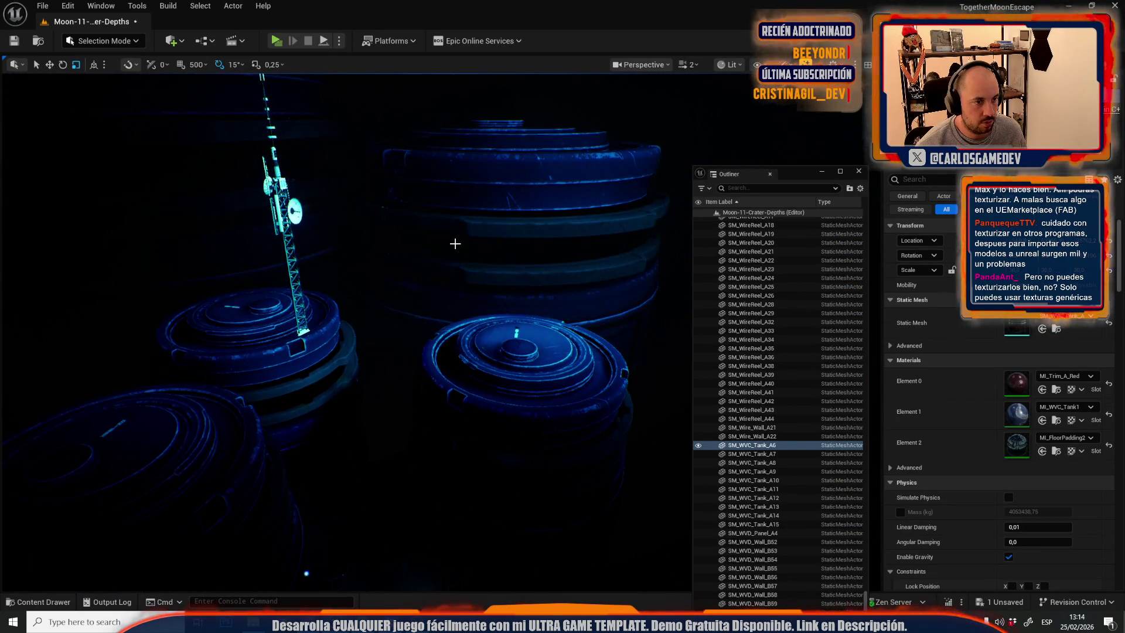
scroll(345, 328, "up", 1)
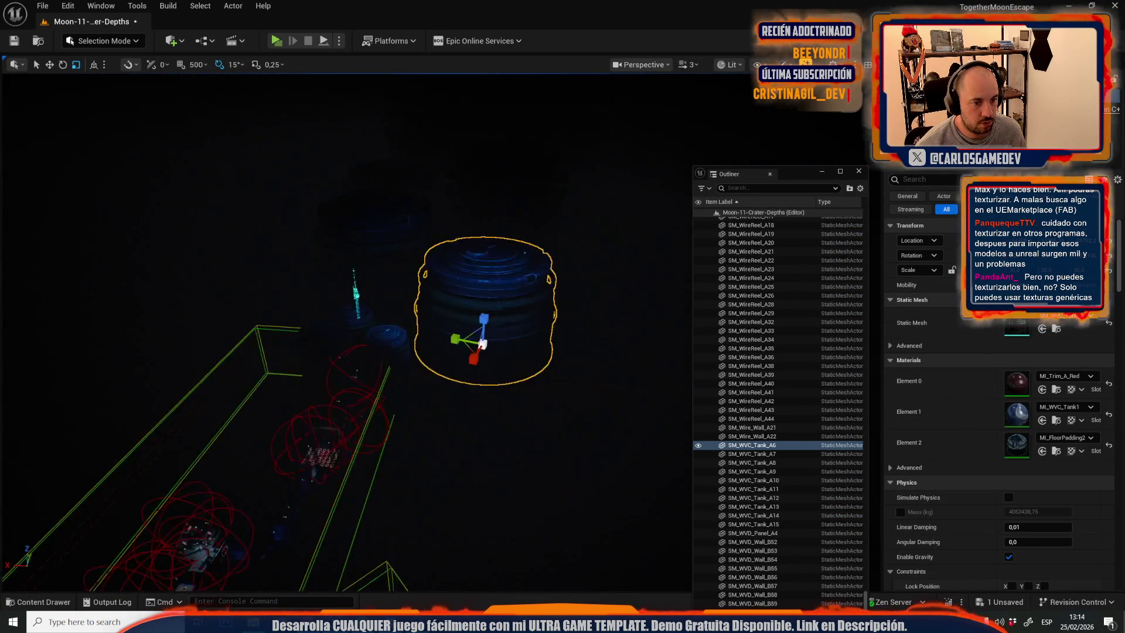
scroll(427, 288, "up", 1)
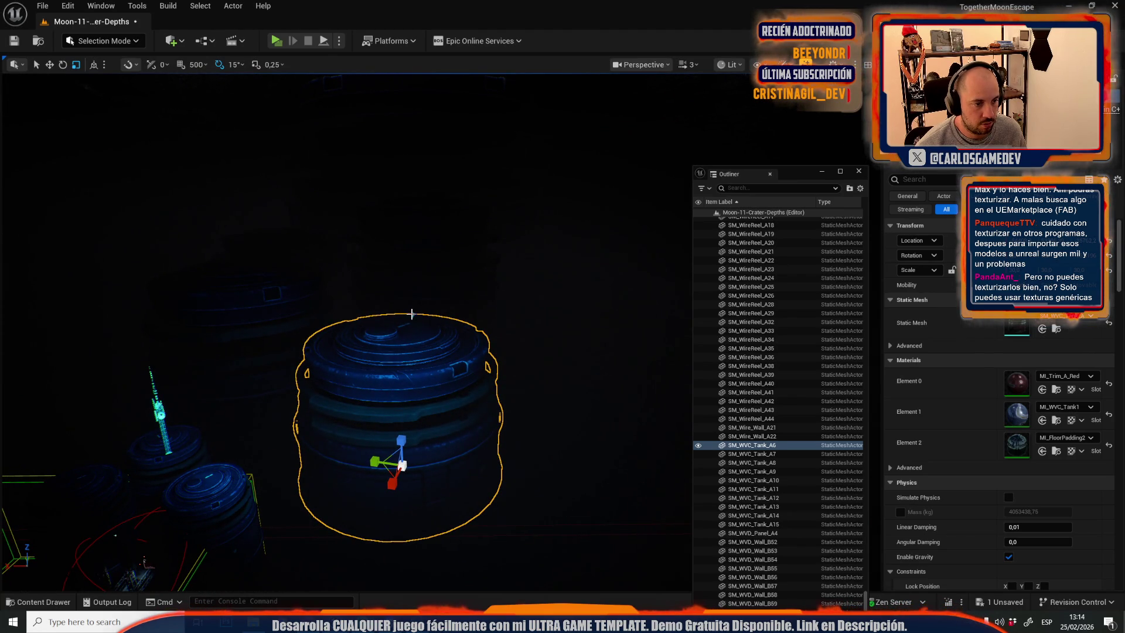
left_click(412, 315)
right_click(1023, 354)
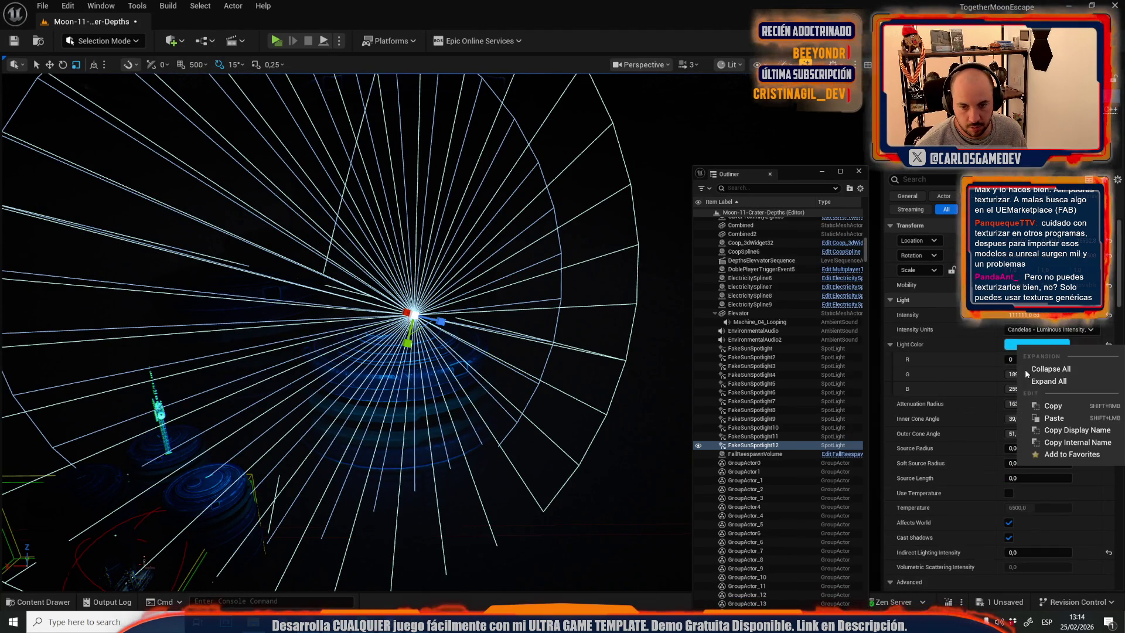
left_click(1052, 418)
Duplicate SM_AntennaLarge17 as SM_AntennaLarge18 and another copy onto the left tank.
scroll(398, 332, "down", 3)
left_click_drag(398, 331, 416, 269)
left_click_drag(332, 214, 333, 200)
scroll(333, 214, "up", 2)
left_click(333, 200)
scroll(333, 200, "up", 2)
key("ctrl+d")
mouse_move(463, 285)
left_mouse_down()
mouse_move(386, 409)
mouse_move(375, 383)
mouse_move(420, 282)
left_mouse_up()
key("ctrl+d")
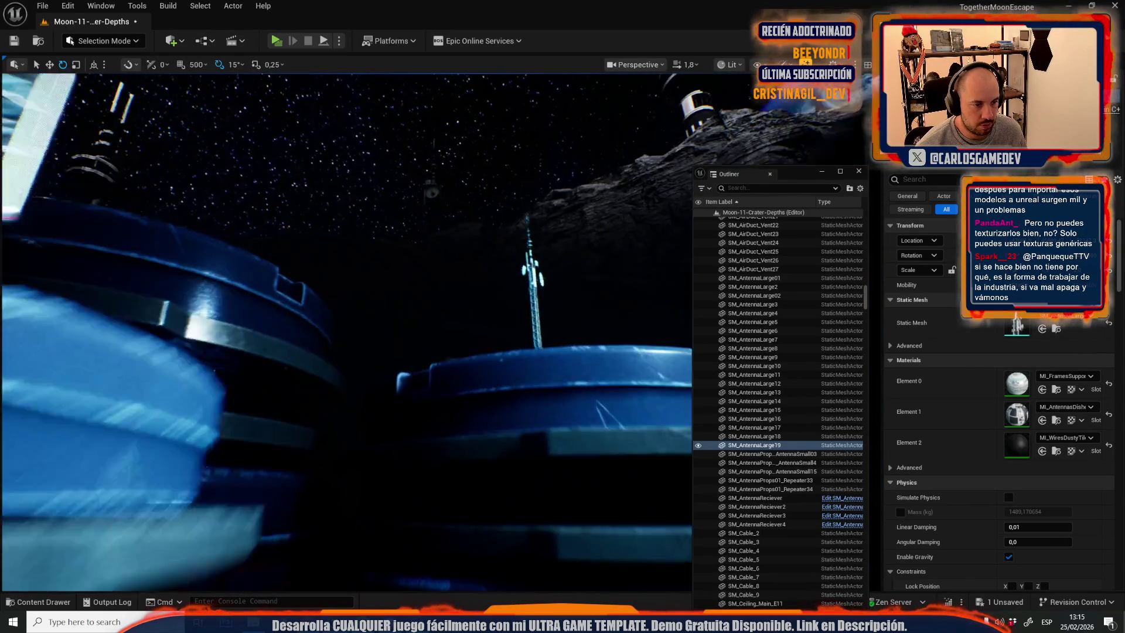
Select the SM_AntennaLarge20 antenna on top of the SM_WVC_Tank_A6 tank.
left_click_drag(364, 326, 366, 350)
left_click(356, 329)
left_click(357, 330)
scroll(357, 330, "down", 1)
scroll(357, 330, "down", 3)
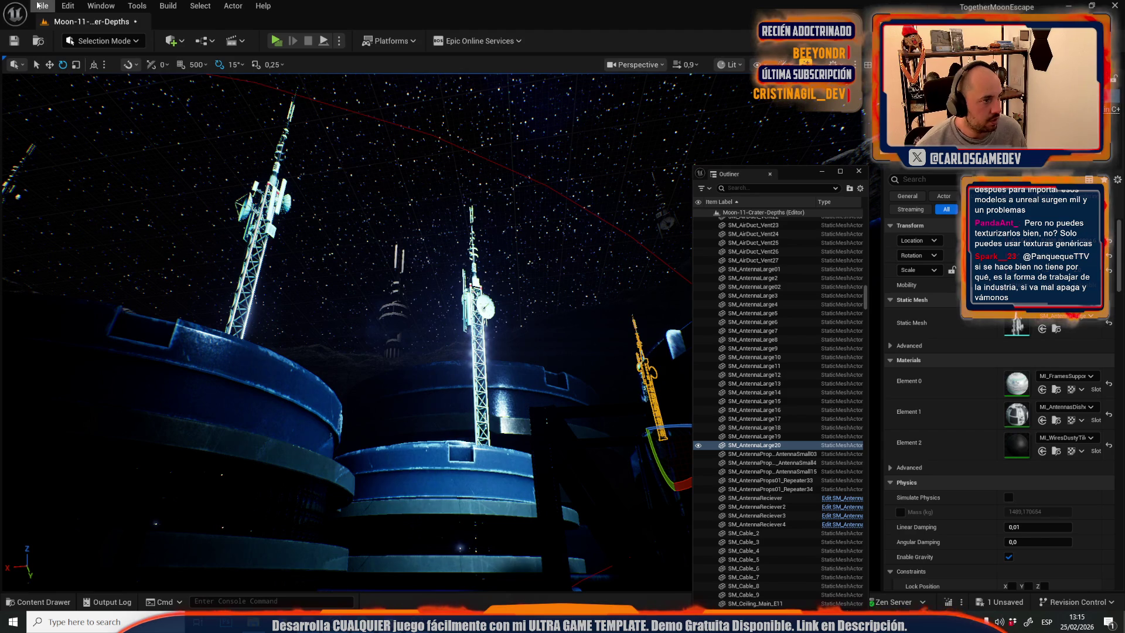
Open Moon-13-Broken-Elevator from Recent Levels, saving the Moon-11-Crater-Depths changes first.
left_click(42, 6)
mouse_move(192, 86)
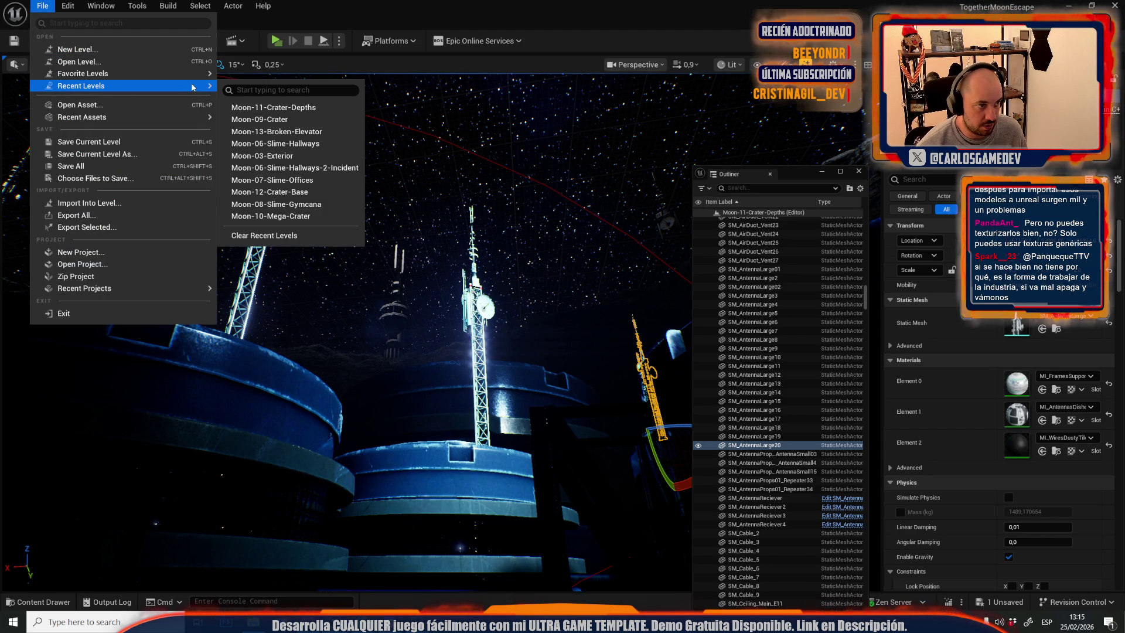
left_click(288, 133)
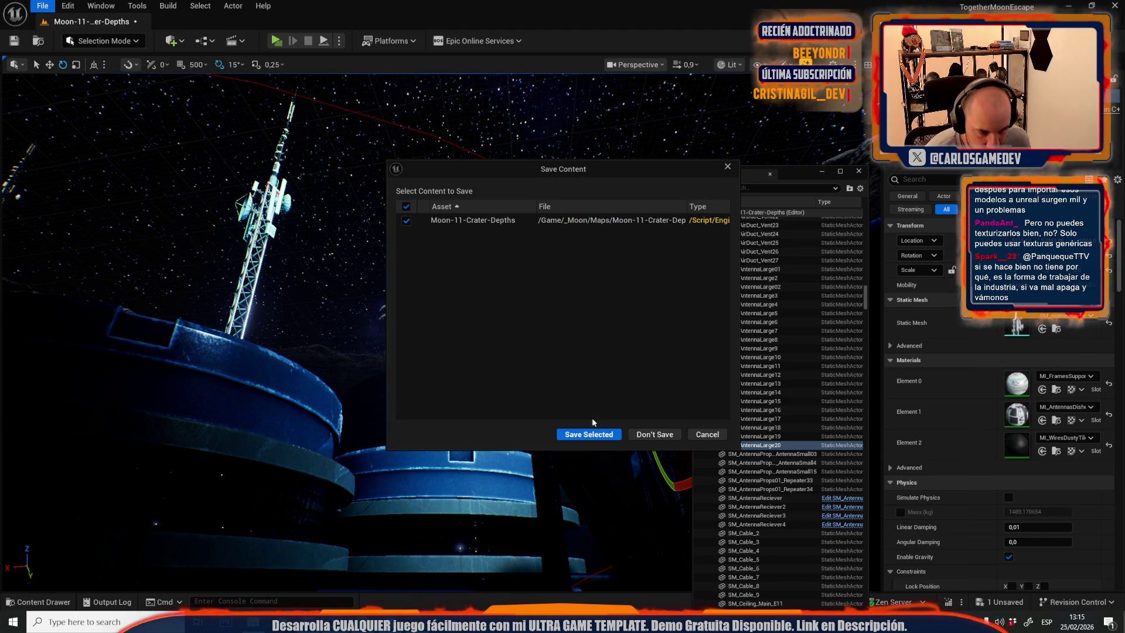
left_click(606, 435)
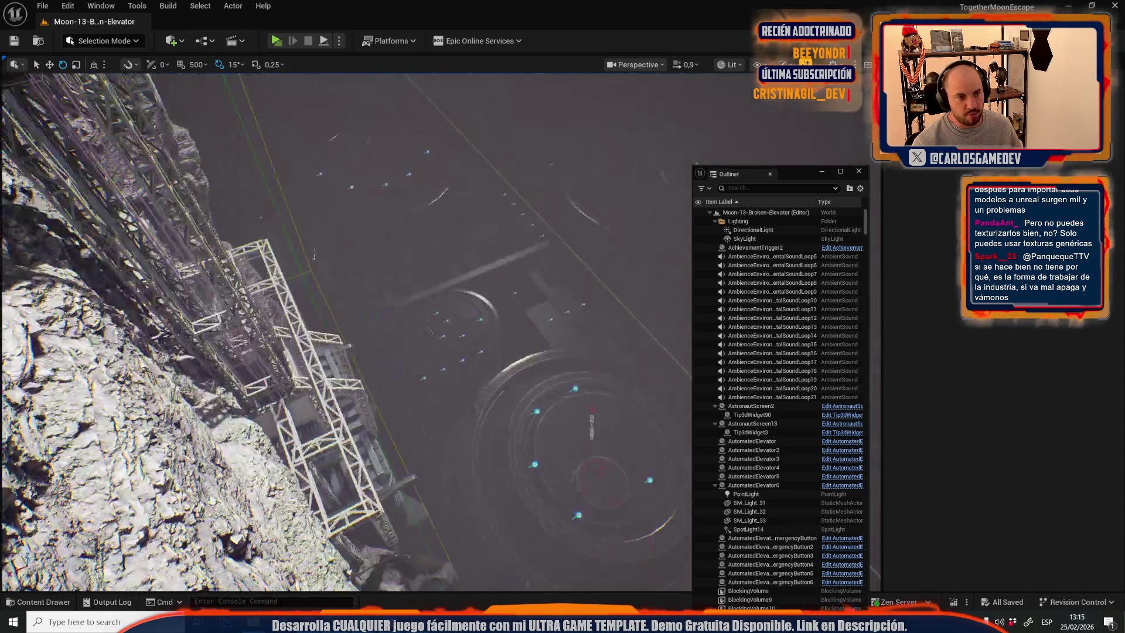
left_click_drag(296, 410, 299, 301)
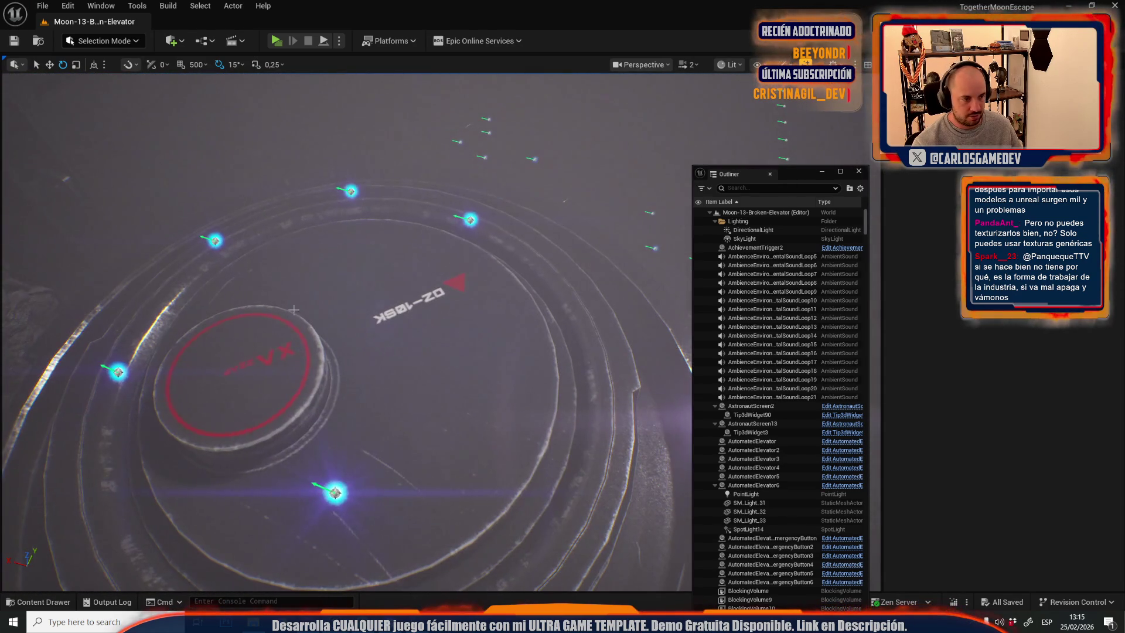
Paste the copied antenna into the elevator level and select Sprite54 and Sprite53 for moving.
key("ctrl+v")
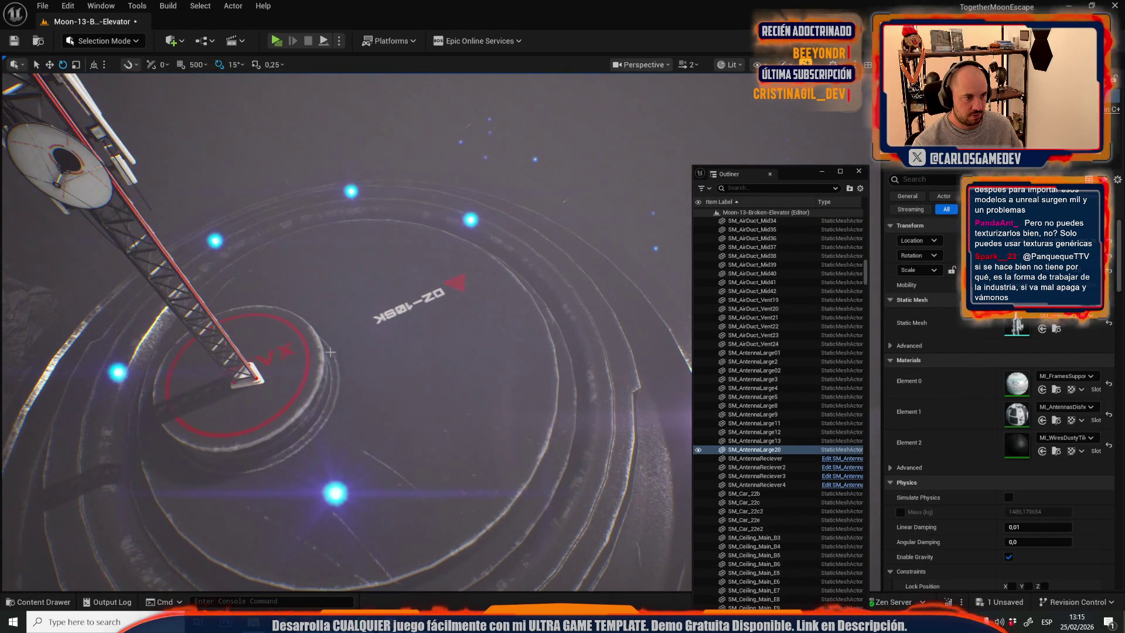
mouse_move(303, 366)
left_mouse_down()
mouse_move(340, 340)
mouse_move(516, 322)
left_mouse_up()
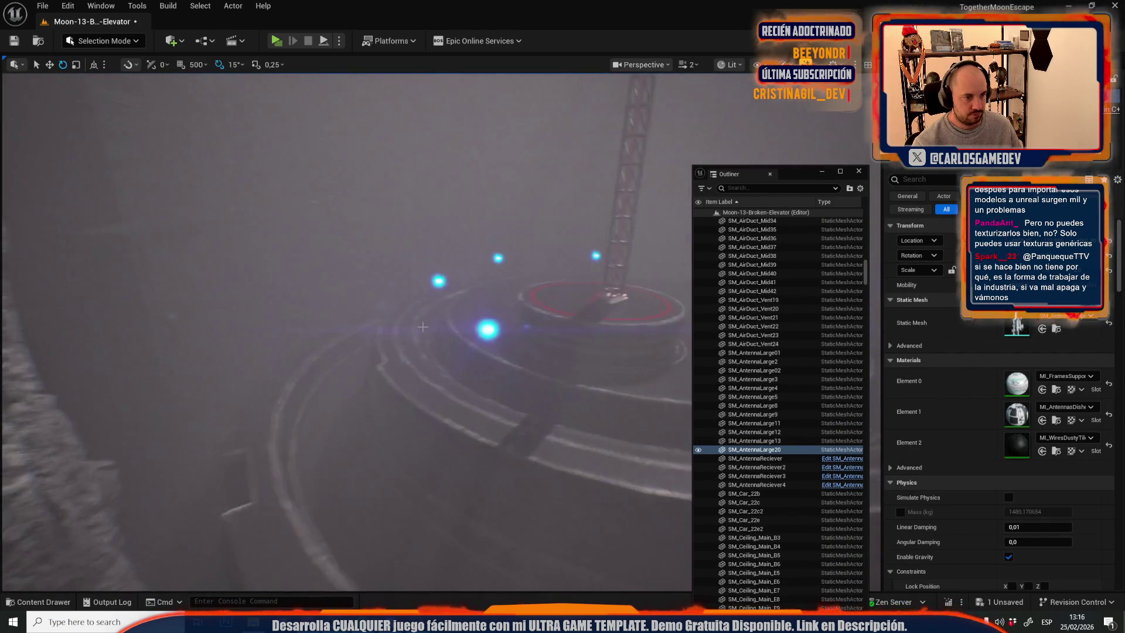
left_click(500, 329)
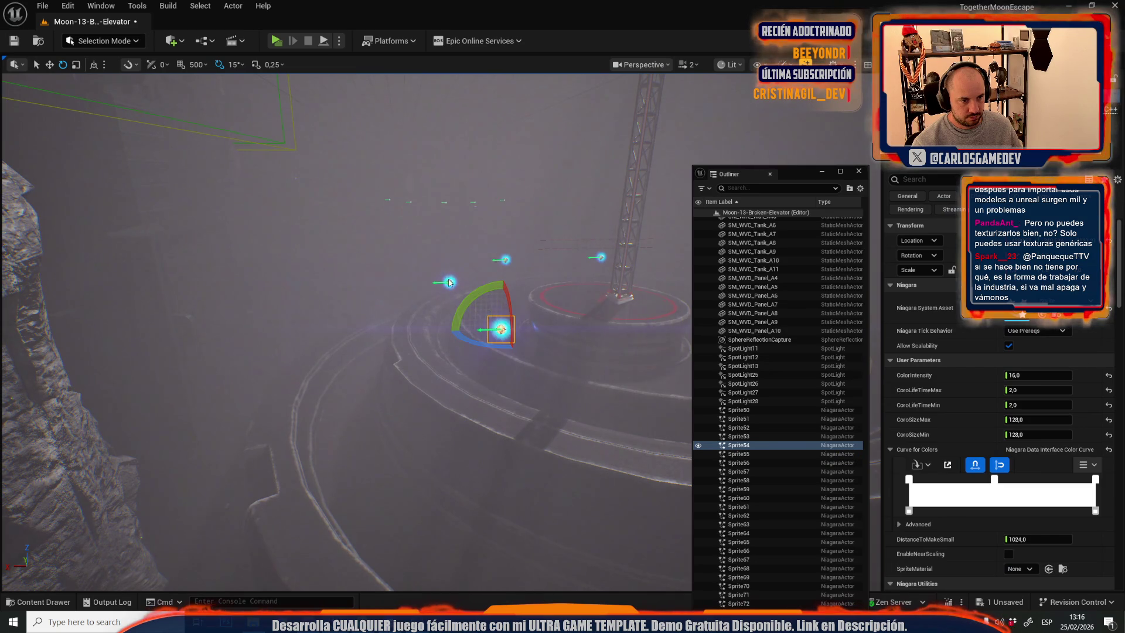
left_click(448, 281, "ctrl")
key("w")
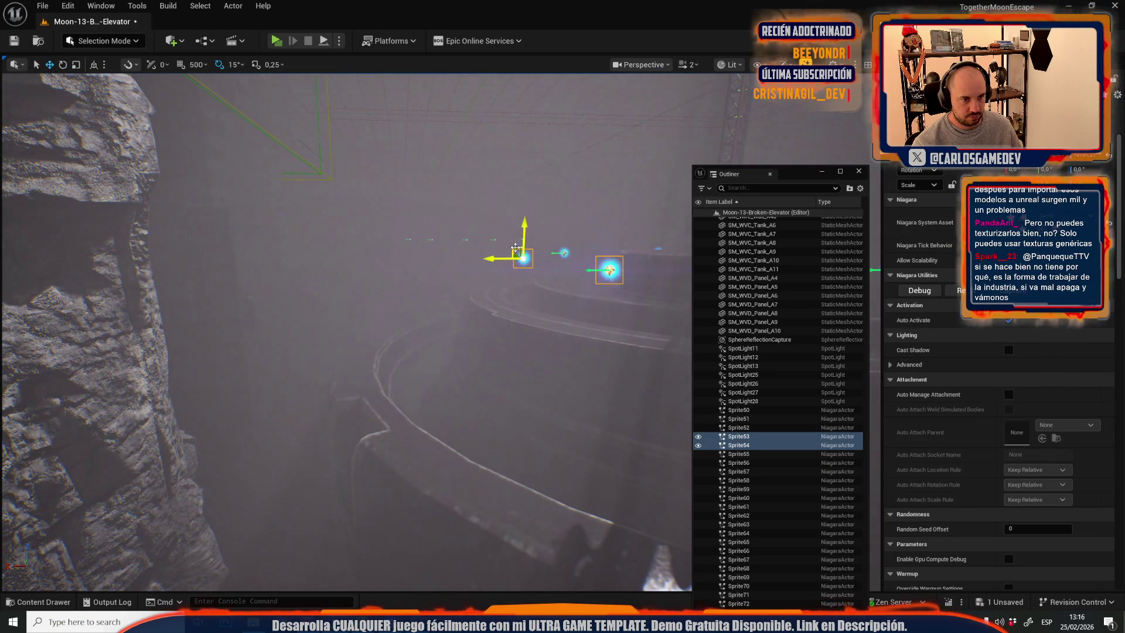
Select Sprite52, Sprite51 and Sprite50 to view their Niagara User Parameters, then pick the platform antenna.
left_click_drag(300, 371, 516, 346)
left_click(517, 299)
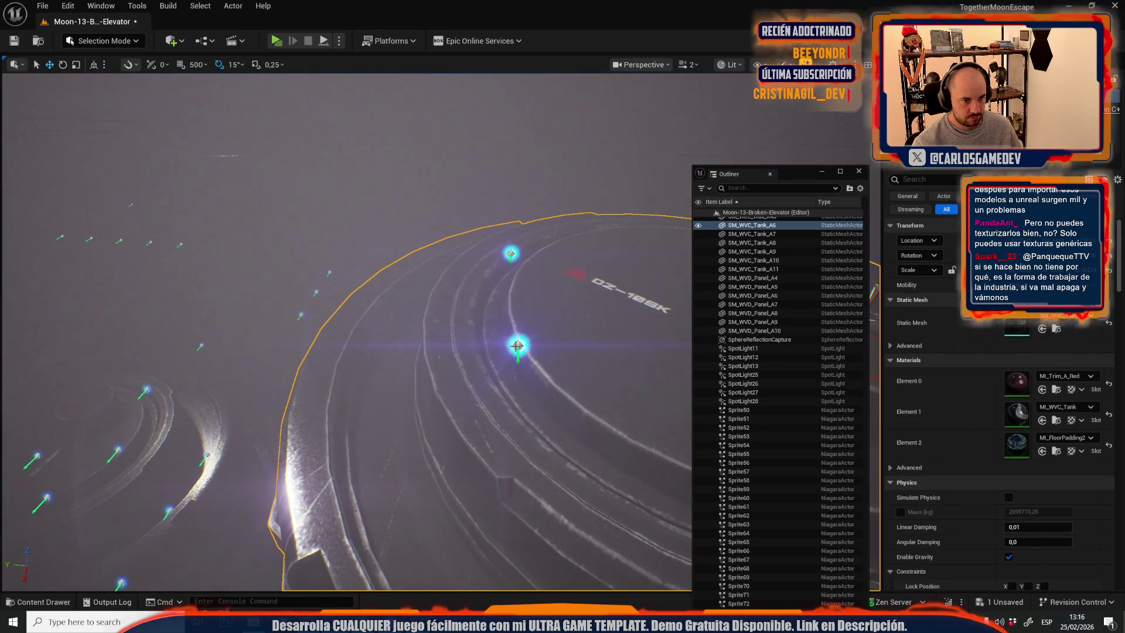
left_click(517, 346)
left_click(509, 253, "ctrl")
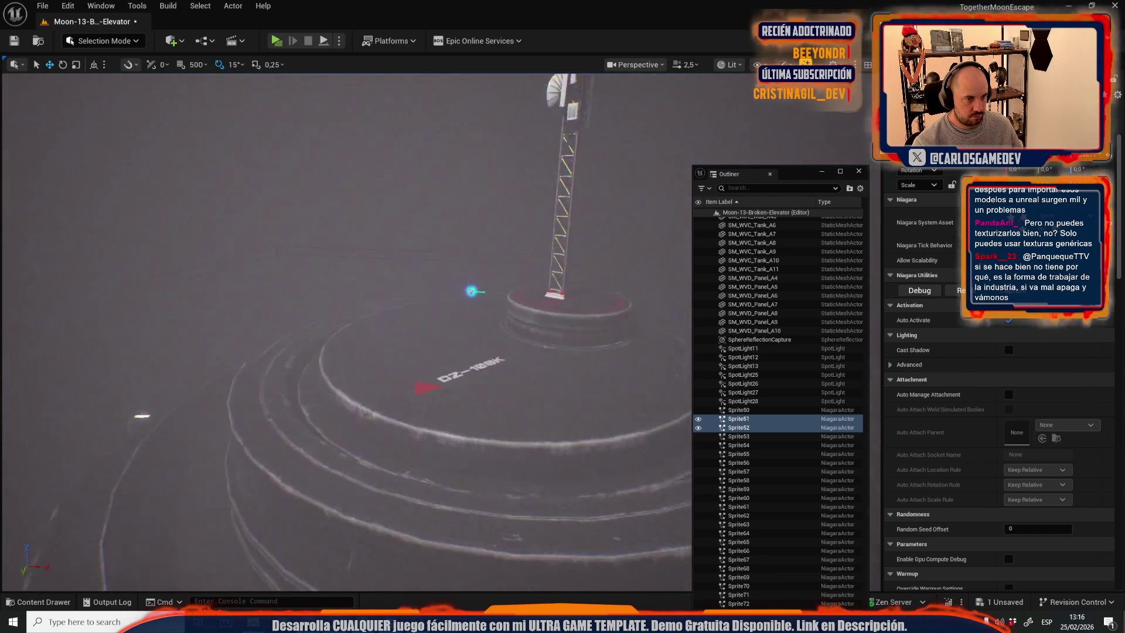
left_click(645, 356)
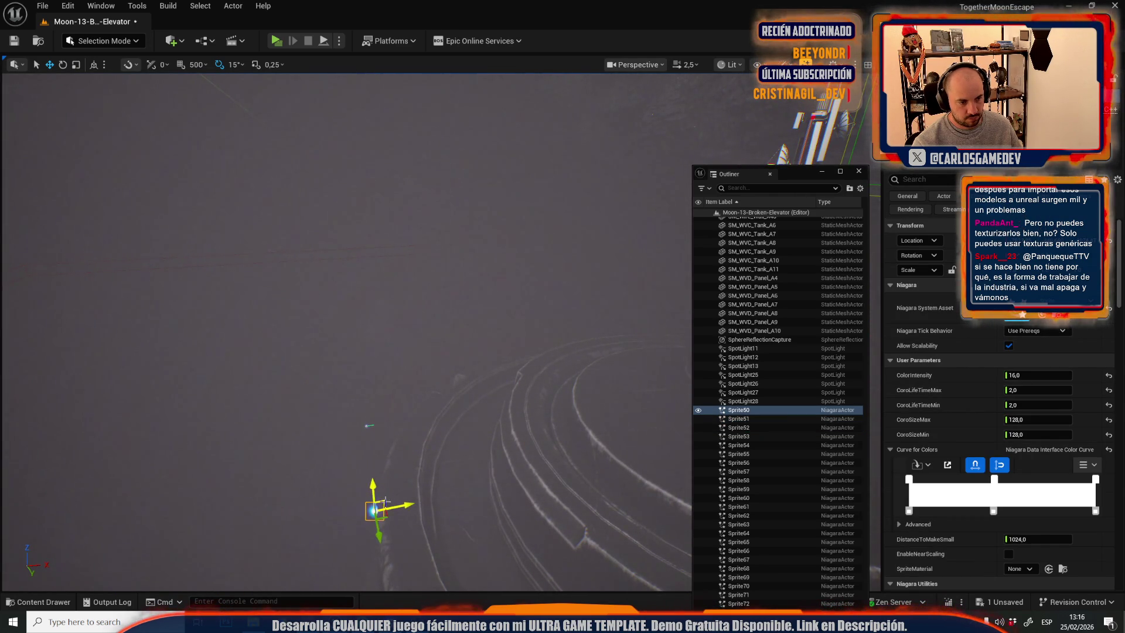
scroll(345, 331, "down", 3)
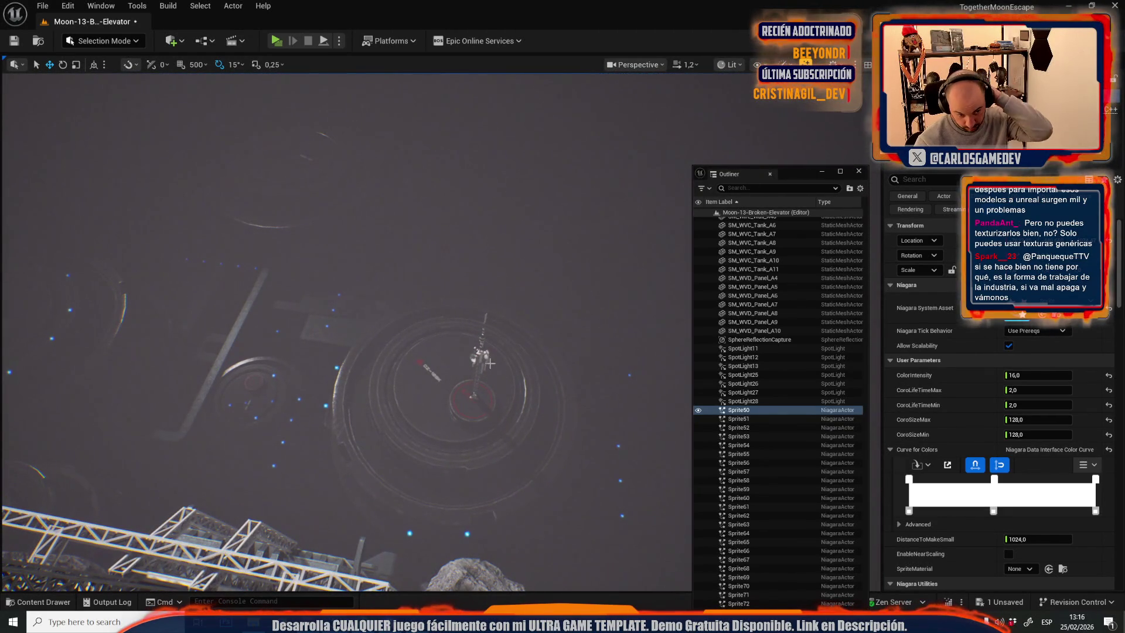
left_click(479, 354)
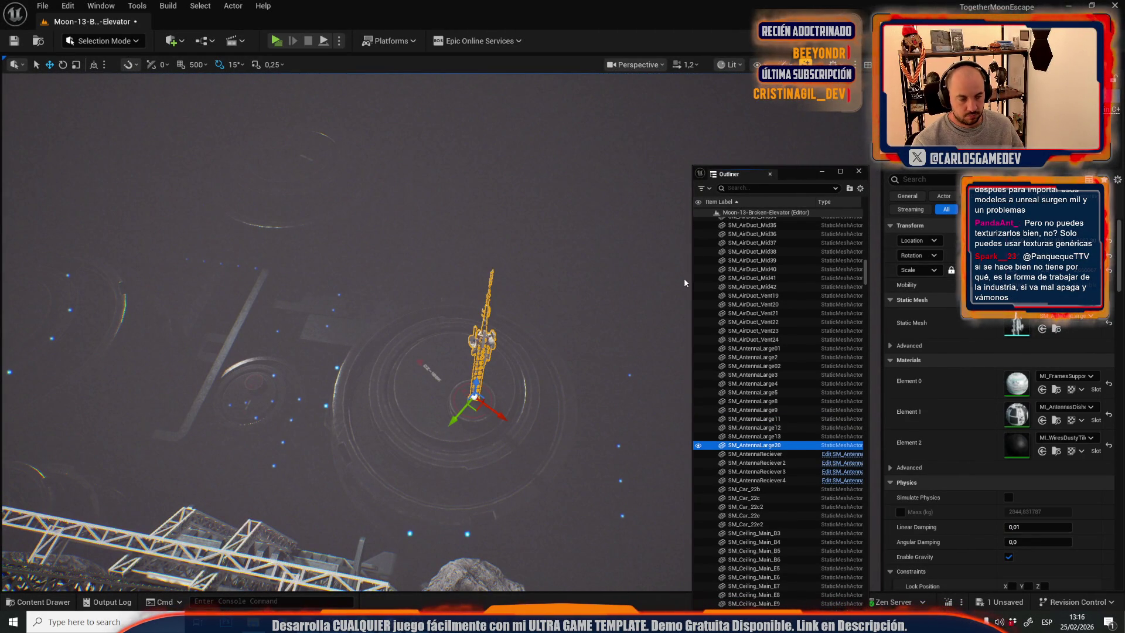
Move the antenna across and lower it down onto the platform.
left_click_drag(513, 437, 541, 536)
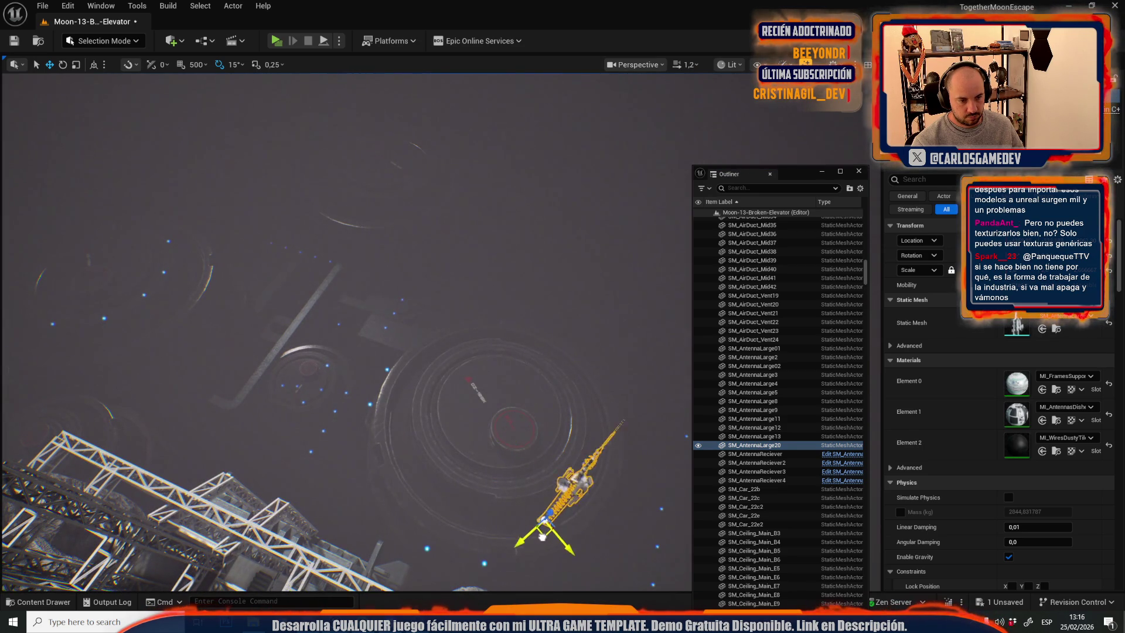
scroll(586, 482, "up", 2)
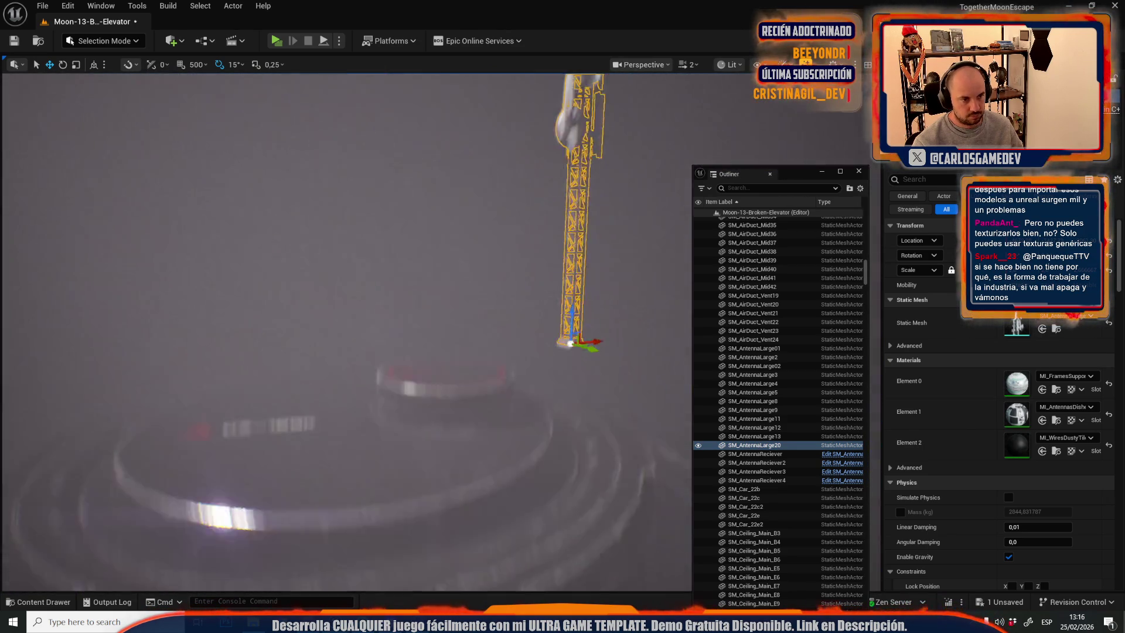
scroll(595, 515, "down", 2)
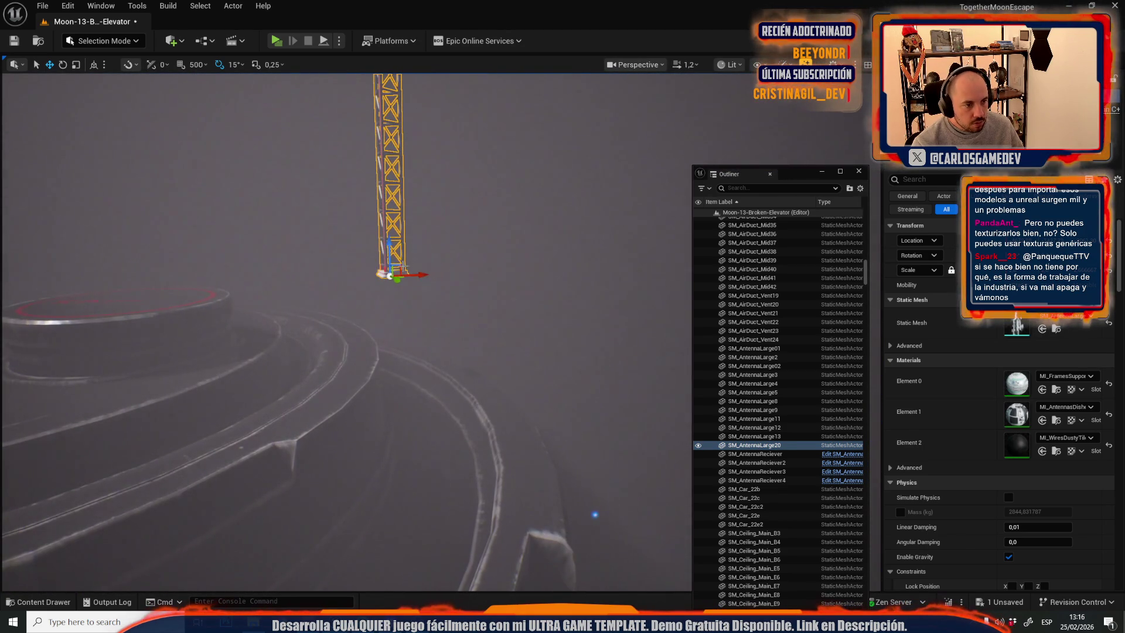
left_click_drag(400, 266, 416, 402)
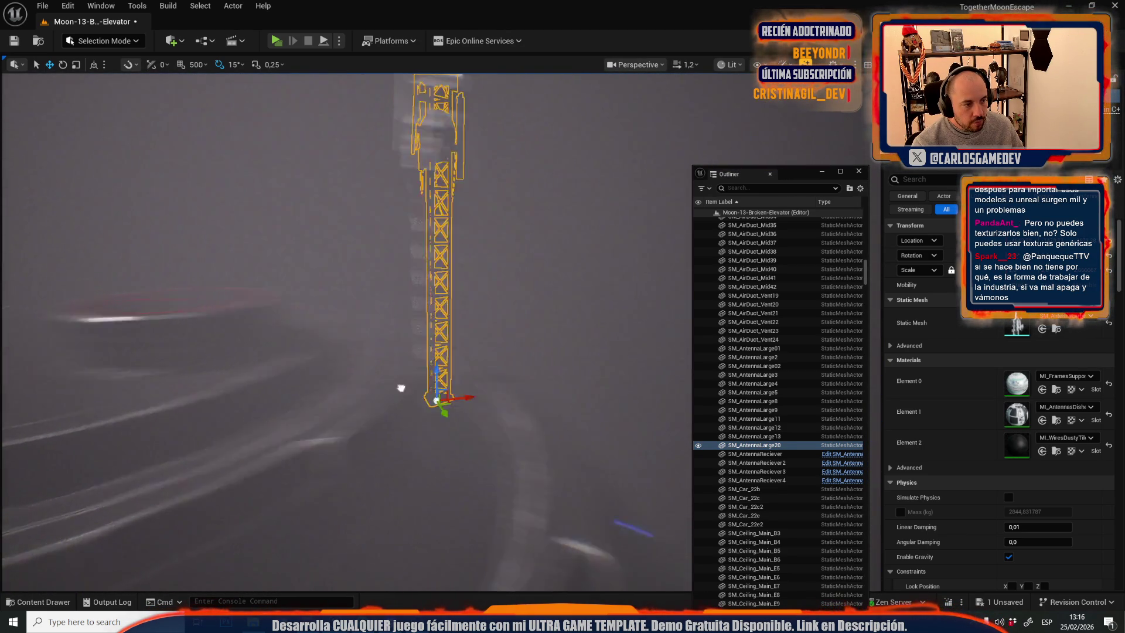
scroll(416, 402, "up", 2)
key("f")
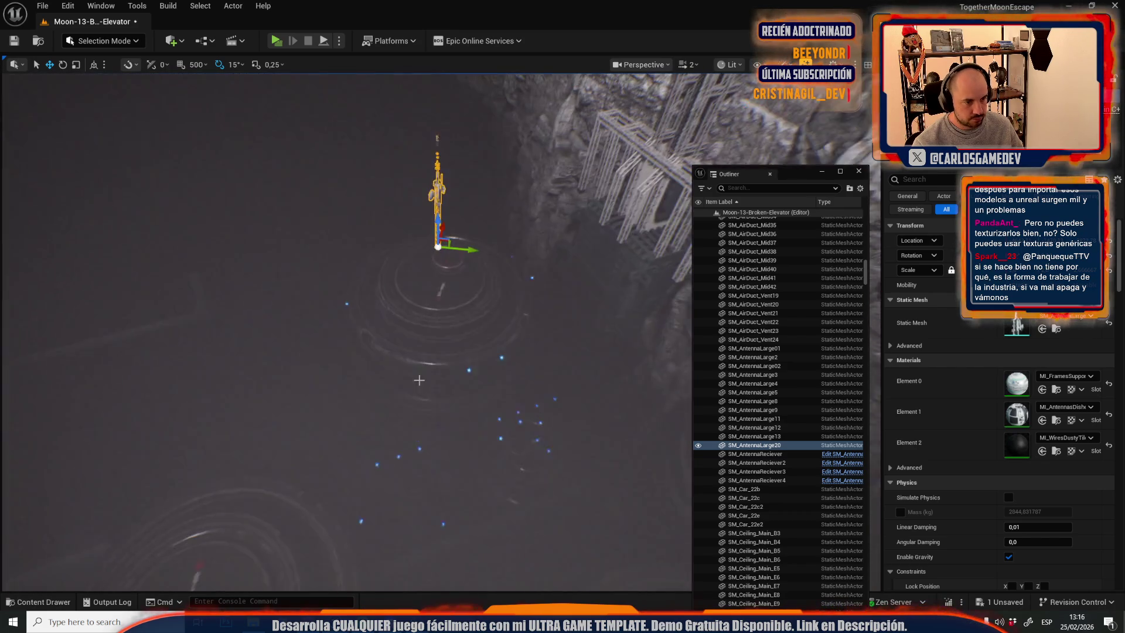
Alt-drag a copy of the antenna and set SM_AntennaLarge24 down on the platform edge.
left_click_drag(452, 245, 463, 273, "alt")
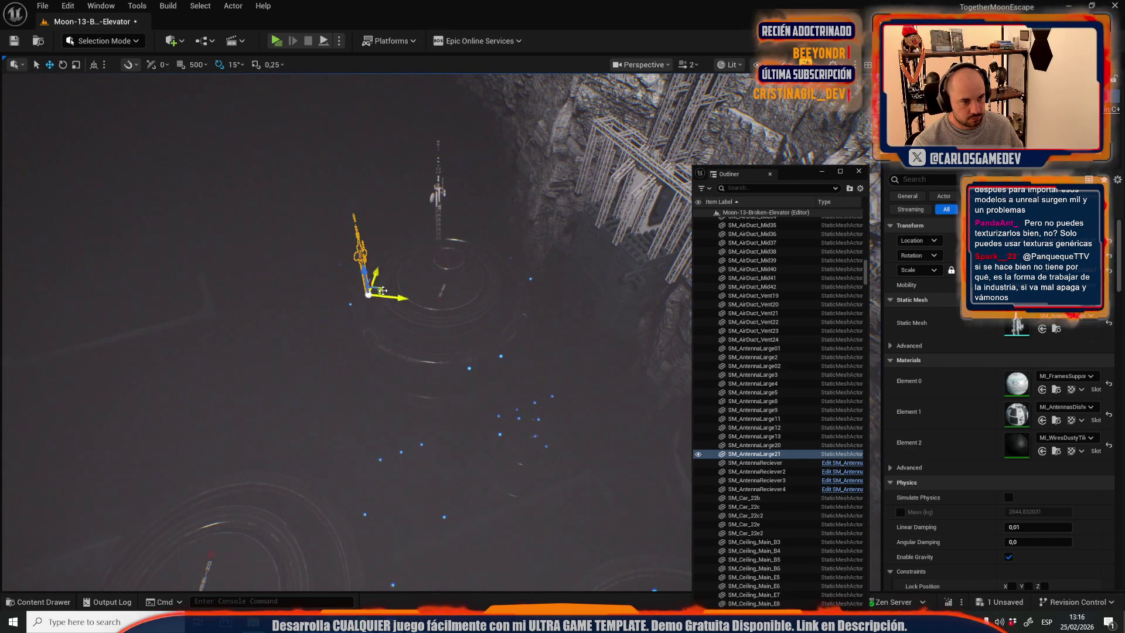
key("f")
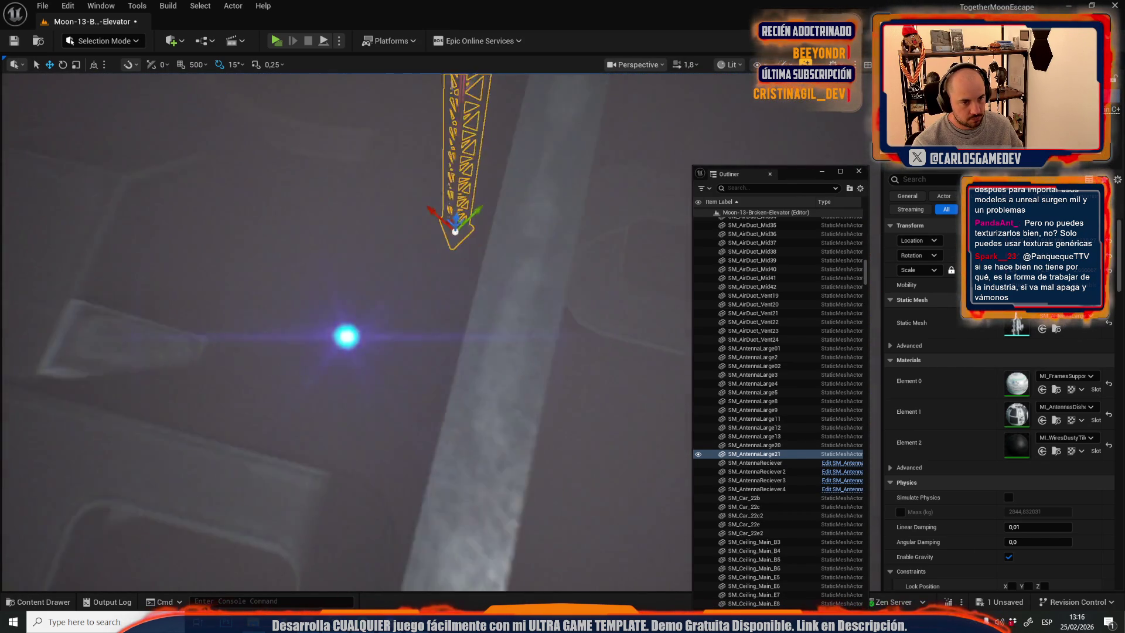
left_click_drag(377, 492, 149, 104)
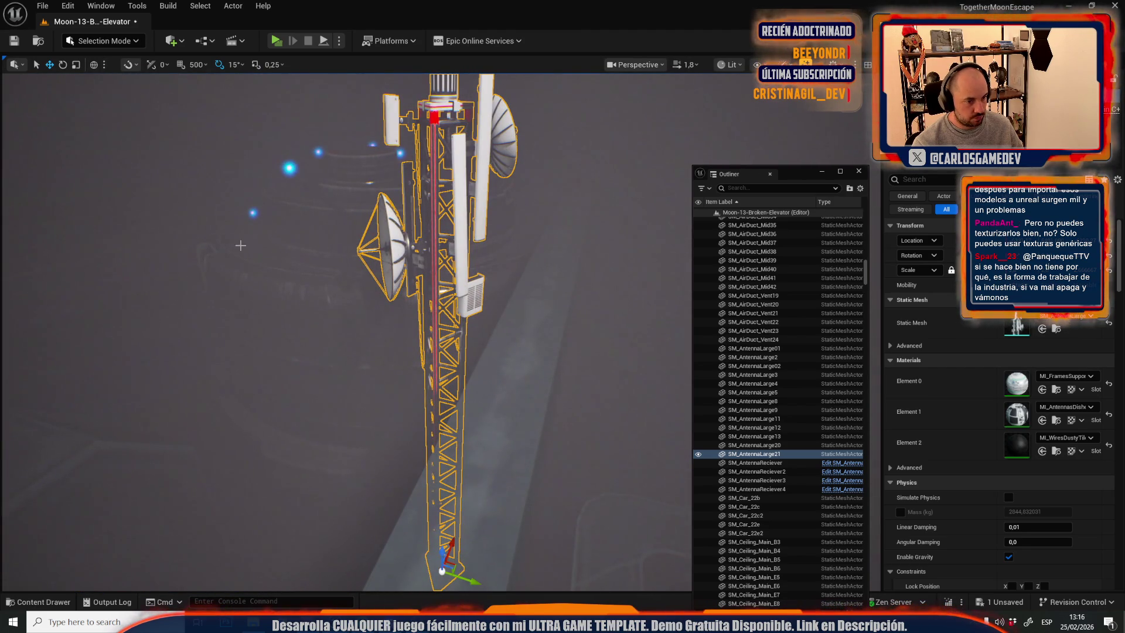
mouse_move(449, 569)
left_mouse_down()
mouse_move(474, 462)
mouse_move(542, 381)
mouse_move(552, 300)
mouse_move(446, 333)
mouse_move(549, 336)
mouse_move(421, 340)
left_mouse_up()
mouse_move(334, 330)
left_mouse_down()
mouse_move(567, 328)
mouse_move(349, 306)
left_mouse_up()
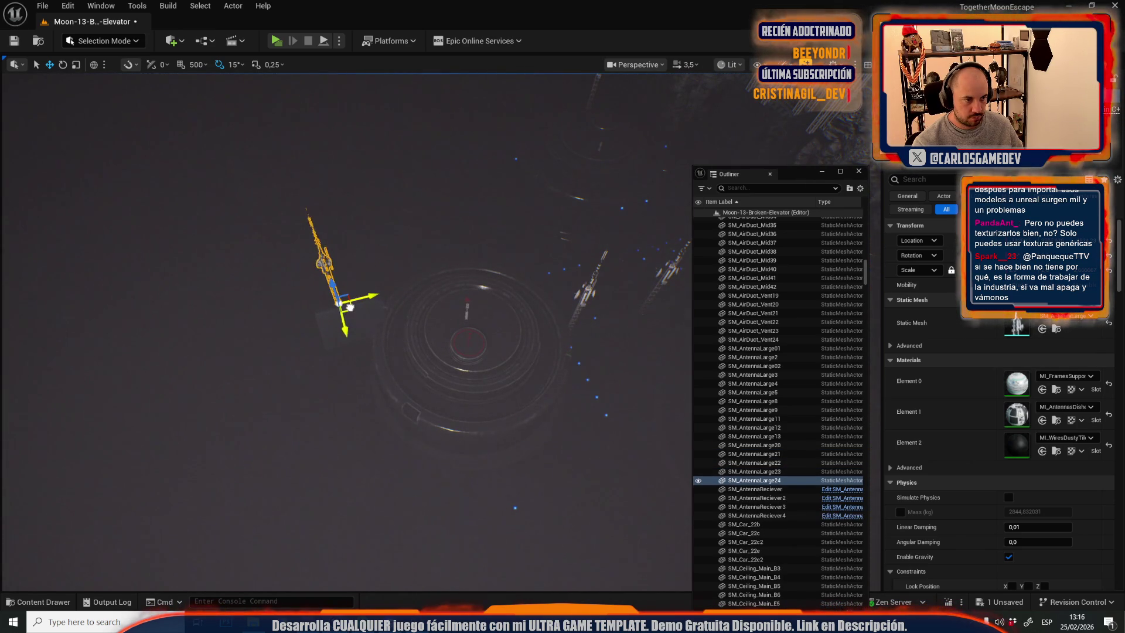
key("f")
scroll(445, 309, "up", 5)
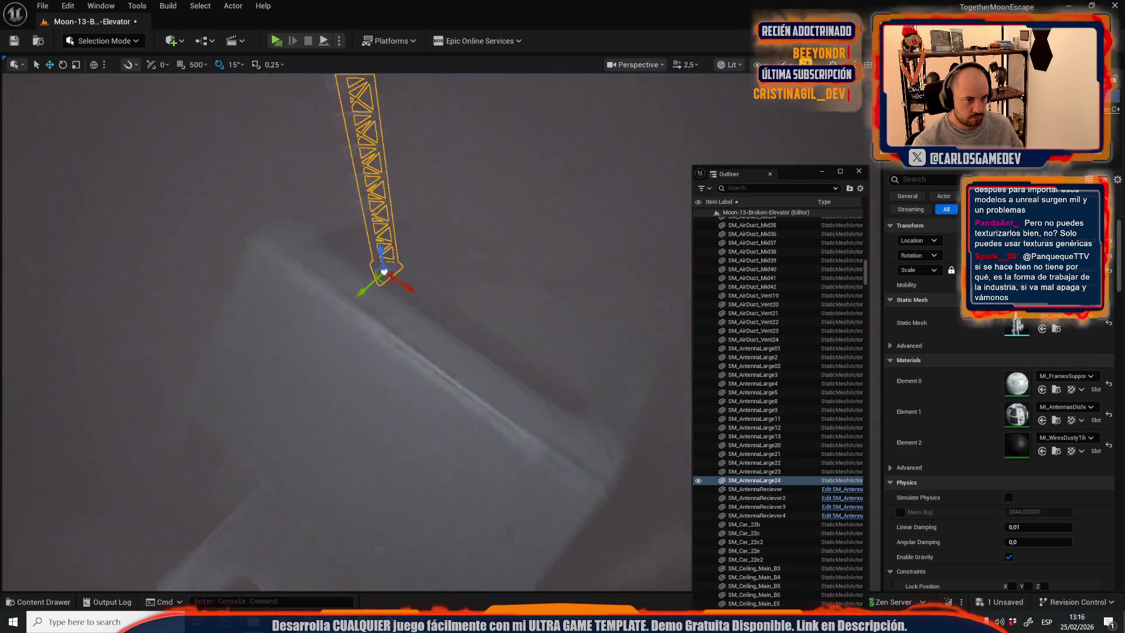
mouse_move(444, 308)
left_mouse_down()
mouse_move(314, 311)
mouse_move(338, 343)
left_mouse_up()
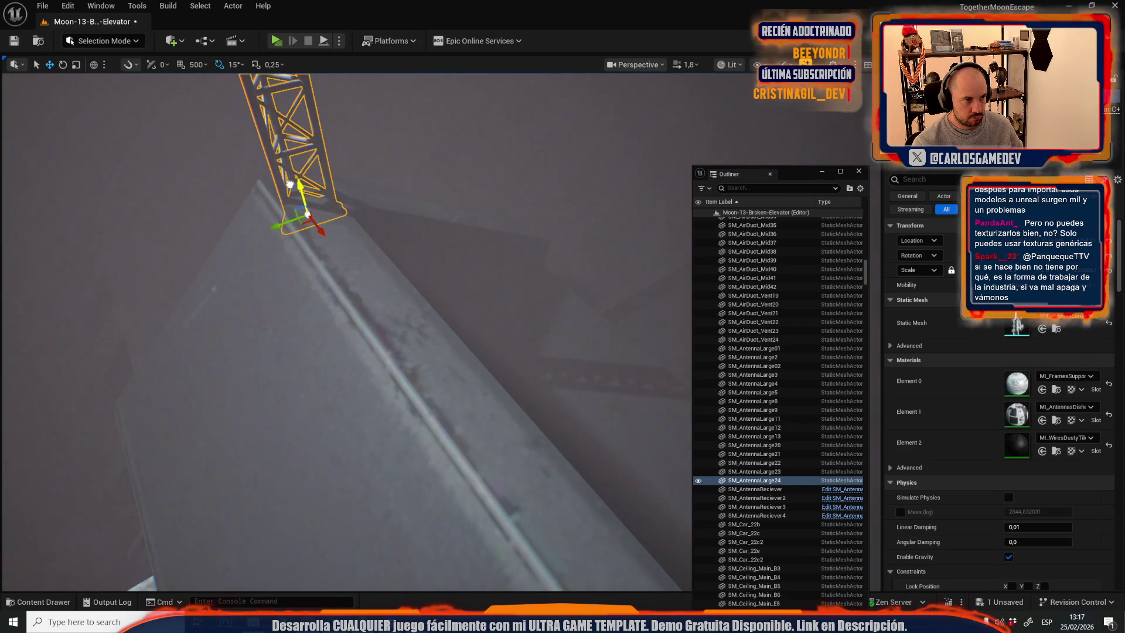
Rotate SM_AntennaLarge24 to -150 degrees around its vertical axis.
left_click_drag(303, 249, 333, 249)
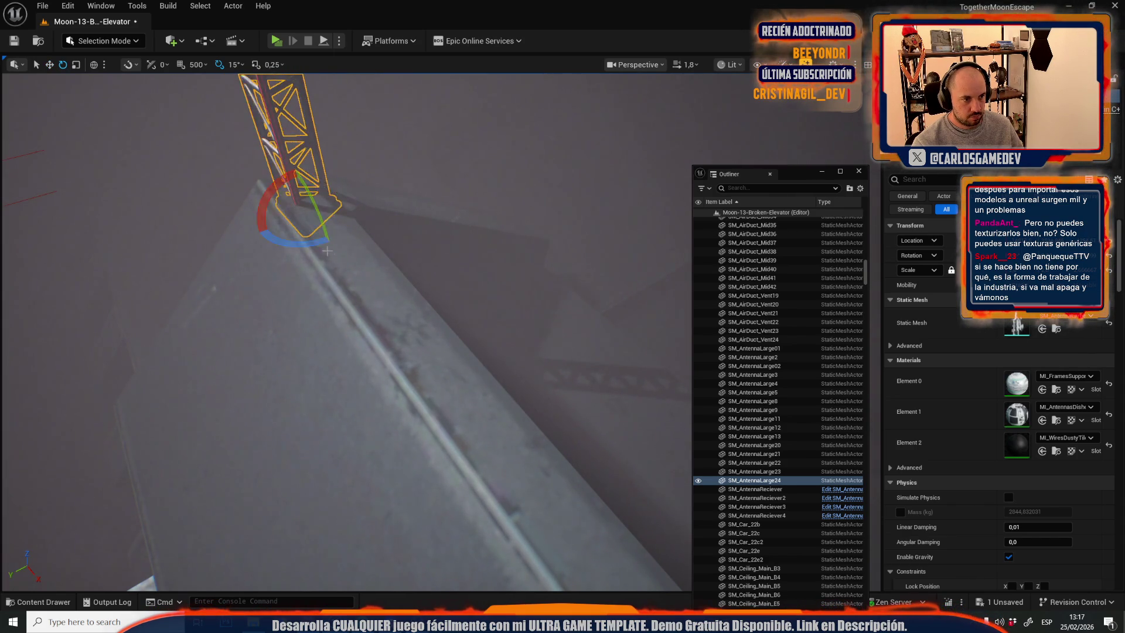
scroll(305, 373, "up", 1)
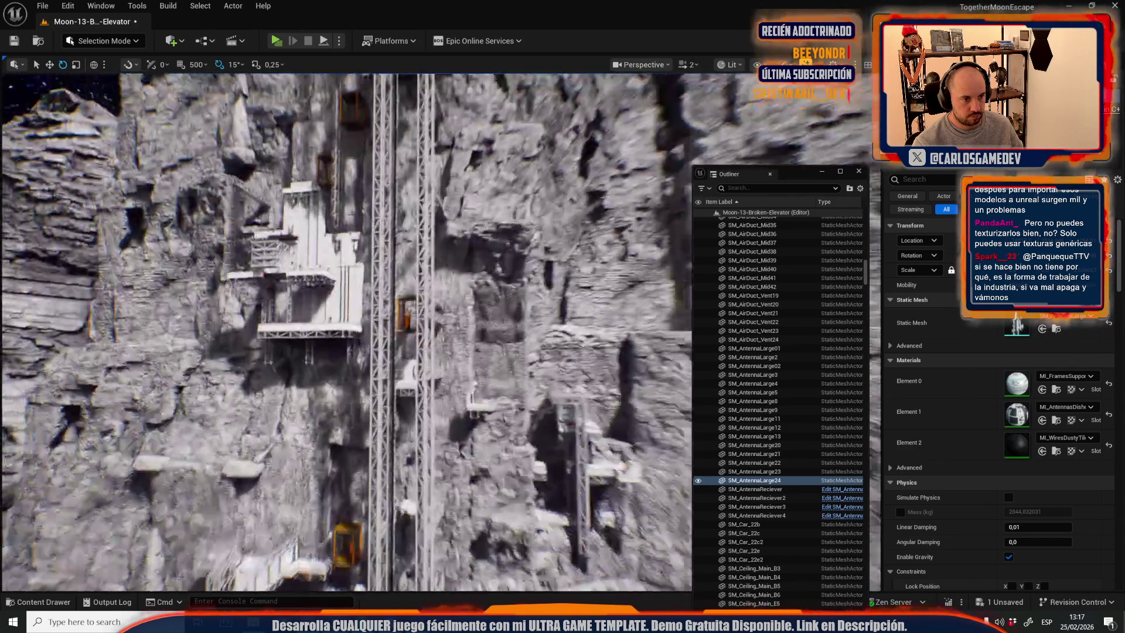
scroll(345, 331, "down", 3)
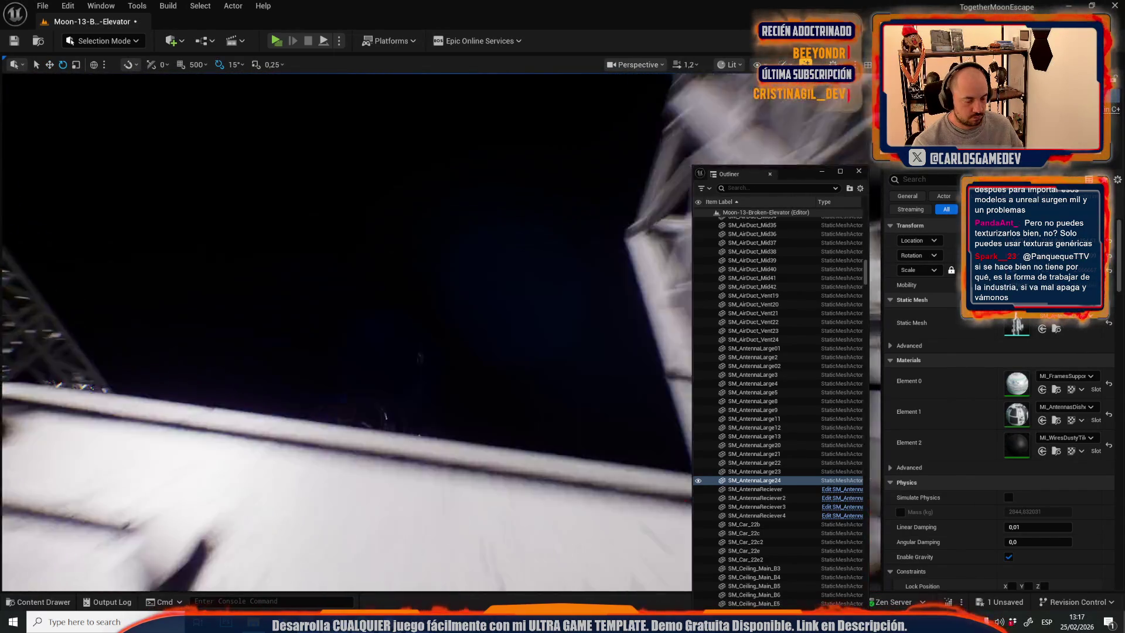
scroll(346, 331, "up", 2)
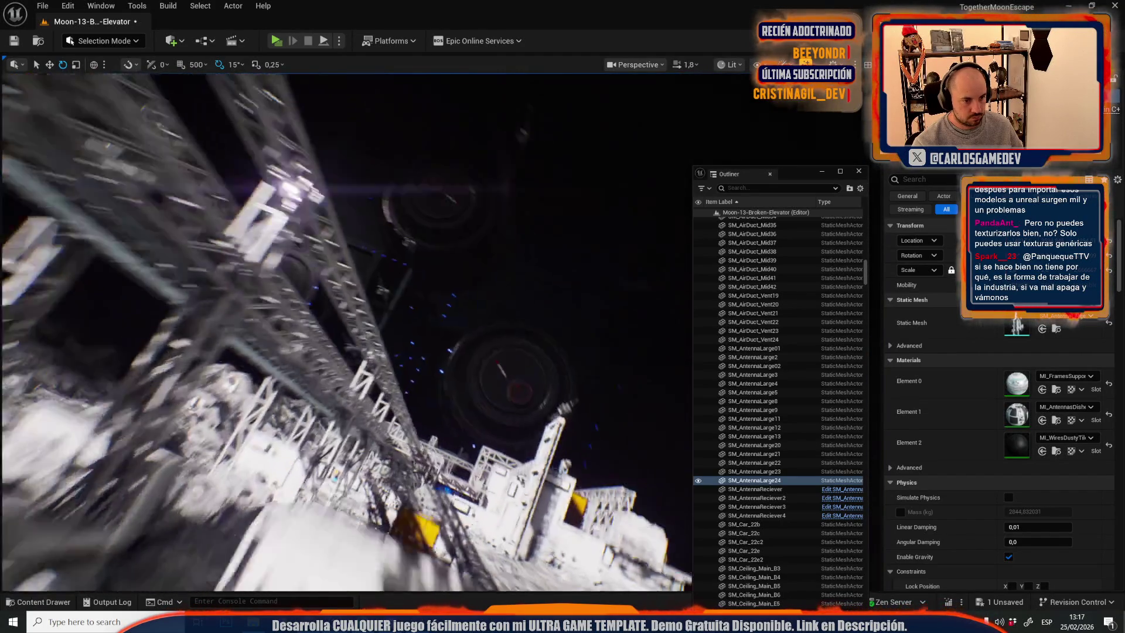
Fly the view along the antenna truss to the rooftop fan platform and start a Play-in-Editor preview.
key("w")
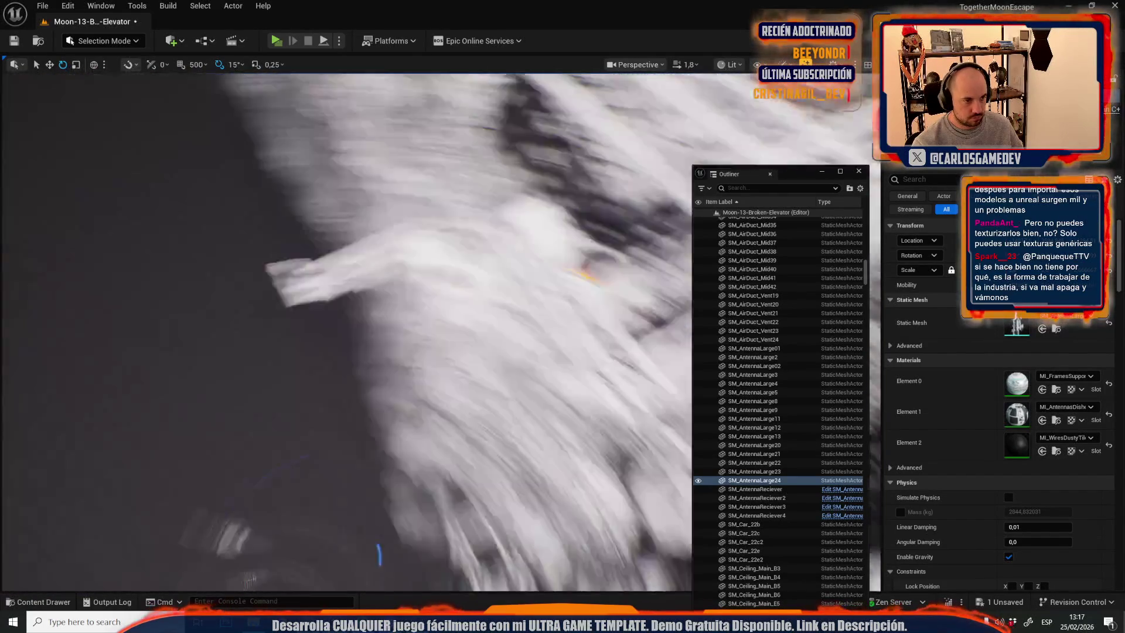
key("w")
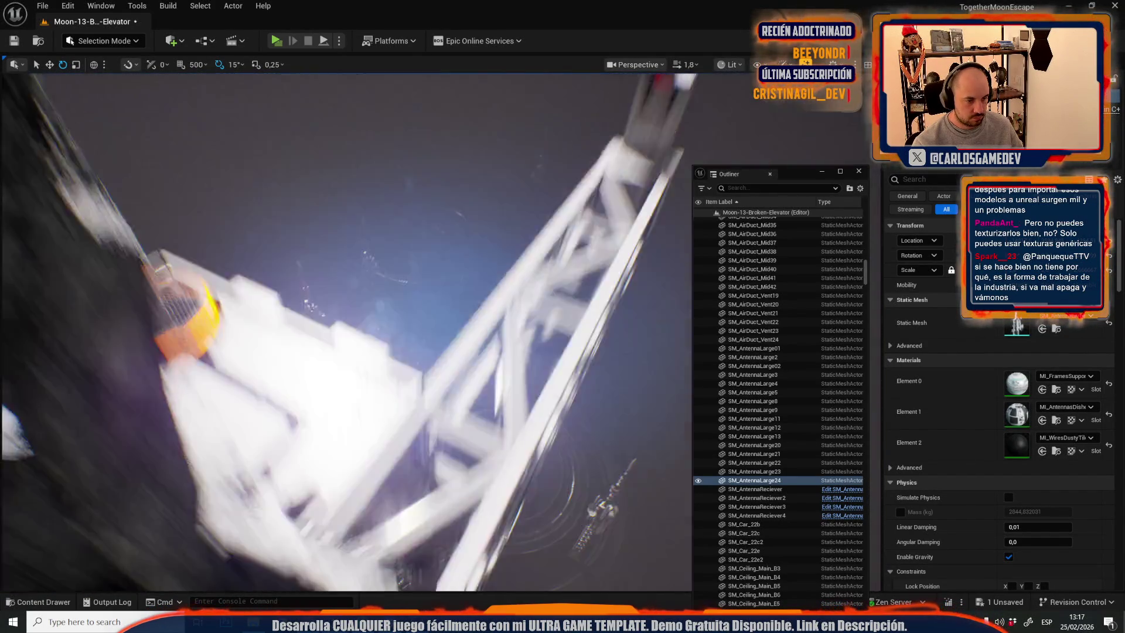
key("w")
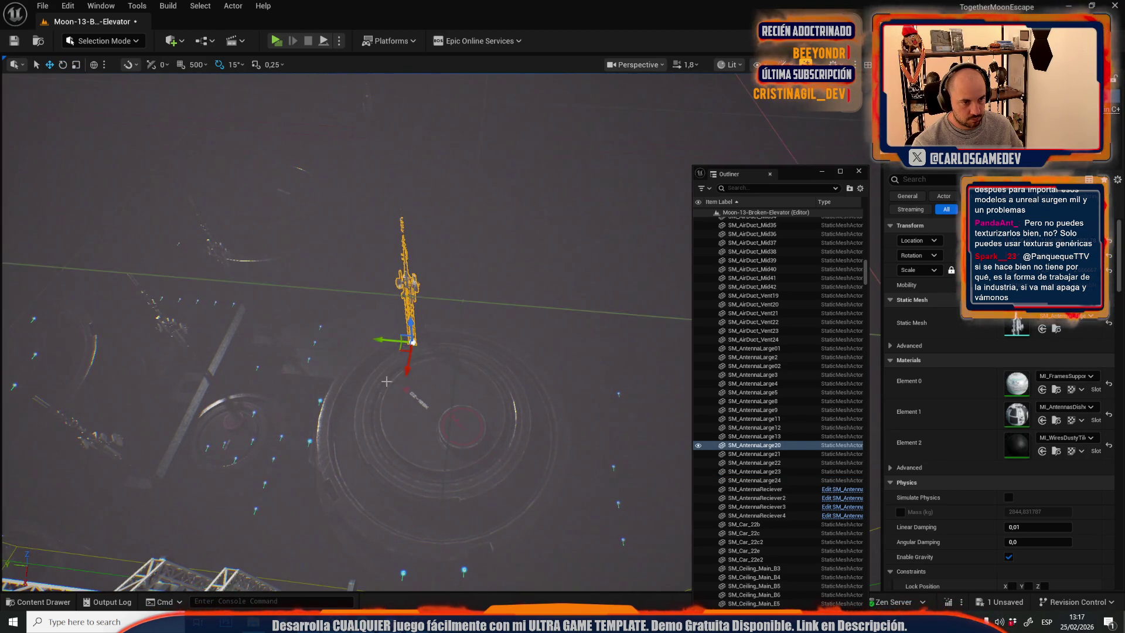
key("w")
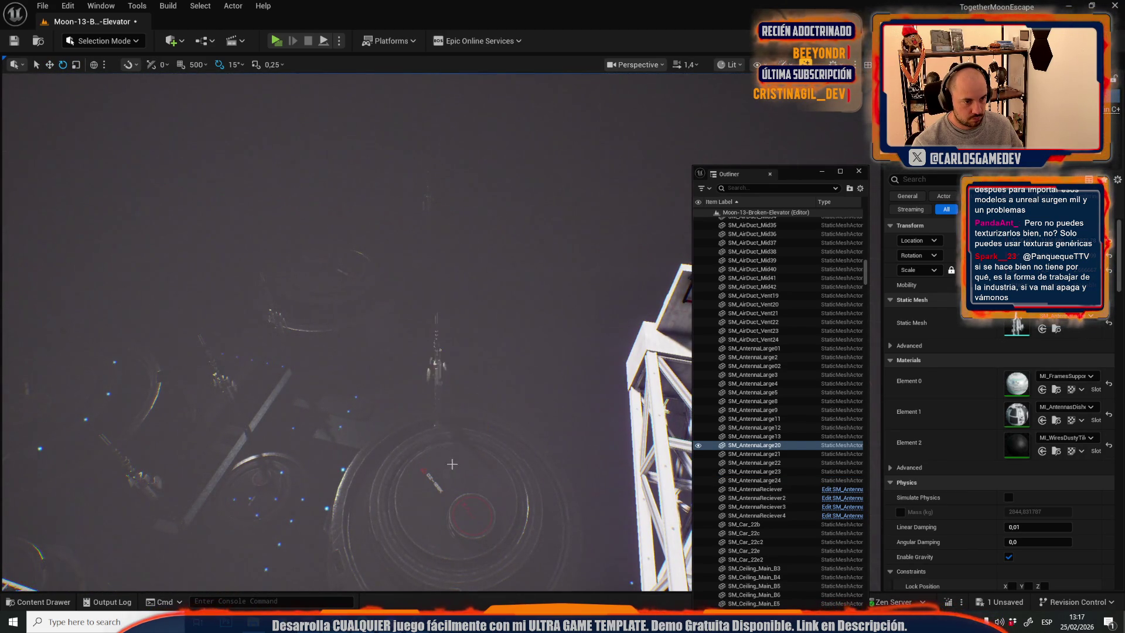
mouse_move(459, 460)
left_mouse_down()
mouse_move(551, 495)
mouse_move(239, 311)
left_mouse_up()
left_click_drag(329, 369, 318, 368)
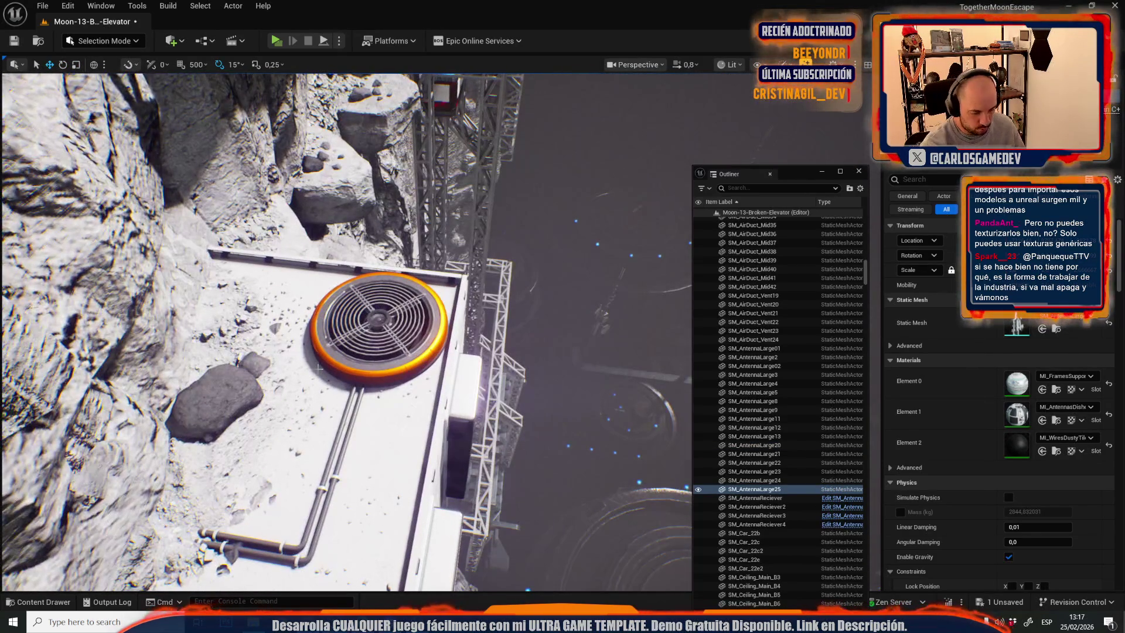
key("alt+p")
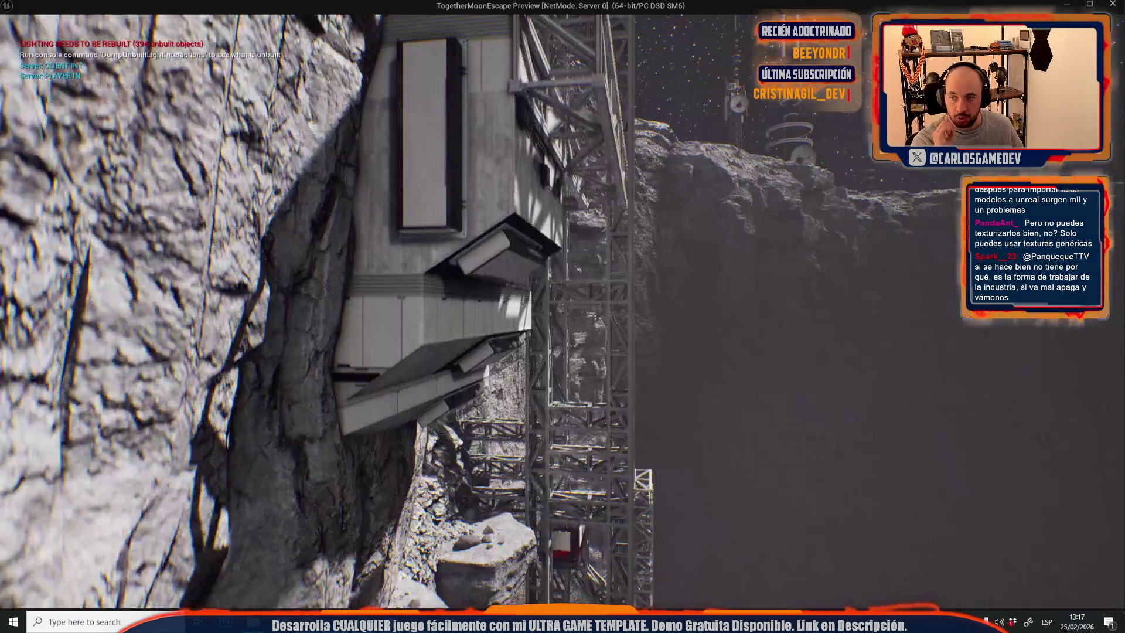